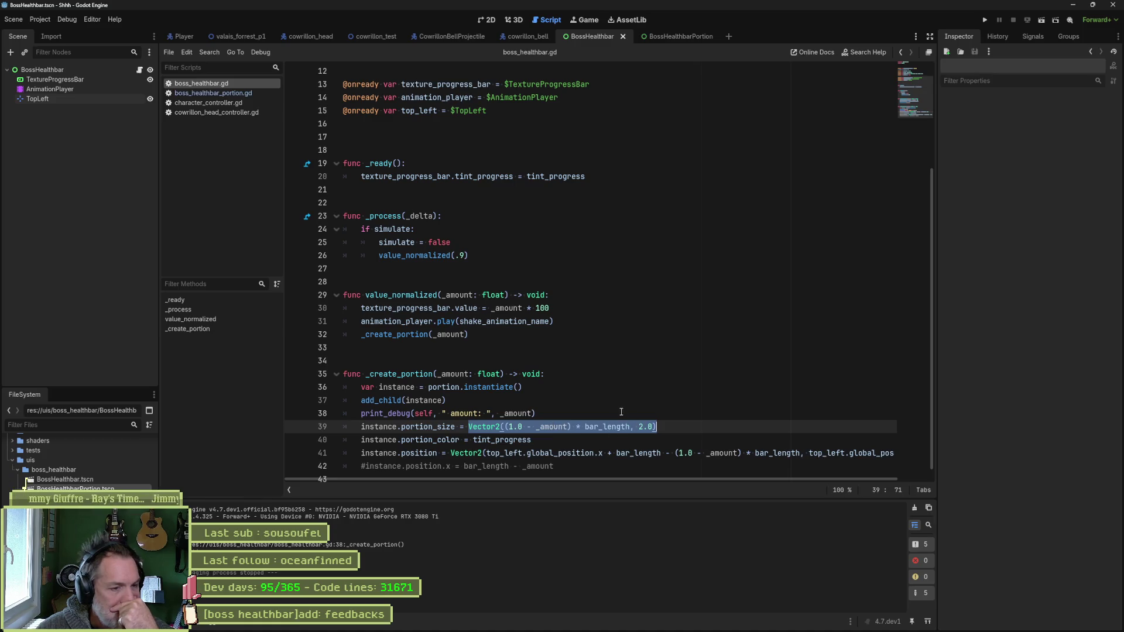
{"action": "scroll", "coordinate": [619, 409], "scroll_direction": "down", "scroll_amount": 1}
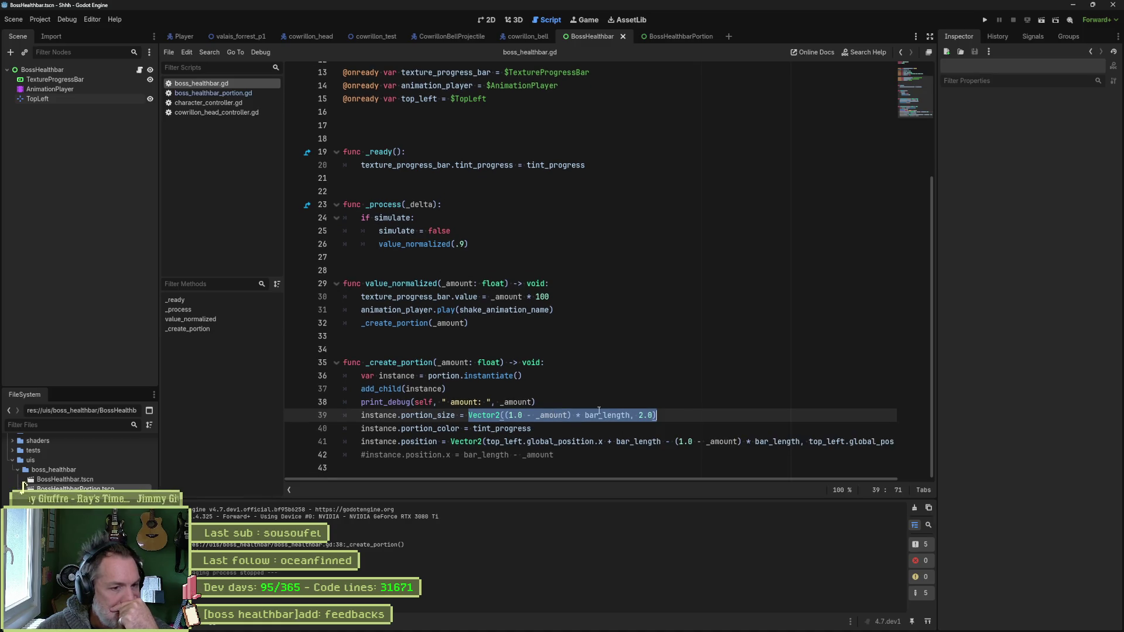
{"action": "left_click", "coordinate": [599, 415]}
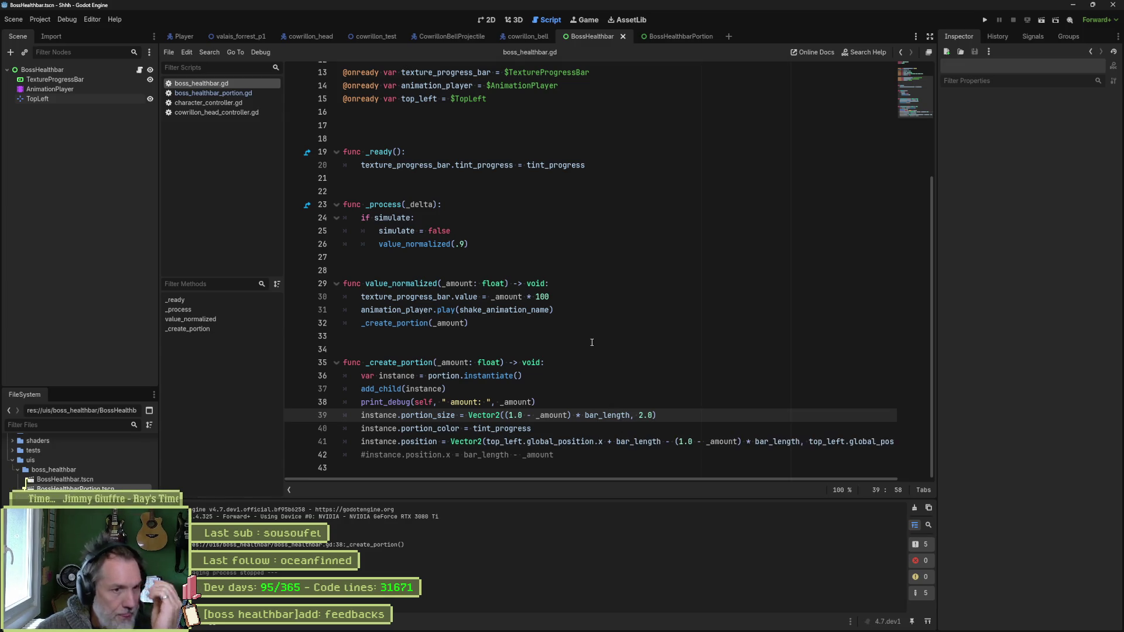
{"action": "scroll", "coordinate": [455, 189], "scroll_direction": "up", "scroll_amount": 4}
{"action": "left_click", "coordinate": [496, 159]}
{"action": "key", "text": "Return"}
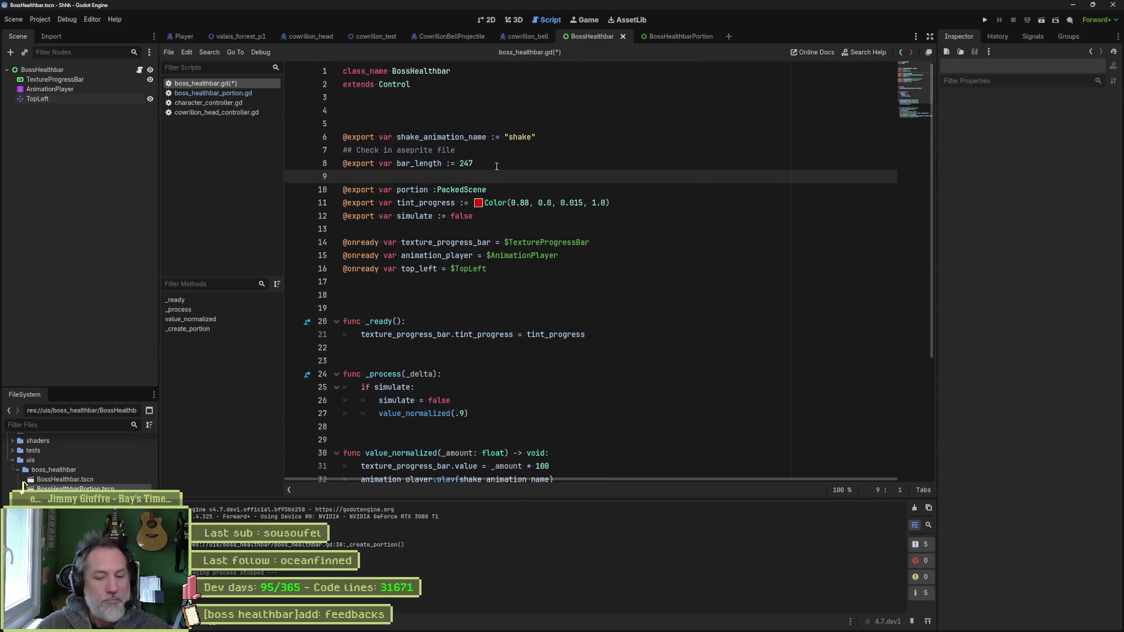
{"action": "type", "text": "@exportv"}
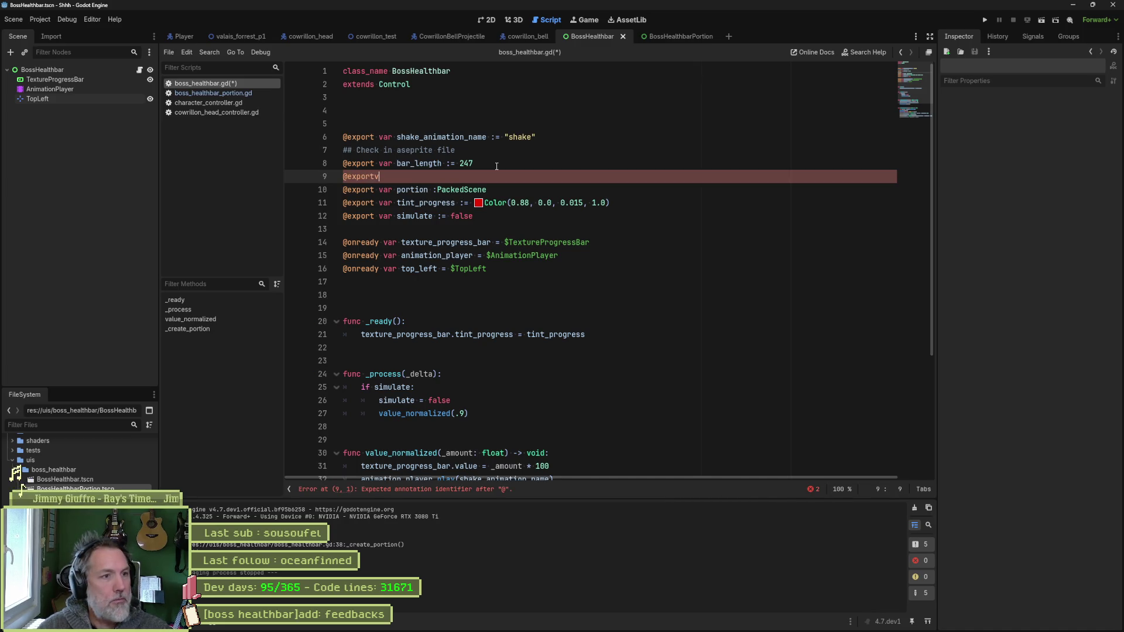
{"action": "key", "text": "BackSpace"}
{"action": "type", "text": "var bar_"}
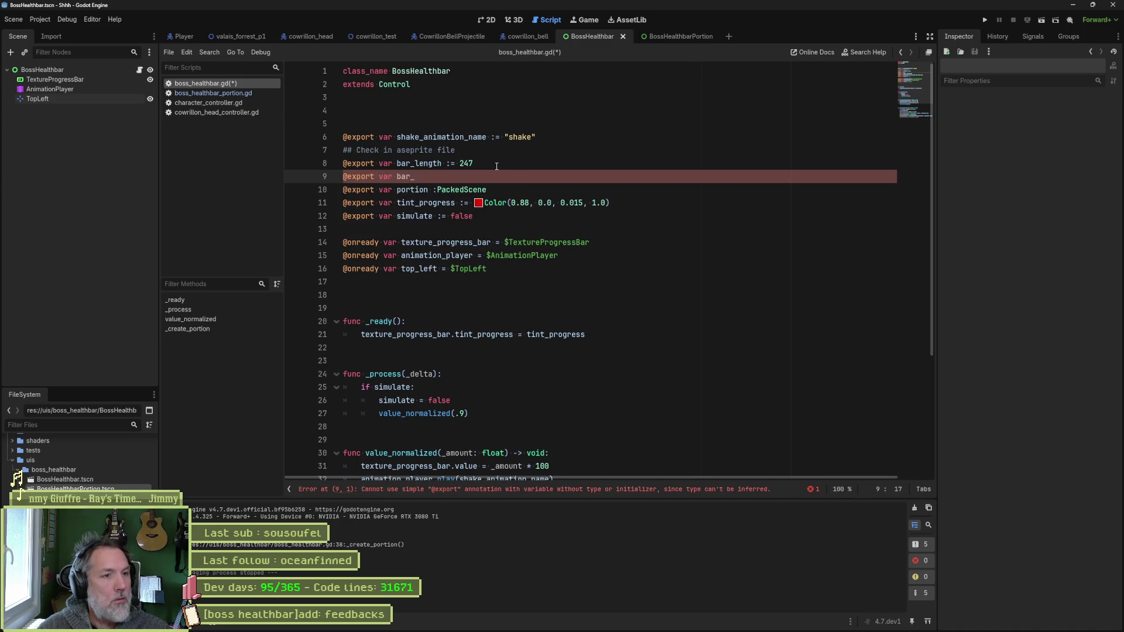
{"action": "type", "text": "hei"}
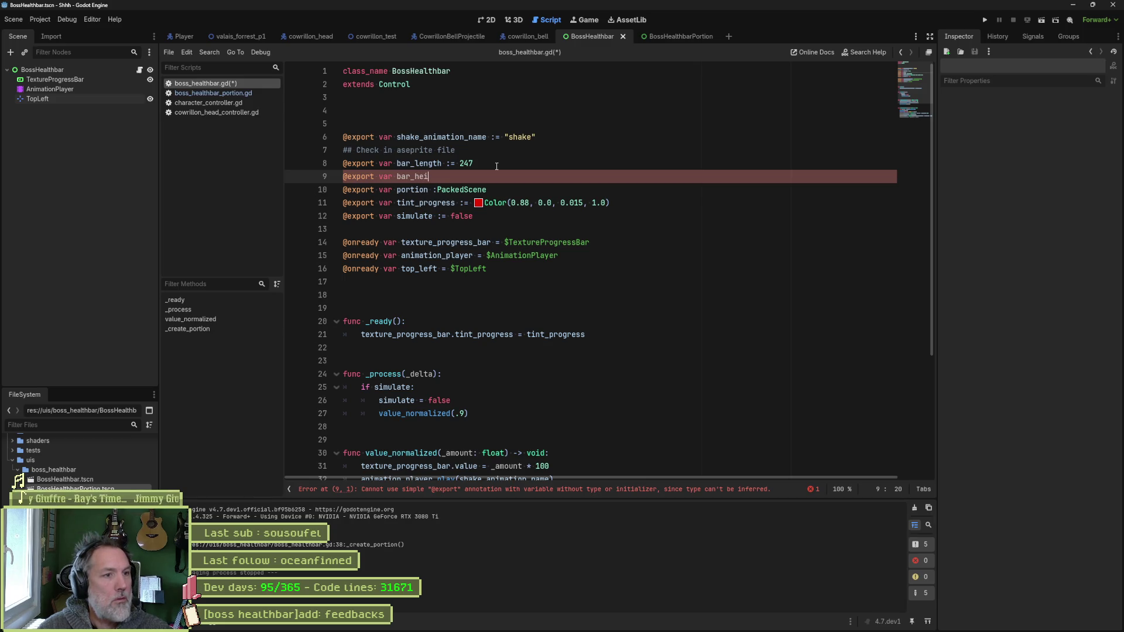
{"action": "type", "text": "thgth"}
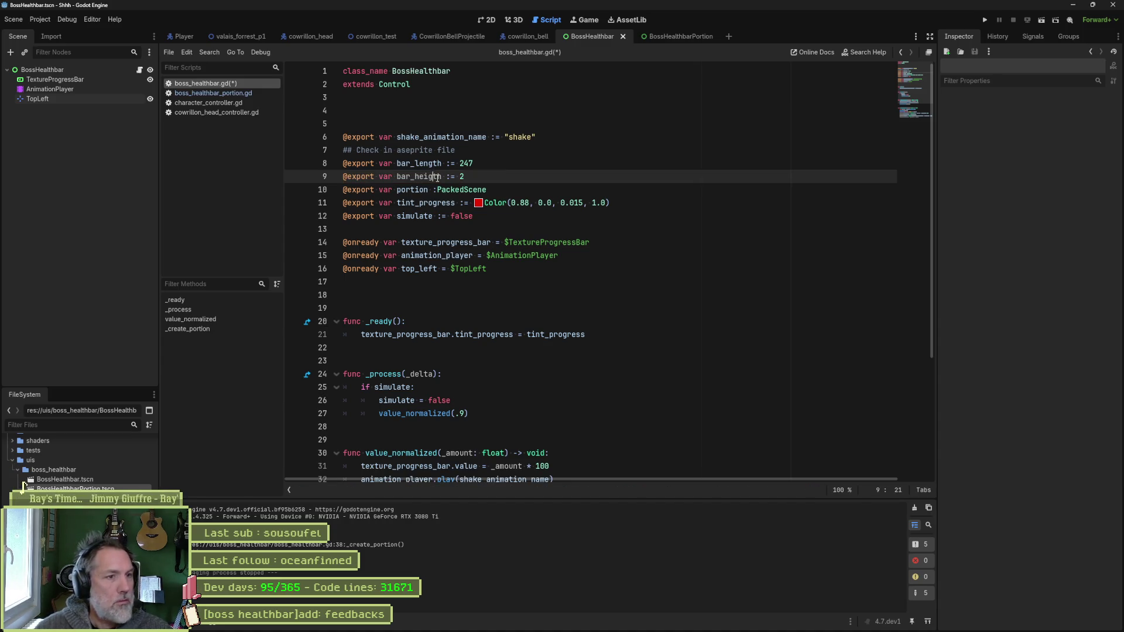
{"action": "type", "text": "ht"}
{"action": "mouse_move", "coordinate": [372, 164]}
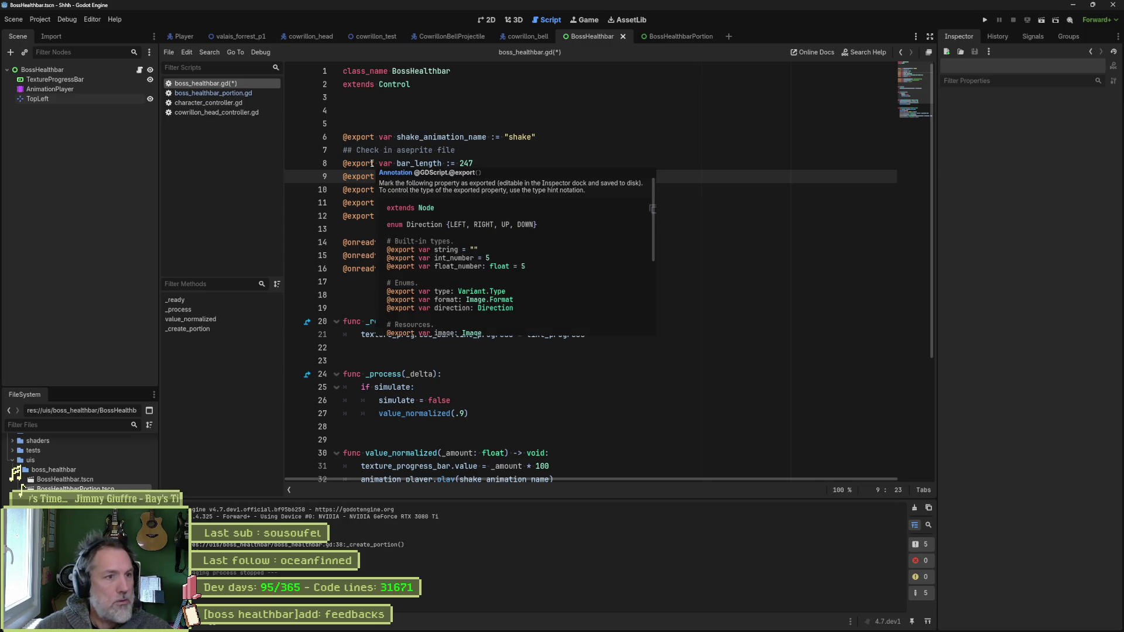
- Replace the hardcoded 2.0 in portion_size with bar_height, save the script, and run the scene
{"action": "scroll", "coordinate": [658, 376], "scroll_direction": "down", "scroll_amount": 4}
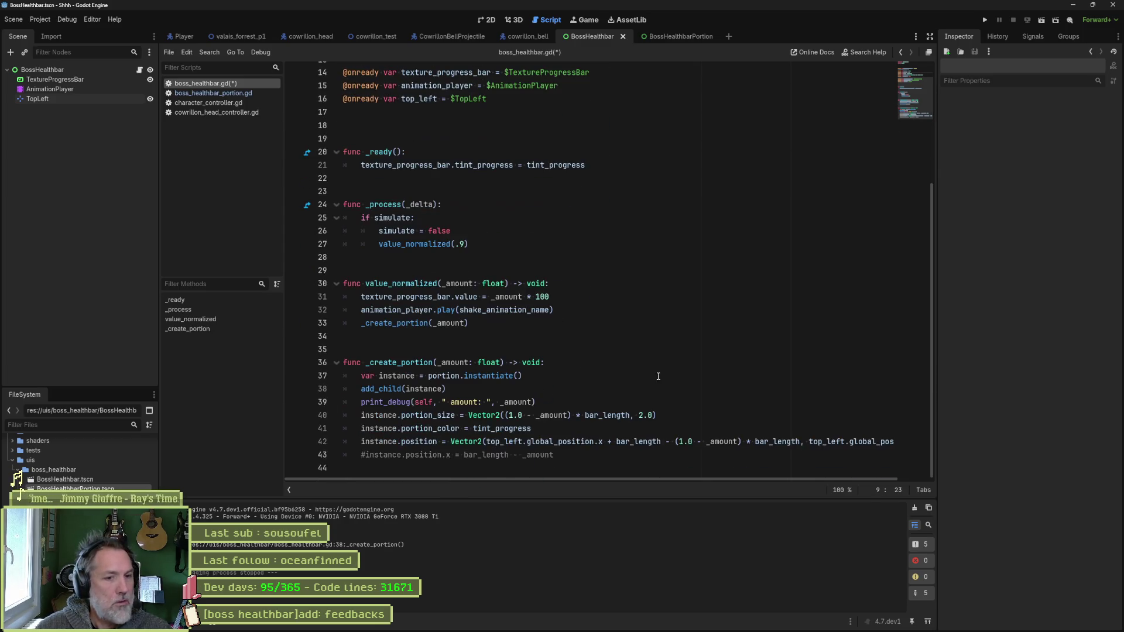
{"action": "left_click_drag", "start_coordinate": [642, 416], "coordinate": [653, 417]}
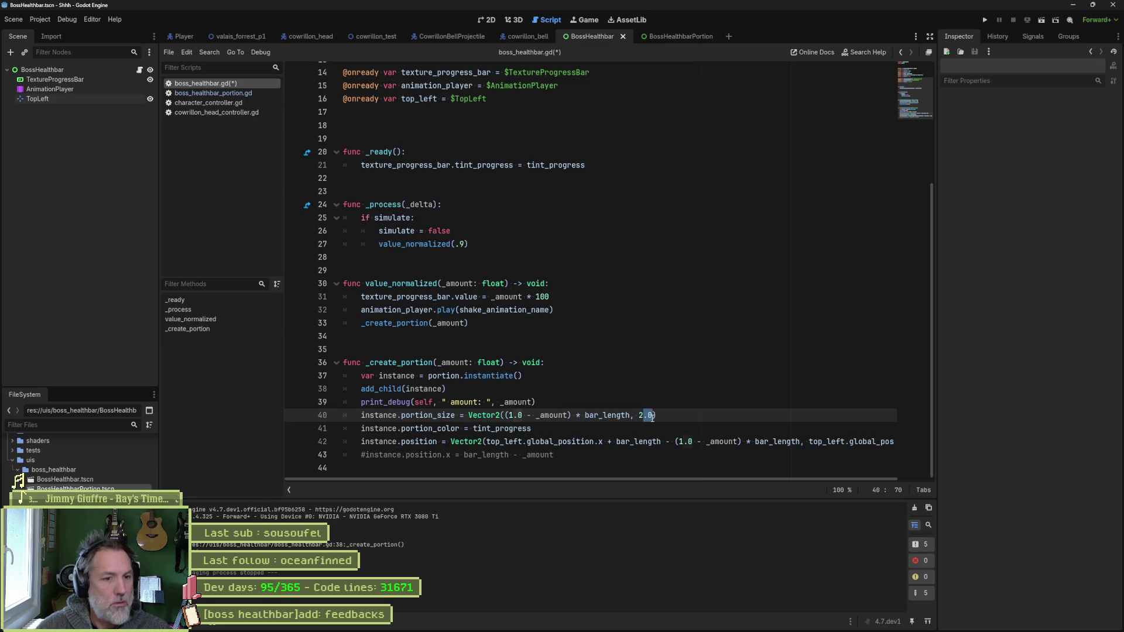
{"action": "scroll", "coordinate": [653, 417], "scroll_direction": "up", "scroll_amount": 1}
{"action": "type", "text": "bar_height"}
{"action": "key", "text": "ctrl+s"}
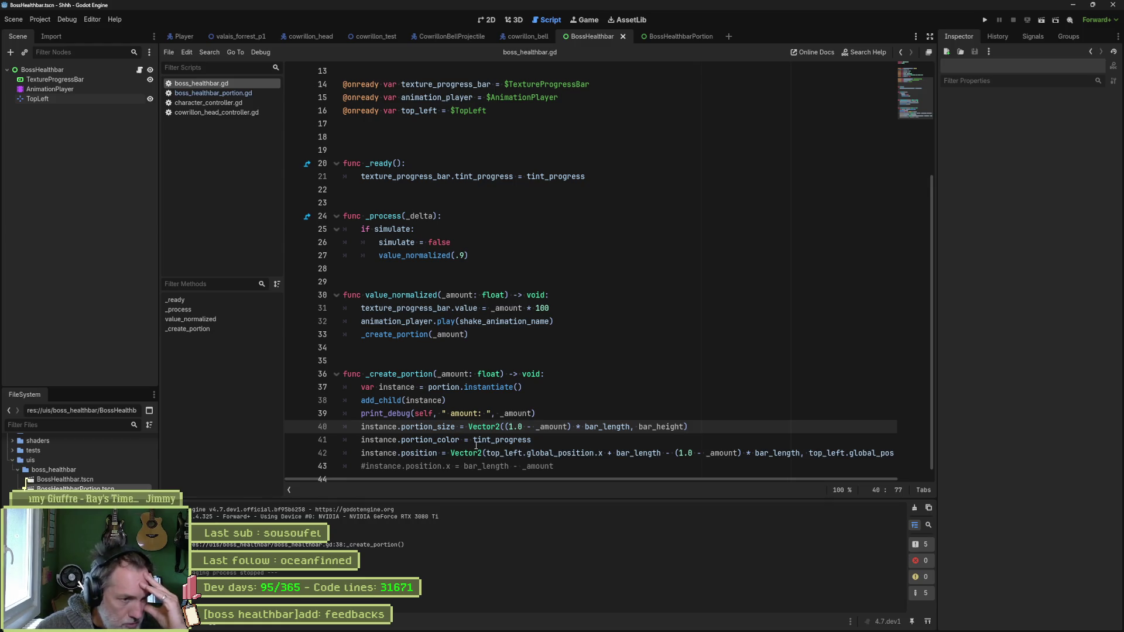
{"action": "scroll", "coordinate": [475, 431], "scroll_direction": "down", "scroll_amount": 1}
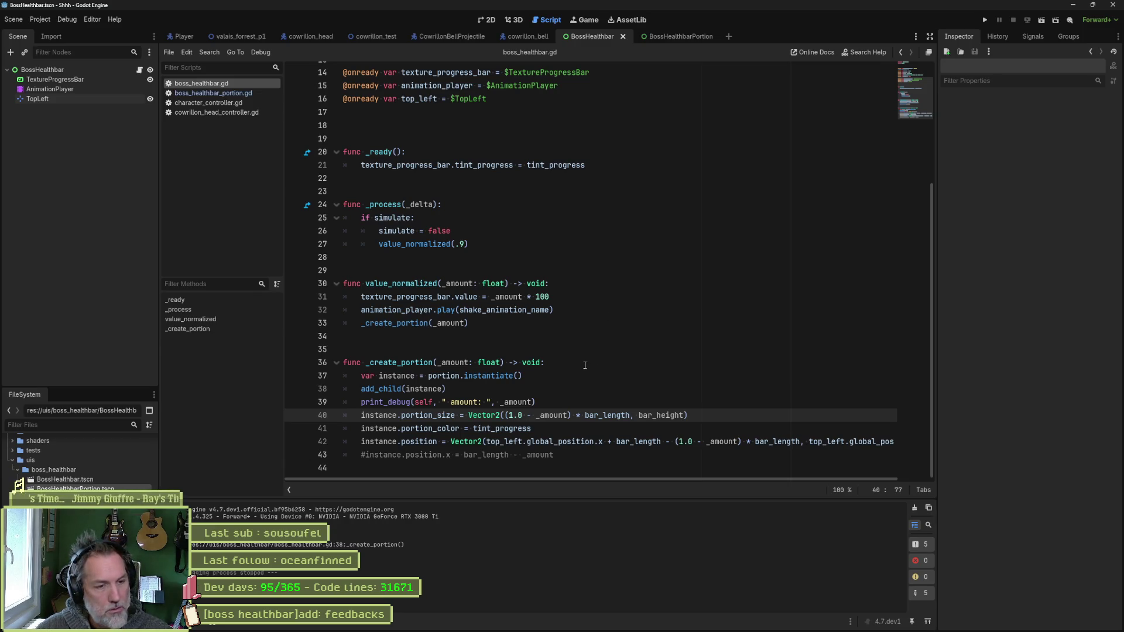
{"action": "key", "text": "F6"}
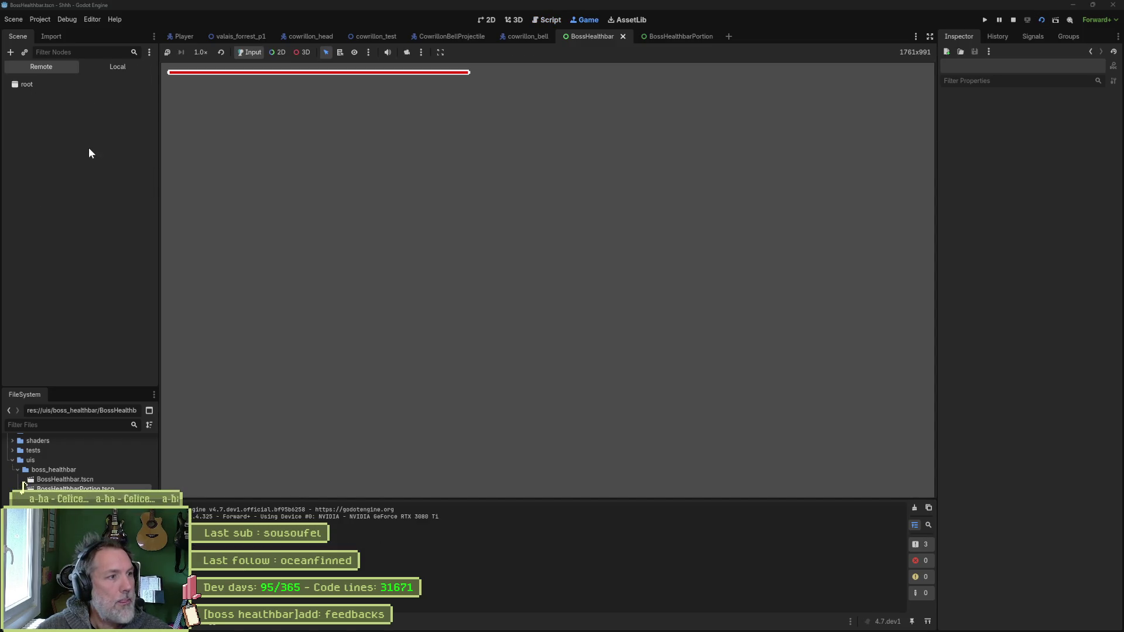
- Simulate a hit on BossHealthbar and lower the spawned portion to y 10.575
{"action": "left_click", "coordinate": [89, 145]}
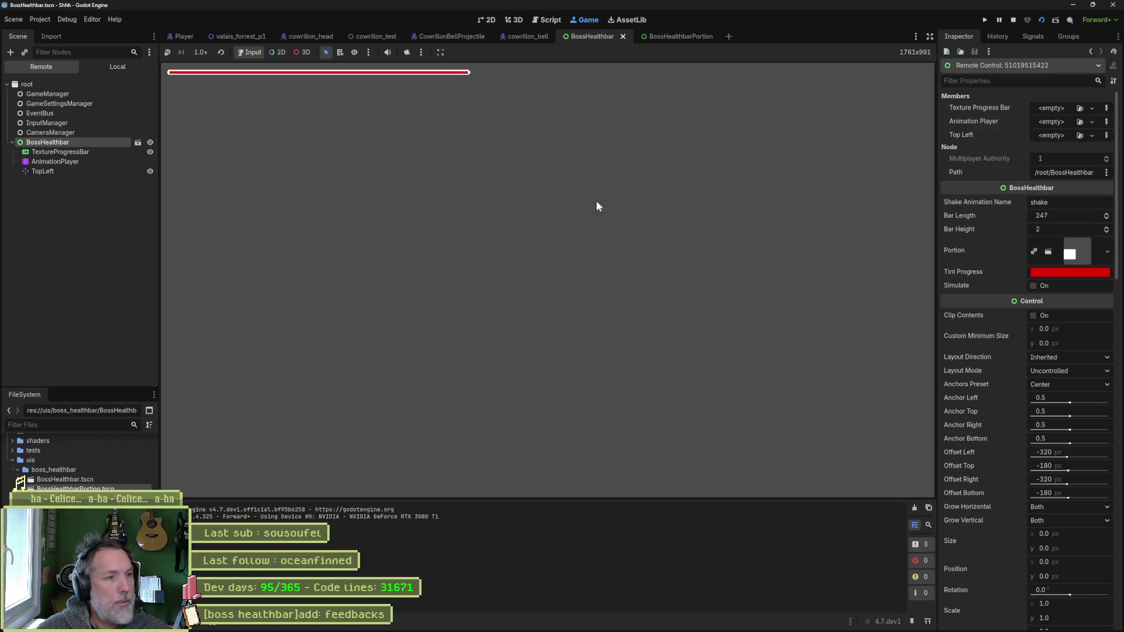
{"action": "left_click", "coordinate": [1033, 287]}
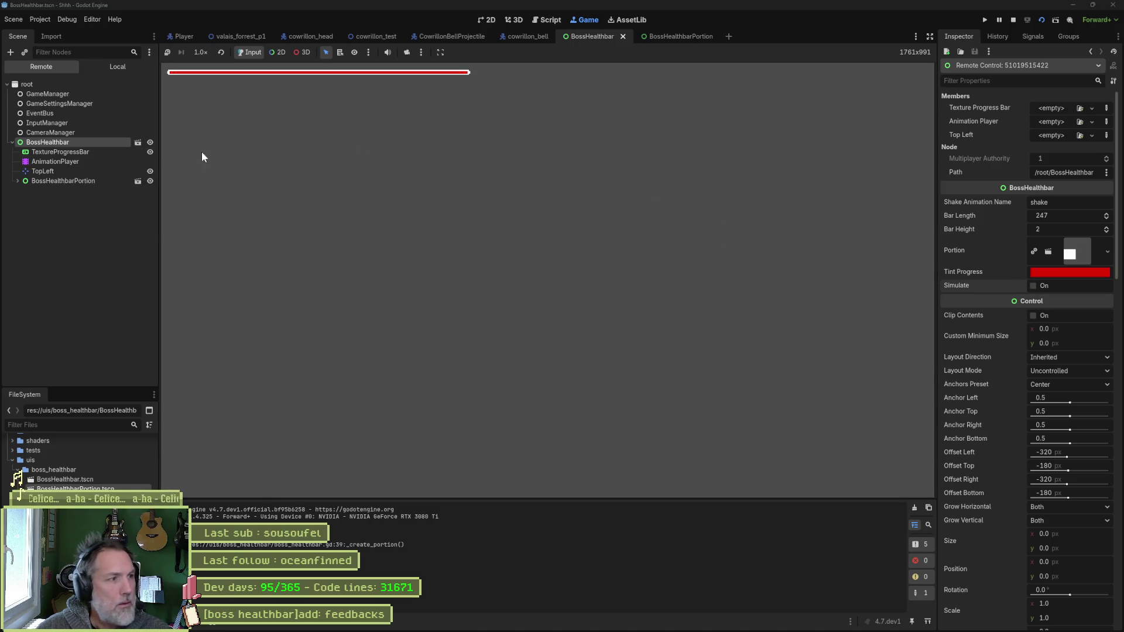
{"action": "left_click", "coordinate": [58, 181]}
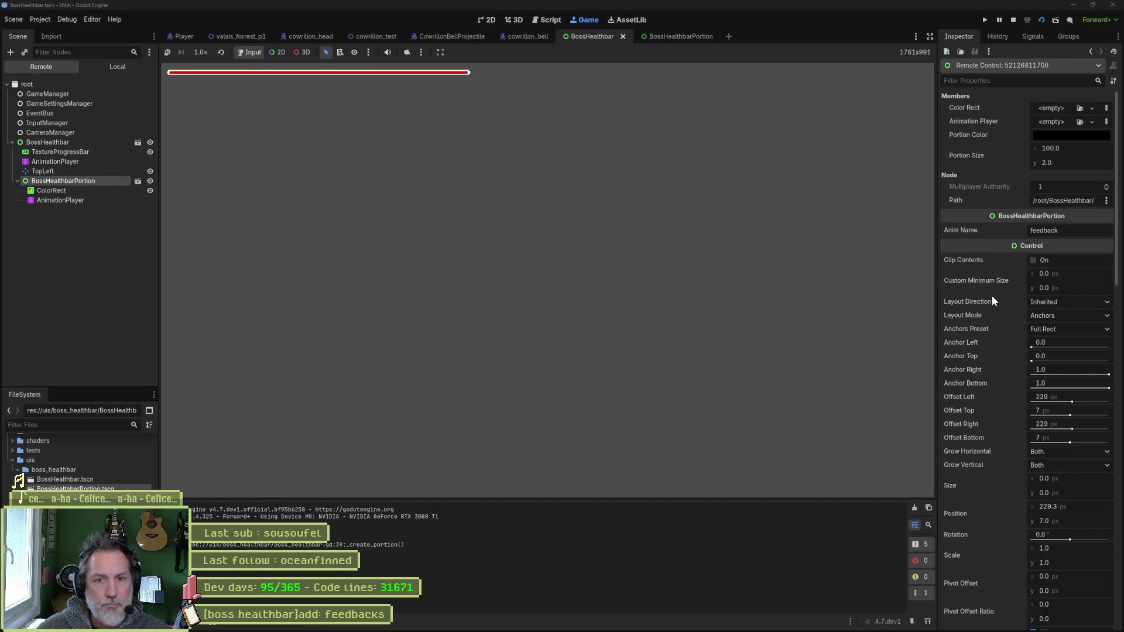
{"action": "scroll", "coordinate": [993, 296], "scroll_direction": "down", "scroll_amount": 5}
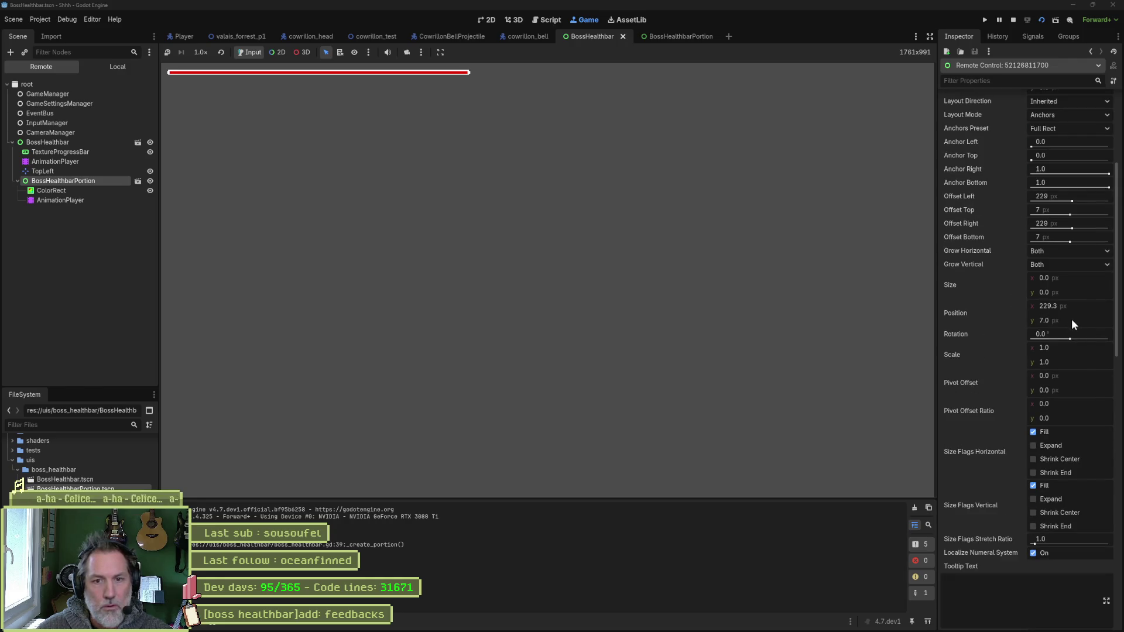
{"action": "left_click_drag", "start_coordinate": [1072, 320], "coordinate": [1089, 320]}
{"action": "left_click", "coordinate": [463, 97]}
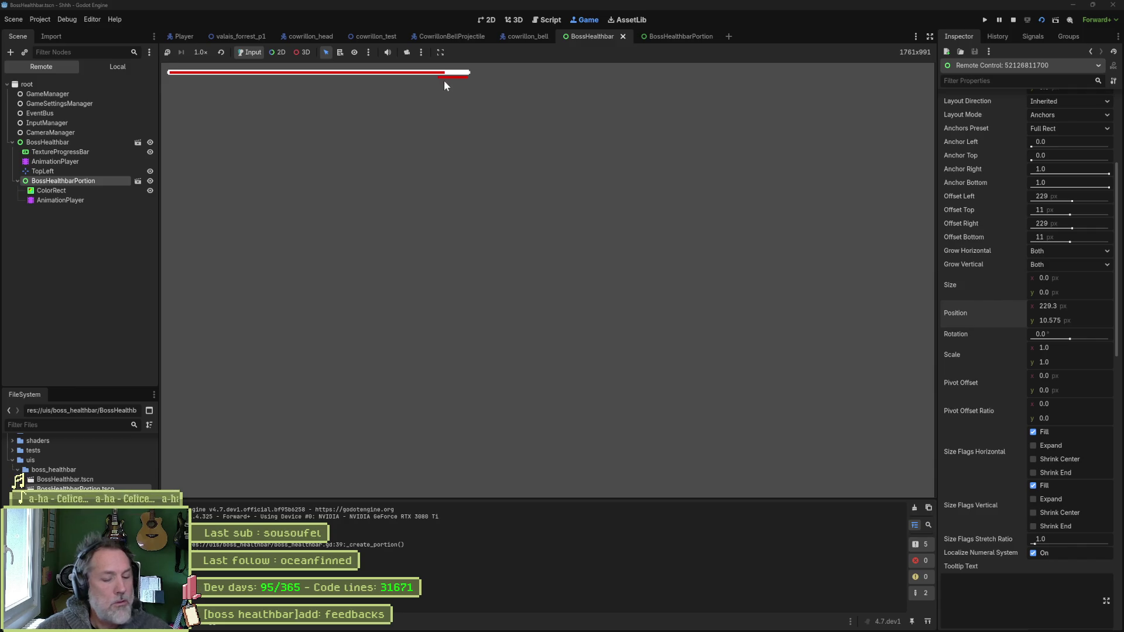
- Screen-capture the area around the health bar, close the capture, and stop the game
{"action": "key", "text": "super+shift+s"}
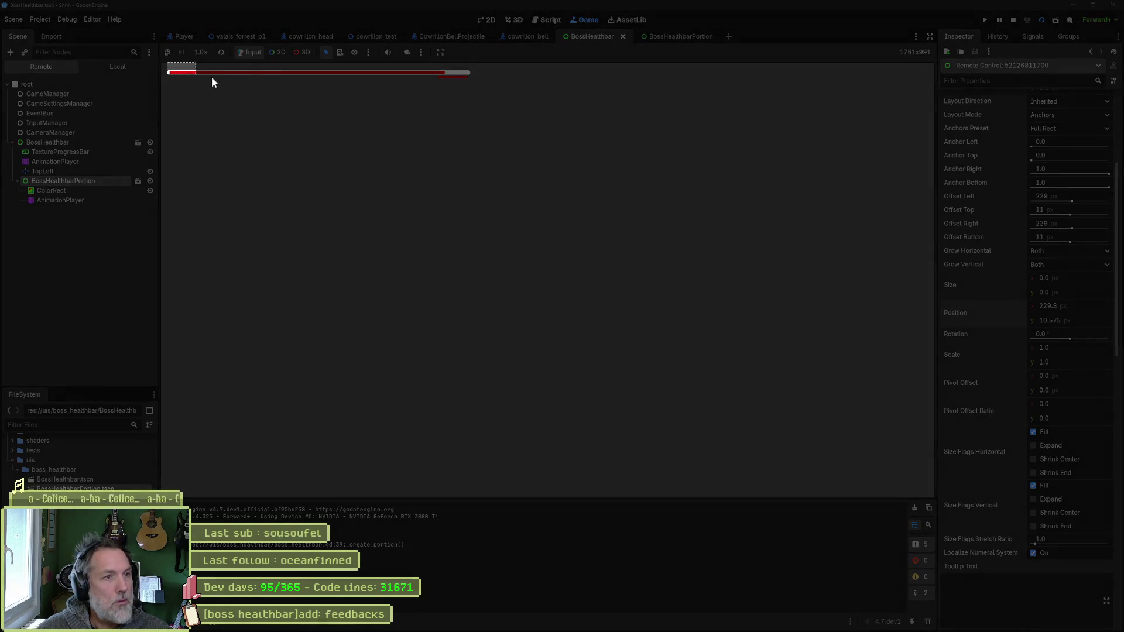
{"action": "left_click_drag", "start_coordinate": [167, 62], "coordinate": [511, 100]}
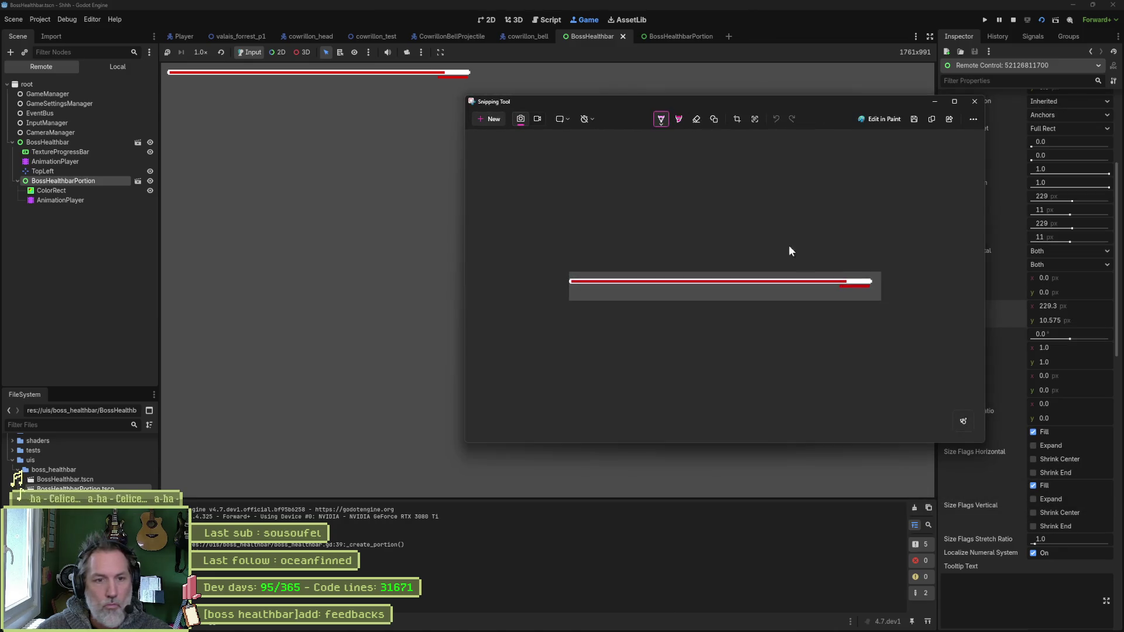
{"action": "scroll", "coordinate": [859, 273], "scroll_direction": "up", "scroll_amount": 3}
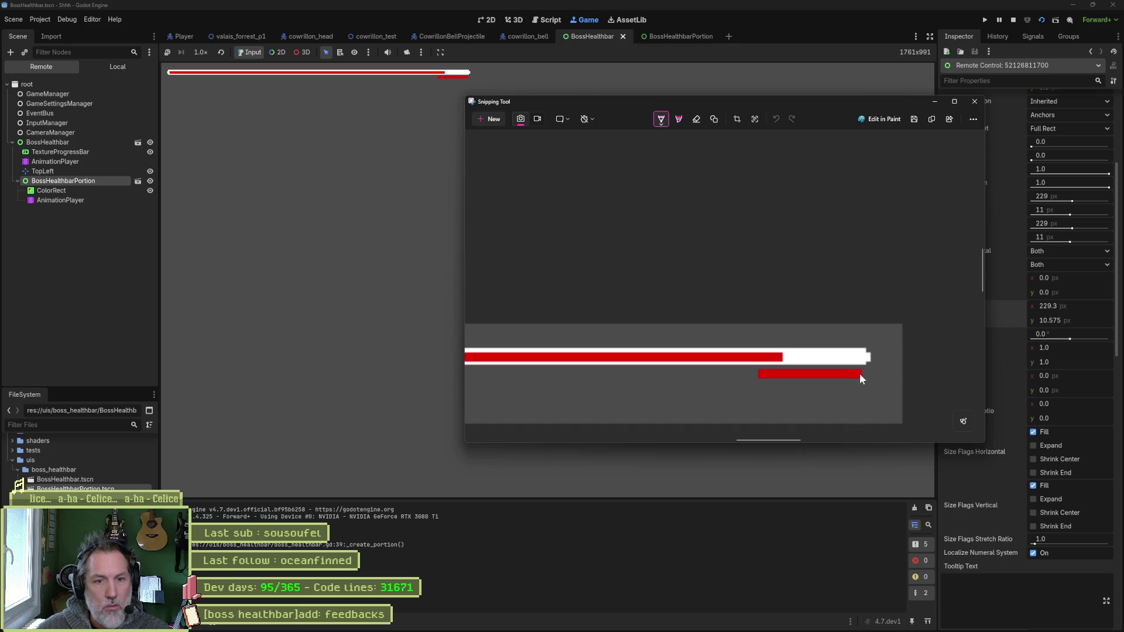
{"action": "left_click", "coordinate": [935, 102]}
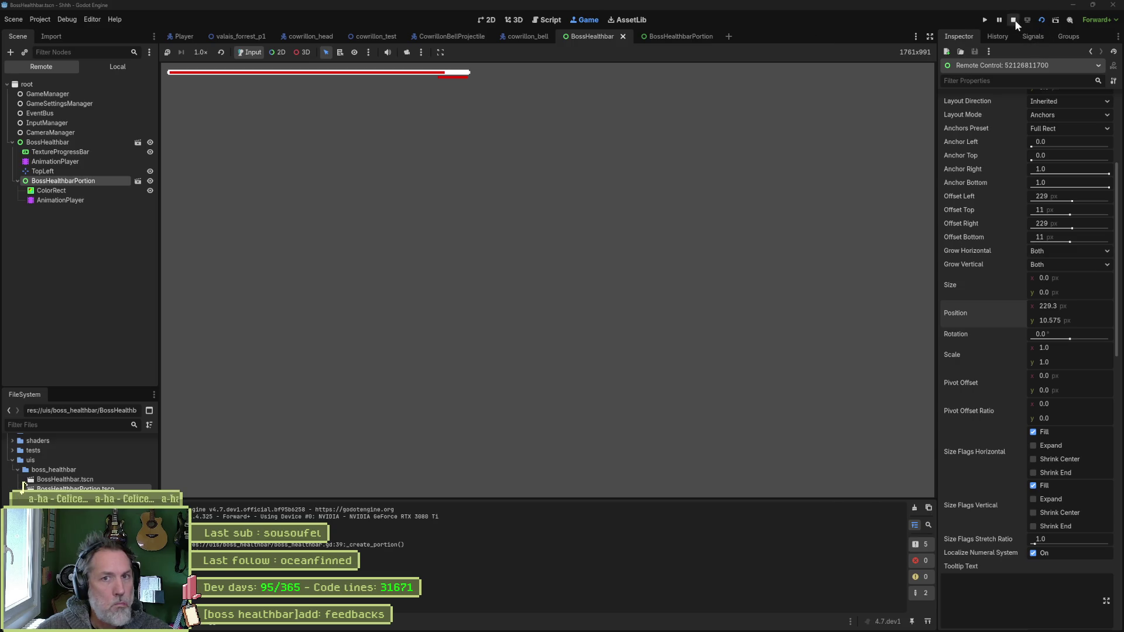
{"action": "left_click", "coordinate": [609, 33]}
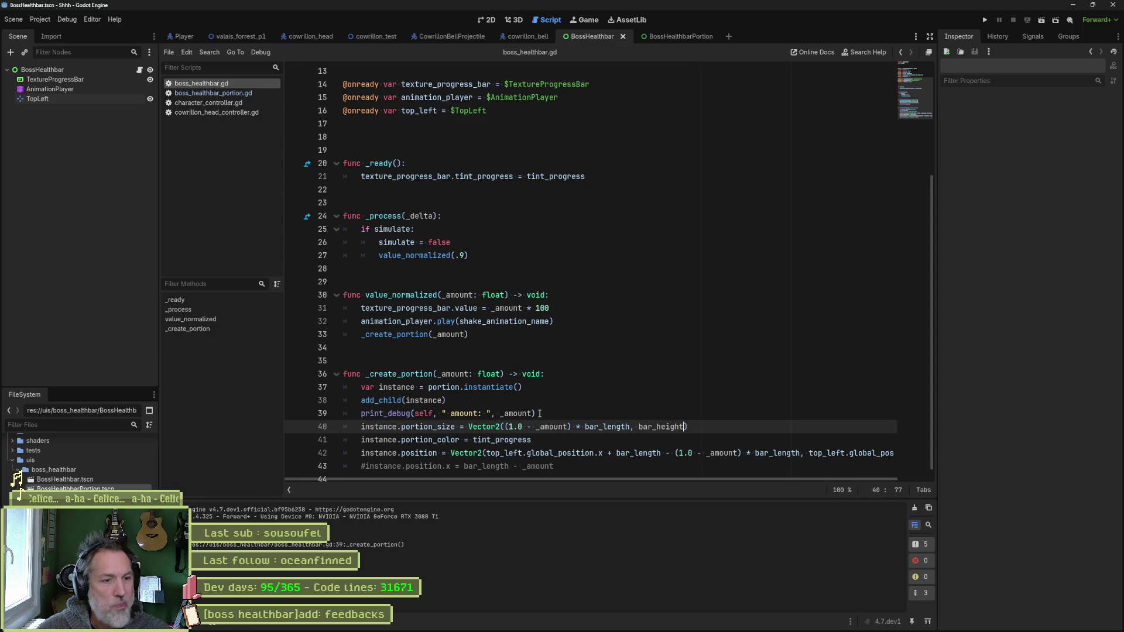
- Add '## _amount is the remaining normalized percentage (0.9, 0.8, etc.)' above _create_portion
{"action": "left_click_drag", "start_coordinate": [517, 375], "coordinate": [343, 360]}
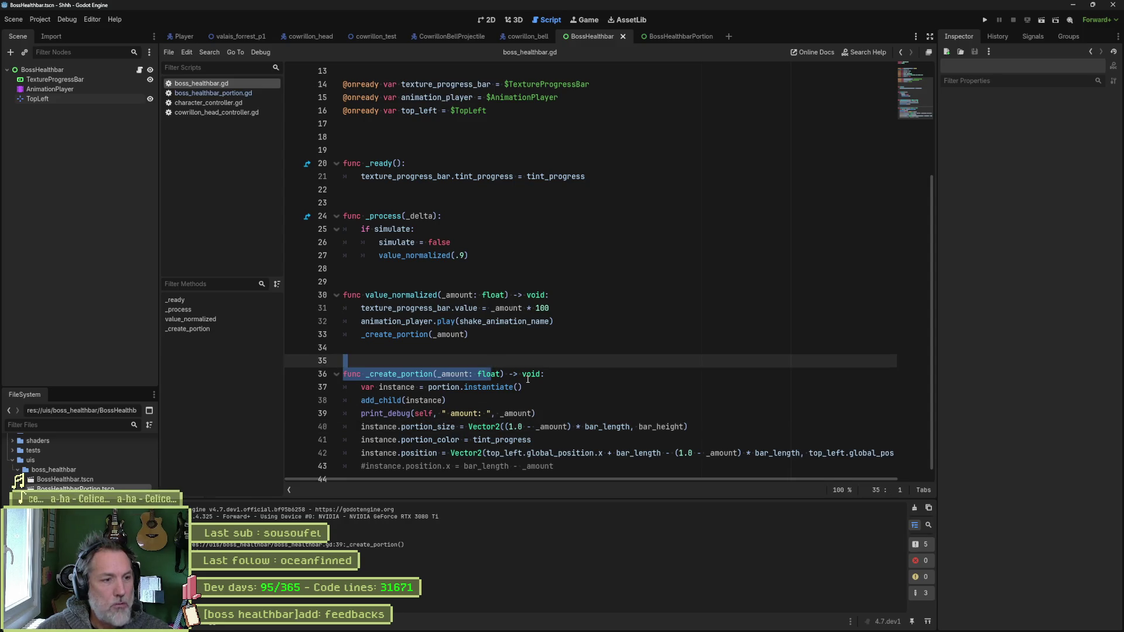
{"action": "key", "text": "Up"}
{"action": "key", "text": "Down"}
{"action": "key", "text": "Return"}
{"action": "type", "text": "## "}
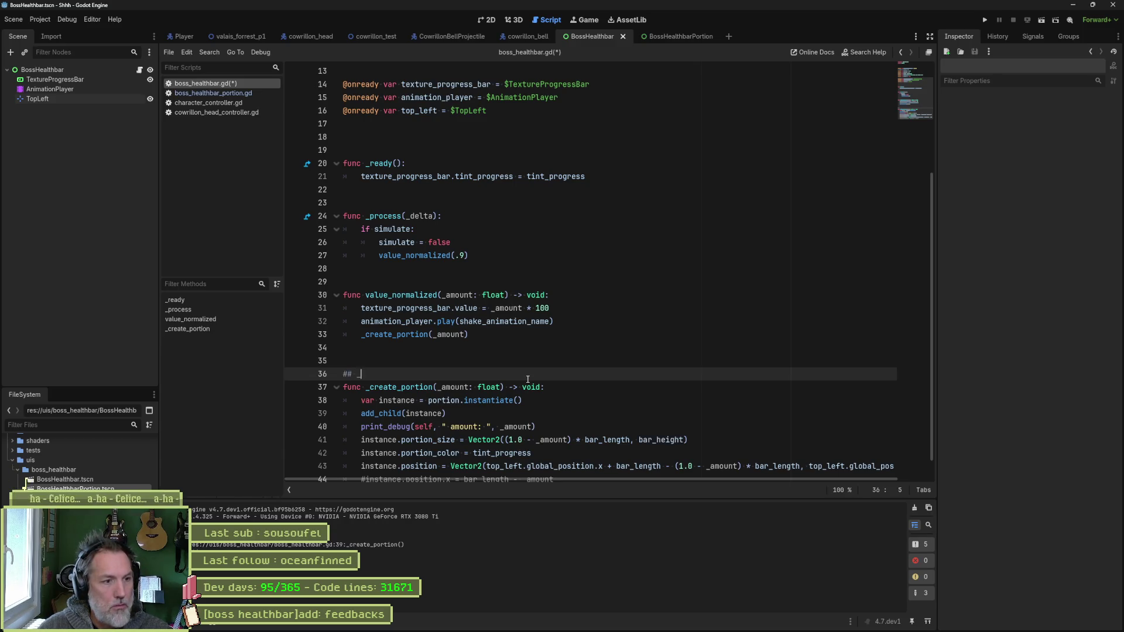
{"action": "type", "text": "_a"}
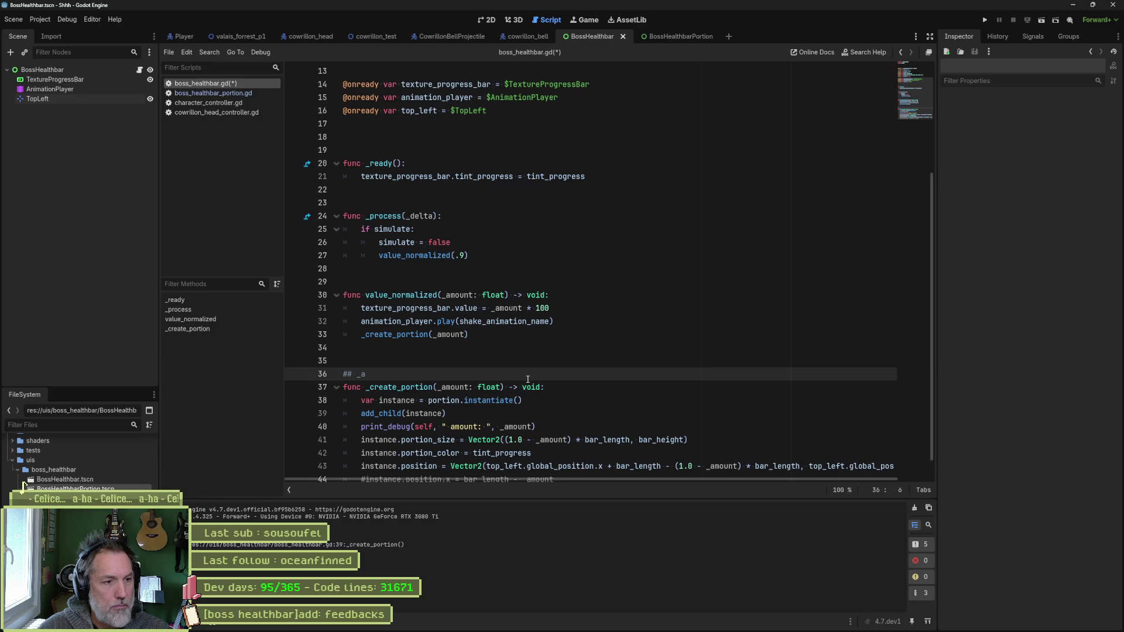
{"action": "type", "text": "mount is a"}
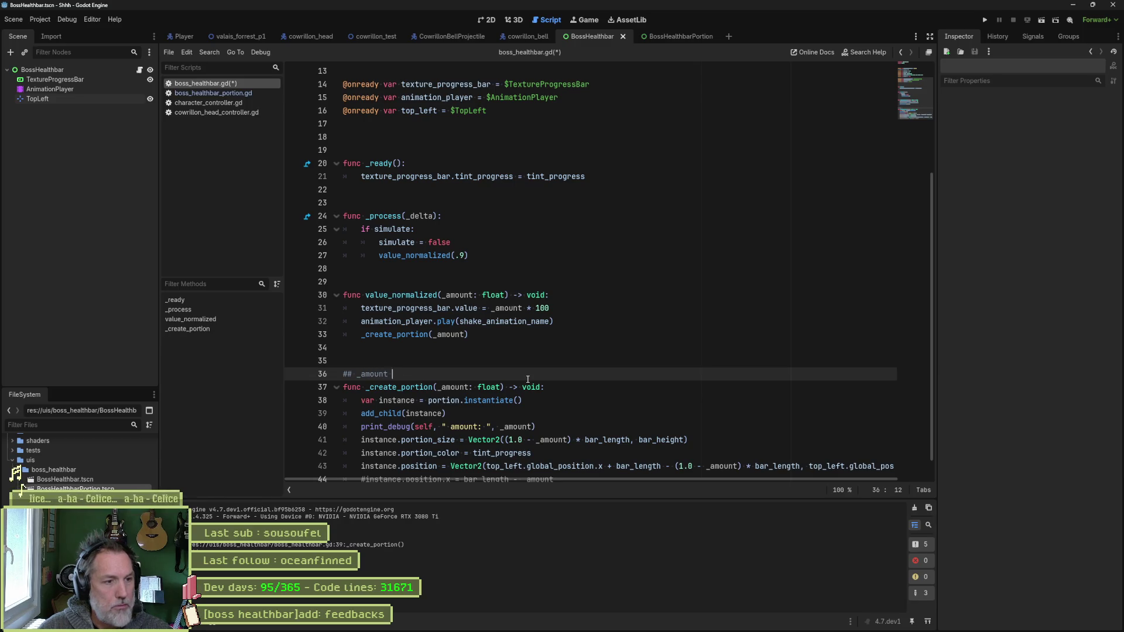
{"action": "key", "text": "BackSpace"}
{"action": "key", "text": "BackSpace"}
{"action": "type", "text": "the rema"}
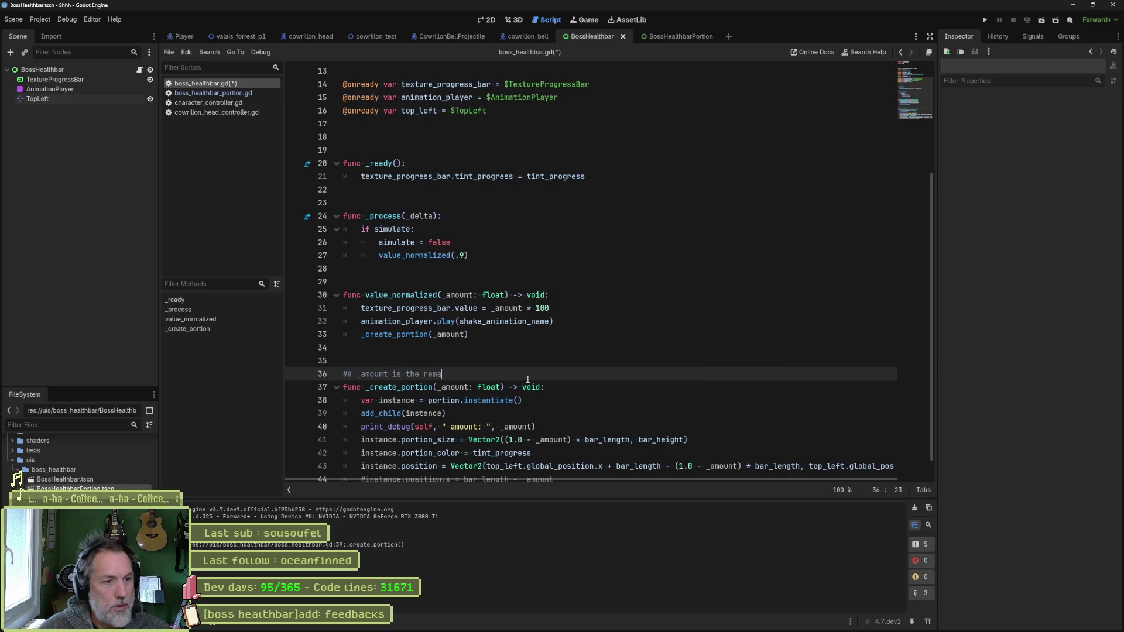
{"action": "type", "text": "ining normal"}
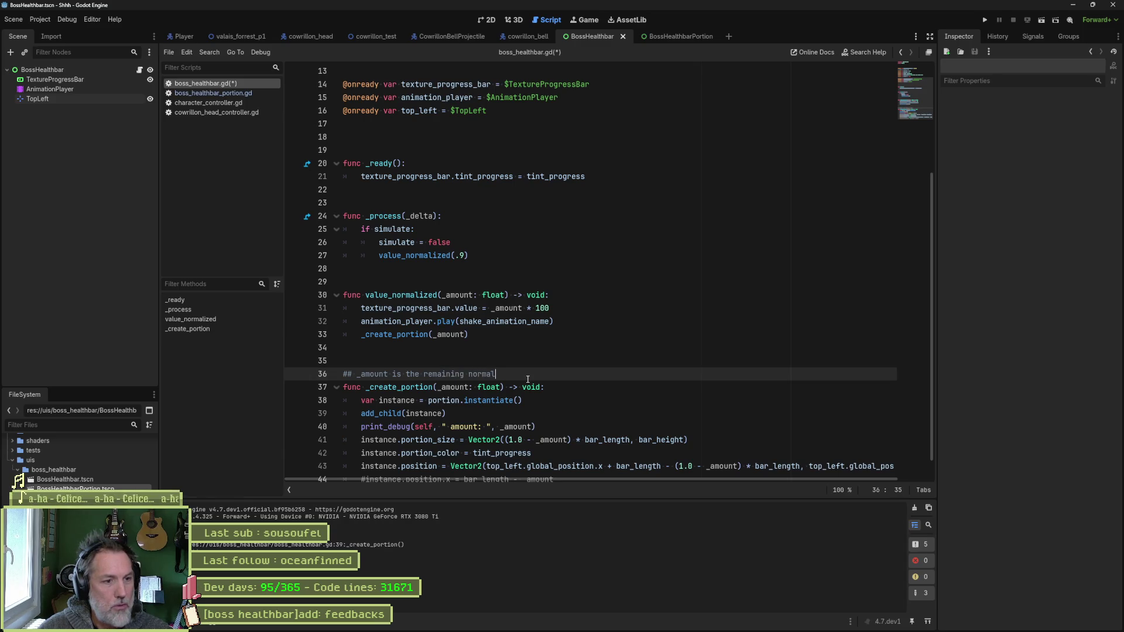
{"action": "type", "text": "ized percent"}
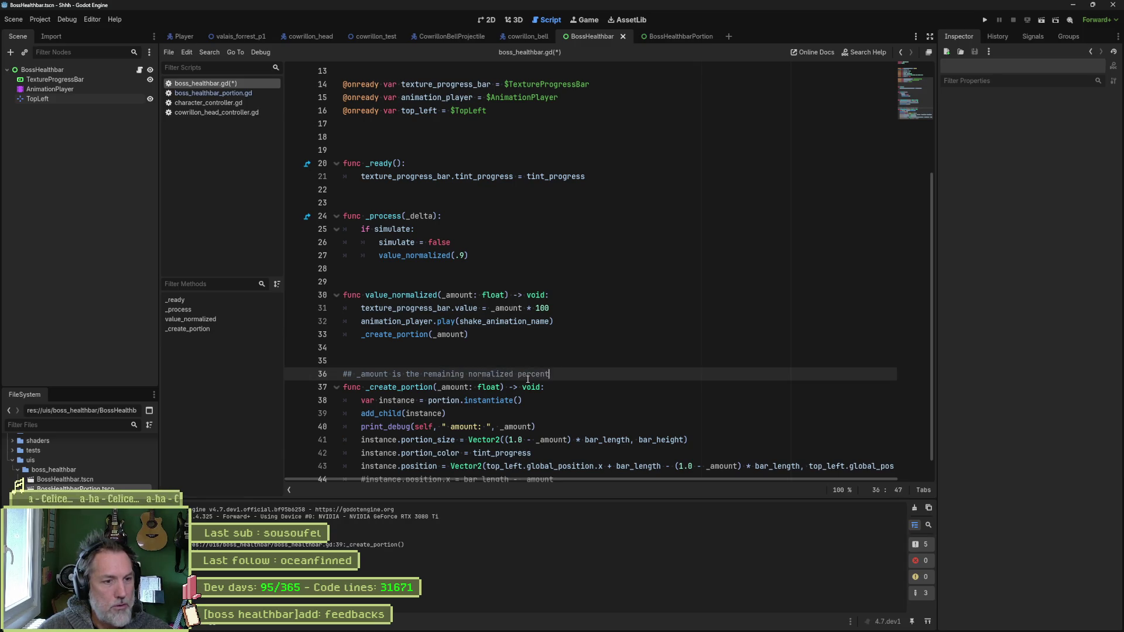
{"action": "type", "text": "age ("}
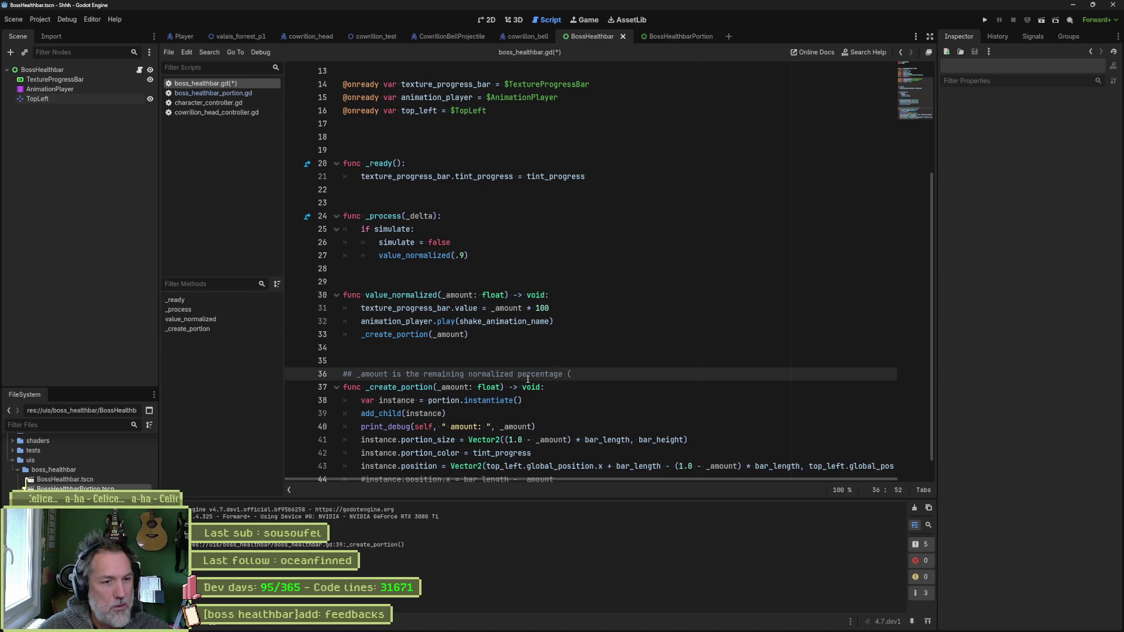
{"action": "type", "text": "0.9"}
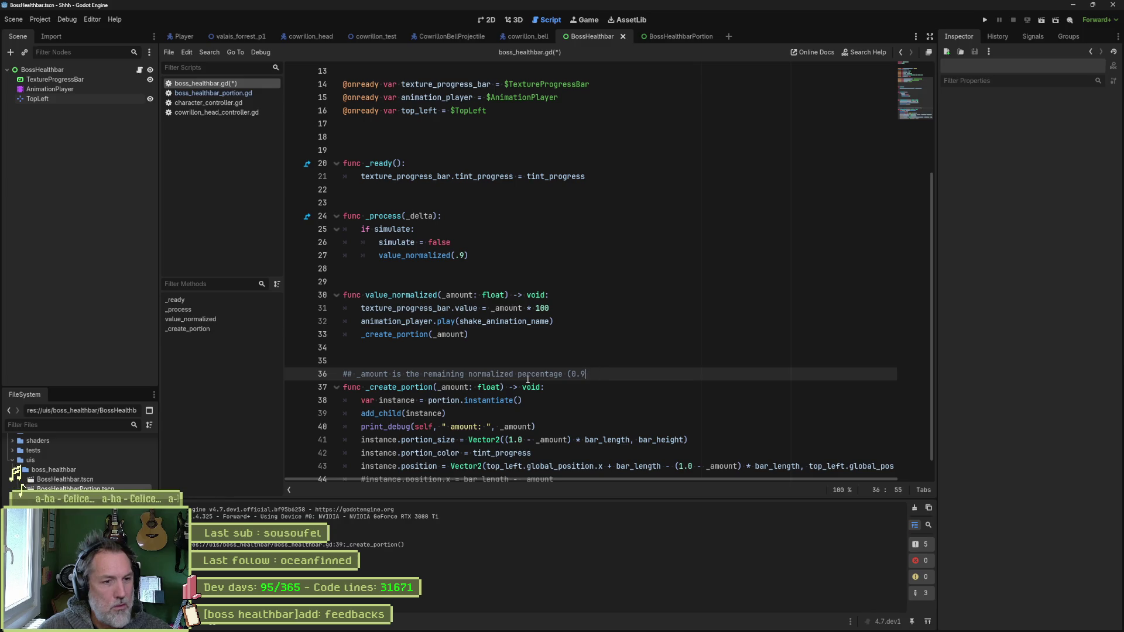
{"action": "type", "text": ", 0.8"}
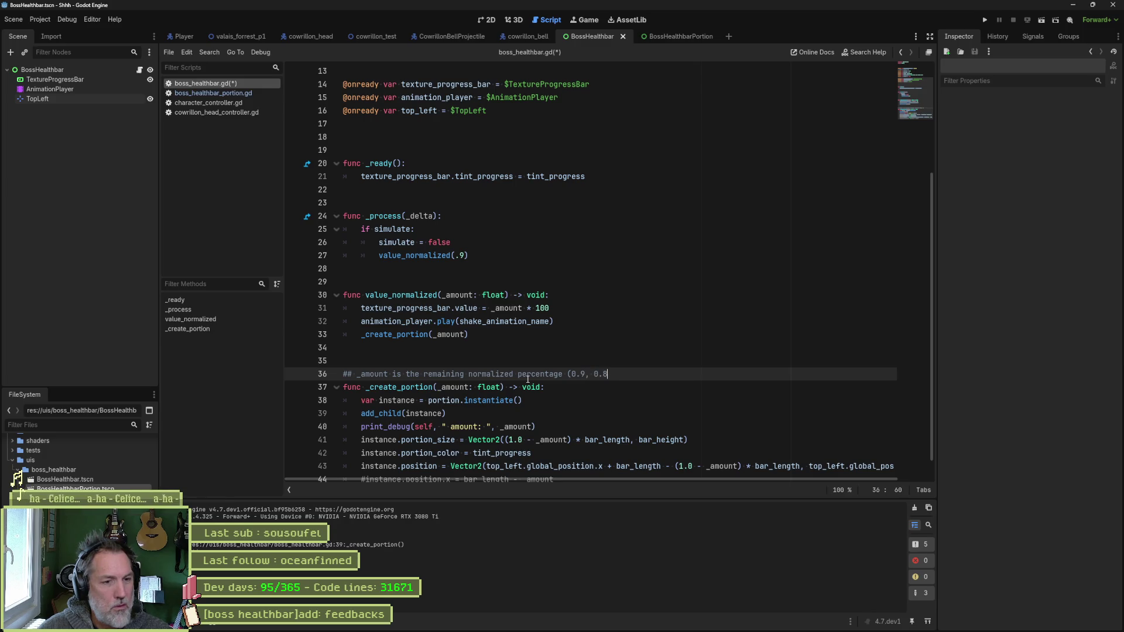
{"action": "type", "text": ", etc.)"}
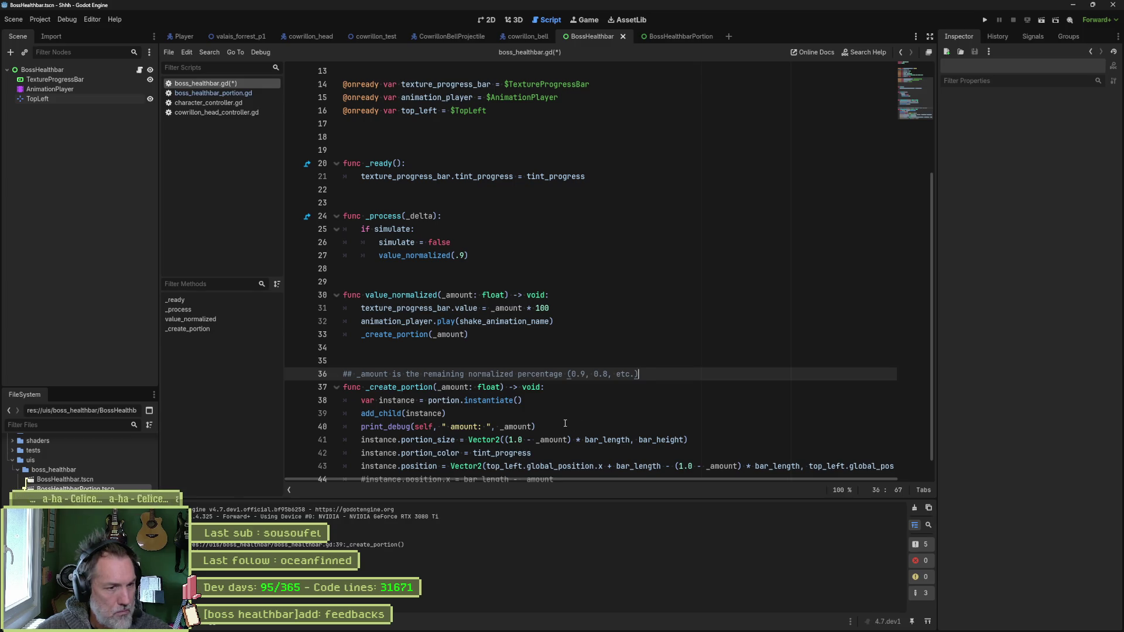
- Check the (1.0 - _amount) * bar_length expression on line 41, then run the scene
{"action": "scroll", "coordinate": [565, 423], "scroll_direction": "down", "scroll_amount": 1}
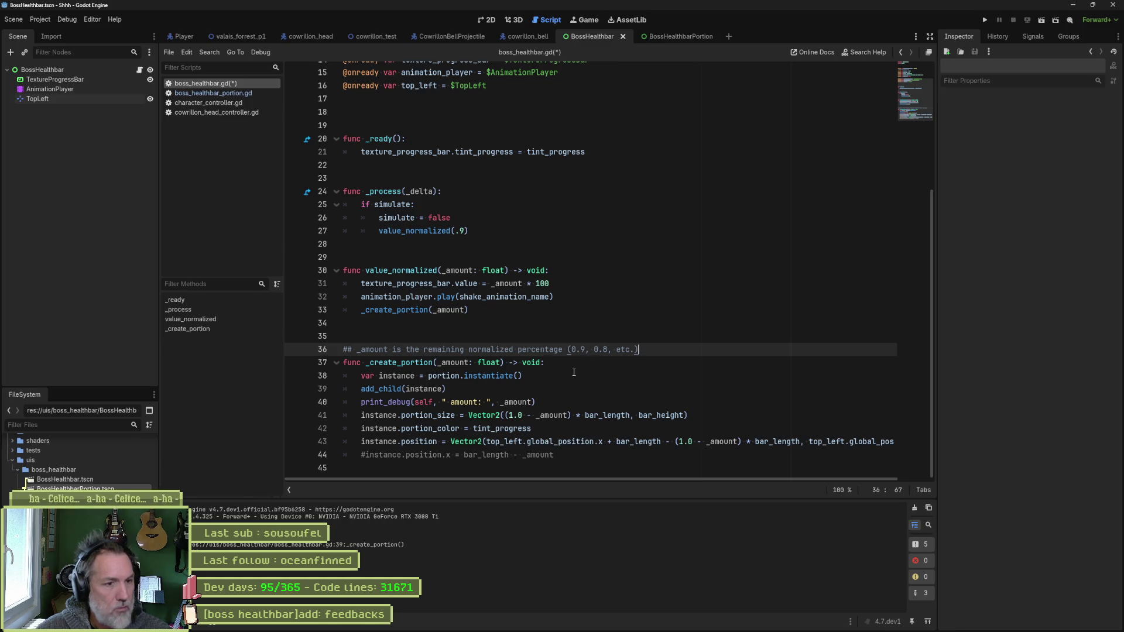
{"action": "left_click_drag", "start_coordinate": [506, 415], "coordinate": [572, 416]}
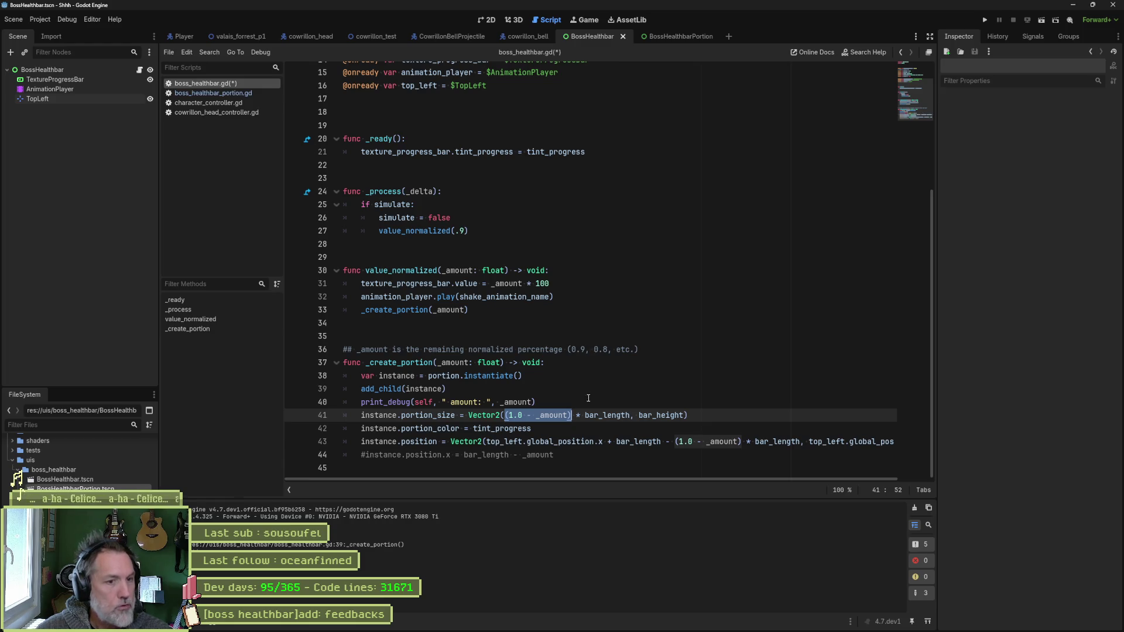
{"action": "mouse_move", "coordinate": [613, 419]}
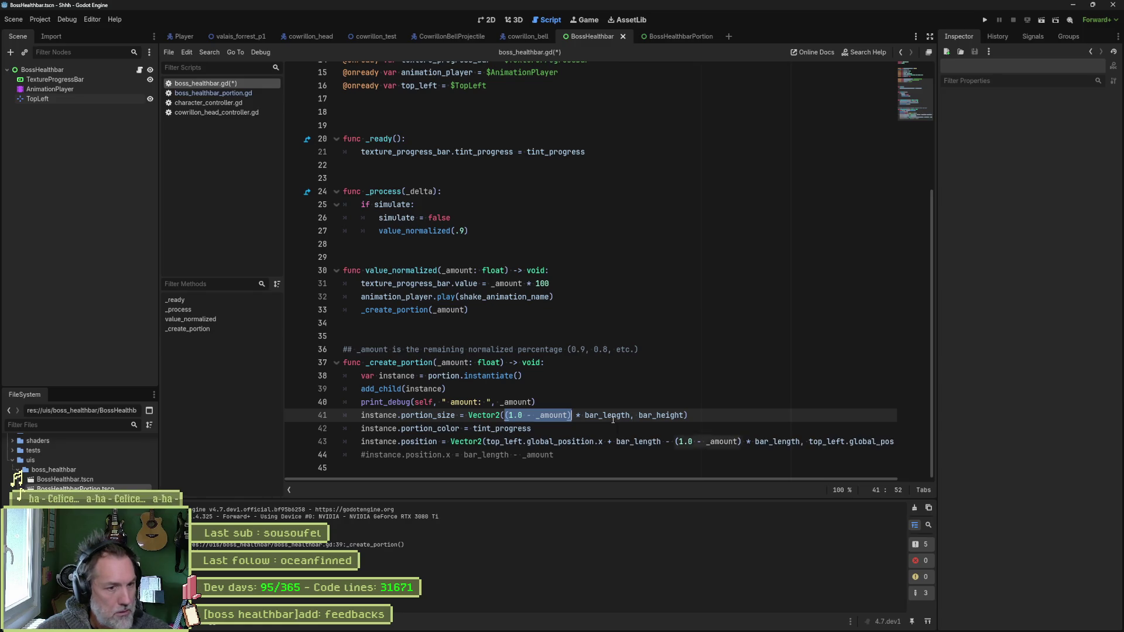
{"action": "left_click", "coordinate": [613, 416]}
{"action": "left_click_drag", "start_coordinate": [507, 416], "coordinate": [630, 416]}
{"action": "mouse_move", "coordinate": [631, 415]}
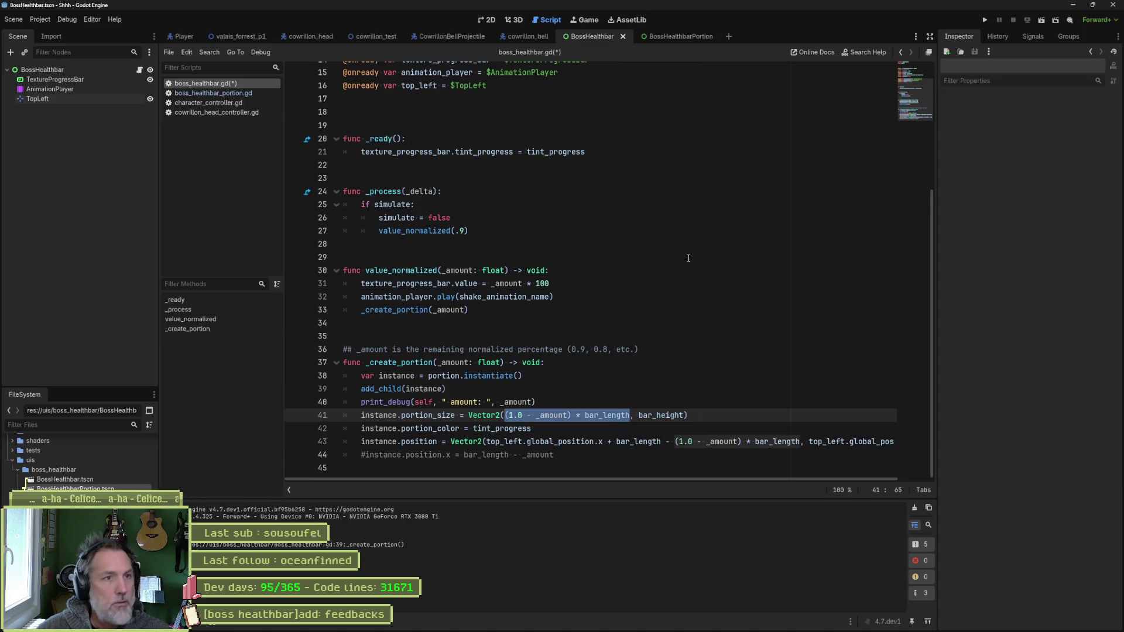
{"action": "key", "text": "F6"}
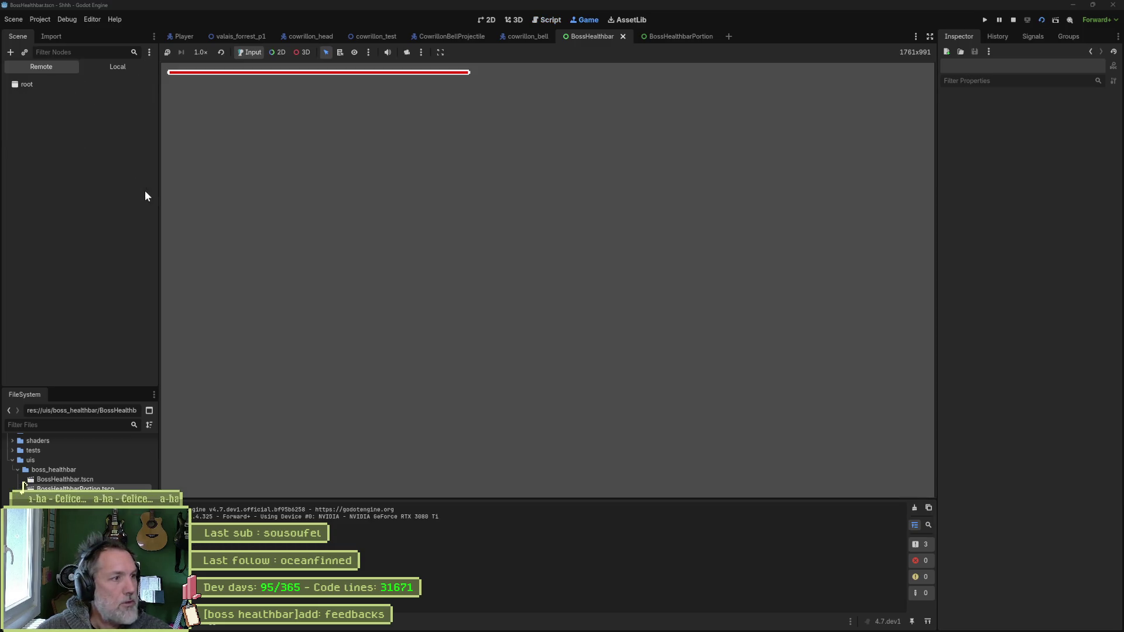
- Simulate a hit on the running BossHealthbar and select the spawned portion's ColorRect
{"action": "left_click", "coordinate": [92, 144]}
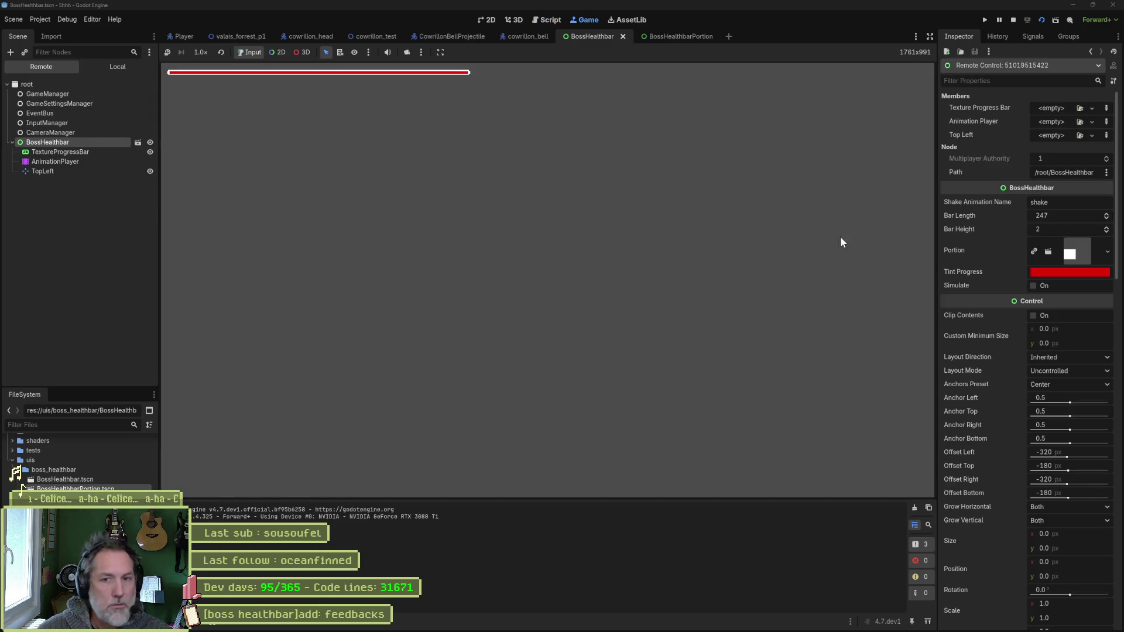
{"action": "left_click", "coordinate": [1039, 286]}
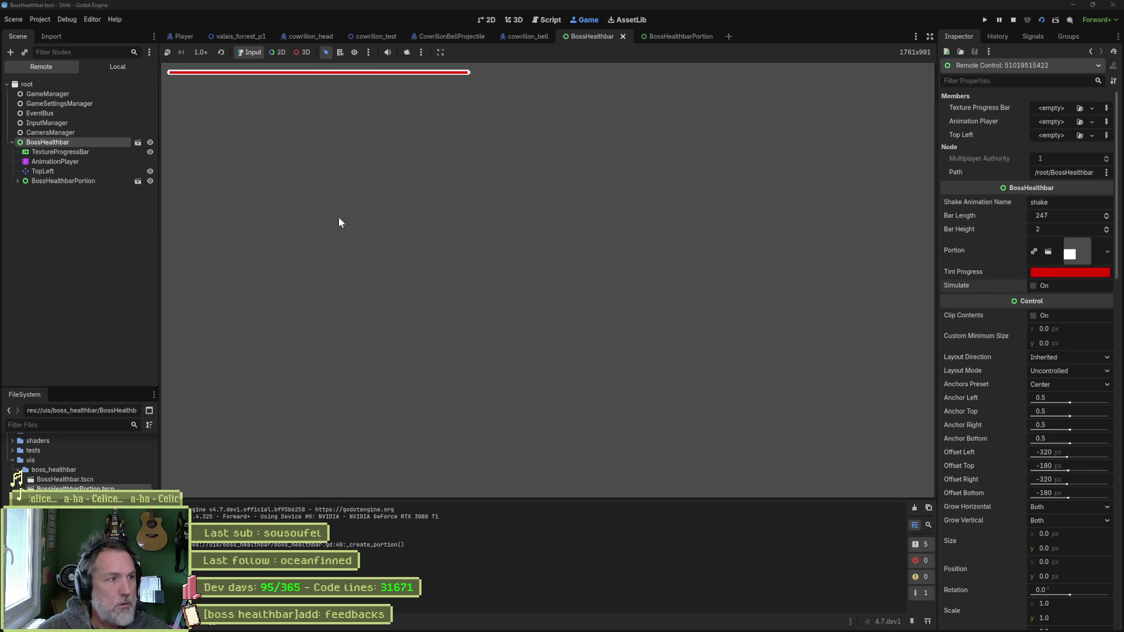
{"action": "left_click", "coordinate": [412, 191]}
{"action": "scroll", "coordinate": [1007, 300], "scroll_direction": "down", "scroll_amount": 5}
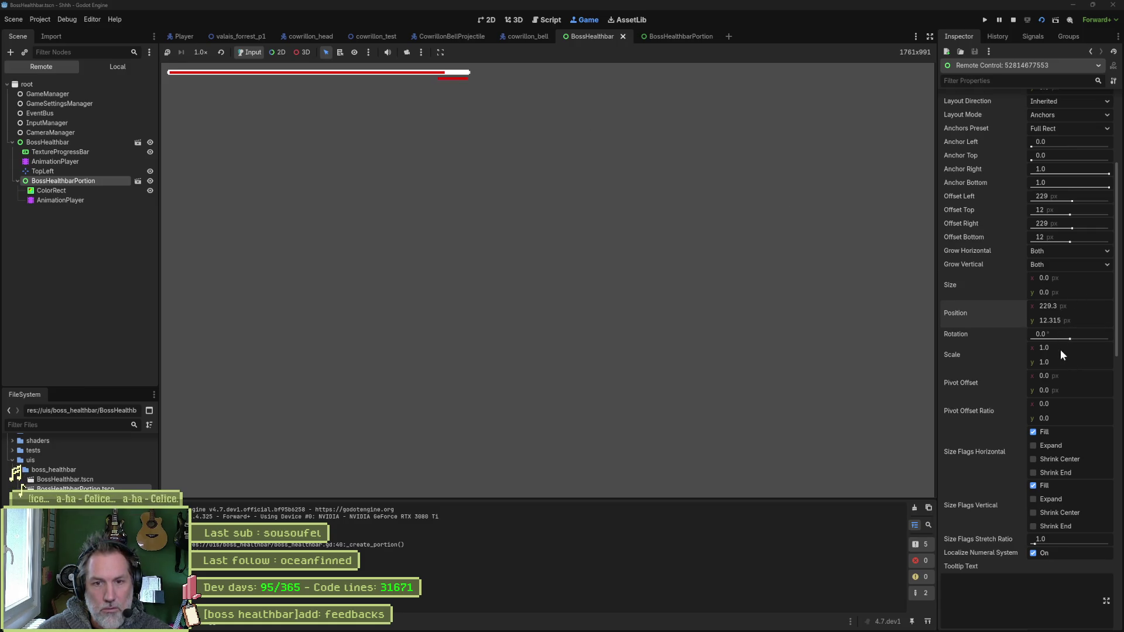
{"action": "left_click", "coordinate": [82, 191]}
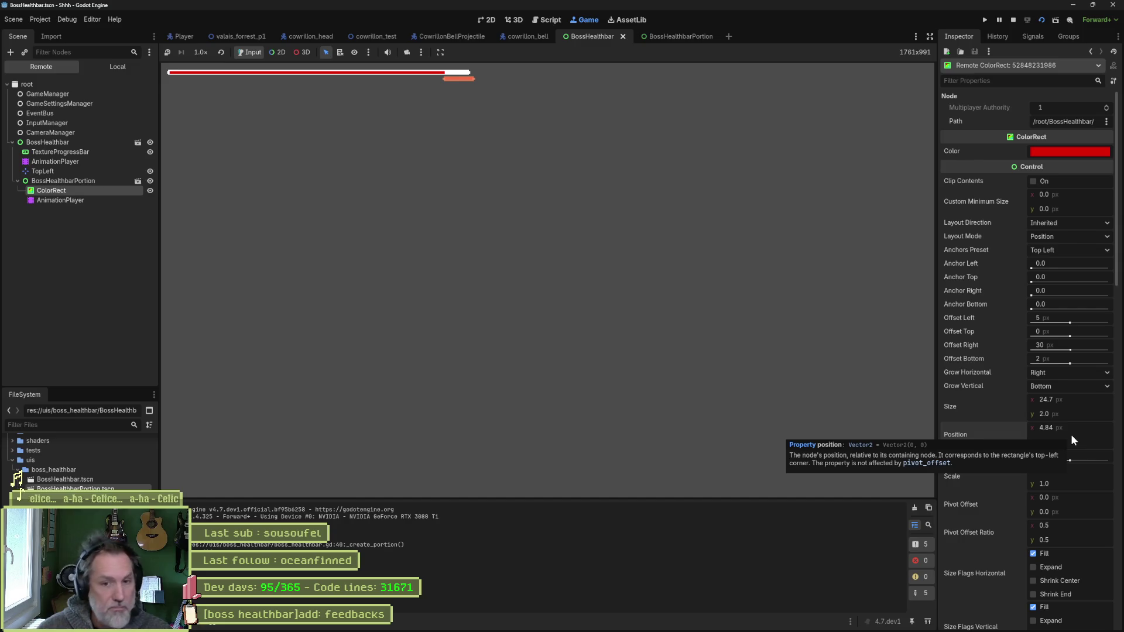
- Set the damage portion's ColorRect x position to 0
{"action": "left_click", "coordinate": [1087, 427]}
{"action": "type", "text": "0"}
{"action": "key", "text": "Return"}
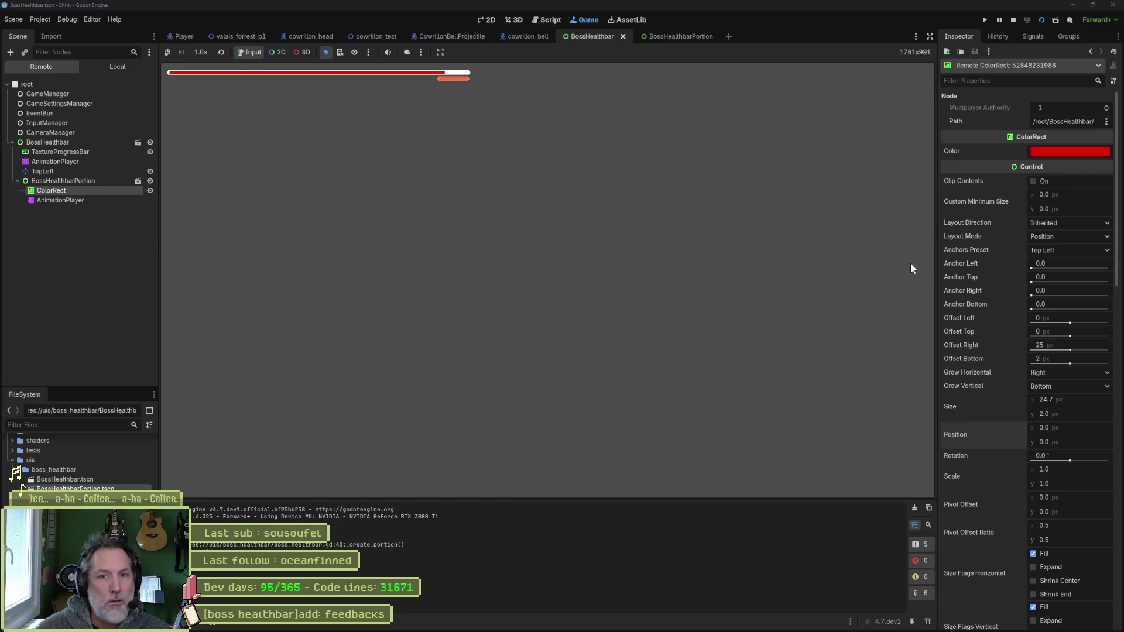
- Review BossHealthbarPortion, then BossHealthbar's 247 px Bar Length and 2 px Bar Height
{"action": "left_click", "coordinate": [67, 181]}
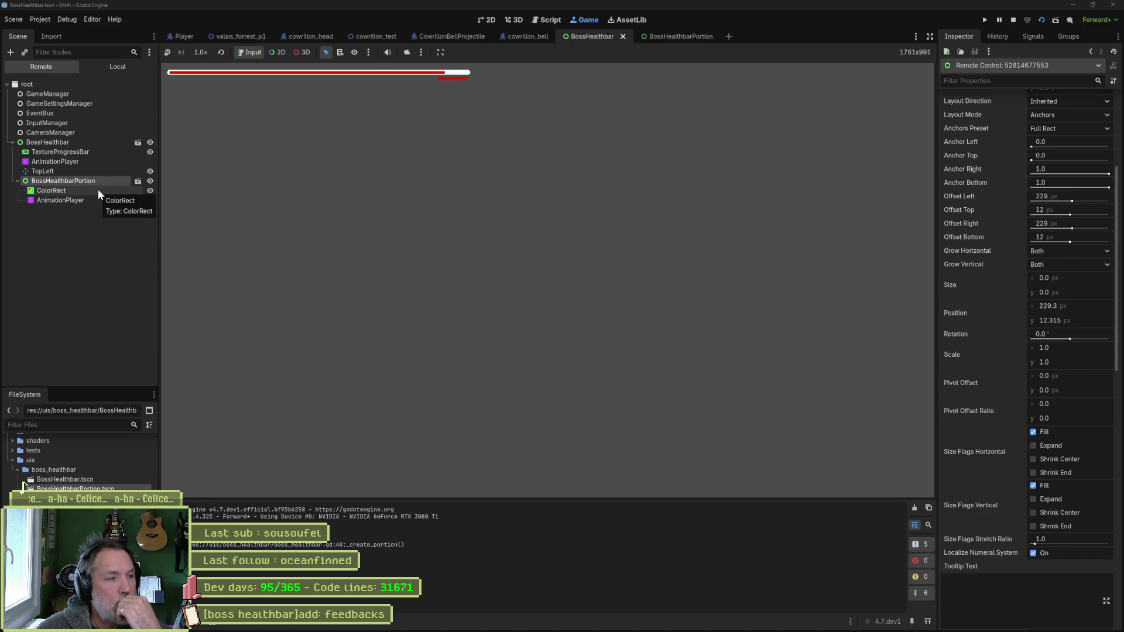
{"action": "left_click", "coordinate": [96, 141]}
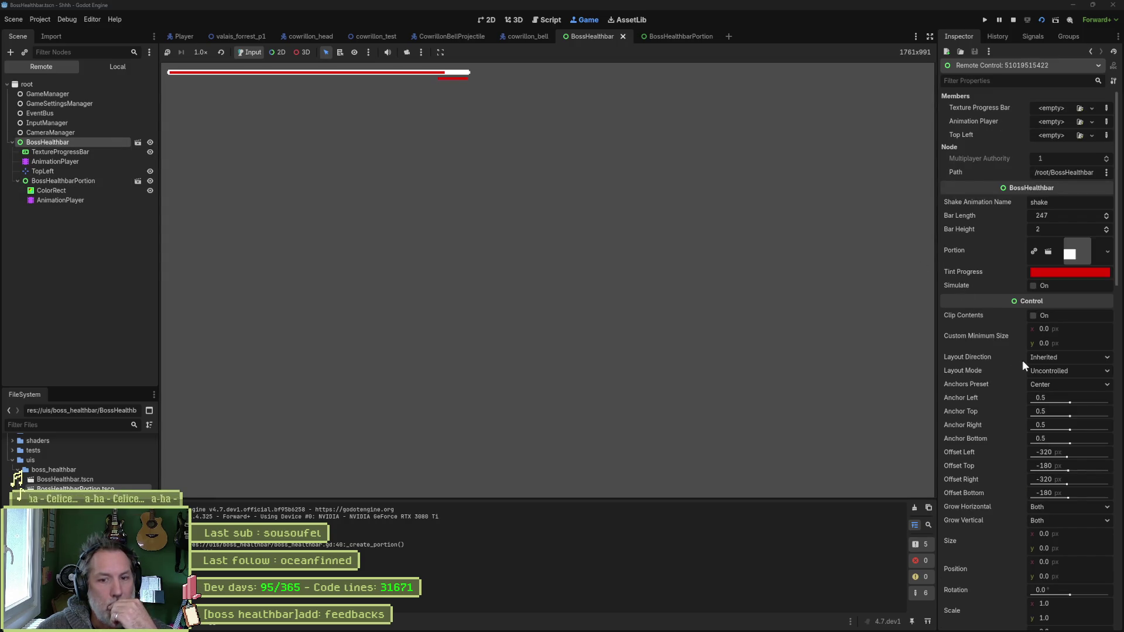
{"action": "scroll", "coordinate": [984, 445], "scroll_direction": "down", "scroll_amount": 3}
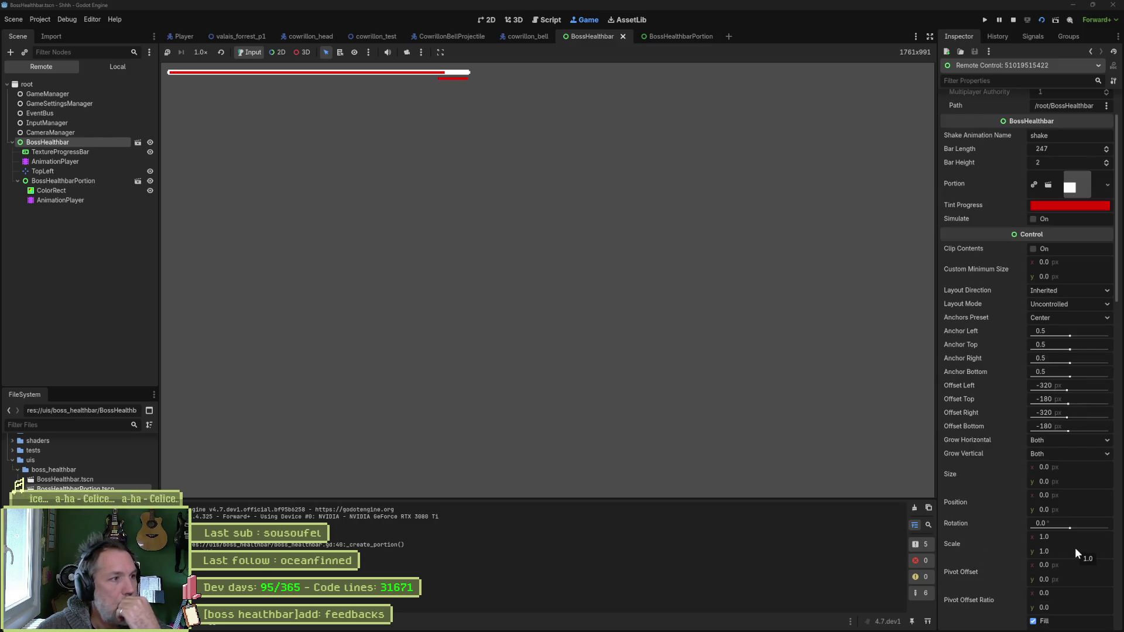
- Inspect the TextureProgressBar (261×15, value 90) and the TopLeft marker's position
{"action": "left_click", "coordinate": [81, 152]}
{"action": "scroll", "coordinate": [1025, 474], "scroll_direction": "down", "scroll_amount": 6}
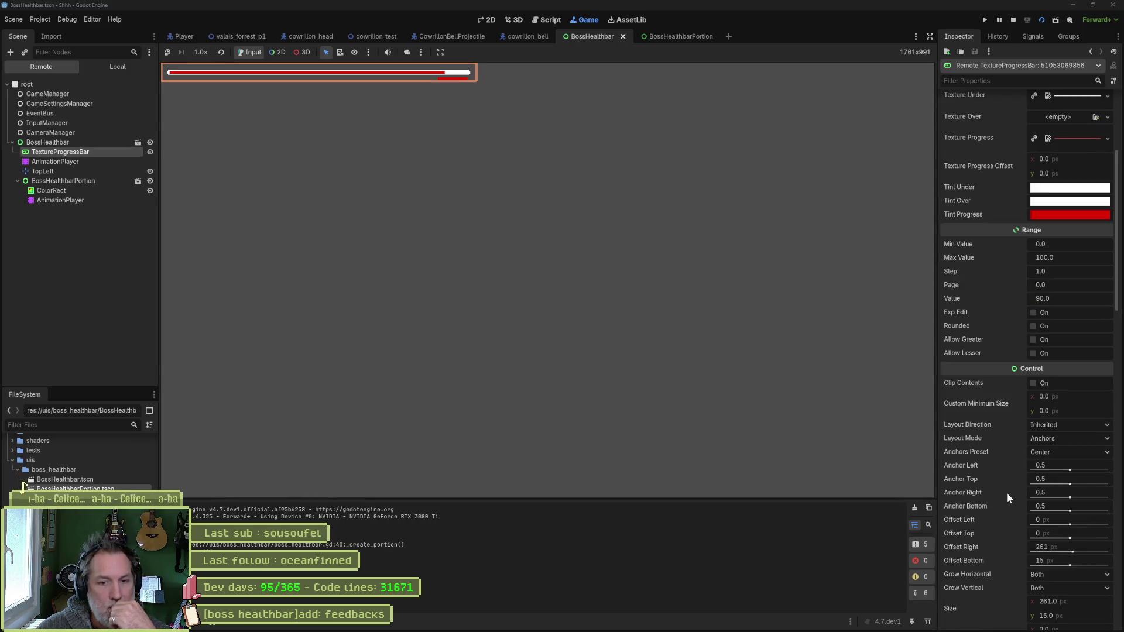
{"action": "scroll", "coordinate": [1006, 492], "scroll_direction": "up", "scroll_amount": 3}
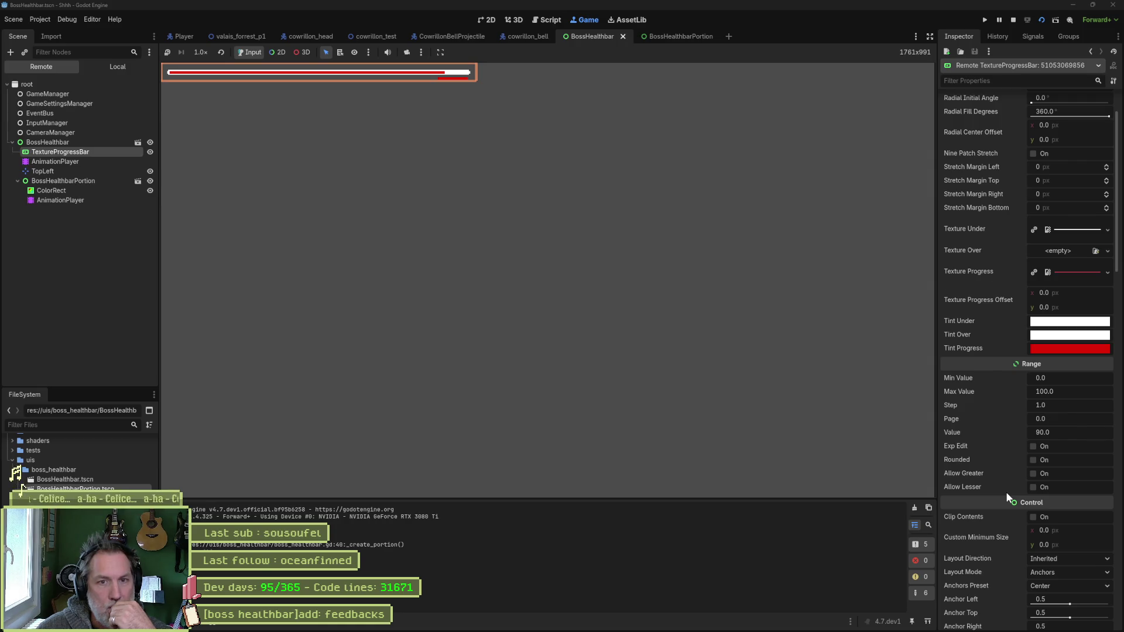
{"action": "scroll", "coordinate": [1007, 494], "scroll_direction": "down", "scroll_amount": 6}
{"action": "scroll", "coordinate": [1000, 492], "scroll_direction": "down", "scroll_amount": 2}
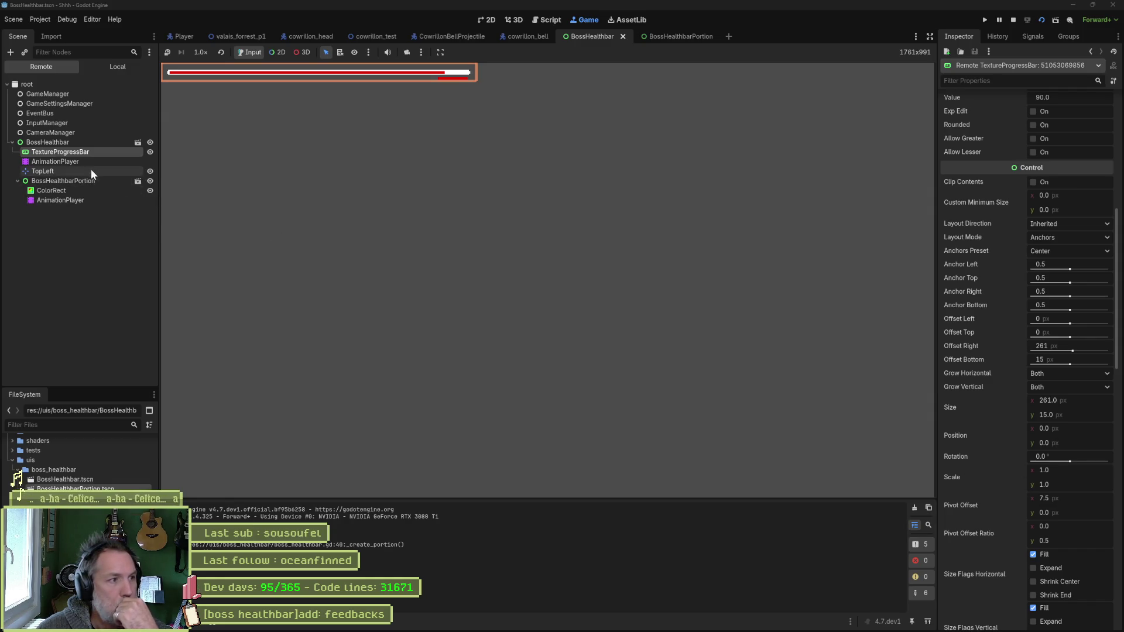
{"action": "left_click", "coordinate": [51, 173]}
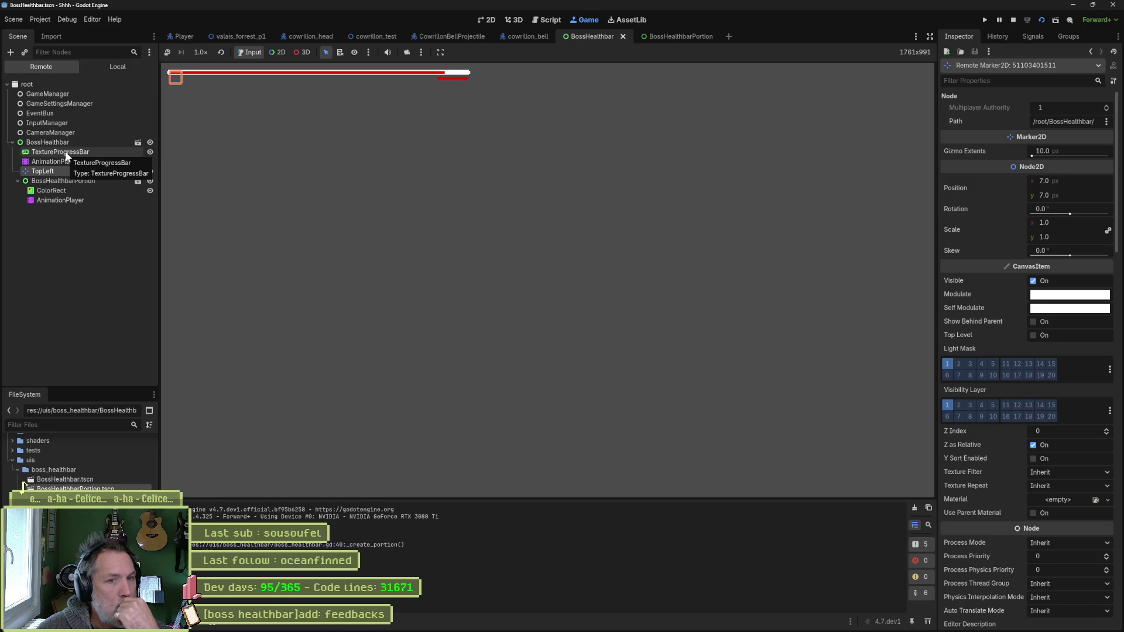
{"action": "left_click", "coordinate": [66, 153]}
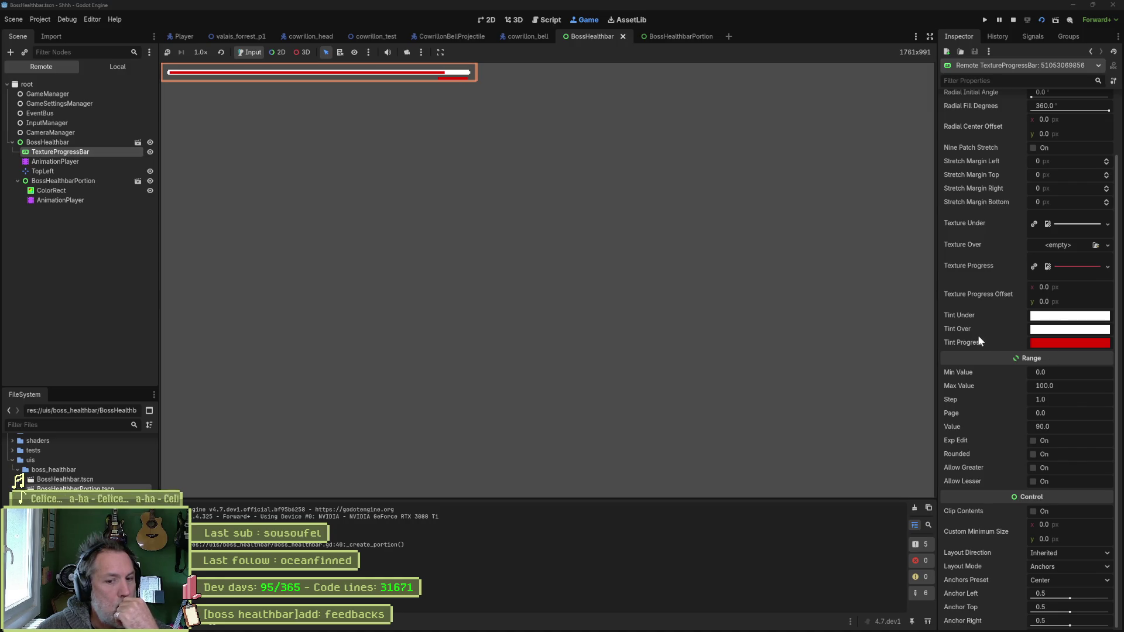
{"action": "scroll", "coordinate": [978, 336], "scroll_direction": "up", "scroll_amount": 3}
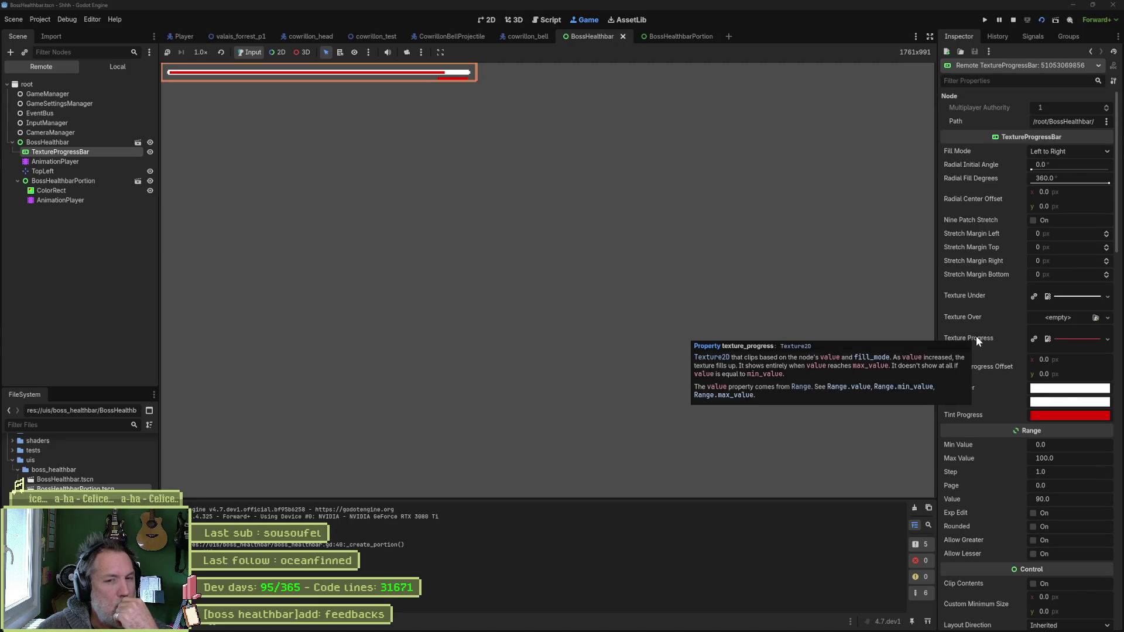
{"action": "scroll", "coordinate": [975, 336], "scroll_direction": "down", "scroll_amount": 5}
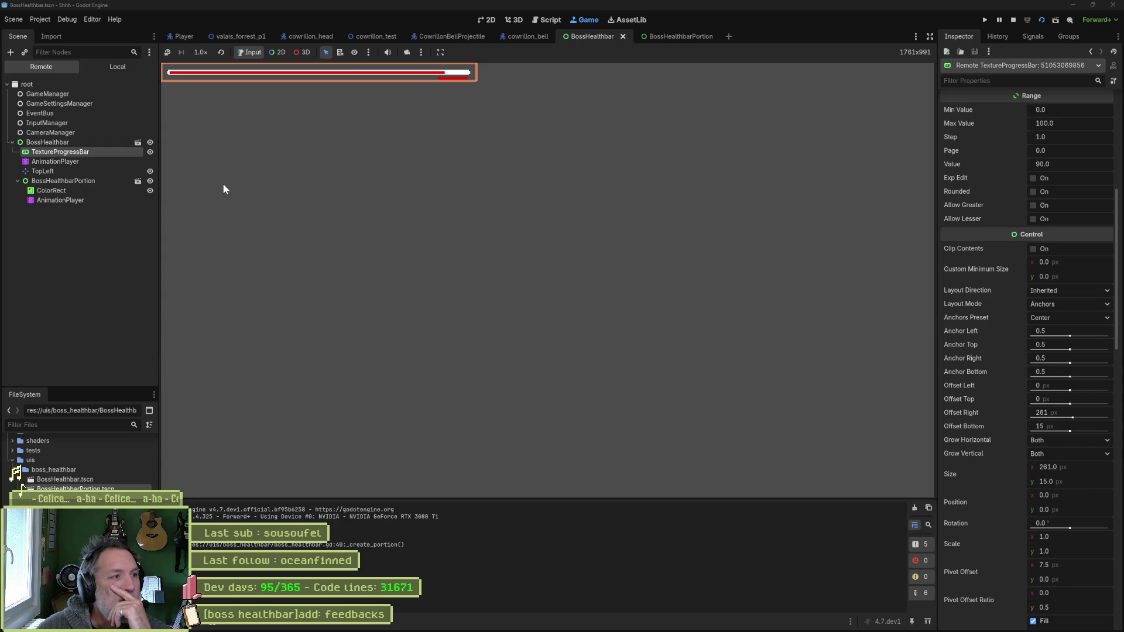
- Resize the red ColorRect to 20 px wide and place it at x position 4.7
{"action": "left_click", "coordinate": [96, 189]}
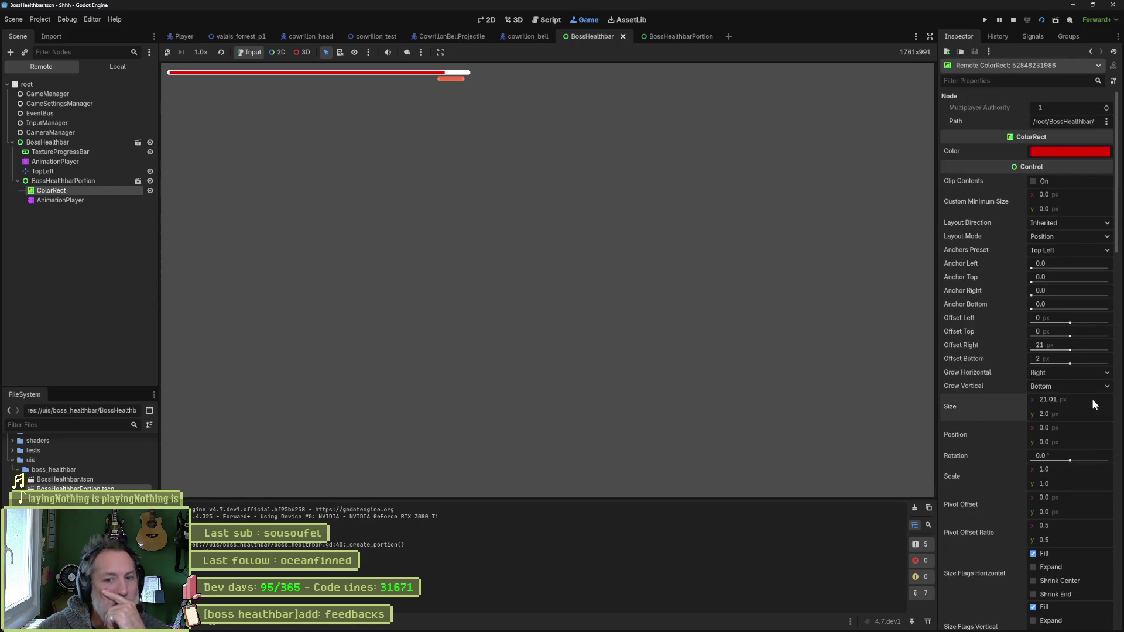
{"action": "left_click_drag", "start_coordinate": [1075, 429], "coordinate": [1083, 429]}
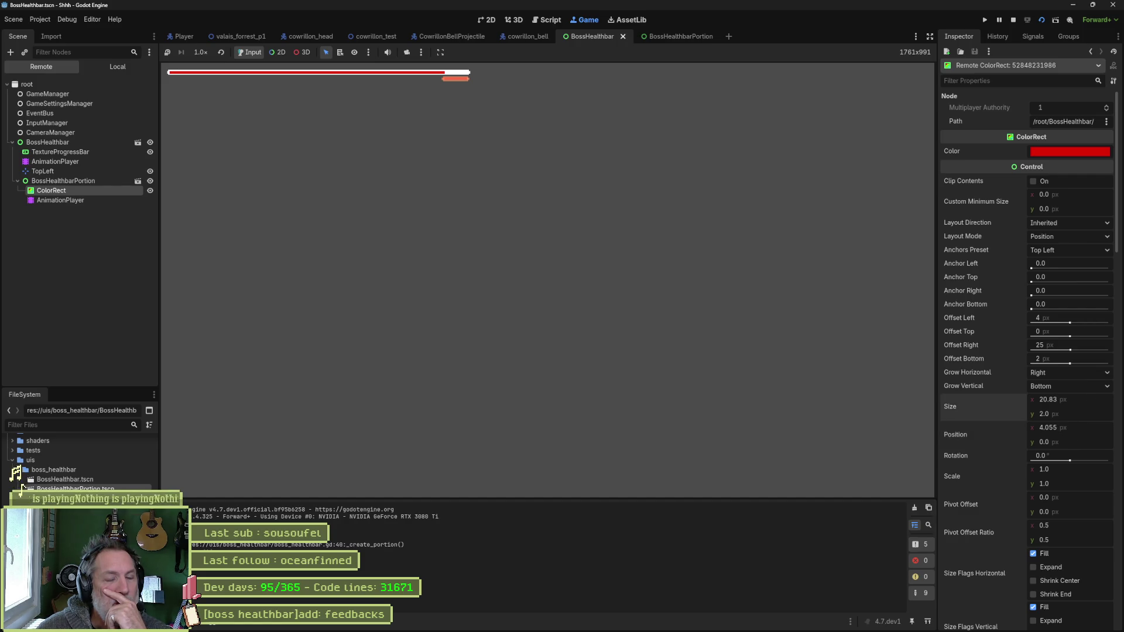
{"action": "left_click", "coordinate": [1096, 399]}
{"action": "type", "text": "20"}
{"action": "key", "text": "Return"}
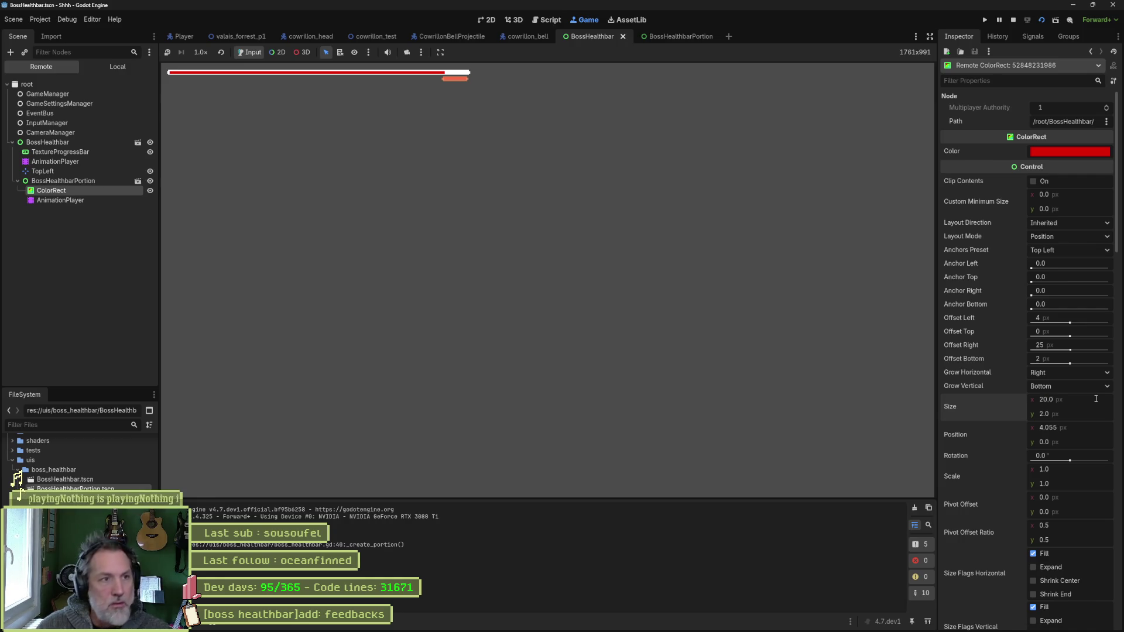
{"action": "left_click", "coordinate": [1093, 429]}
{"action": "type", "text": "4.7"}
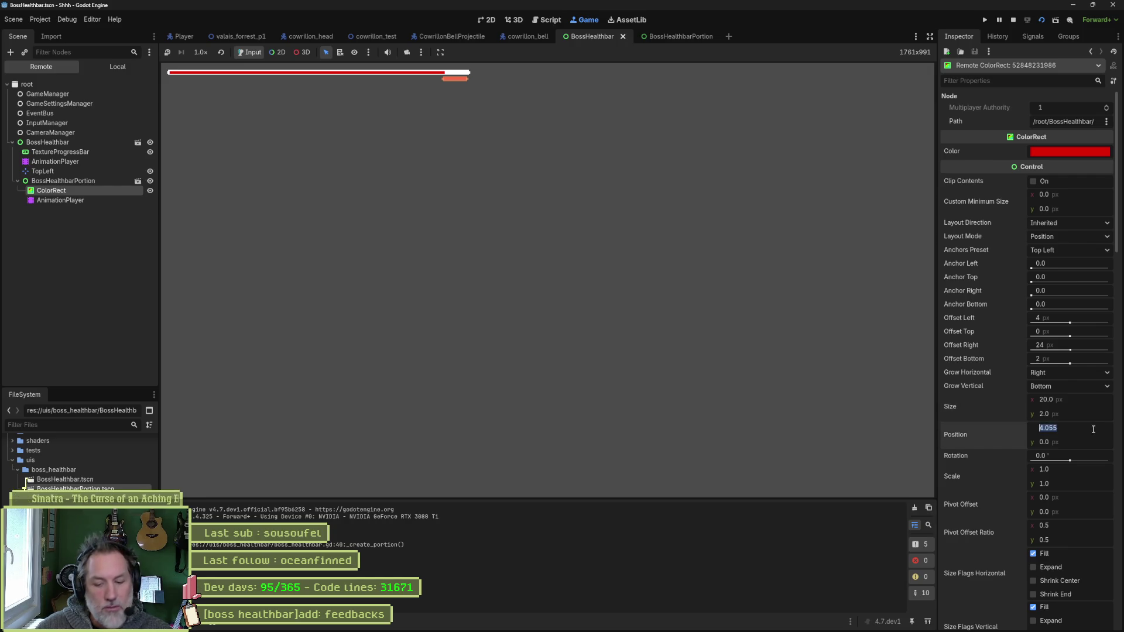
{"action": "key", "text": "Return"}
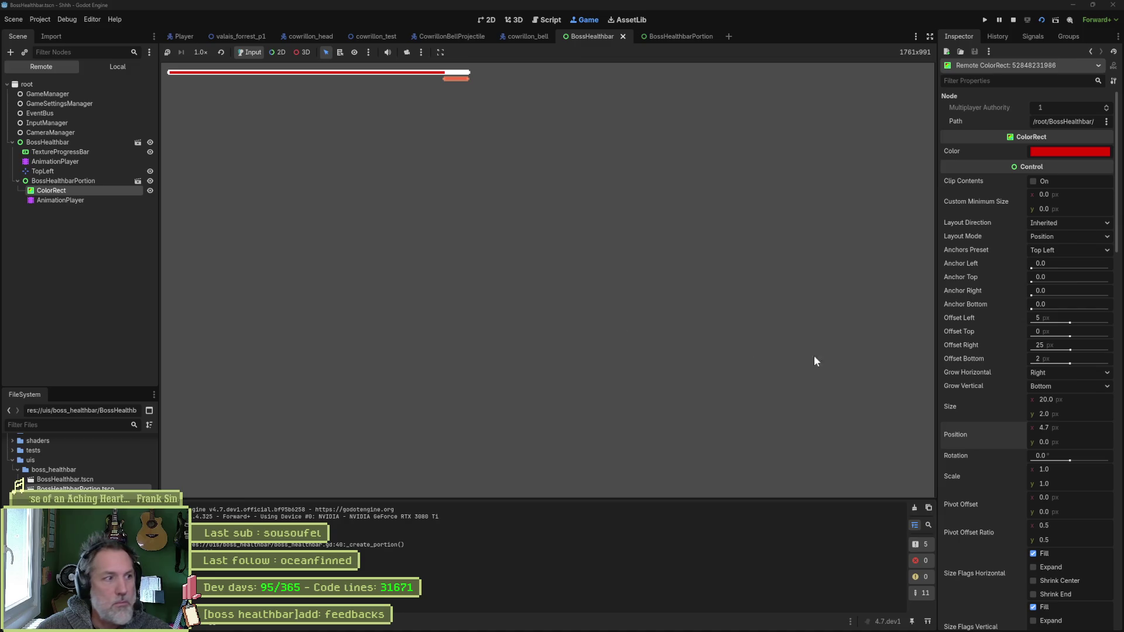
{"action": "left_click", "coordinate": [80, 180]}
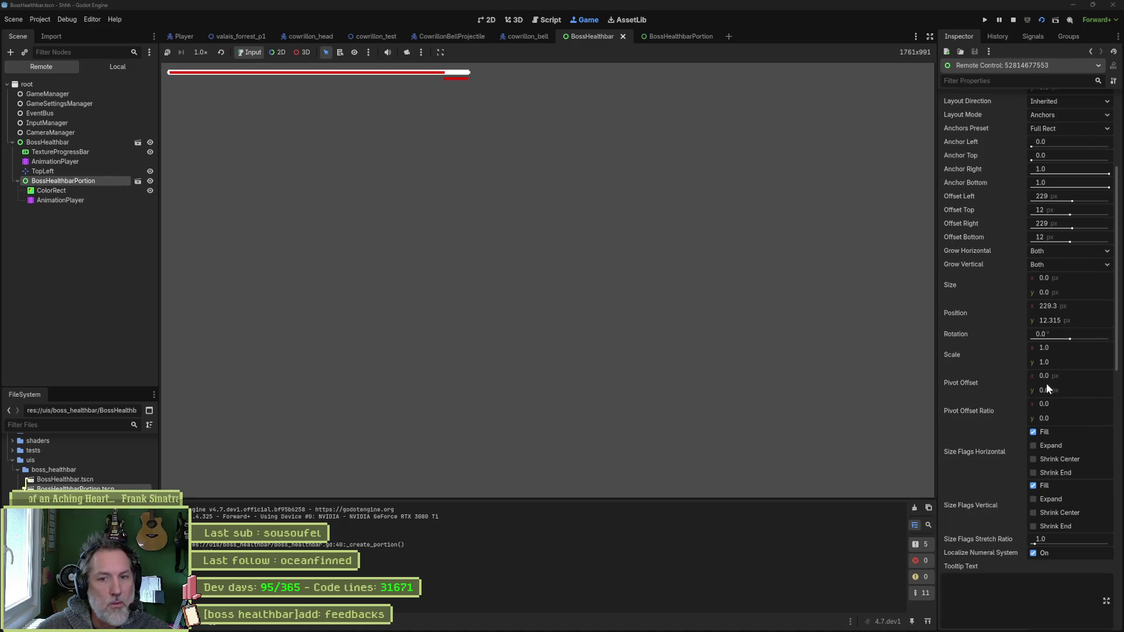
- Move BossHealthbarPortion up to y position 0, then stop the running game
{"action": "left_click", "coordinate": [1081, 320]}
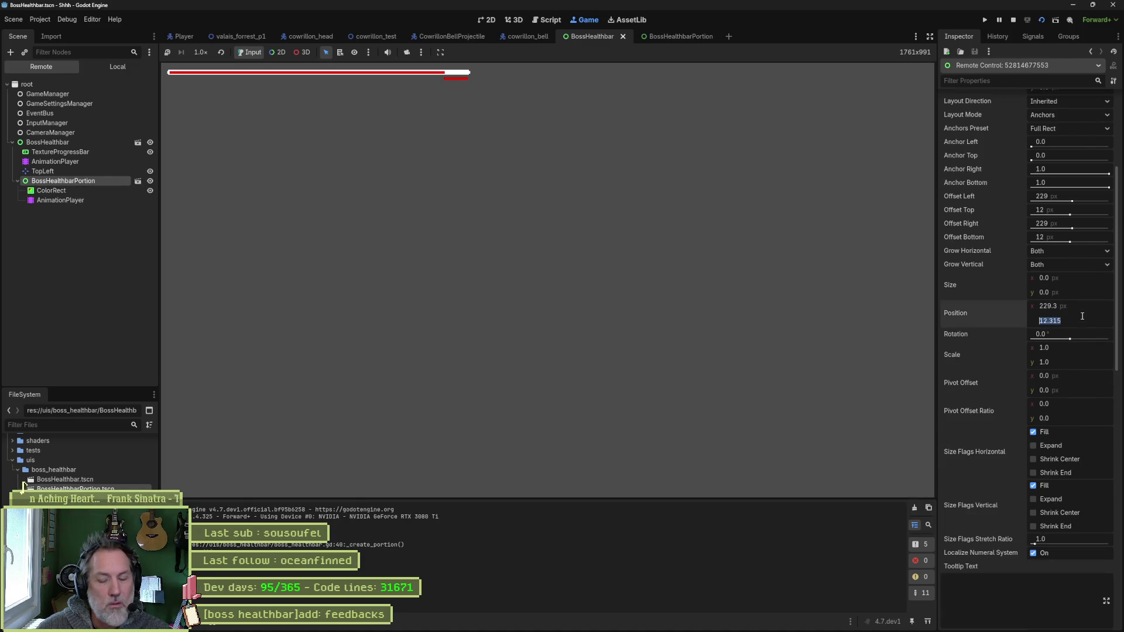
{"action": "type", "text": "0"}
{"action": "key", "text": "Return"}
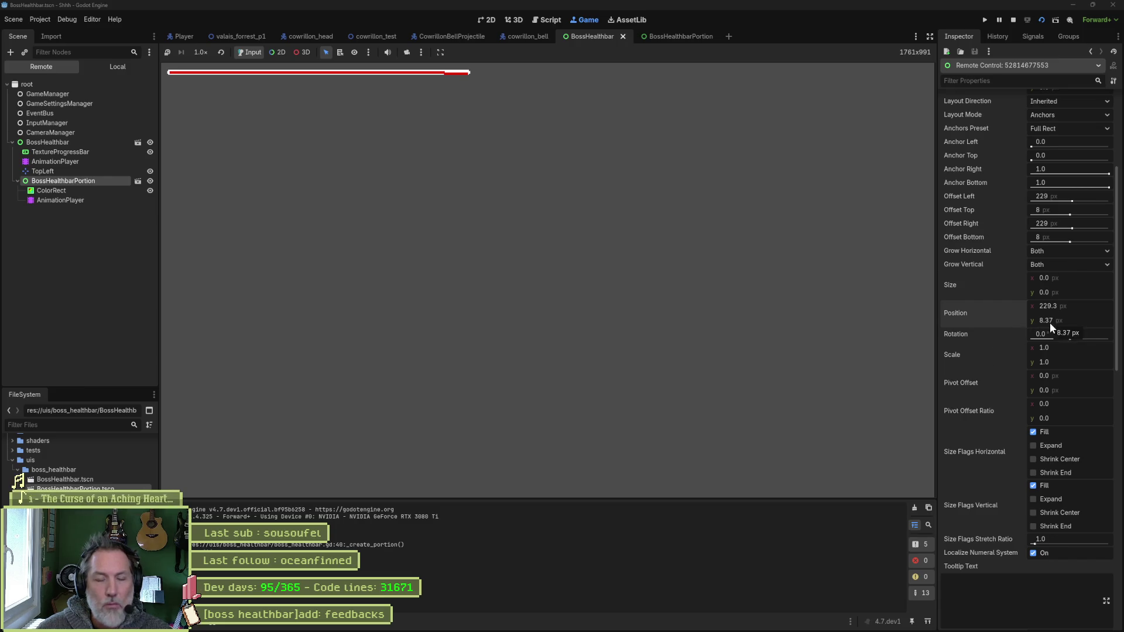
{"action": "left_click", "coordinate": [1016, 20]}
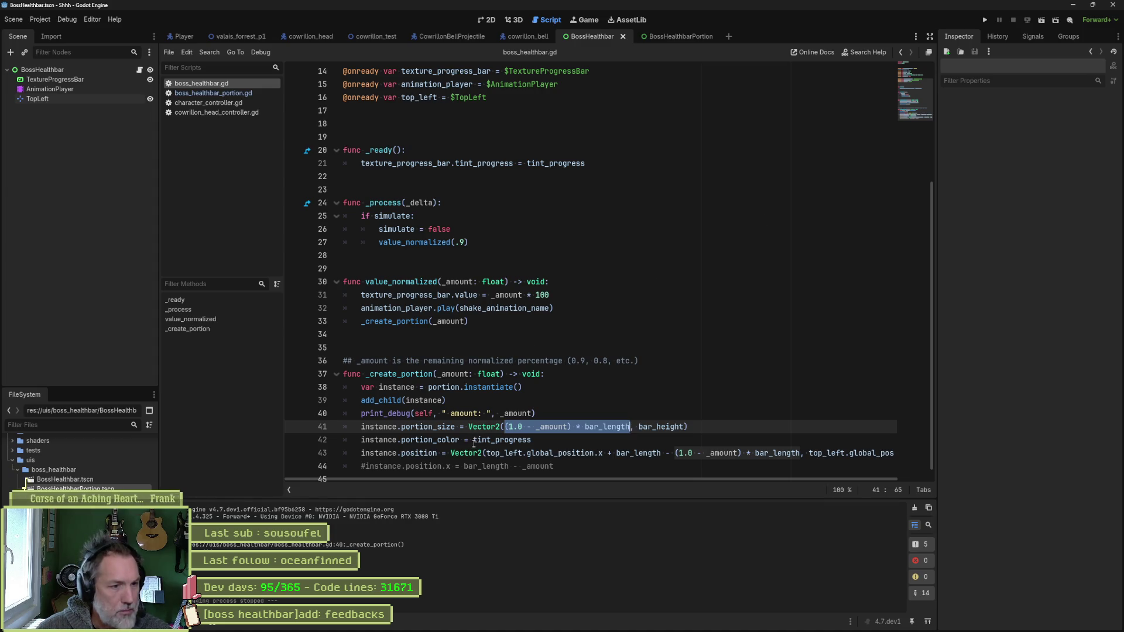
- Subtract 2 from top_left.global_position.y on line 43 and run the scene to test
{"action": "left_click", "coordinate": [469, 440]}
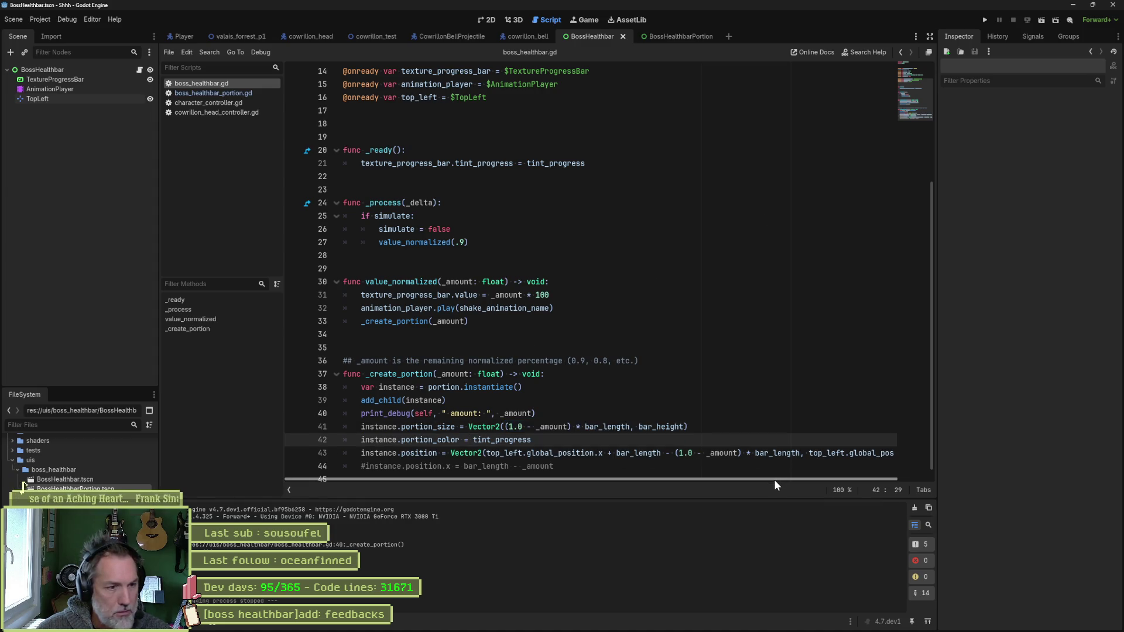
{"action": "left_click_drag", "start_coordinate": [775, 480], "coordinate": [816, 473]}
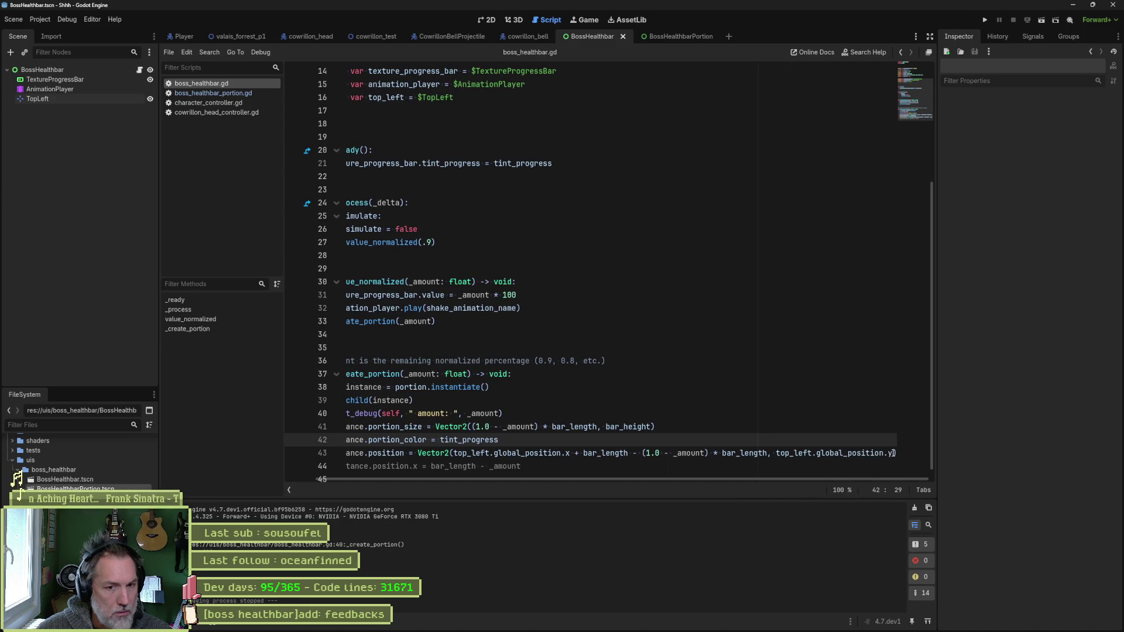
{"action": "scroll", "coordinate": [902, 451], "scroll_direction": "up", "scroll_amount": 2}
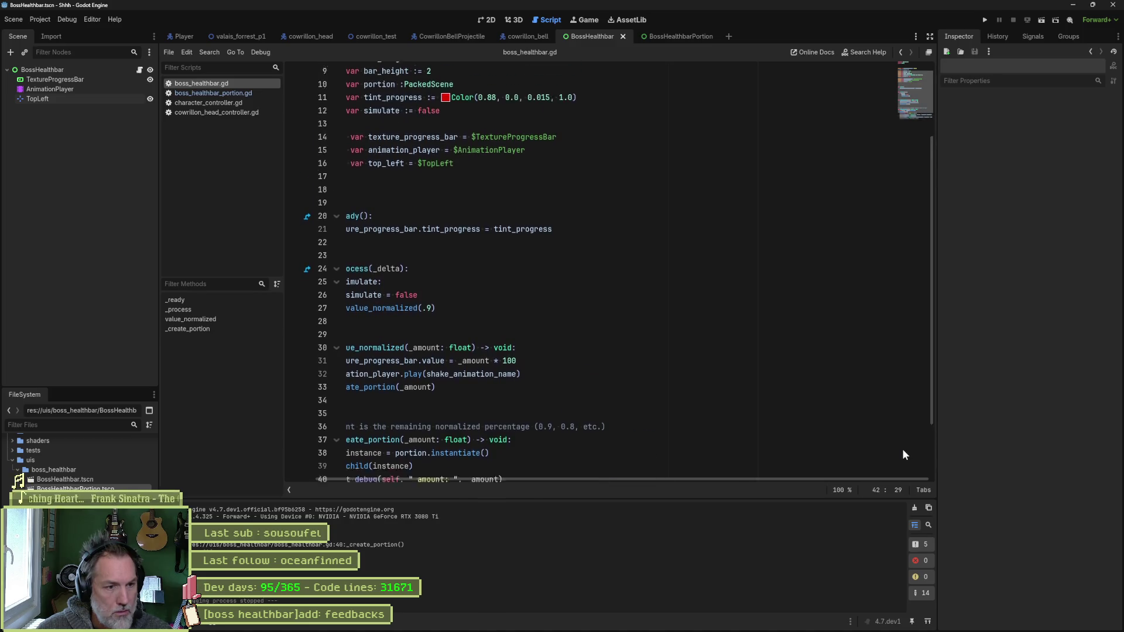
{"action": "scroll", "coordinate": [901, 460], "scroll_direction": "down", "scroll_amount": 3}
{"action": "left_click", "coordinate": [889, 443]}
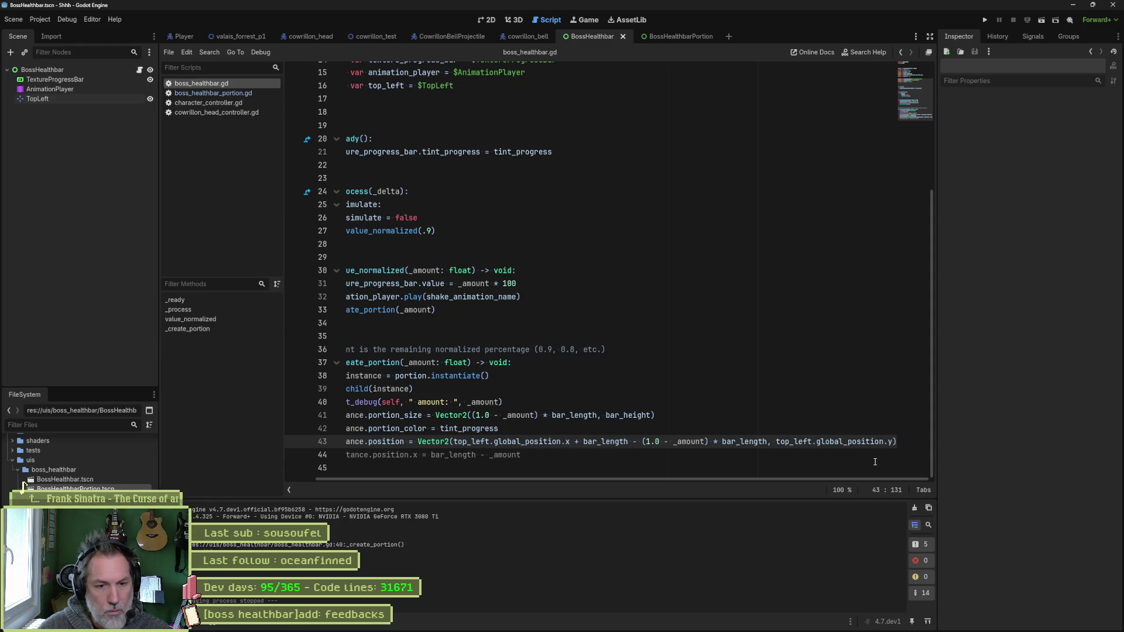
{"action": "type", "text": "- 2"}
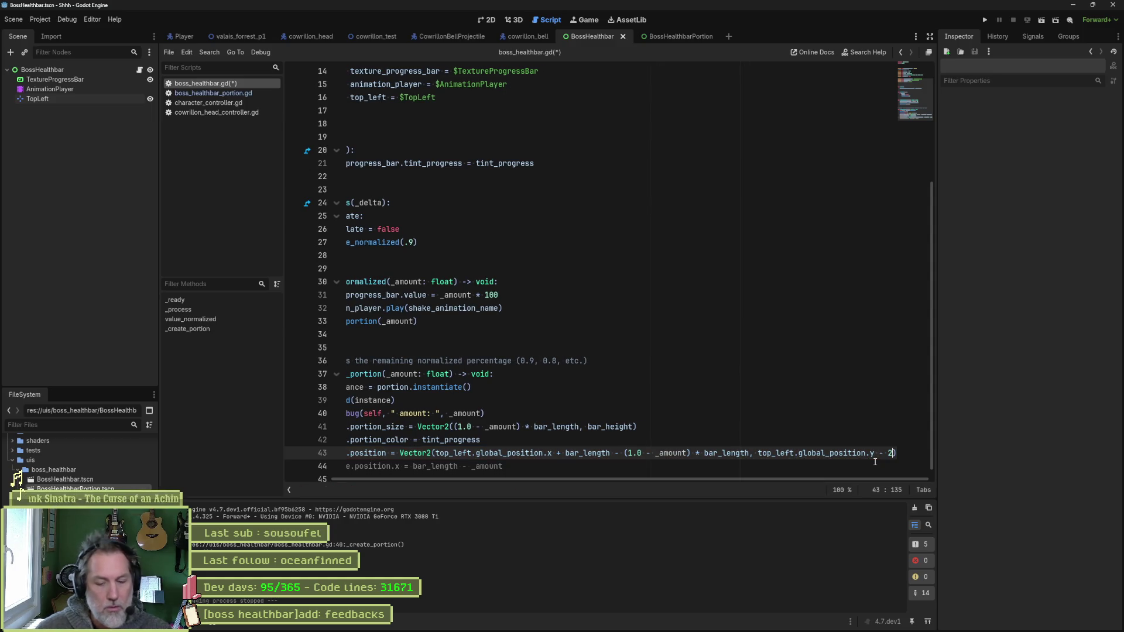
{"action": "key", "text": "F6"}
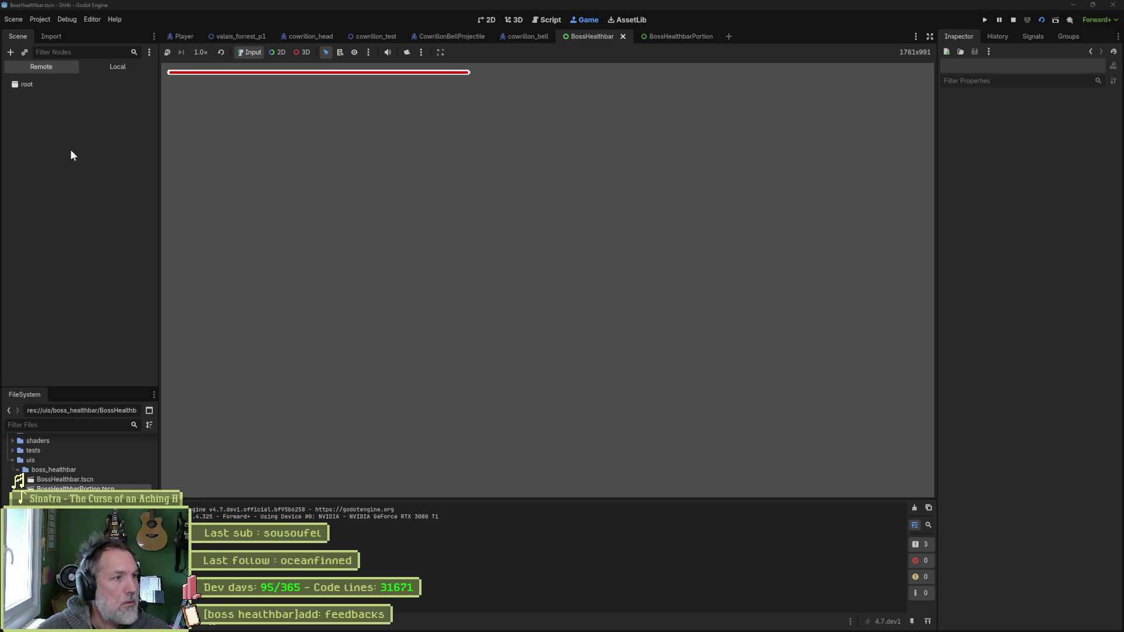
- Simulate a hit on BossHealthbar to spawn the red portion, then stop the game with F8
{"action": "left_click", "coordinate": [60, 143]}
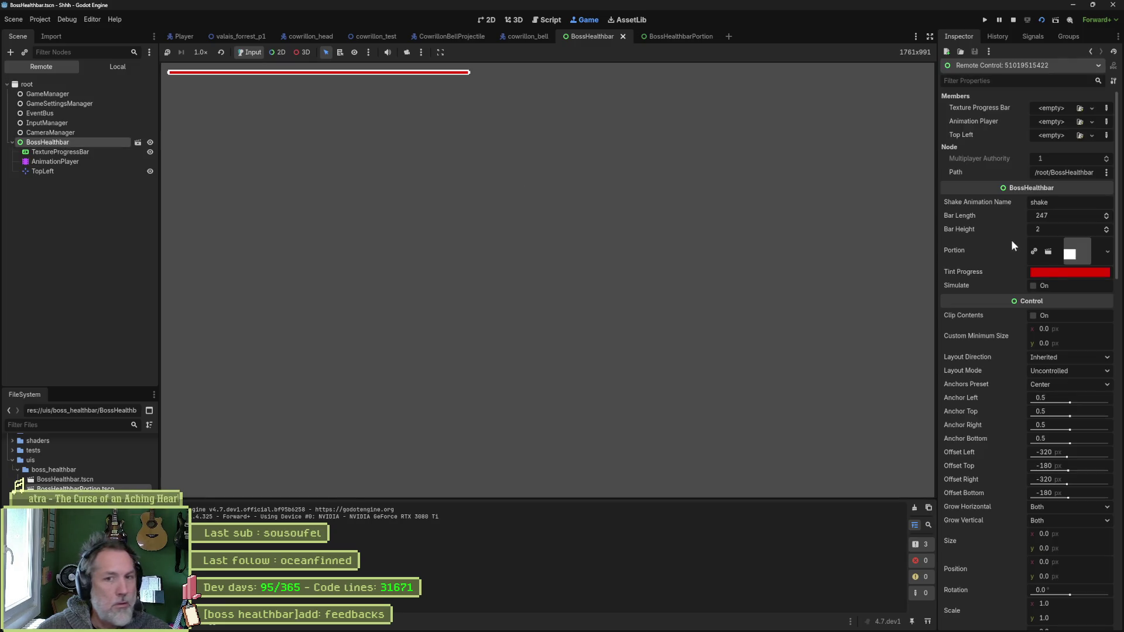
{"action": "left_click", "coordinate": [1034, 286]}
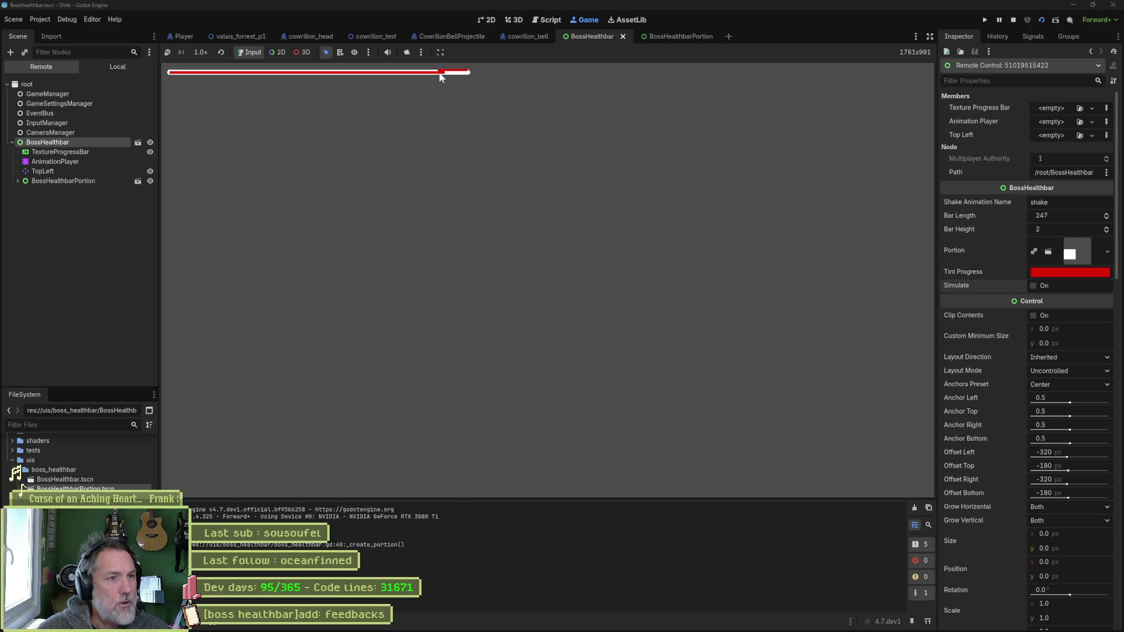
{"action": "key", "text": "F8"}
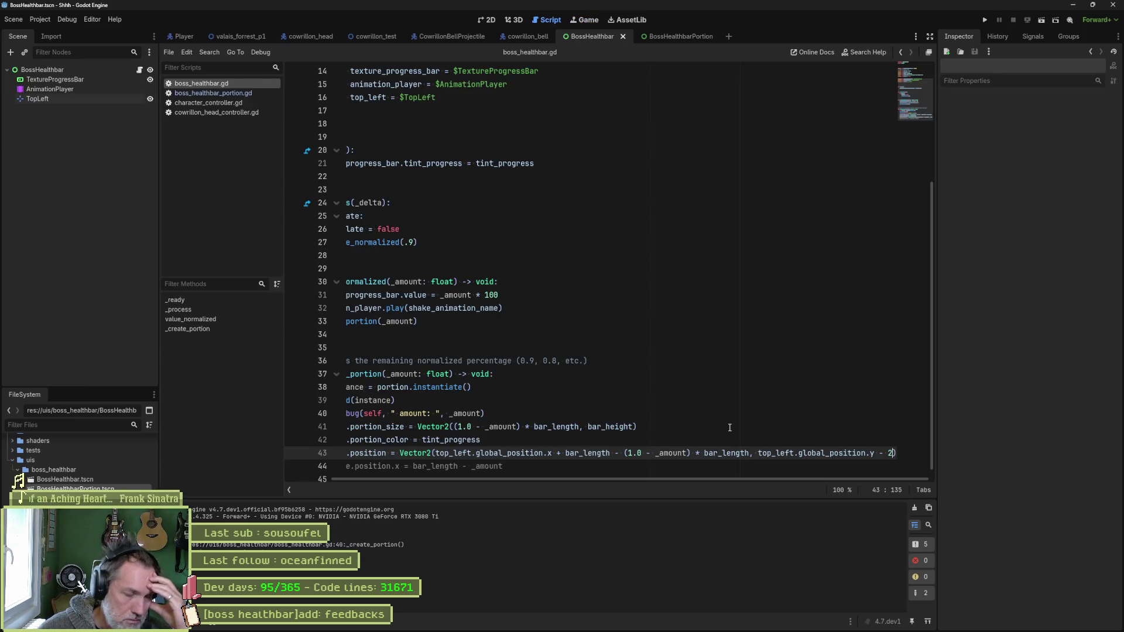
- Delete the commented-out position line 44 from the create-portion function
{"action": "left_click_drag", "start_coordinate": [505, 478], "coordinate": [459, 479]}
{"action": "left_click", "coordinate": [442, 455]}
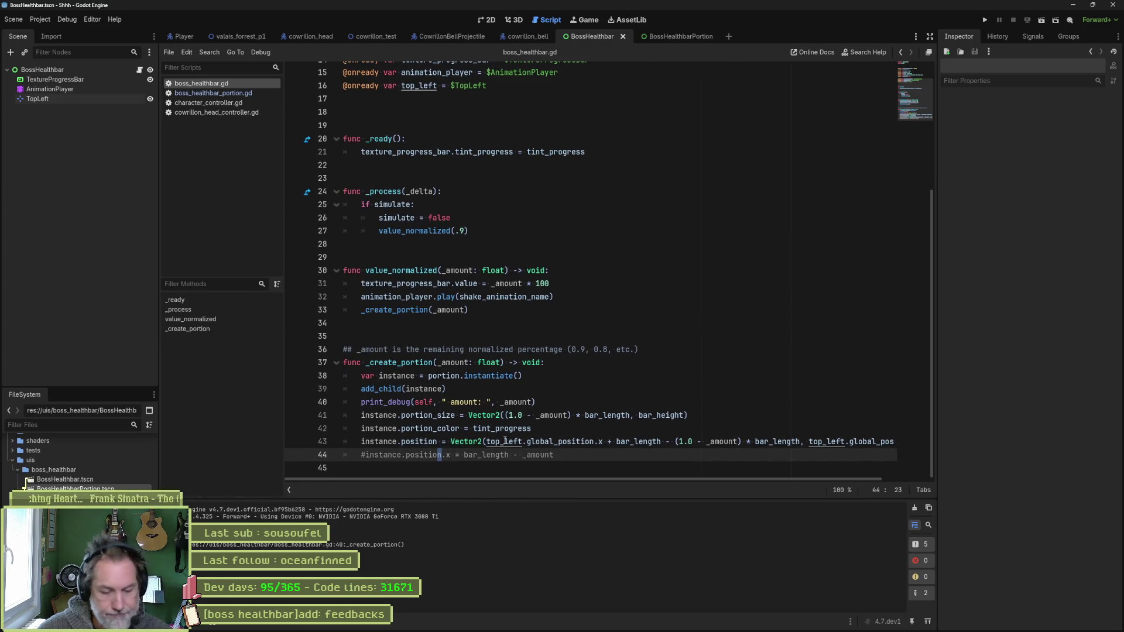
{"action": "key", "text": "ctrl+shift+k"}
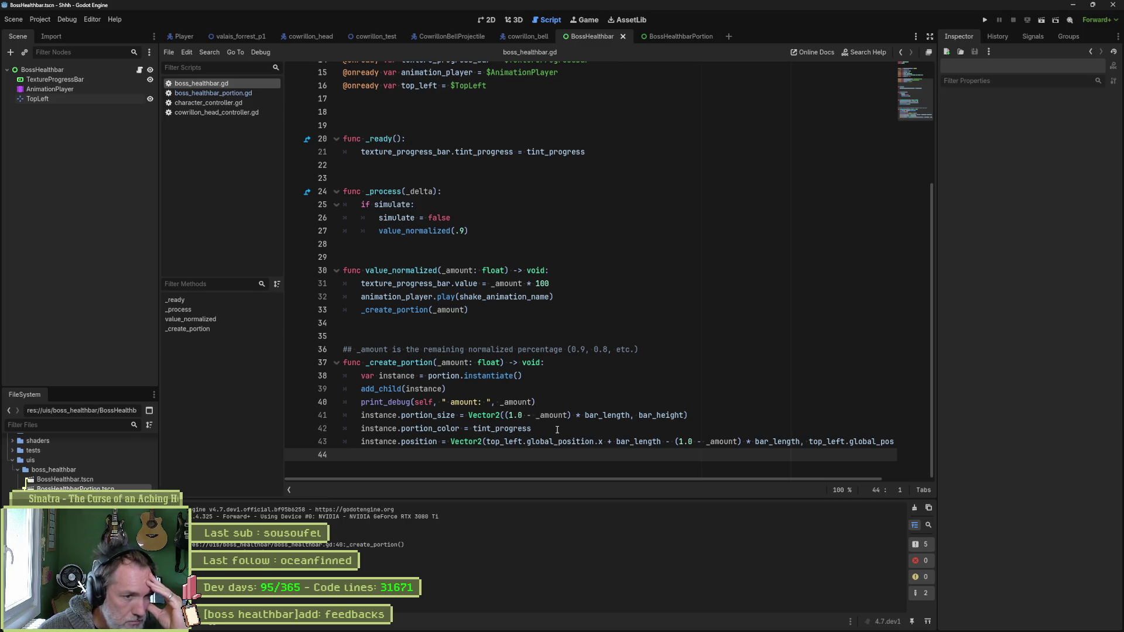
- Inspect bar_length, the value assignment on line 31 and its 100 multiplier
{"action": "double_click", "coordinate": [608, 415]}
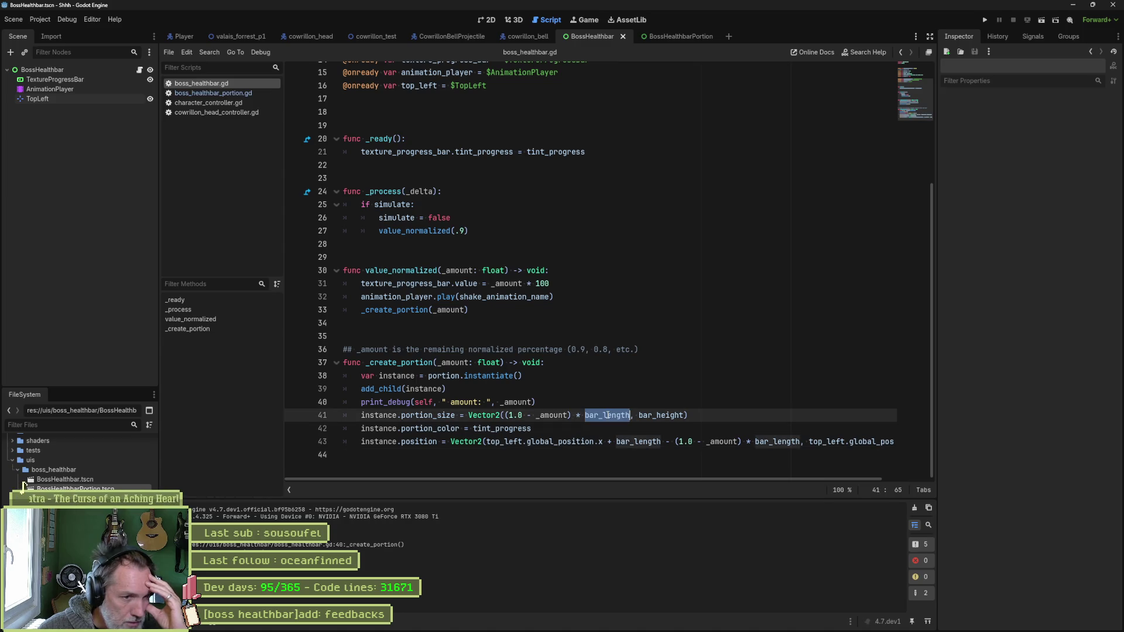
{"action": "mouse_move", "coordinate": [608, 415]}
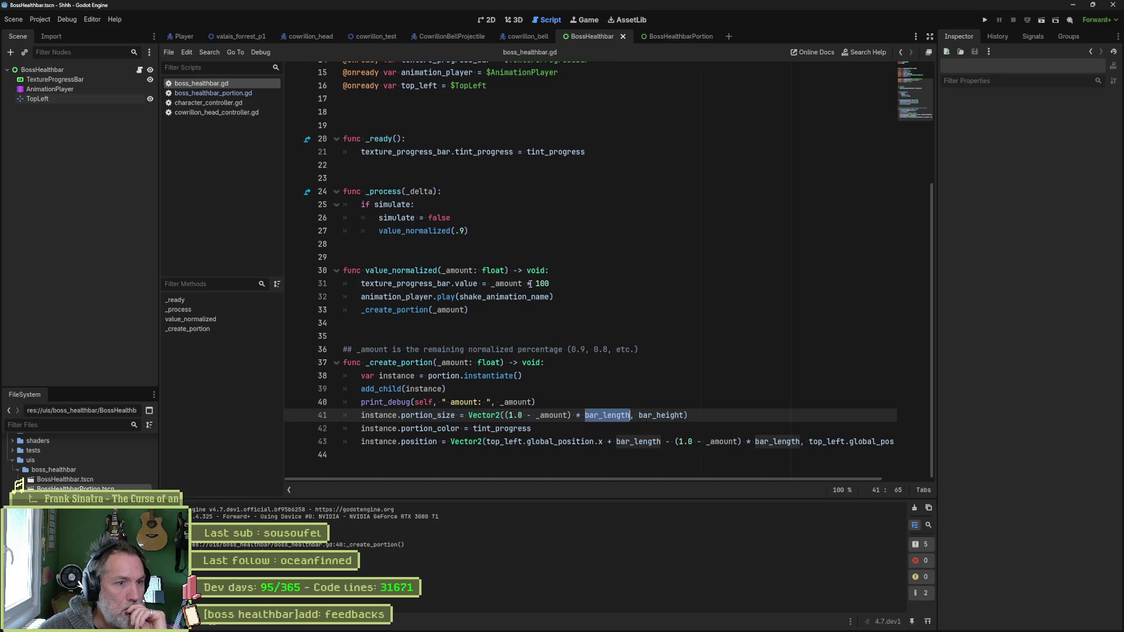
{"action": "double_click", "coordinate": [472, 285]}
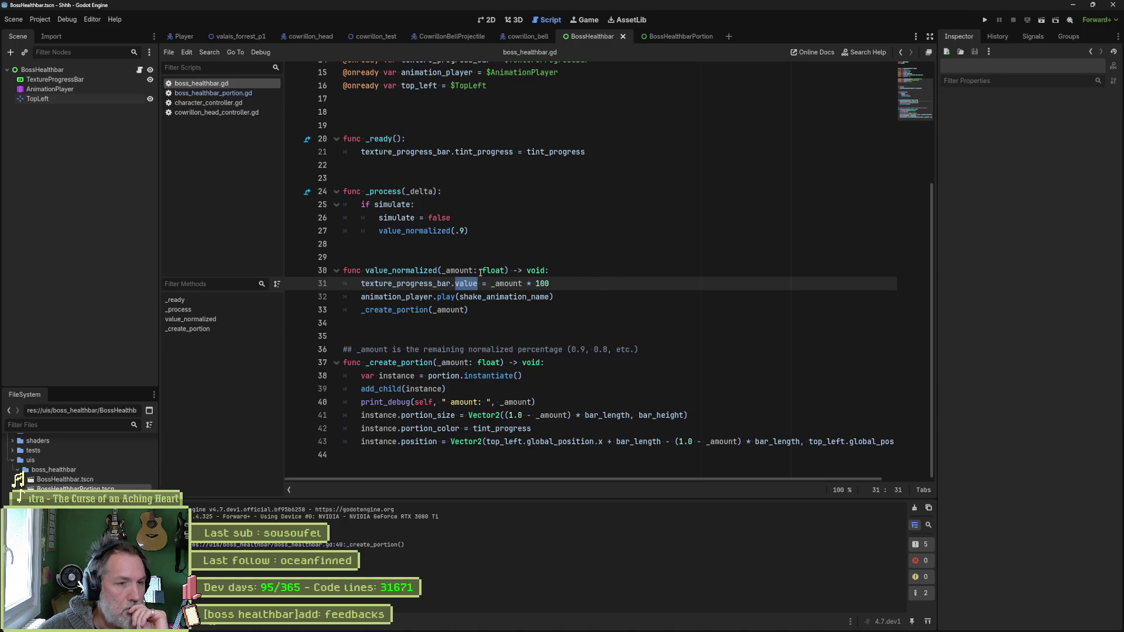
{"action": "double_click", "coordinate": [542, 283]}
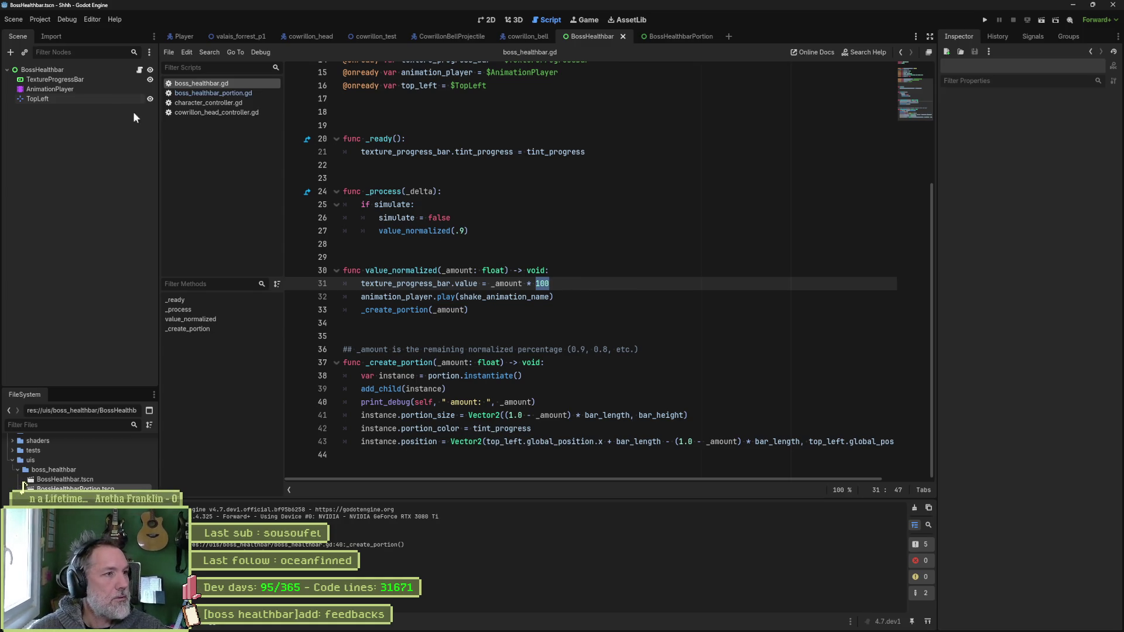
- In the 2D view, set the TextureProgressBar's Value to 90, then open the Select Scene picker
{"action": "left_click", "coordinate": [65, 79]}
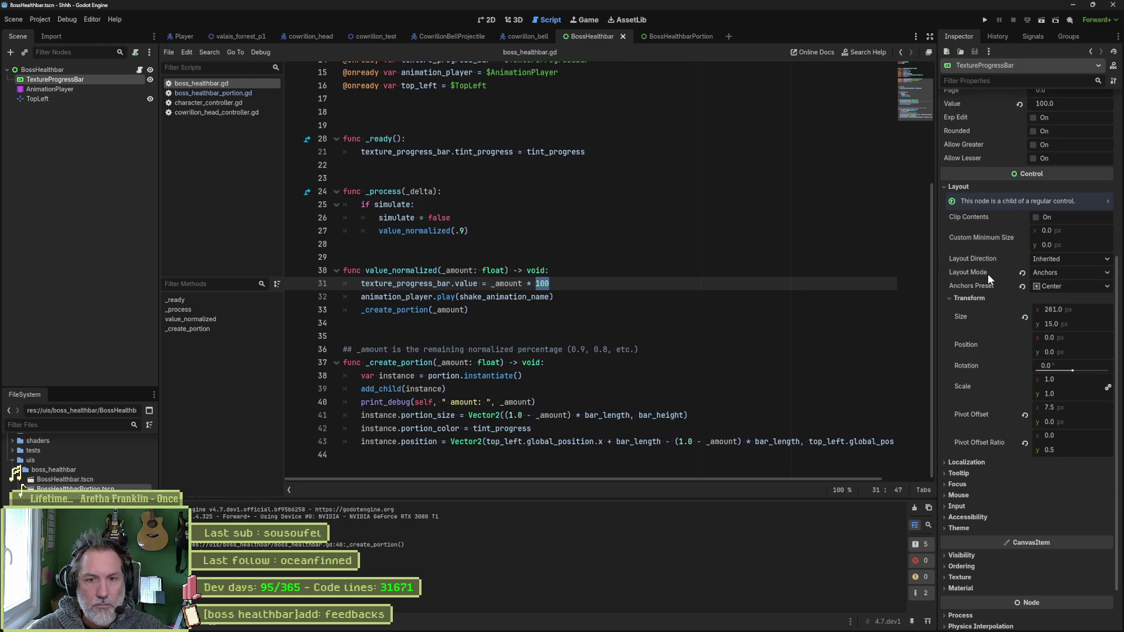
{"action": "scroll", "coordinate": [989, 282], "scroll_direction": "up", "scroll_amount": 5}
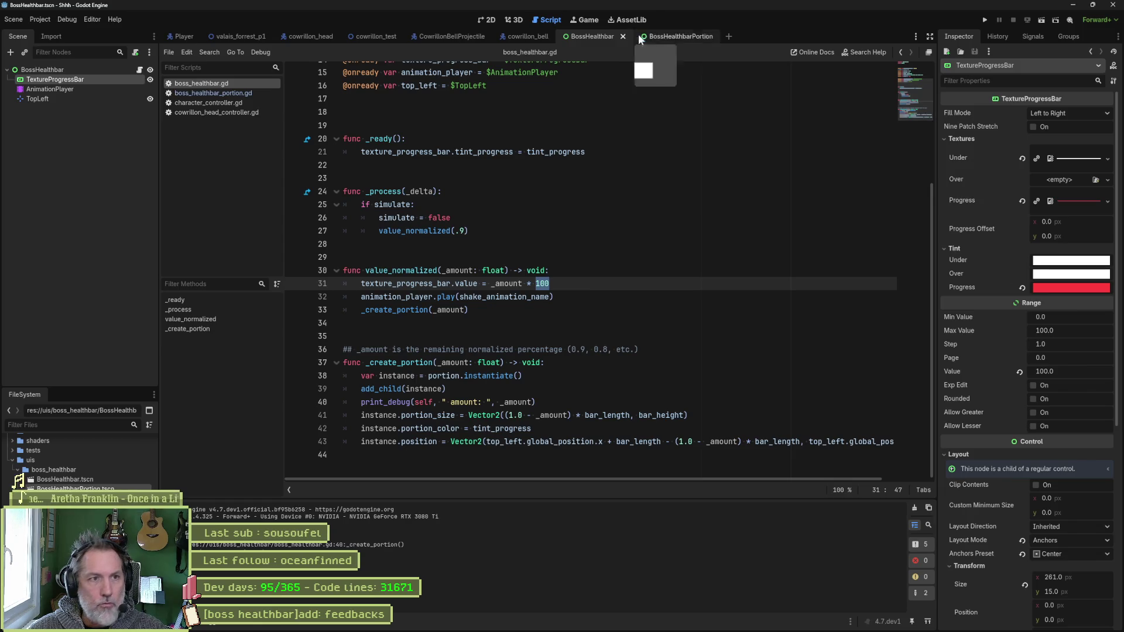
{"action": "left_click", "coordinate": [489, 19]}
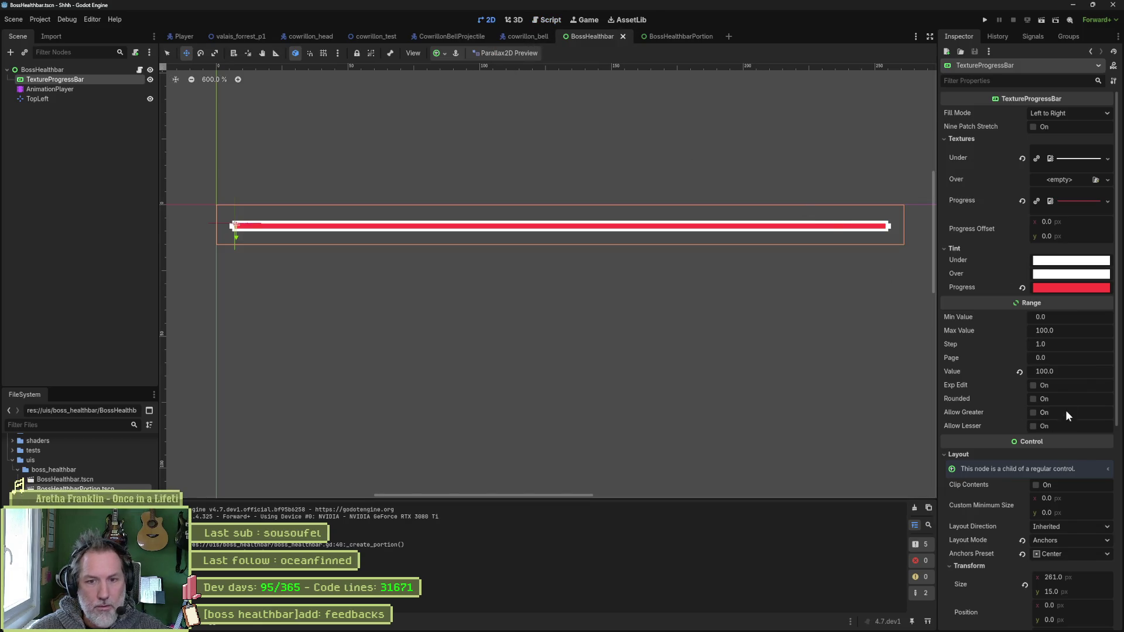
{"action": "left_click", "coordinate": [1086, 367]}
{"action": "type", "text": "90"}
{"action": "key", "text": "Return"}
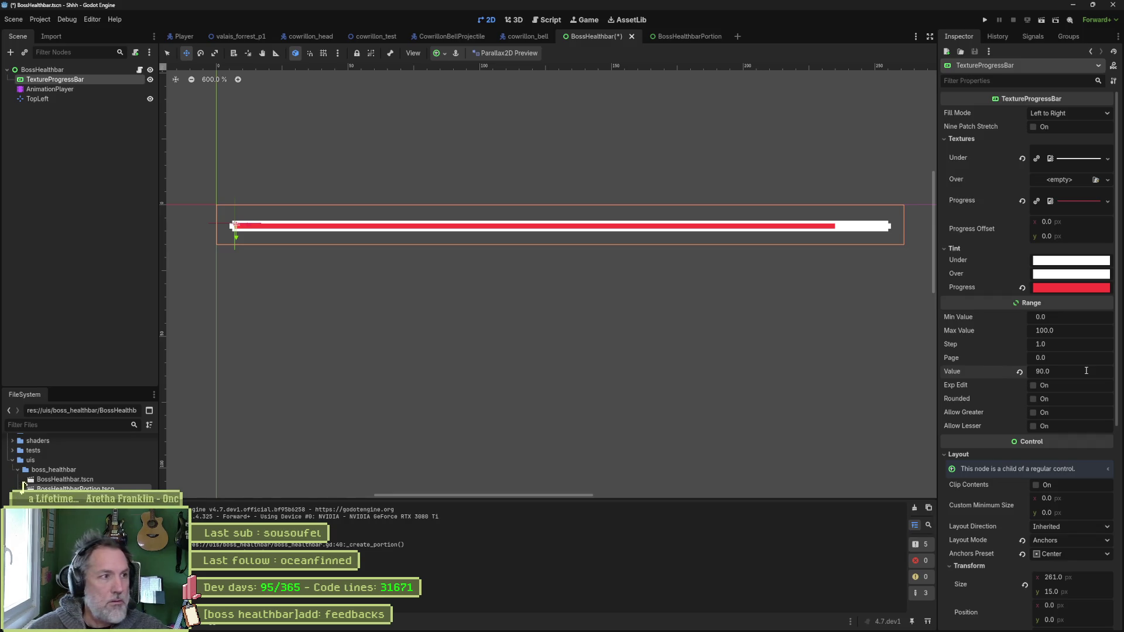
{"action": "left_click", "coordinate": [93, 146]}
{"action": "key", "text": "ctrl+shift+o"}
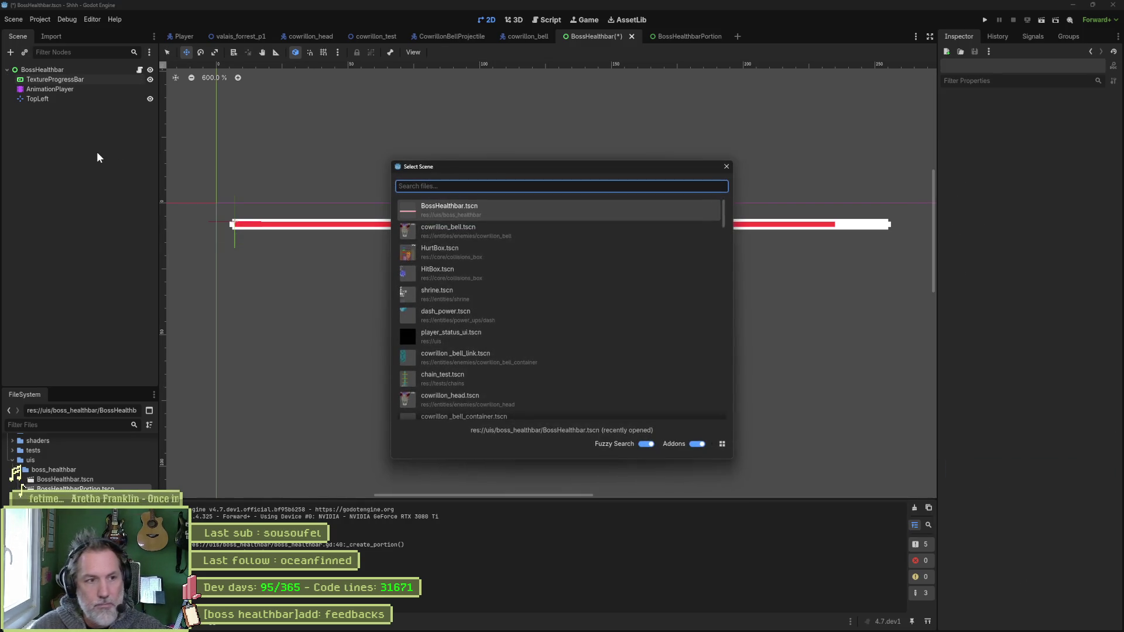
- Instance the BossHealthbarPortion scene, found by searching 'portion', and move it off the origin
{"action": "type", "text": "portion"}
{"action": "key", "text": "Return"}
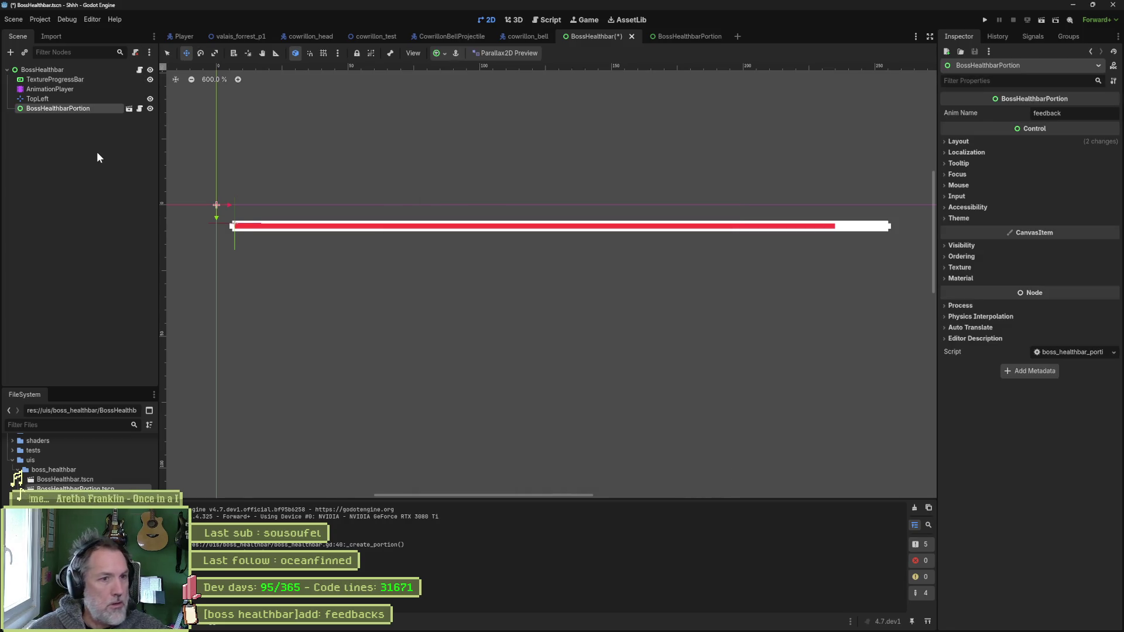
{"action": "left_click_drag", "start_coordinate": [311, 266], "coordinate": [635, 342]}
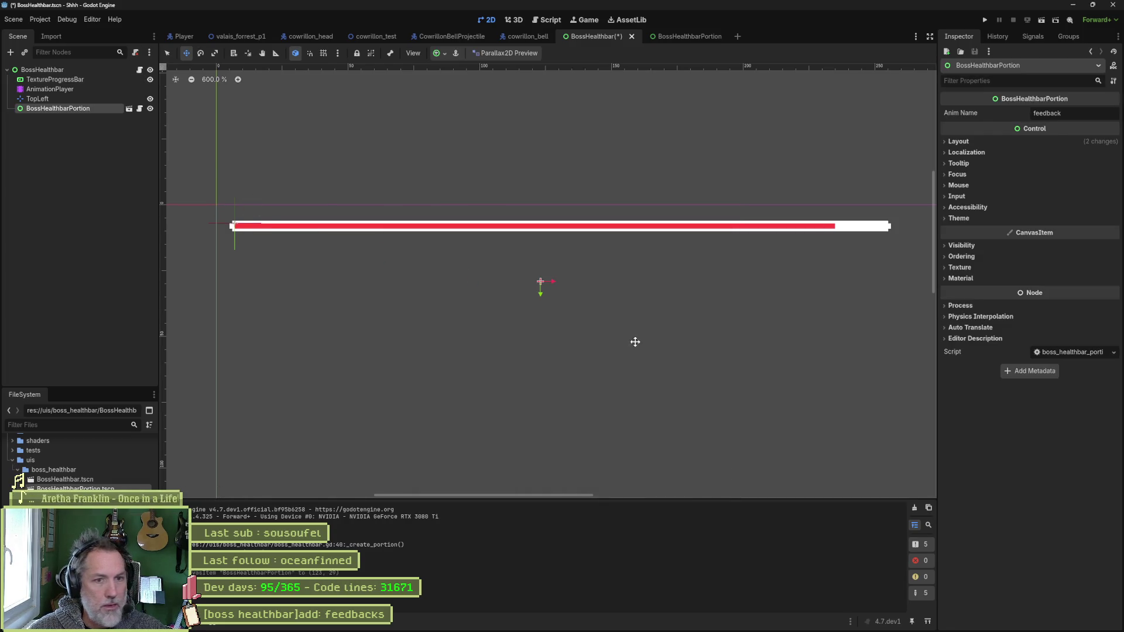
- Size the portion to 24.7 × 2 px and place it at the red fill's end
{"action": "left_click", "coordinate": [959, 142]}
{"action": "left_click", "coordinate": [962, 143]}
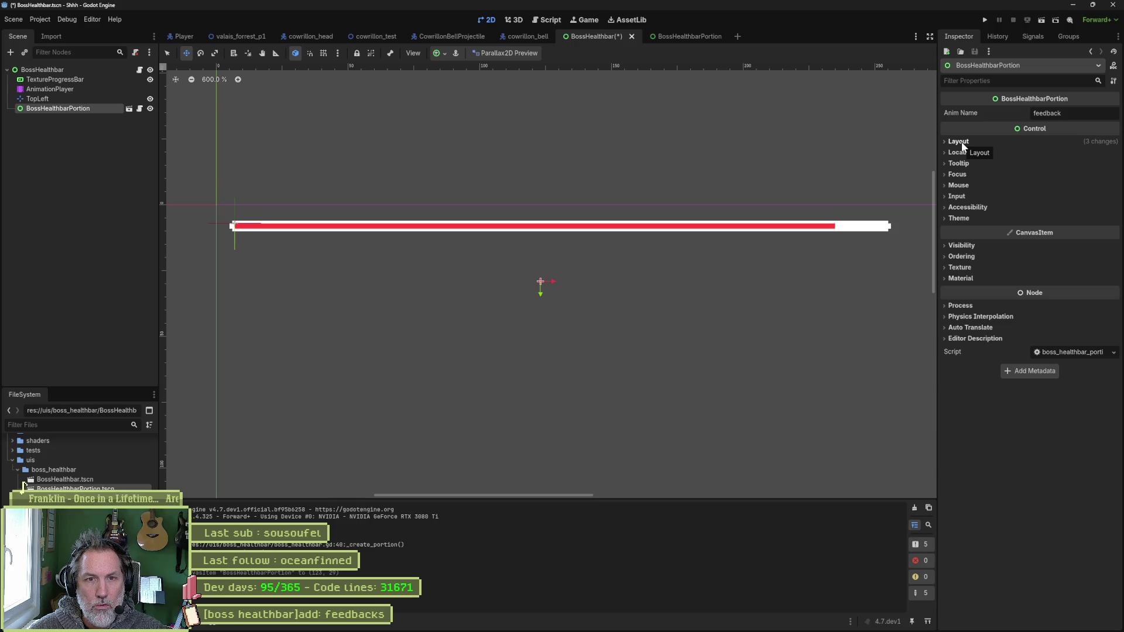
{"action": "left_click", "coordinate": [960, 142]}
{"action": "left_click", "coordinate": [967, 253]}
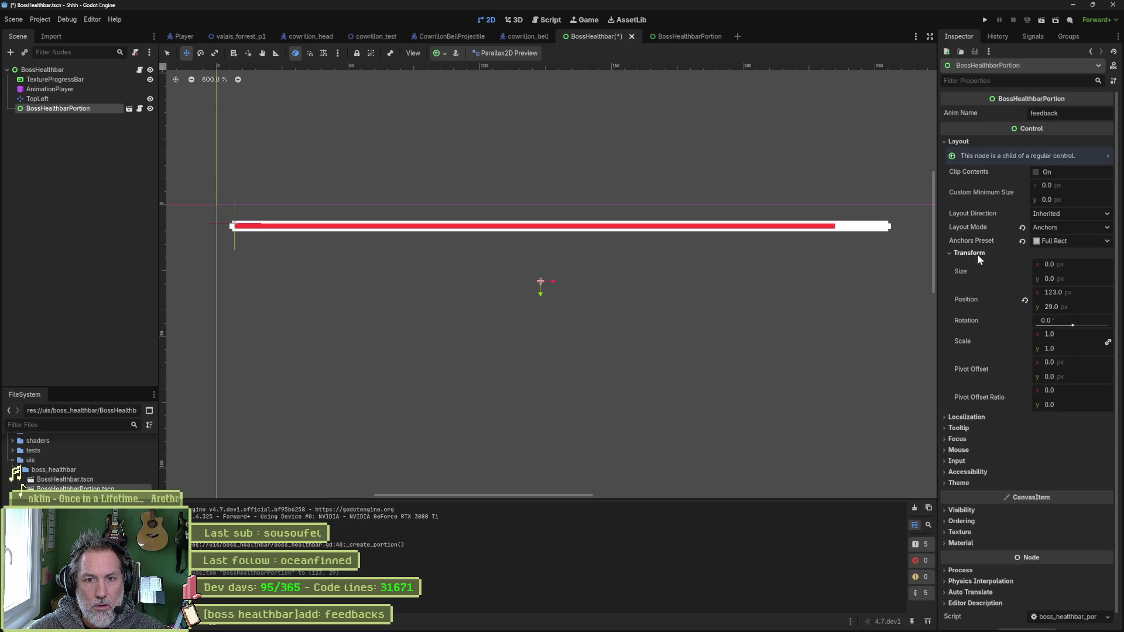
{"action": "left_click", "coordinate": [1078, 265]}
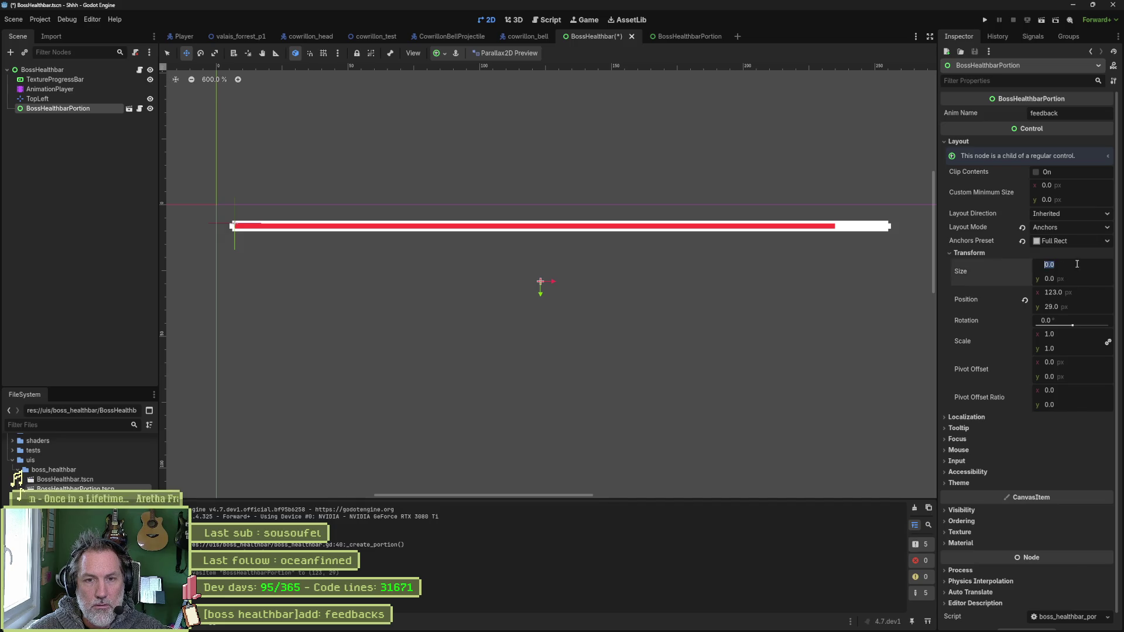
{"action": "type", "text": "24.7"}
{"action": "key", "text": "Return"}
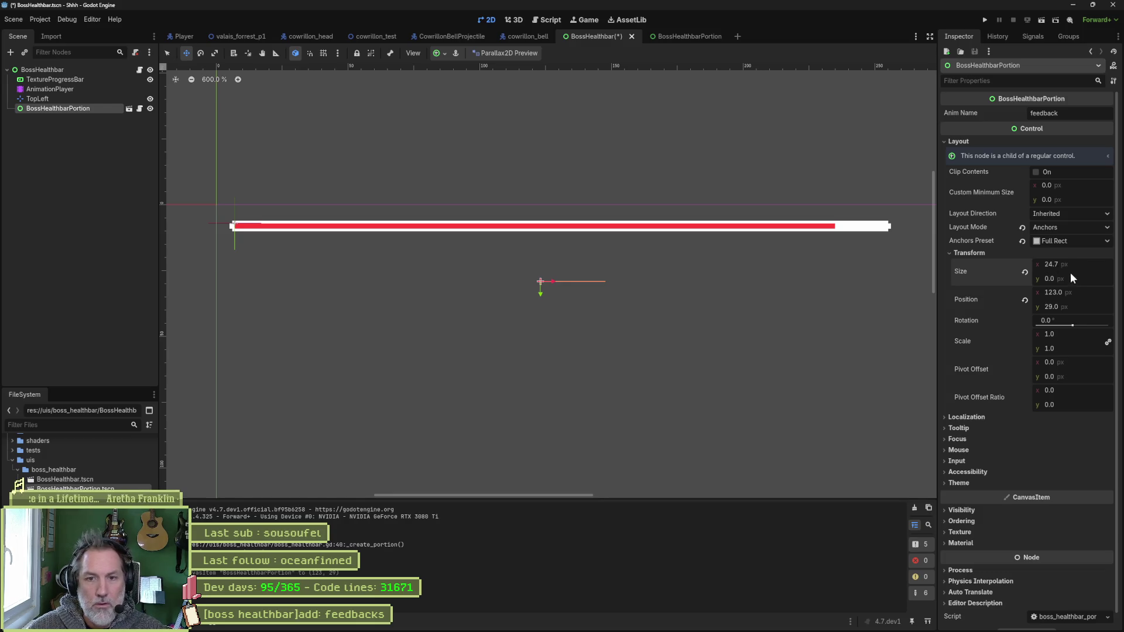
{"action": "left_click", "coordinate": [1077, 276]}
{"action": "type", "text": "2"}
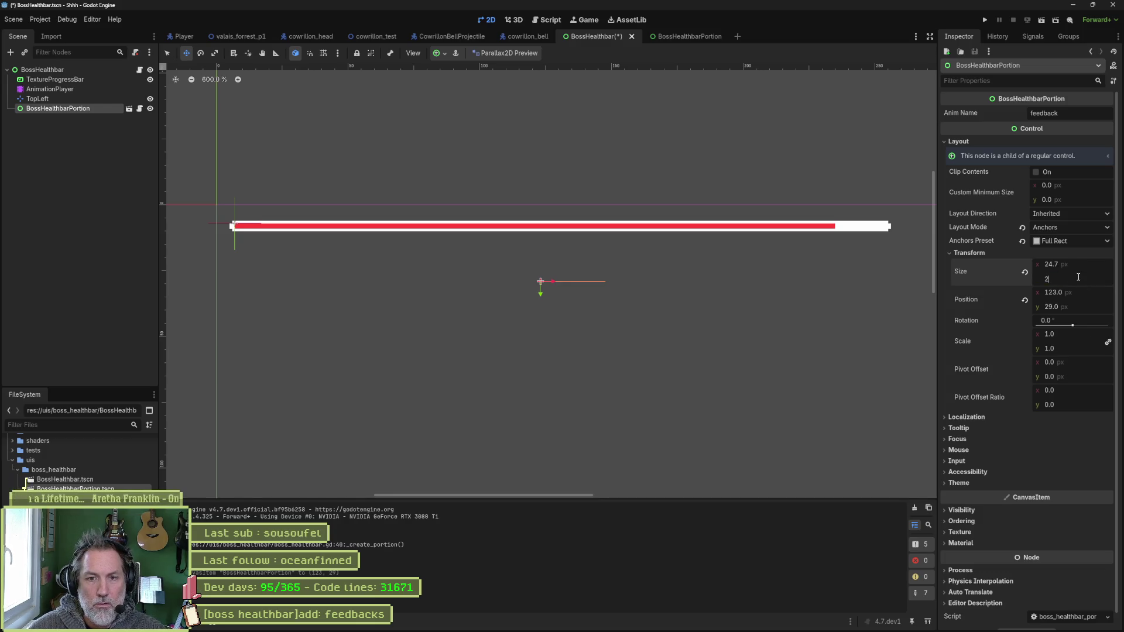
{"action": "key", "text": "Return"}
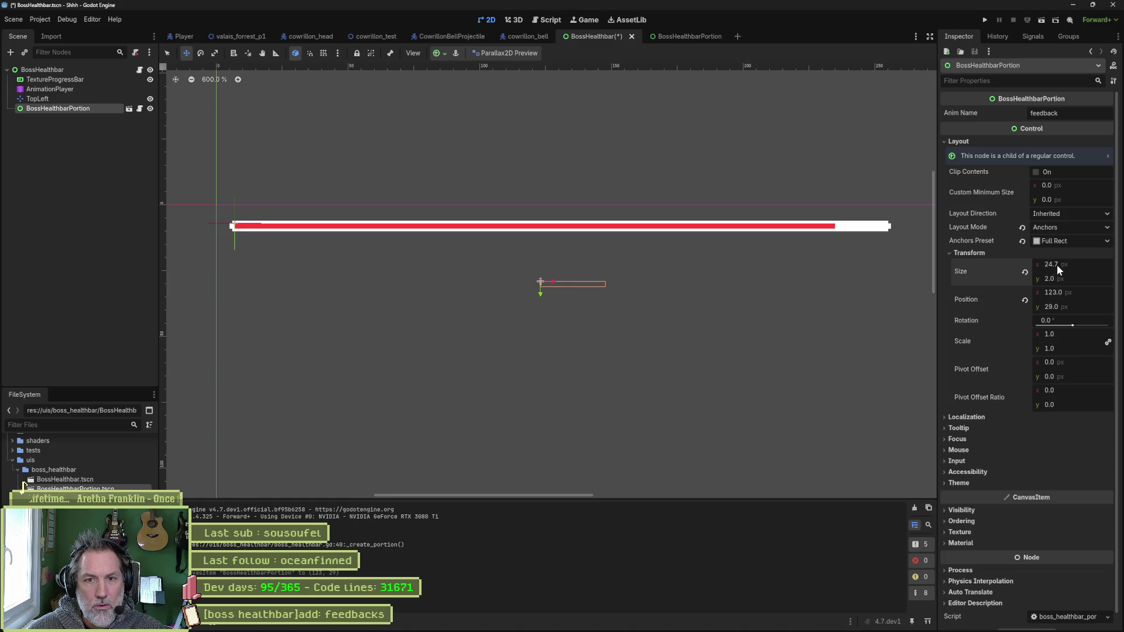
{"action": "mouse_move", "coordinate": [644, 299]}
{"action": "left_mouse_down"}
{"action": "mouse_move", "coordinate": [675, 284]}
{"action": "mouse_move", "coordinate": [933, 249]}
{"action": "left_mouse_up"}
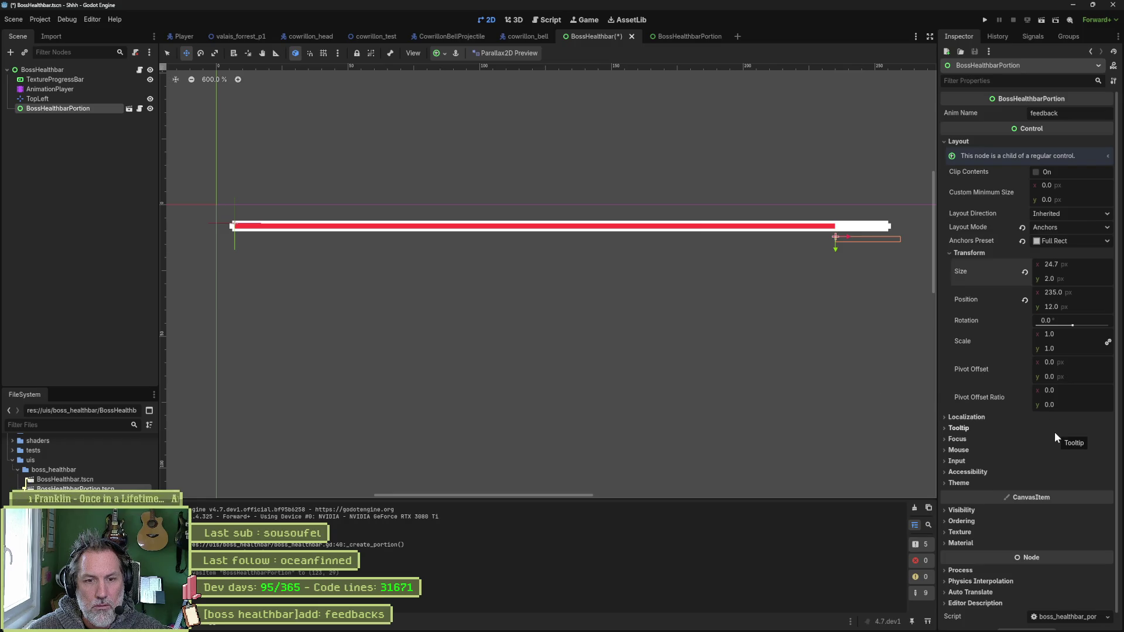
- Set the TextureProgressBar's Value to 10 to shrink the fill
{"action": "left_click", "coordinate": [974, 512]}
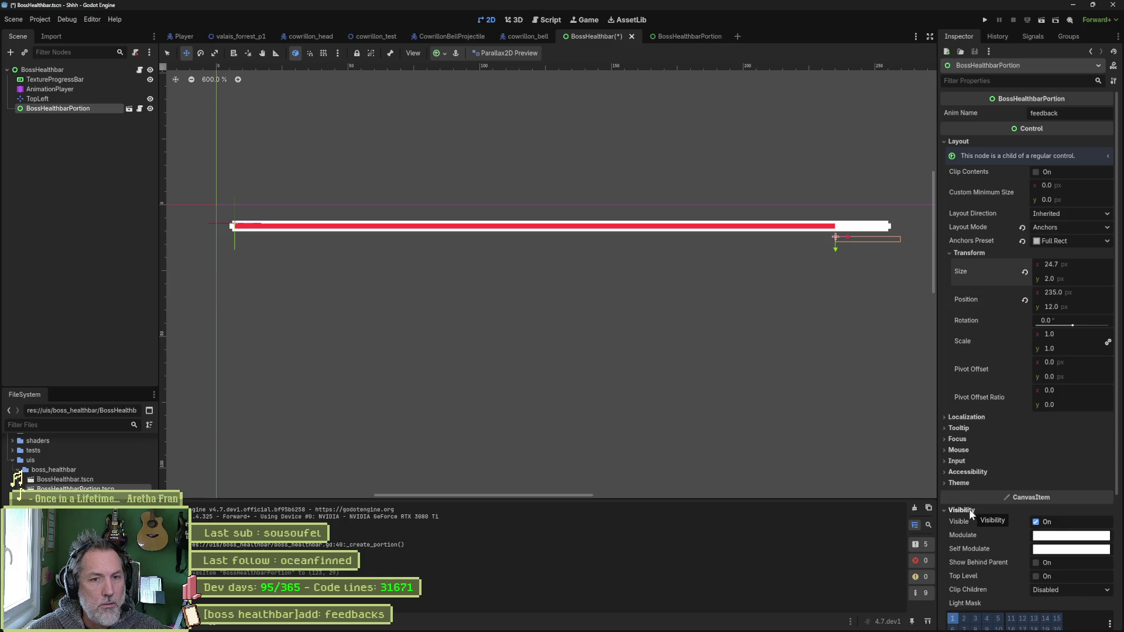
{"action": "left_click_drag", "start_coordinate": [836, 297], "coordinate": [778, 311]}
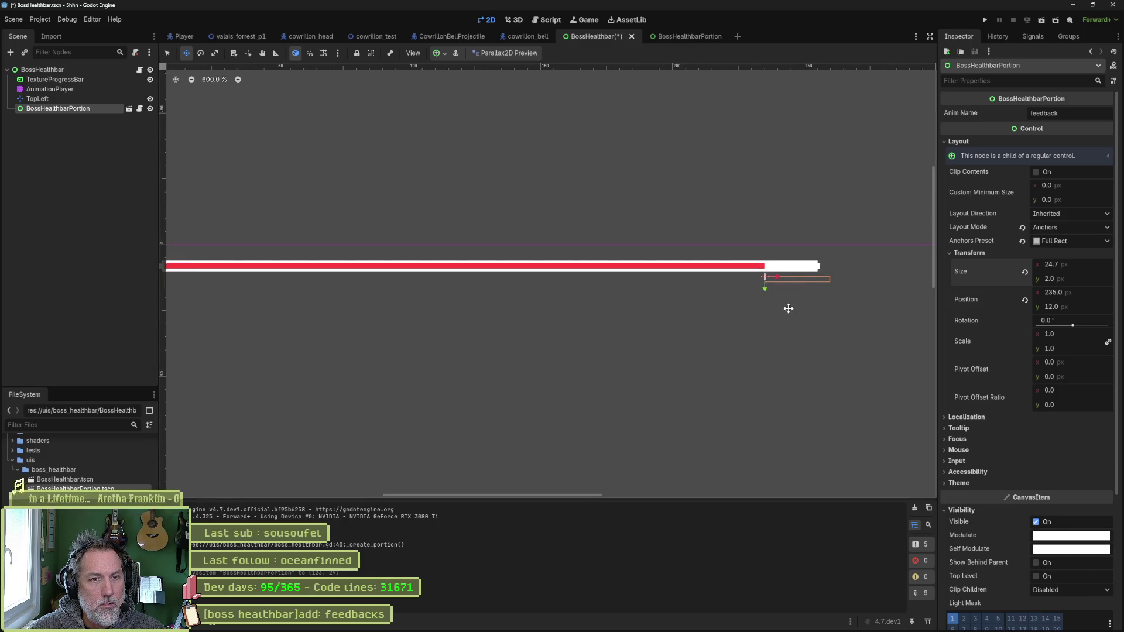
{"action": "left_click", "coordinate": [68, 78]}
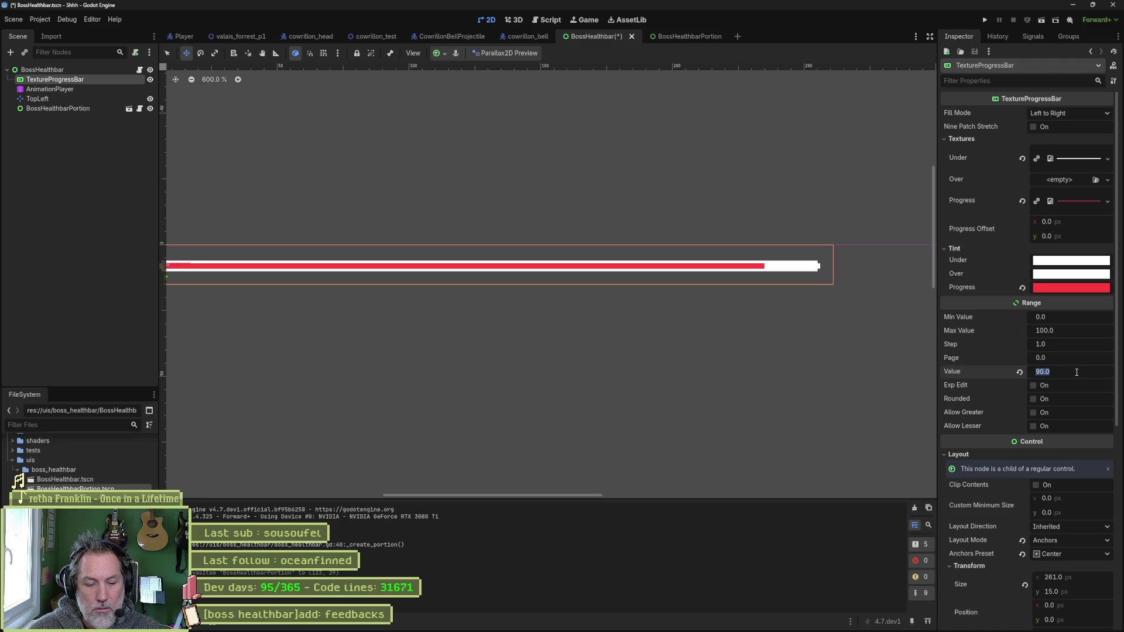
{"action": "type", "text": "10"}
{"action": "key", "text": "Return"}
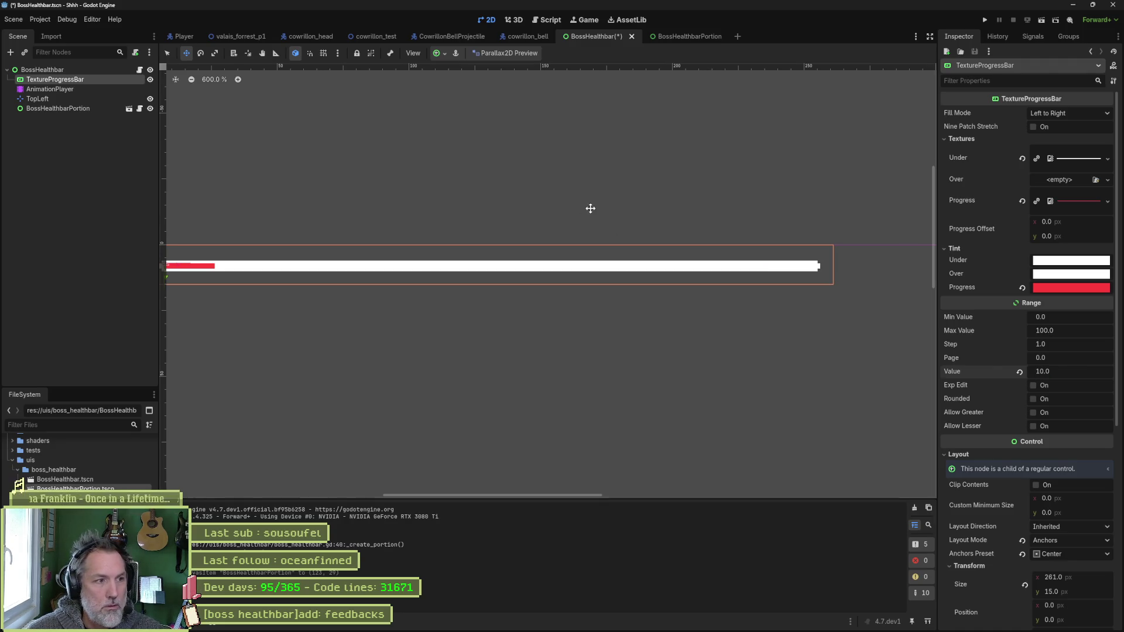
- Move the BossHealthbarPortion to the bar's left end, at position 7, 11
{"action": "left_click_drag", "start_coordinate": [590, 208], "coordinate": [768, 203]}
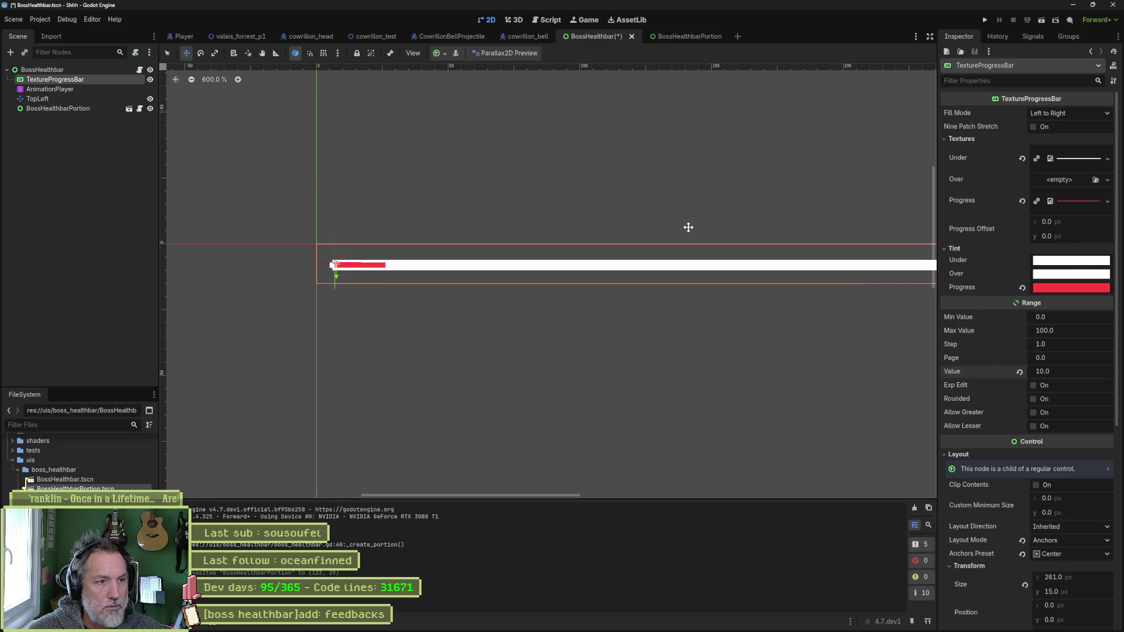
{"action": "left_click", "coordinate": [57, 108]}
{"action": "mouse_move", "coordinate": [862, 340]}
{"action": "left_mouse_down"}
{"action": "mouse_move", "coordinate": [296, 364]}
{"action": "mouse_move", "coordinate": [269, 344]}
{"action": "left_mouse_up"}
{"action": "scroll", "coordinate": [316, 268], "scroll_direction": "up", "scroll_amount": 6}
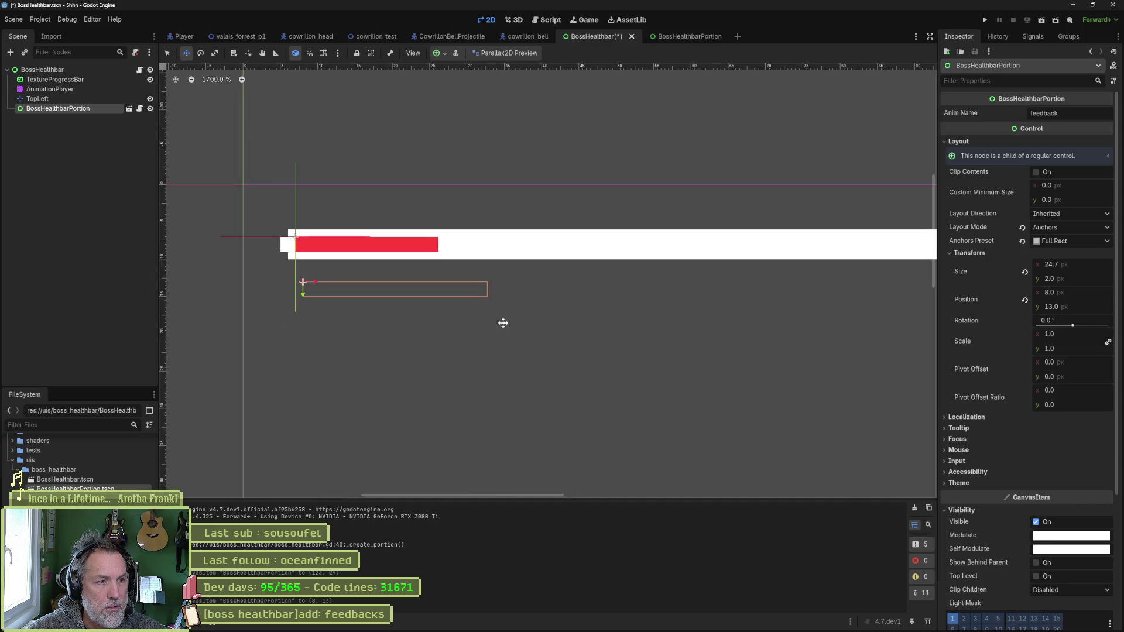
{"action": "left_click_drag", "start_coordinate": [487, 337], "coordinate": [478, 326]}
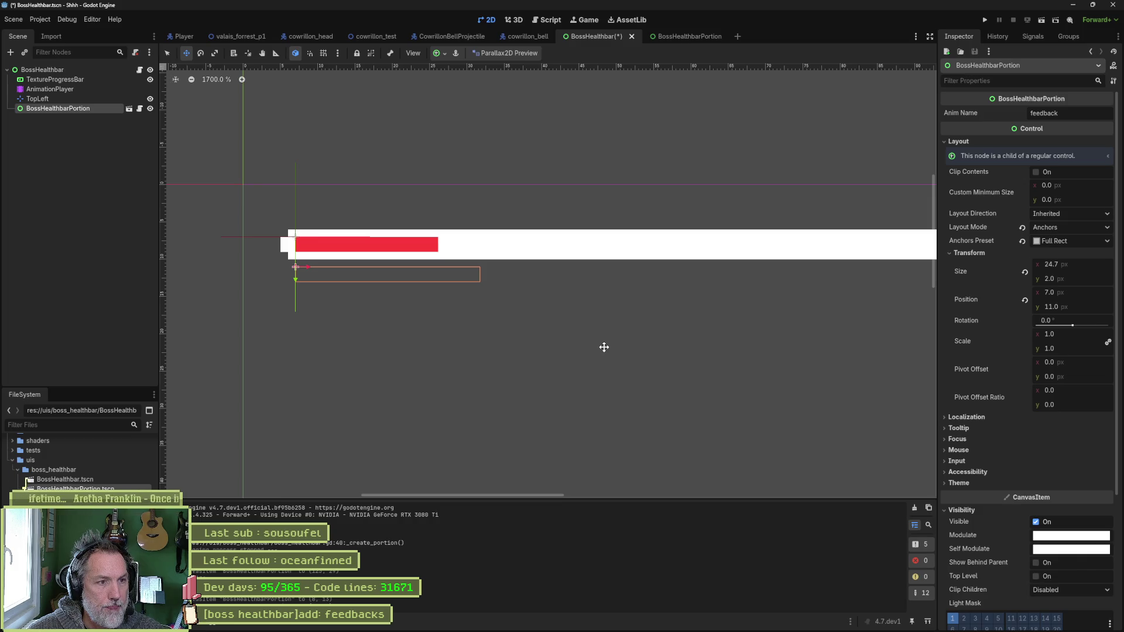
{"action": "left_click", "coordinate": [94, 80]}
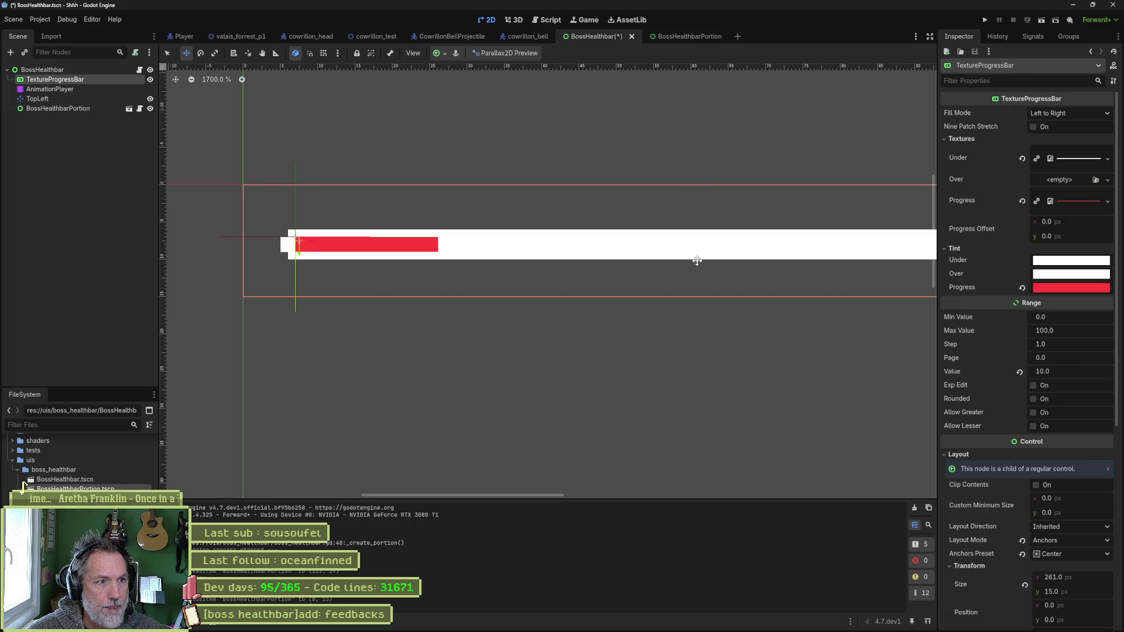
- Try adjusting the progress bar's Scale and Pivot Offset, then undo the pivot change
{"action": "scroll", "coordinate": [685, 261], "scroll_direction": "down", "scroll_amount": 1}
{"action": "key", "text": "s"}
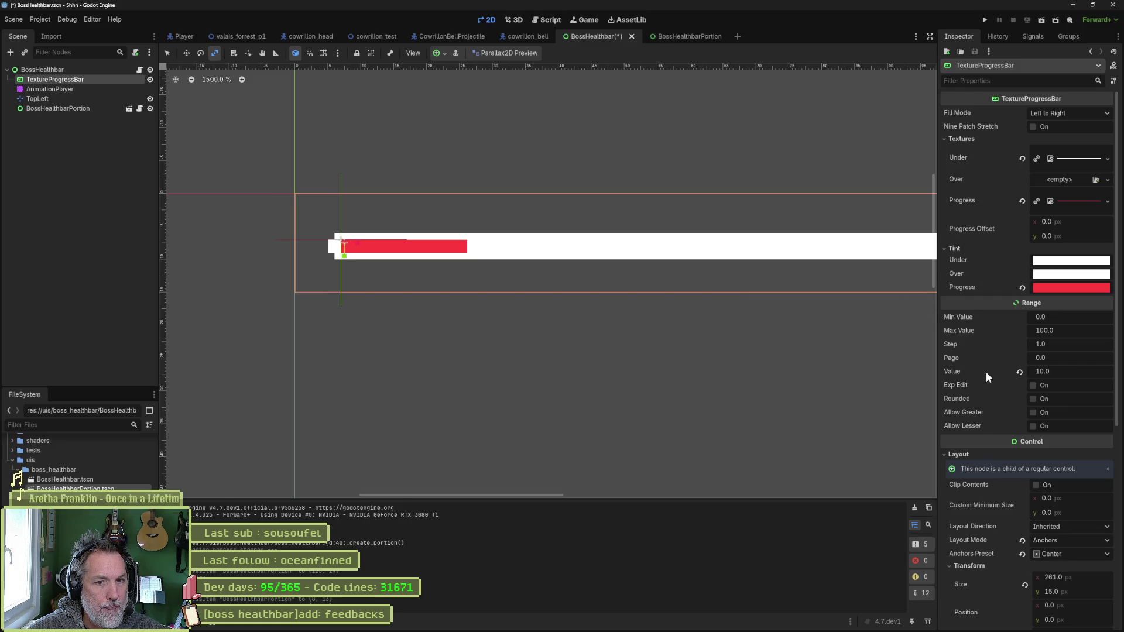
{"action": "scroll", "coordinate": [986, 371], "scroll_direction": "down", "scroll_amount": 5}
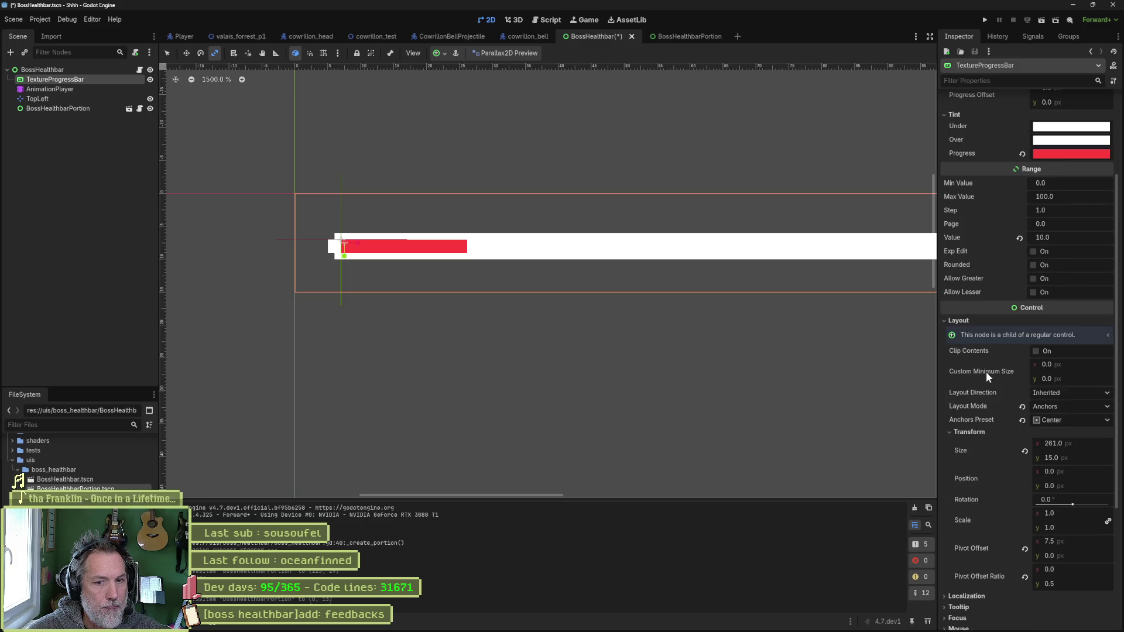
{"action": "scroll", "coordinate": [986, 371], "scroll_direction": "down", "scroll_amount": 5}
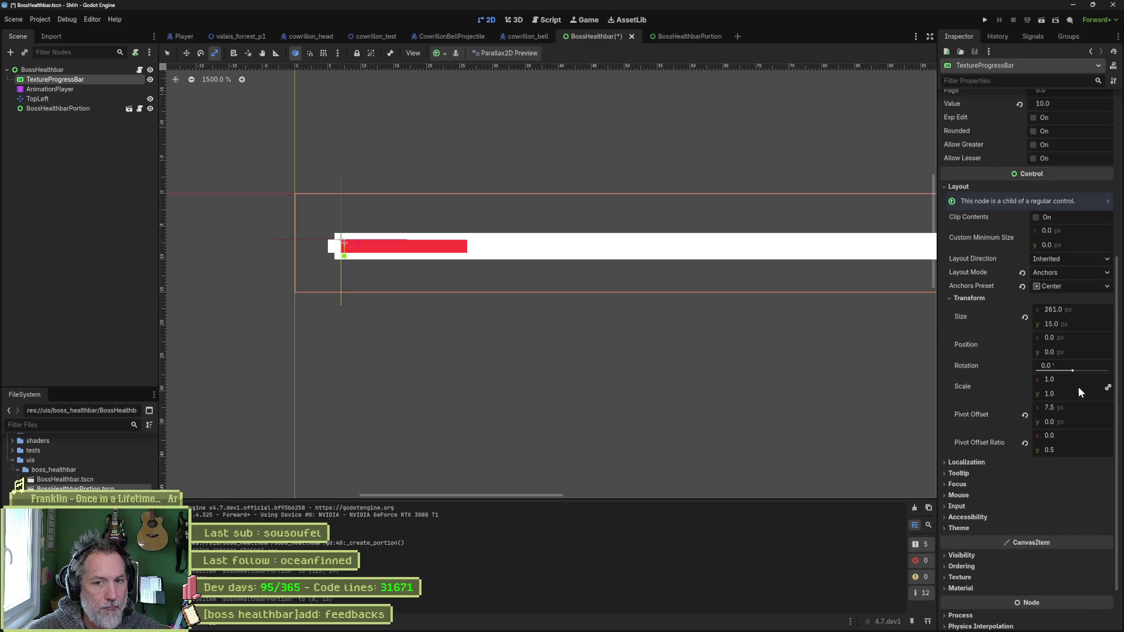
{"action": "mouse_move", "coordinate": [1083, 378]}
{"action": "left_mouse_down"}
{"action": "mouse_move", "coordinate": [1101, 379]}
{"action": "mouse_move", "coordinate": [1083, 377]}
{"action": "left_mouse_up"}
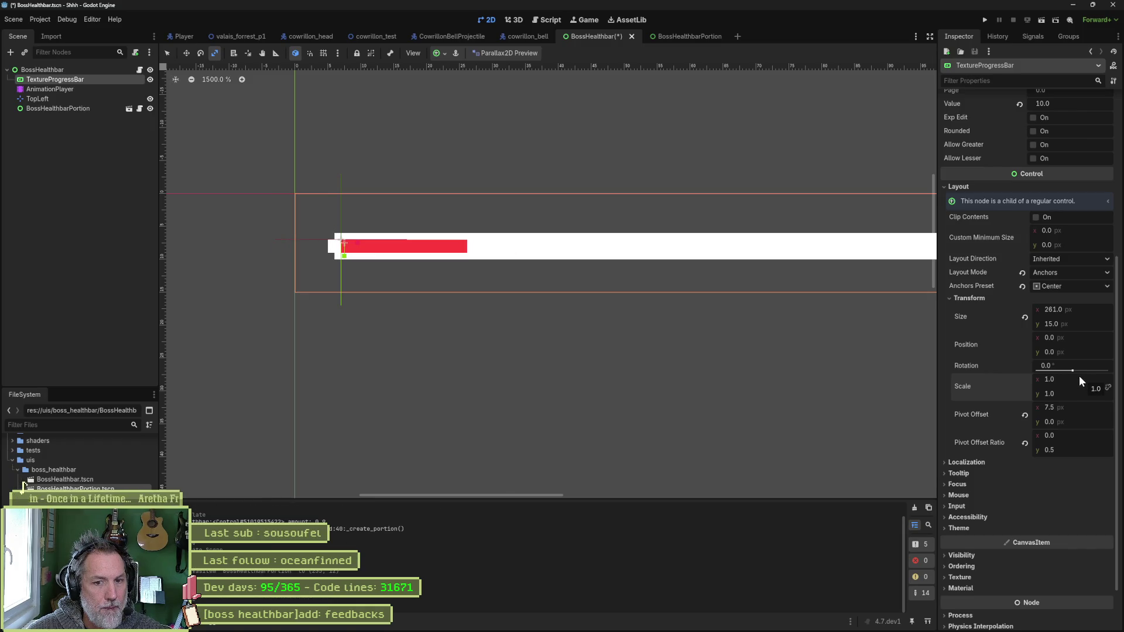
{"action": "left_click", "coordinate": [1025, 415]}
{"action": "key", "text": "ctrl+z"}
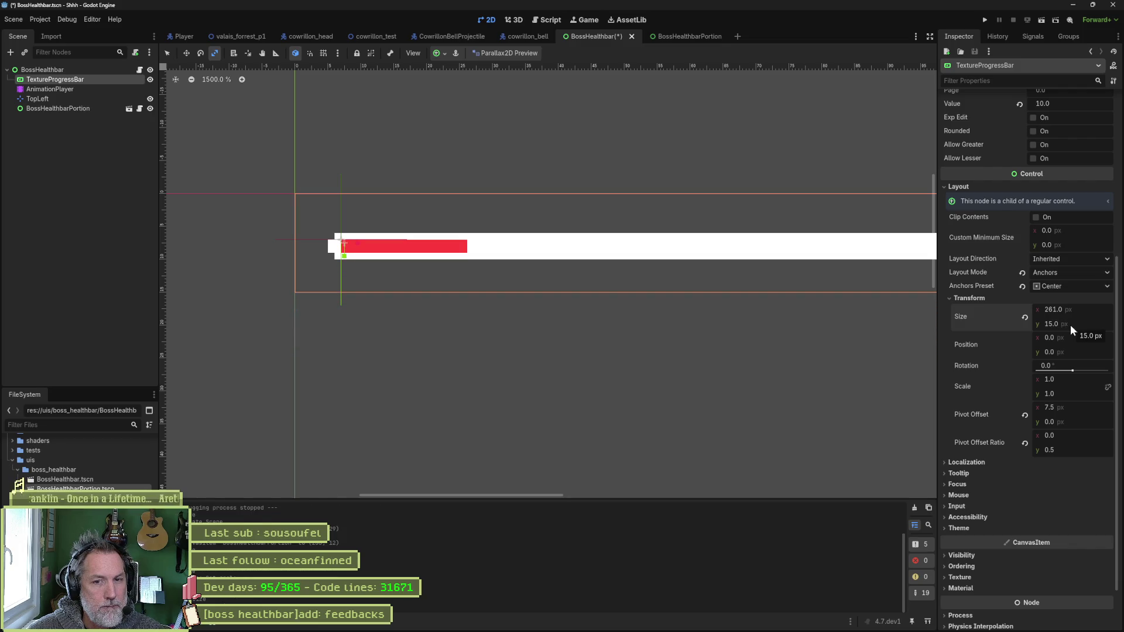
- Save the scene and drag the progress Value up to preview more fill
{"action": "key", "text": "ctrl+s"}
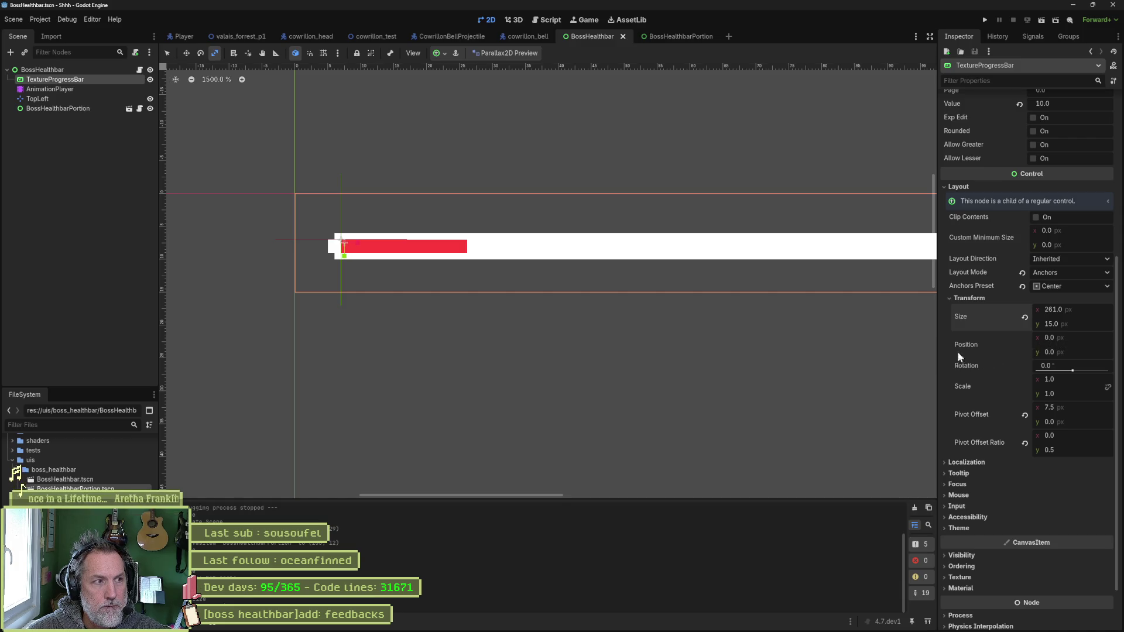
{"action": "scroll", "coordinate": [1016, 255], "scroll_direction": "up", "scroll_amount": 5}
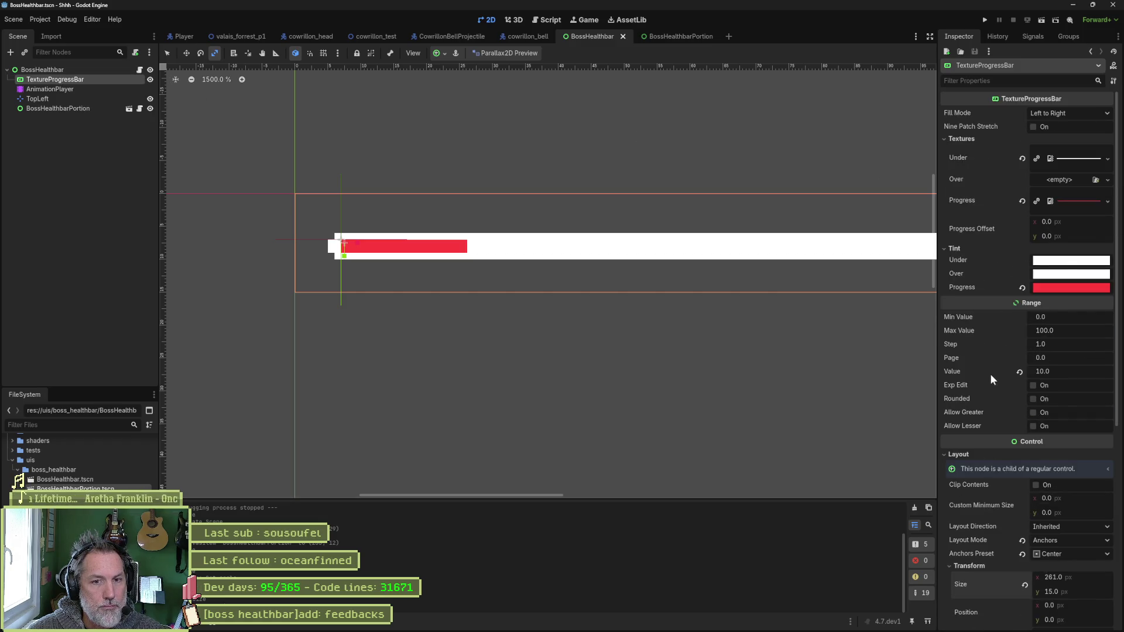
{"action": "mouse_move", "coordinate": [1066, 371]}
{"action": "left_mouse_down"}
{"action": "mouse_move", "coordinate": [1113, 370]}
{"action": "mouse_move", "coordinate": [1061, 371]}
{"action": "mouse_move", "coordinate": [1084, 371]}
{"action": "left_mouse_up"}
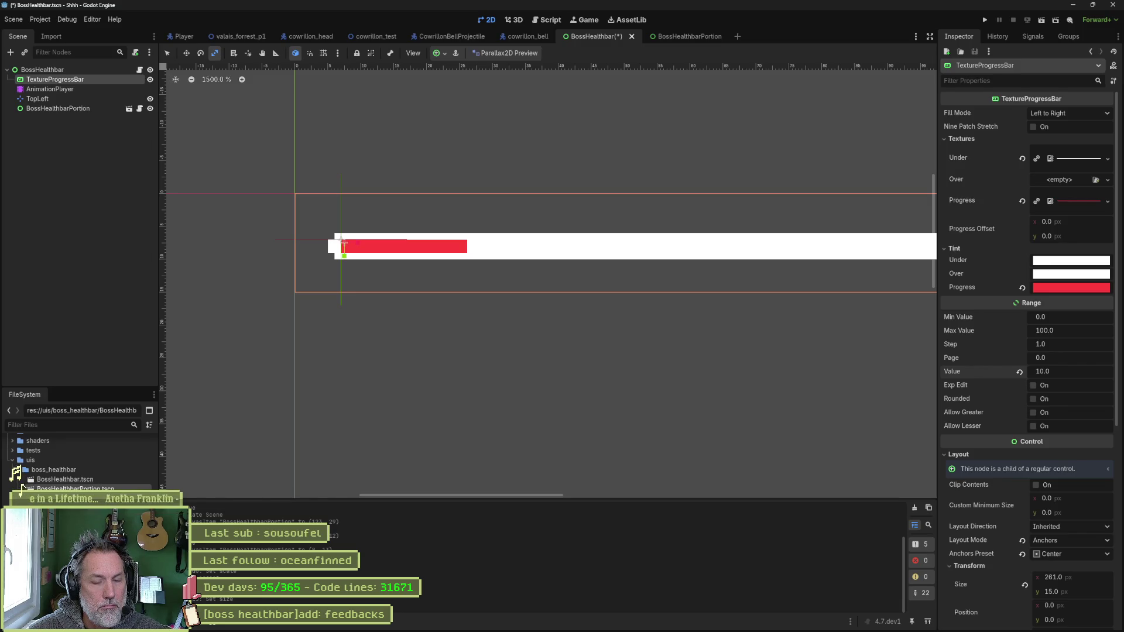
- Set the progress bar's Value to 100 so the fill spans the bar
{"action": "left_click_drag", "start_coordinate": [1070, 373], "coordinate": [1082, 372]}
{"action": "left_click", "coordinate": [1068, 371]}
{"action": "type", "text": "100"}
{"action": "key", "text": "Return"}
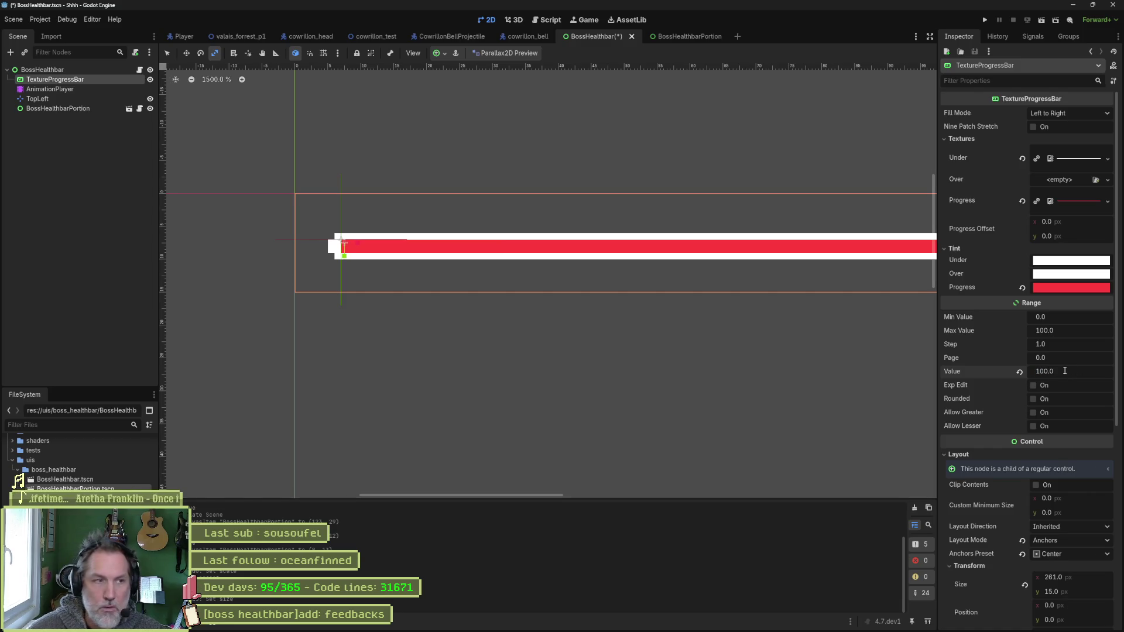
- Make the BossHealthbarPortion width 247 − 24.7, giving 222.3 px
{"action": "left_click", "coordinate": [58, 108]}
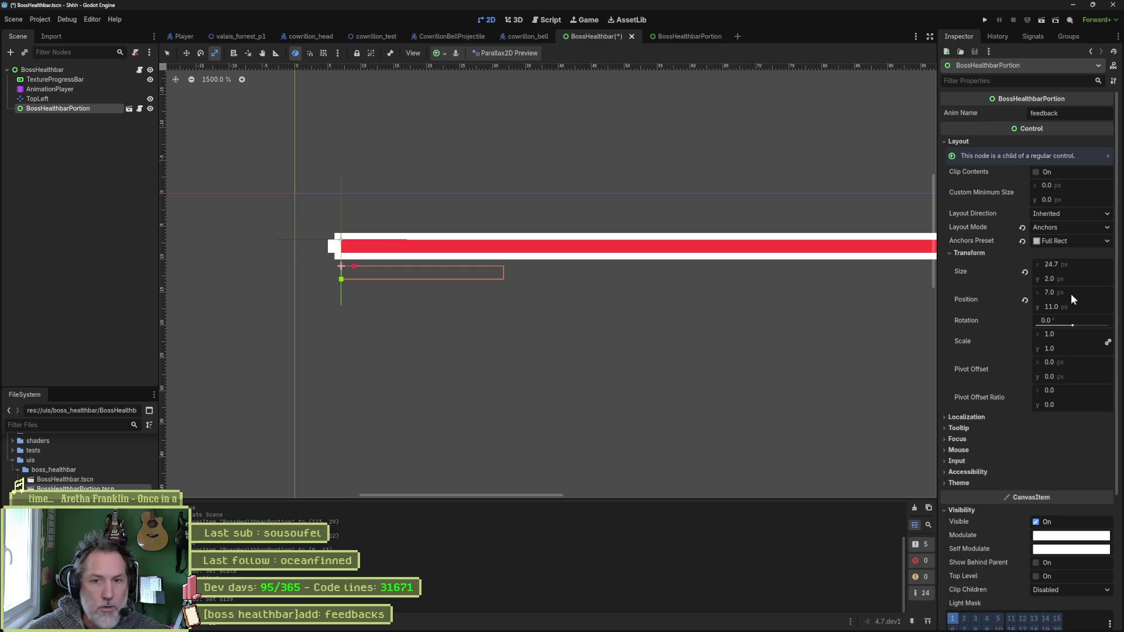
{"action": "left_click", "coordinate": [1083, 265]}
{"action": "type", "text": "247"}
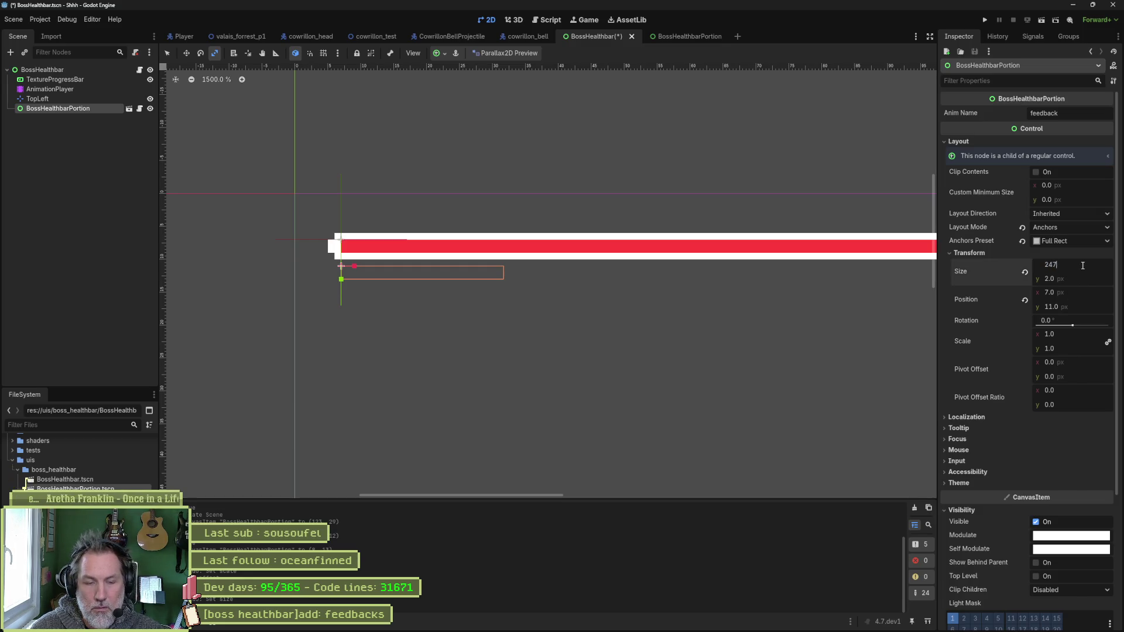
{"action": "key", "text": "Return"}
{"action": "scroll", "coordinate": [808, 307], "scroll_direction": "down", "scroll_amount": 3}
{"action": "scroll", "coordinate": [762, 329], "scroll_direction": "down", "scroll_amount": 3}
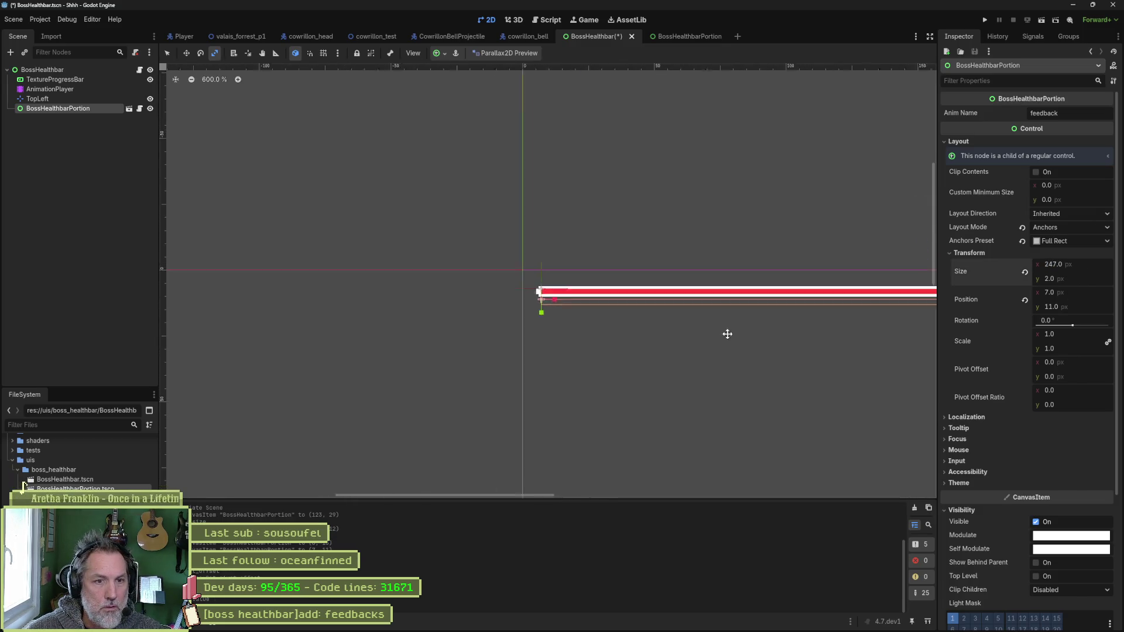
{"action": "left_click_drag", "start_coordinate": [728, 334], "coordinate": [344, 309]}
{"action": "scroll", "coordinate": [506, 321], "scroll_direction": "up", "scroll_amount": 2}
{"action": "left_click_drag", "start_coordinate": [506, 322], "coordinate": [493, 326]}
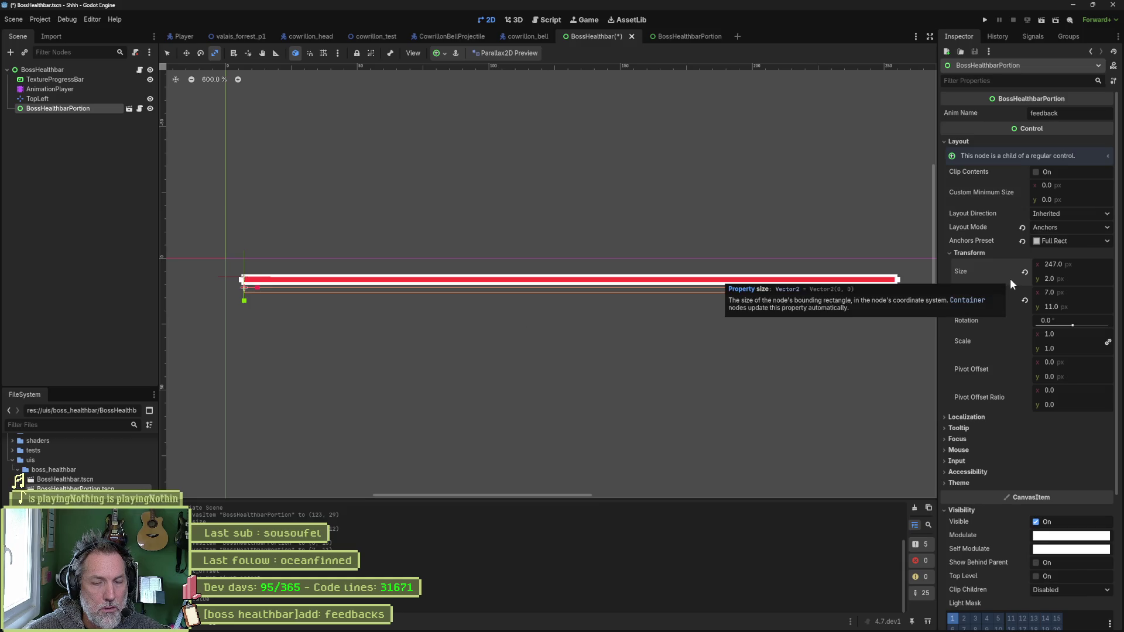
{"action": "left_click", "coordinate": [1086, 264]}
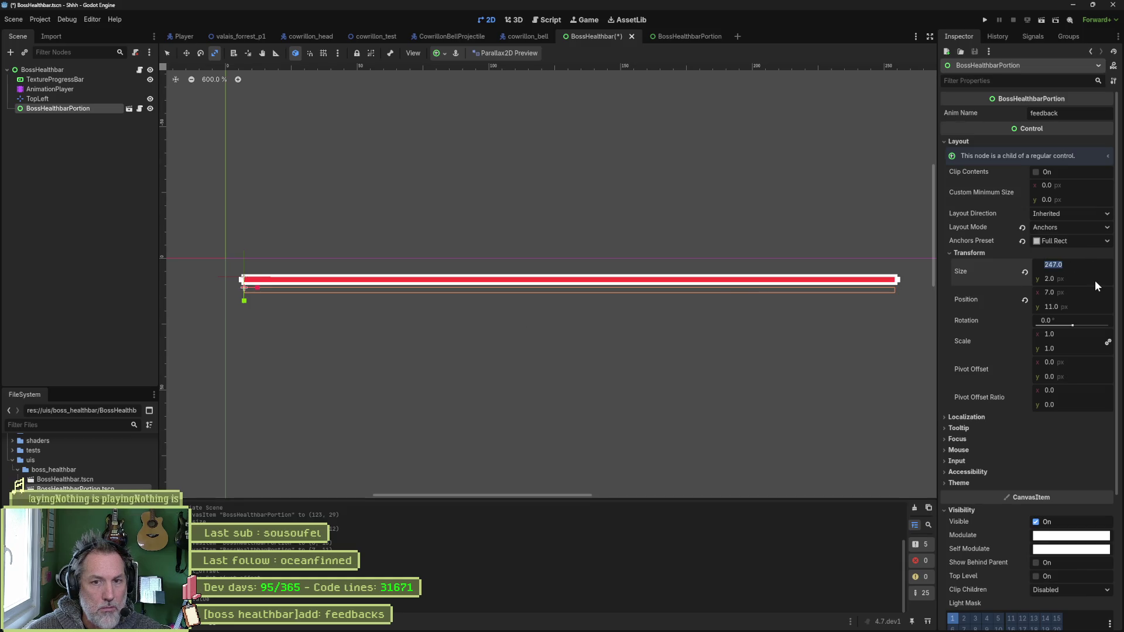
{"action": "type", "text": "-24.7"}
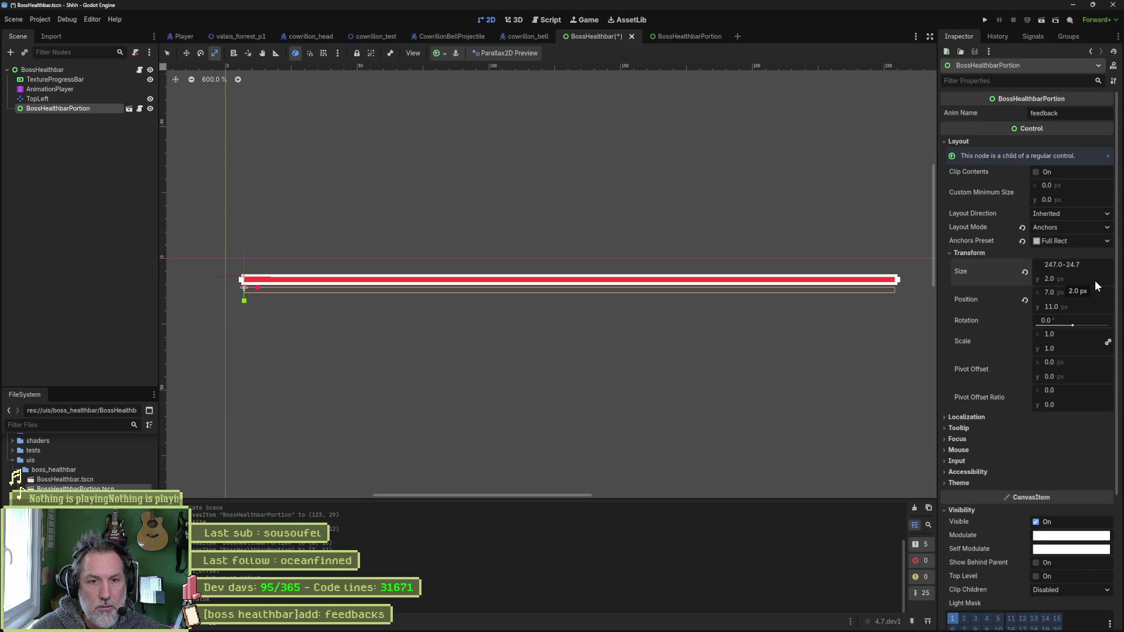
{"action": "key", "text": "Return"}
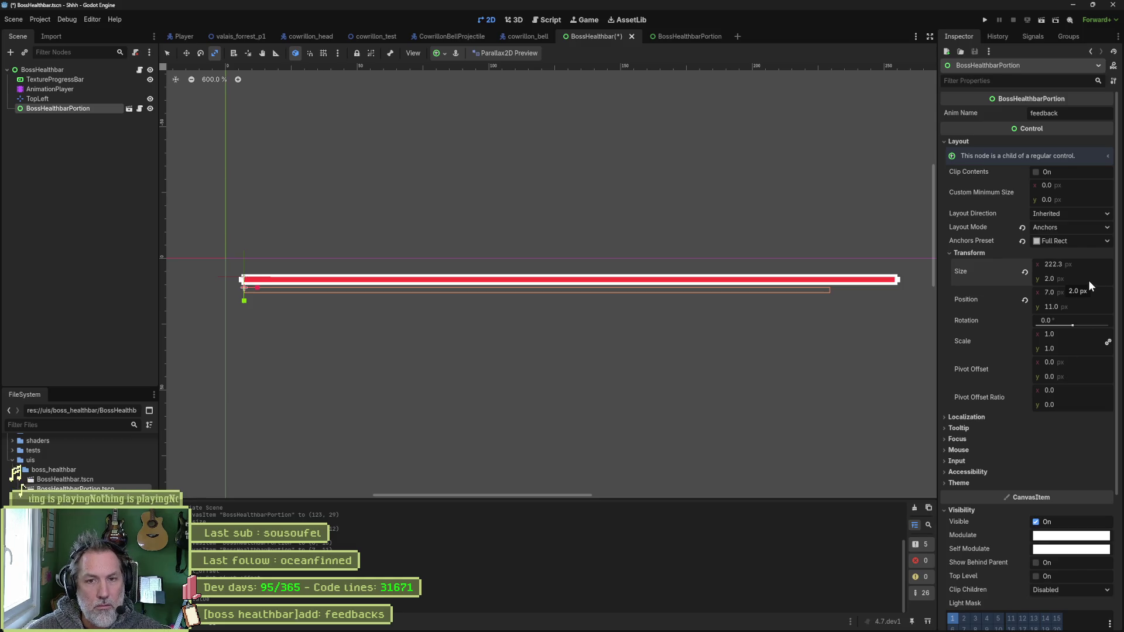
- Set the TextureProgressBar's Max Value to 100, then reselect the portion to check its size
{"action": "left_click", "coordinate": [72, 79]}
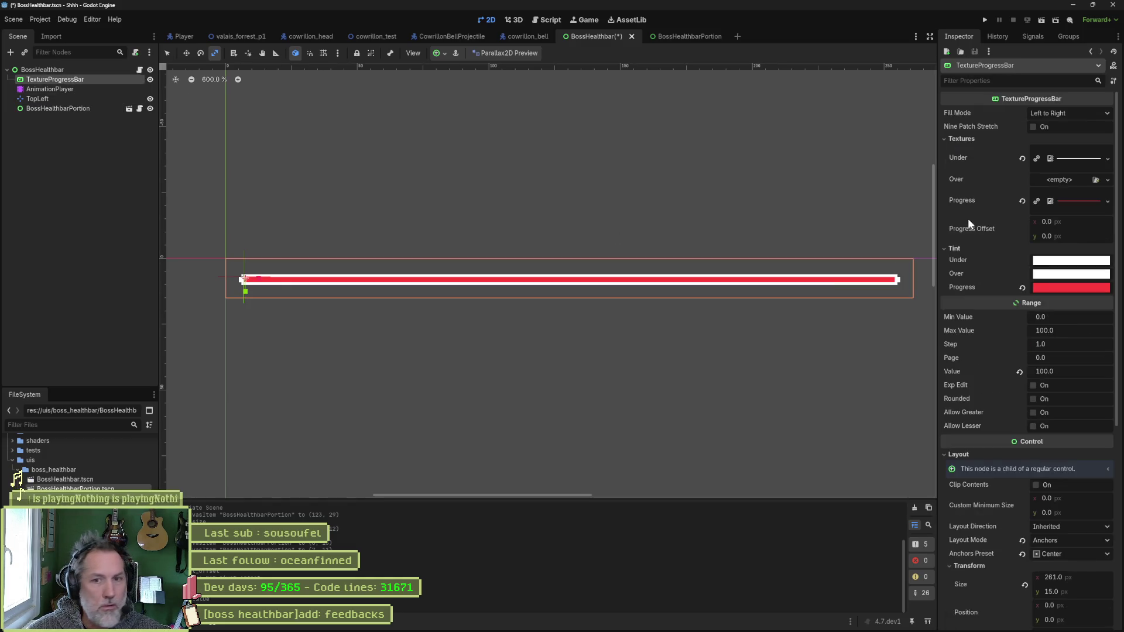
{"action": "left_click", "coordinate": [1083, 330]}
{"action": "type", "text": "90"}
{"action": "key", "text": "Return"}
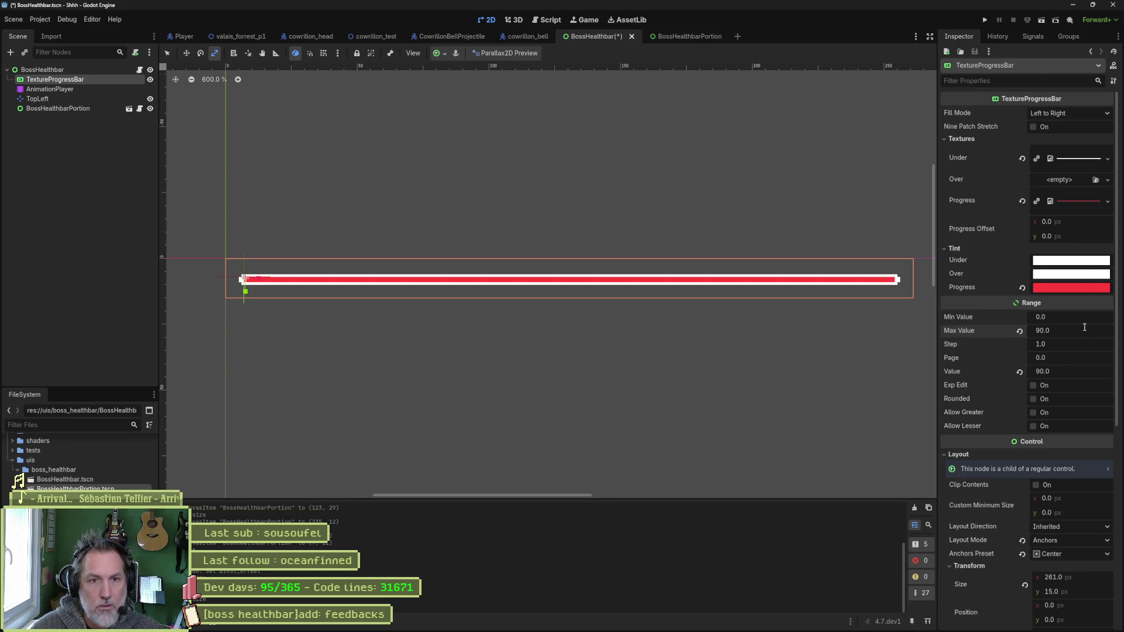
{"action": "left_click", "coordinate": [1088, 330]}
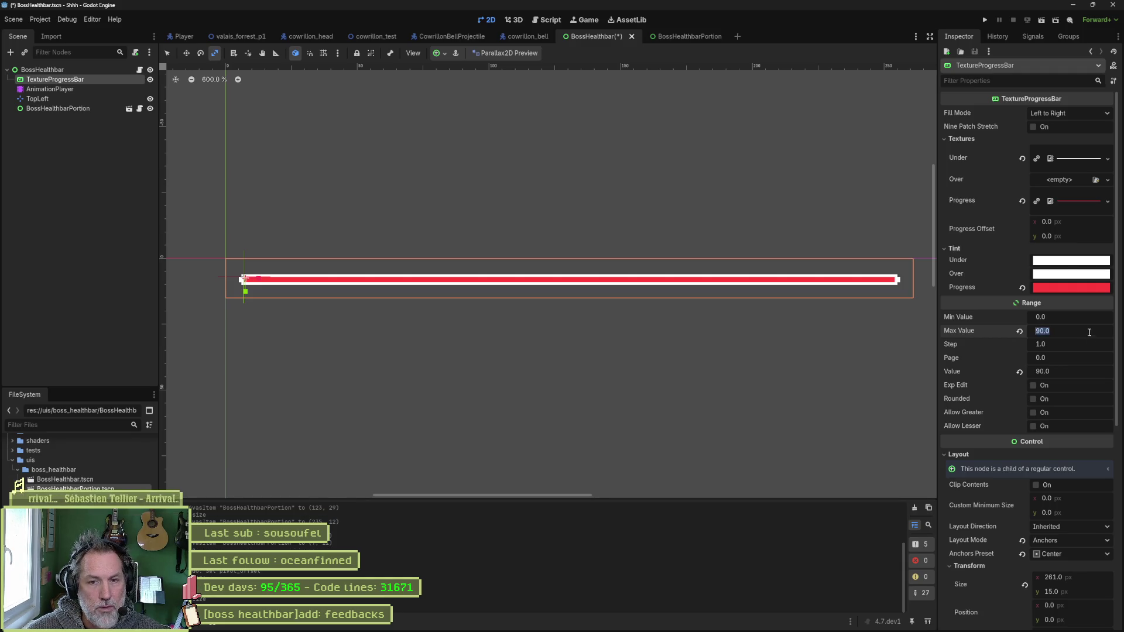
{"action": "type", "text": "100"}
{"action": "key", "text": "Tab"}
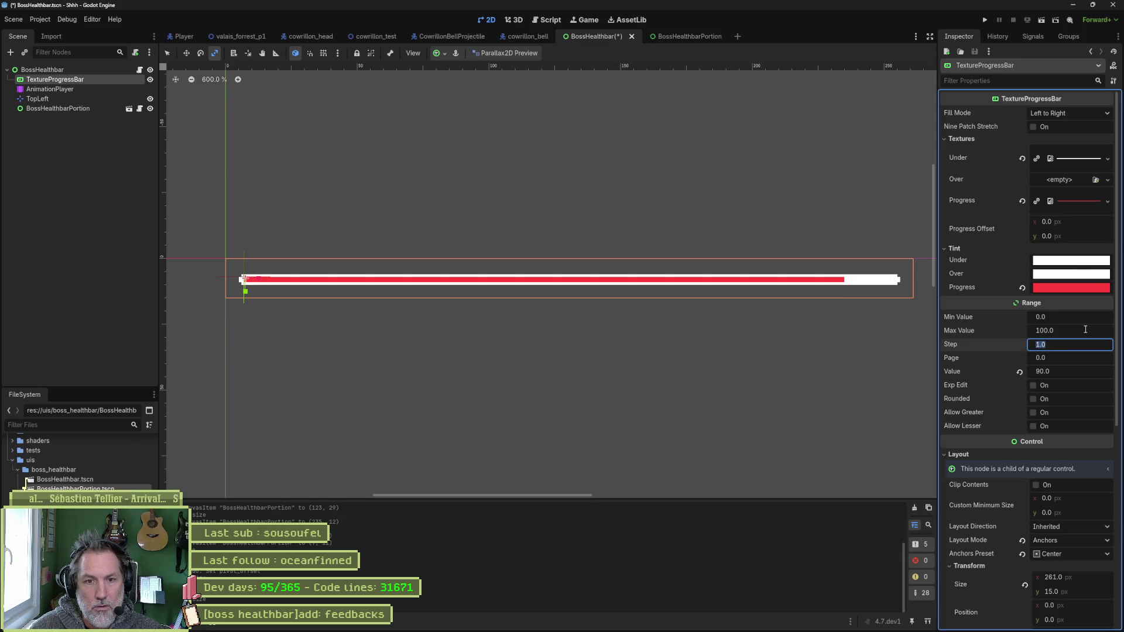
{"action": "key", "text": "Tab"}
{"action": "key", "text": "Tab"}
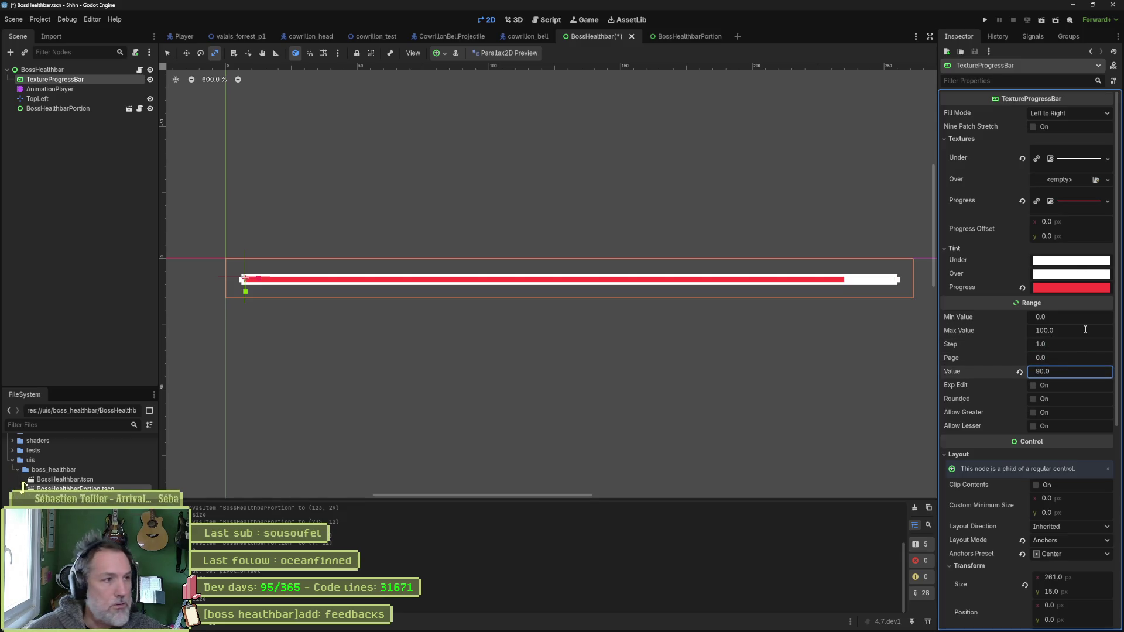
{"action": "left_click", "coordinate": [63, 109]}
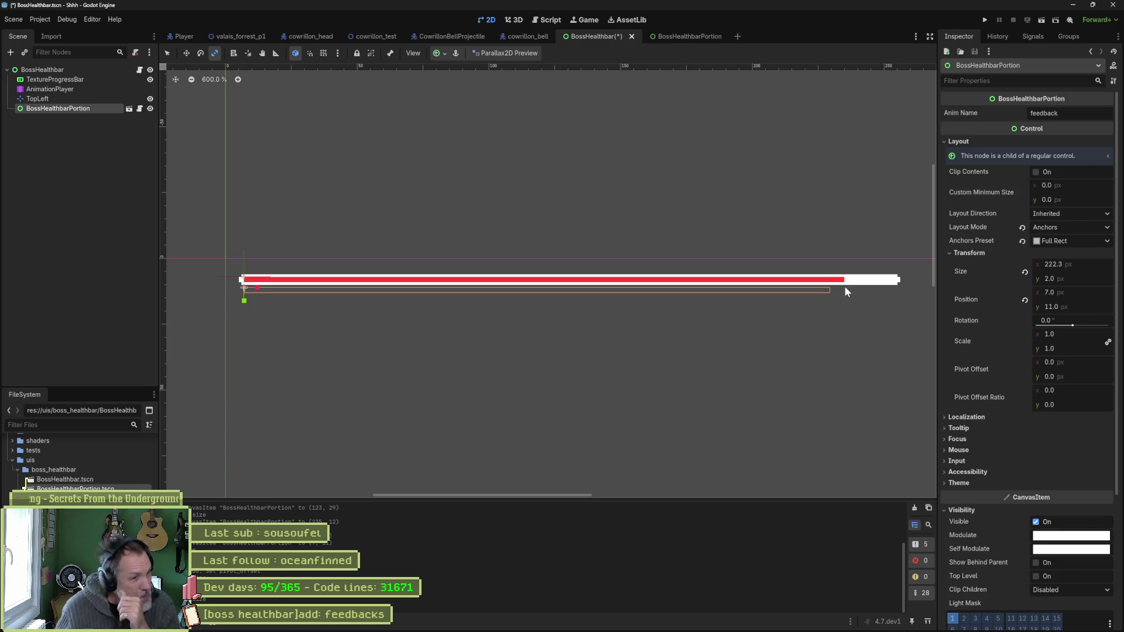
- Select the AnimationPlayer to show the shake animation's scale:x and scale:y tracks
{"action": "left_click", "coordinate": [51, 89]}
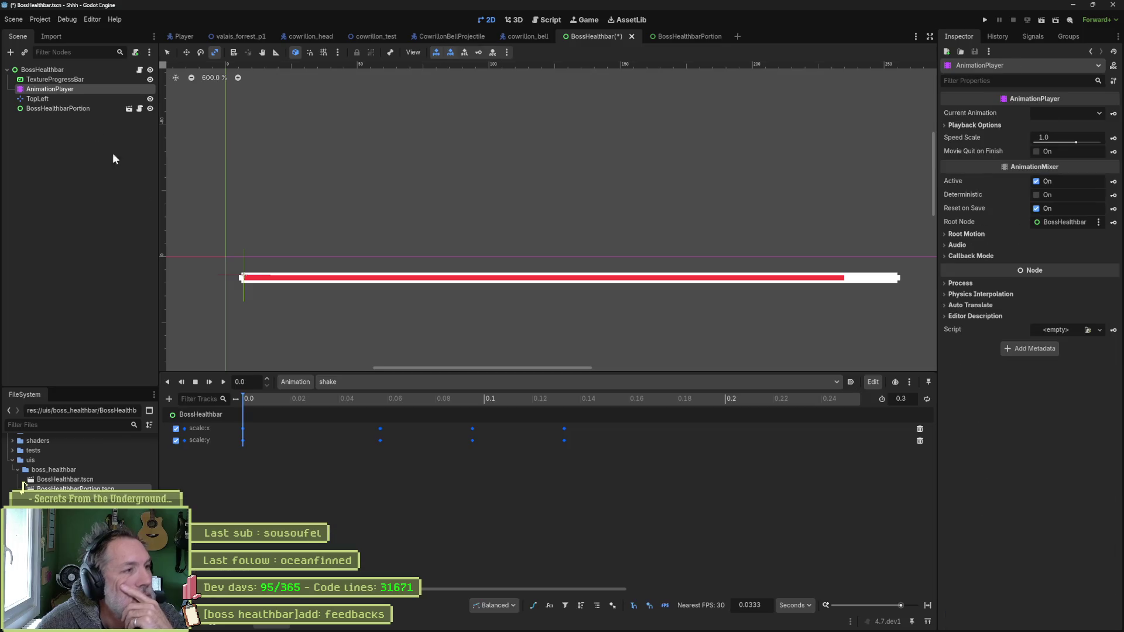
{"action": "mouse_move", "coordinate": [227, 399]}
{"action": "left_mouse_down"}
{"action": "mouse_move", "coordinate": [462, 400]}
{"action": "mouse_move", "coordinate": [244, 399]}
{"action": "mouse_move", "coordinate": [701, 419]}
{"action": "mouse_move", "coordinate": [220, 419]}
{"action": "left_mouse_up"}
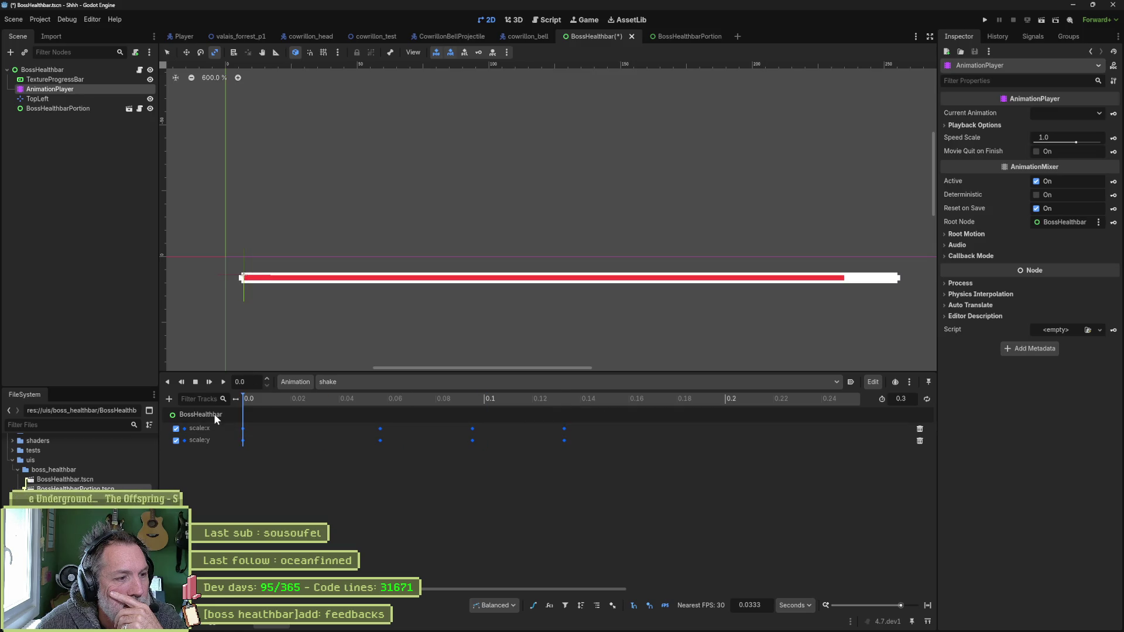
{"action": "left_click", "coordinate": [392, 416]}
{"action": "left_click_drag", "start_coordinate": [445, 425], "coordinate": [553, 447]}
{"action": "key", "text": "Delete"}
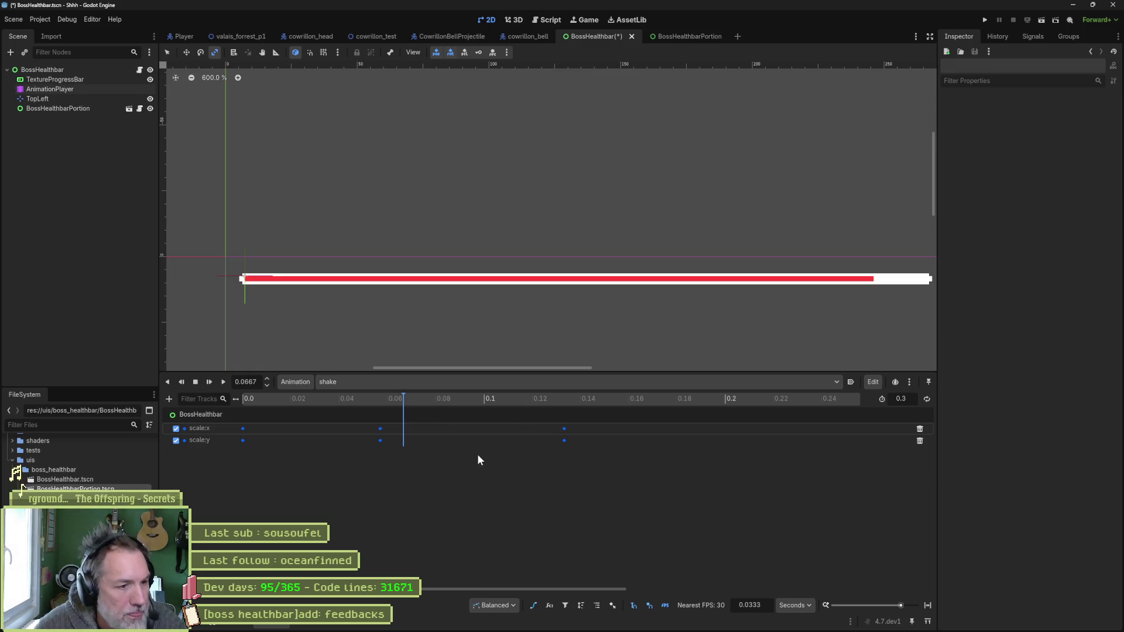
{"action": "mouse_move", "coordinate": [371, 421]}
{"action": "left_mouse_down"}
{"action": "mouse_move", "coordinate": [385, 445]}
{"action": "mouse_move", "coordinate": [391, 427]}
{"action": "mouse_move", "coordinate": [216, 402]}
{"action": "mouse_move", "coordinate": [831, 400]}
{"action": "mouse_move", "coordinate": [209, 401]}
{"action": "mouse_move", "coordinate": [740, 395]}
{"action": "mouse_move", "coordinate": [206, 392]}
{"action": "left_mouse_up"}
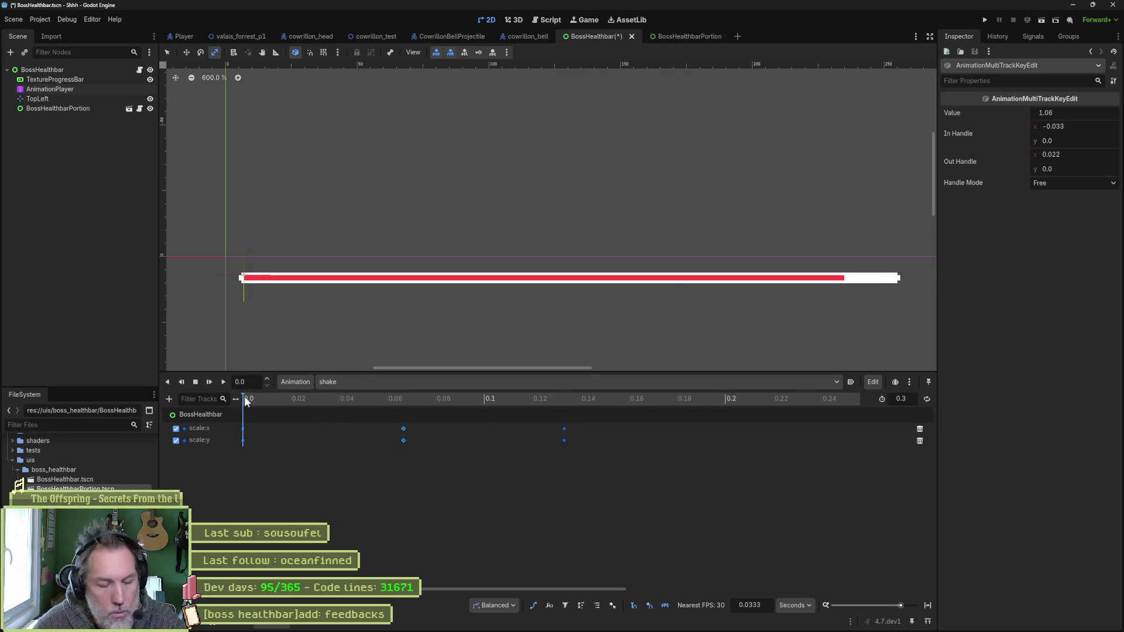
{"action": "key", "text": "ctrl+s"}
{"action": "left_click", "coordinate": [50, 89]}
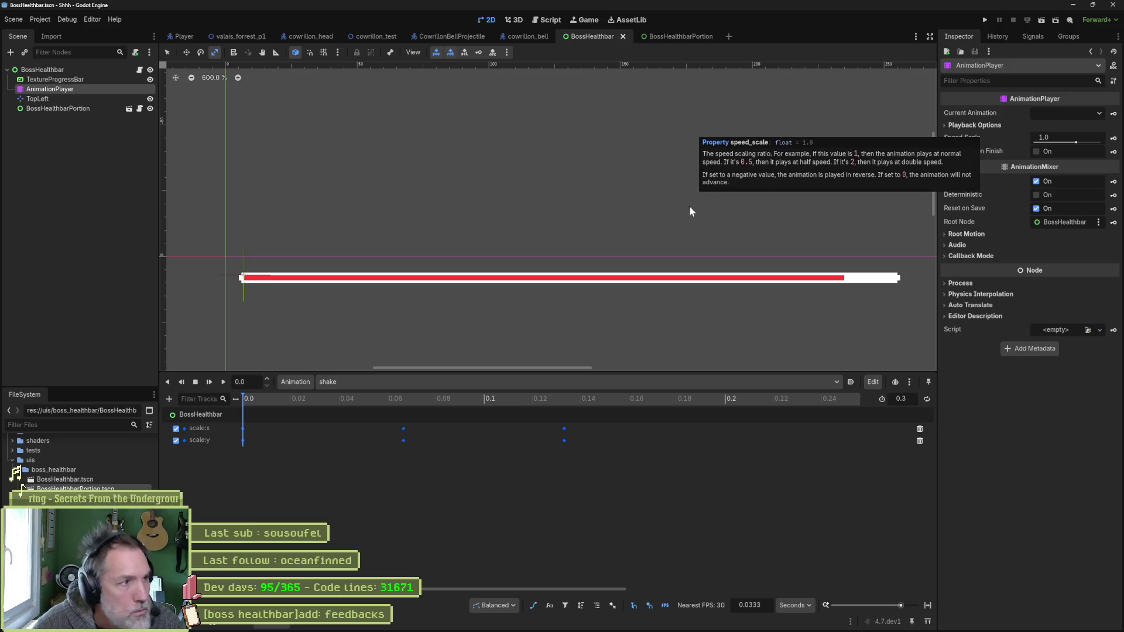
{"action": "left_click", "coordinate": [58, 80]}
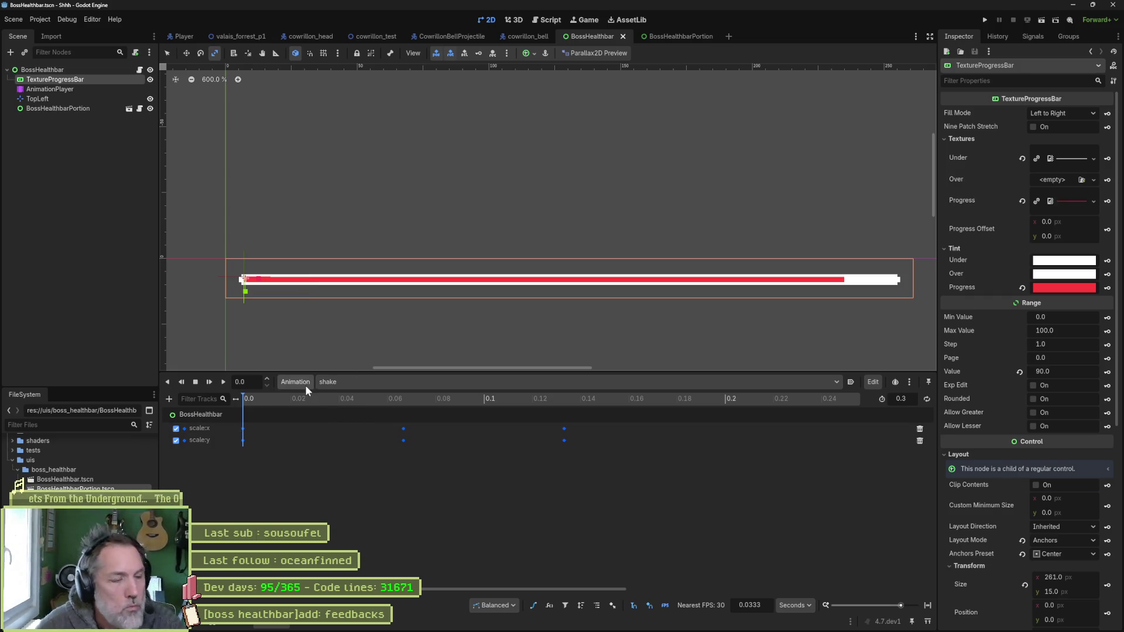
{"action": "left_click", "coordinate": [89, 69]}
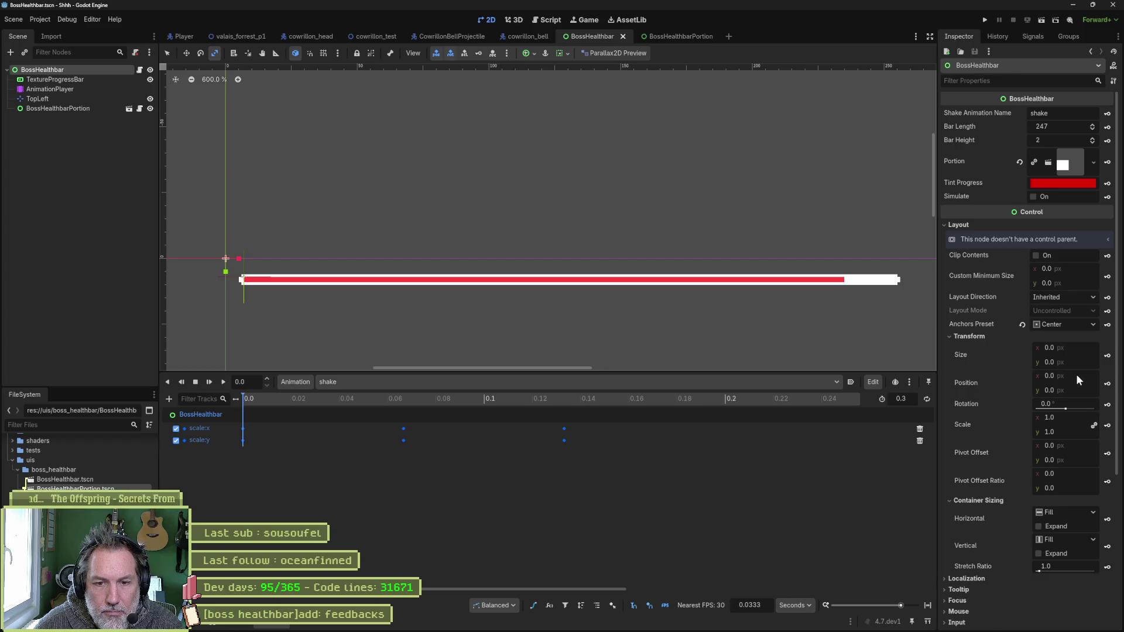
- Create a non-bezier position track on the shake animation, keyed at 0.0
{"action": "left_click", "coordinate": [1107, 383]}
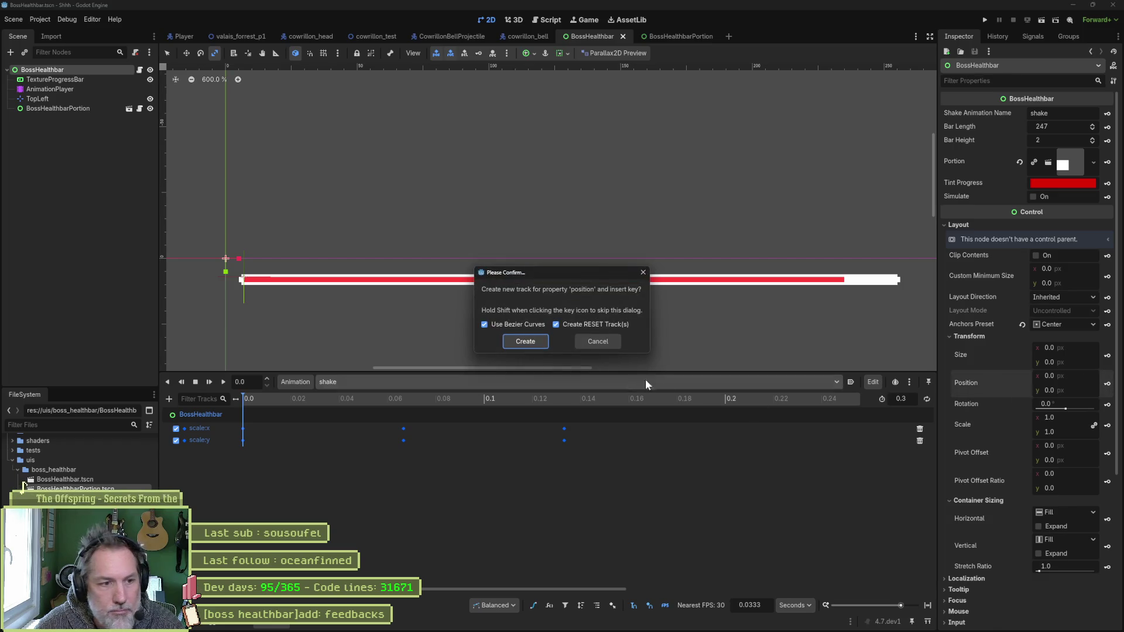
{"action": "left_click", "coordinate": [536, 323]}
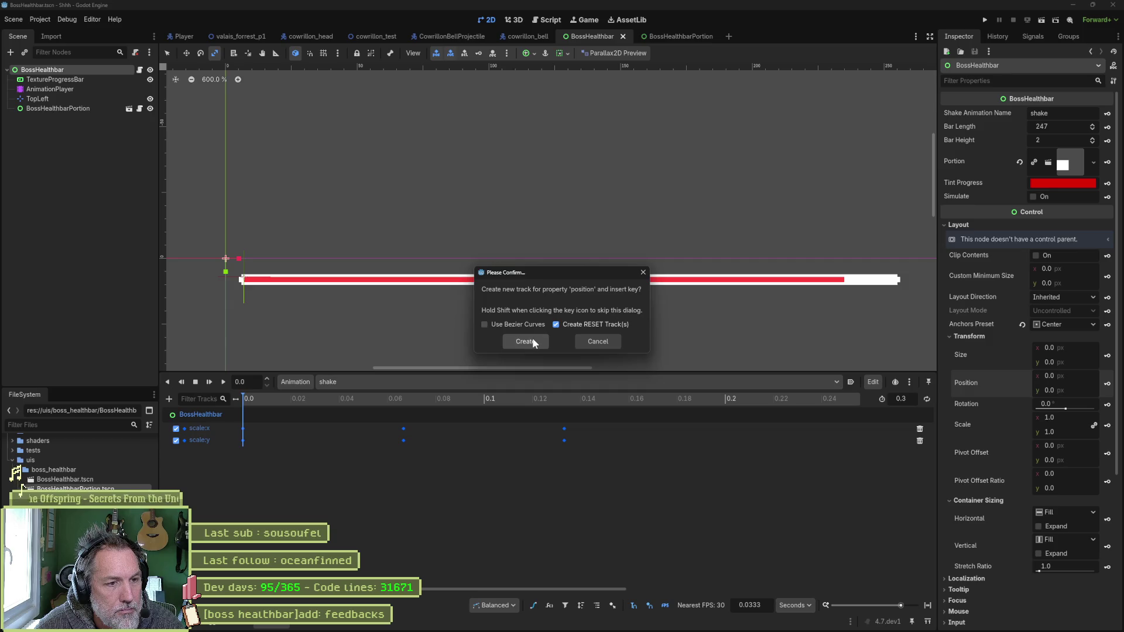
{"action": "left_click", "coordinate": [532, 339]}
{"action": "key", "text": "w"}
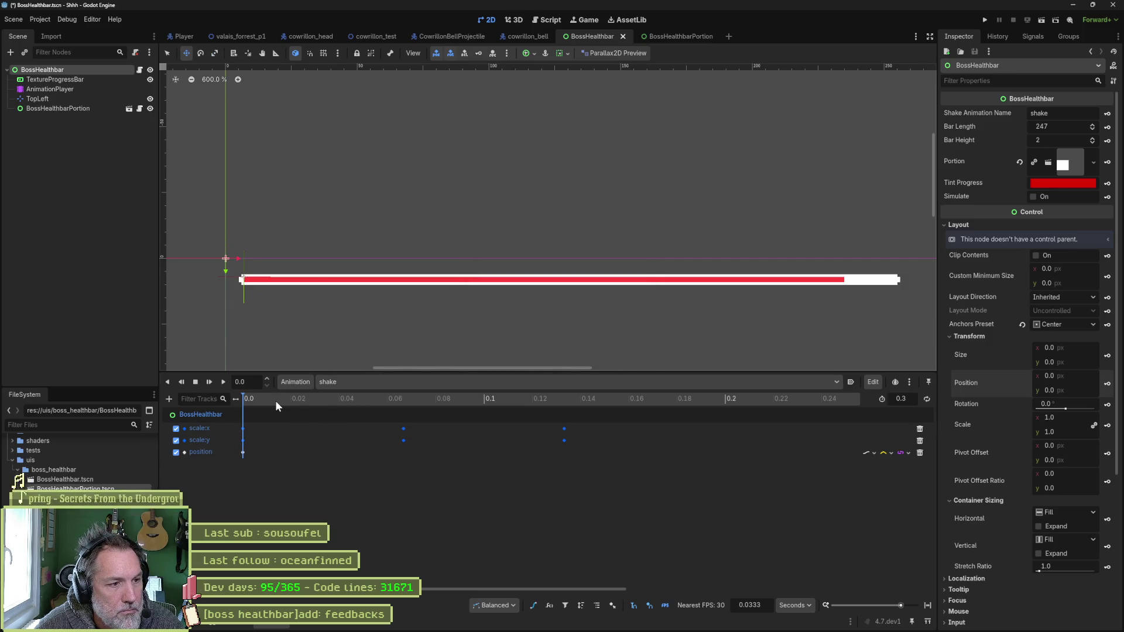
- Key shifted bar positions at 0.0333, 0.0667, 0.1 and 0.1333
{"action": "left_click", "coordinate": [323, 400]}
{"action": "left_click_drag", "start_coordinate": [316, 325], "coordinate": [346, 343]}
{"action": "left_click", "coordinate": [1107, 384]}
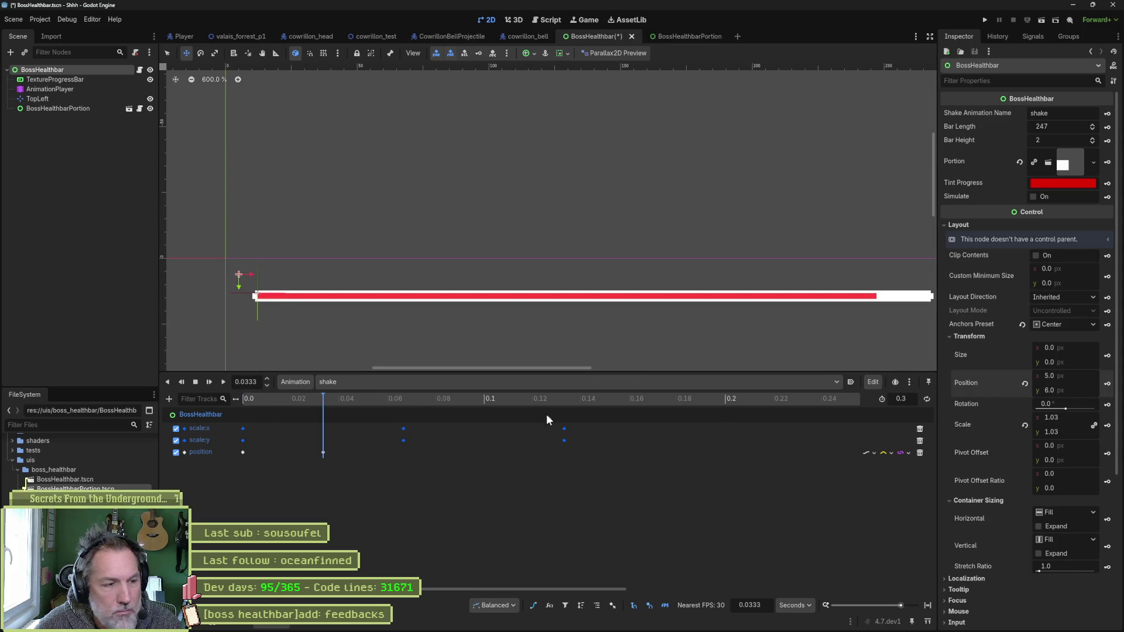
{"action": "left_click", "coordinate": [389, 399]}
{"action": "left_click_drag", "start_coordinate": [675, 324], "coordinate": [632, 301]}
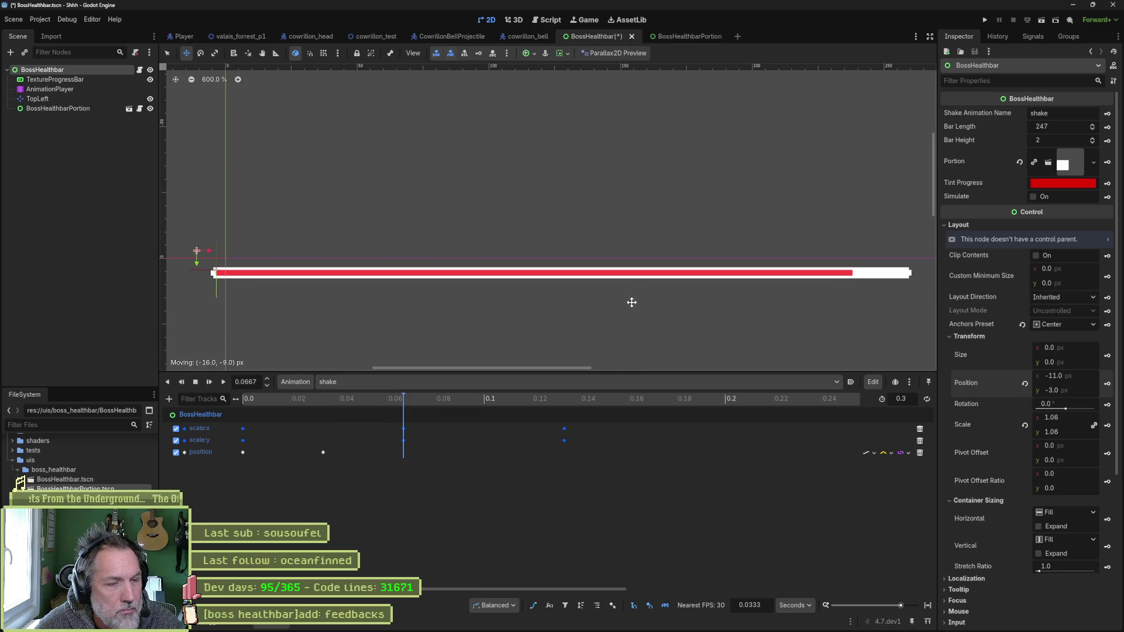
{"action": "left_click", "coordinate": [1108, 384]}
{"action": "left_click", "coordinate": [473, 398]}
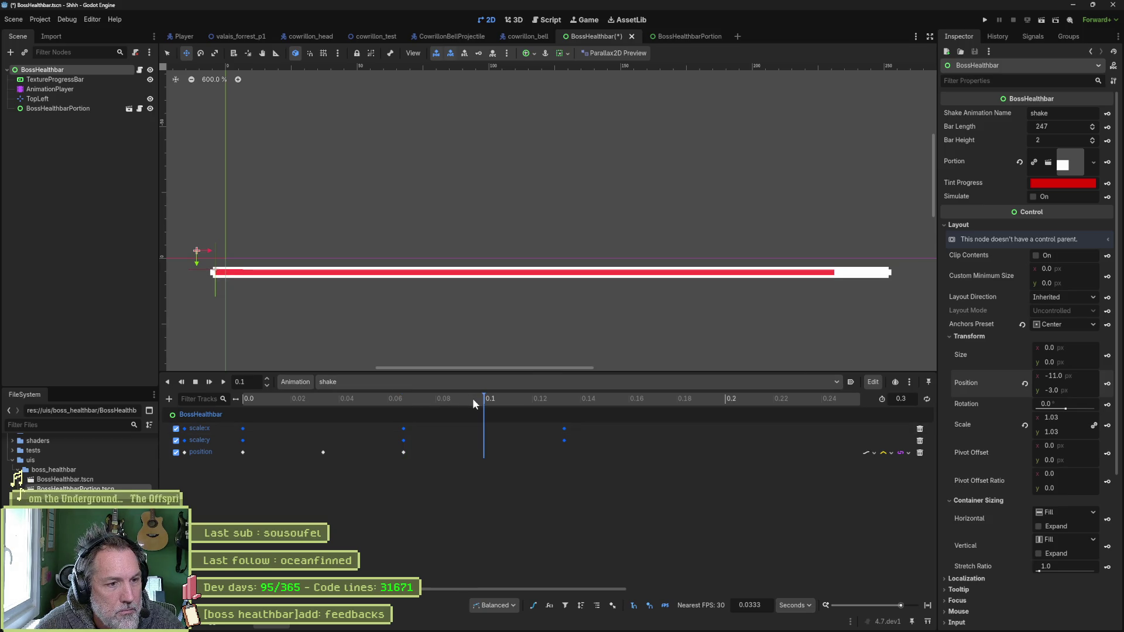
{"action": "left_click_drag", "start_coordinate": [350, 241], "coordinate": [391, 244]}
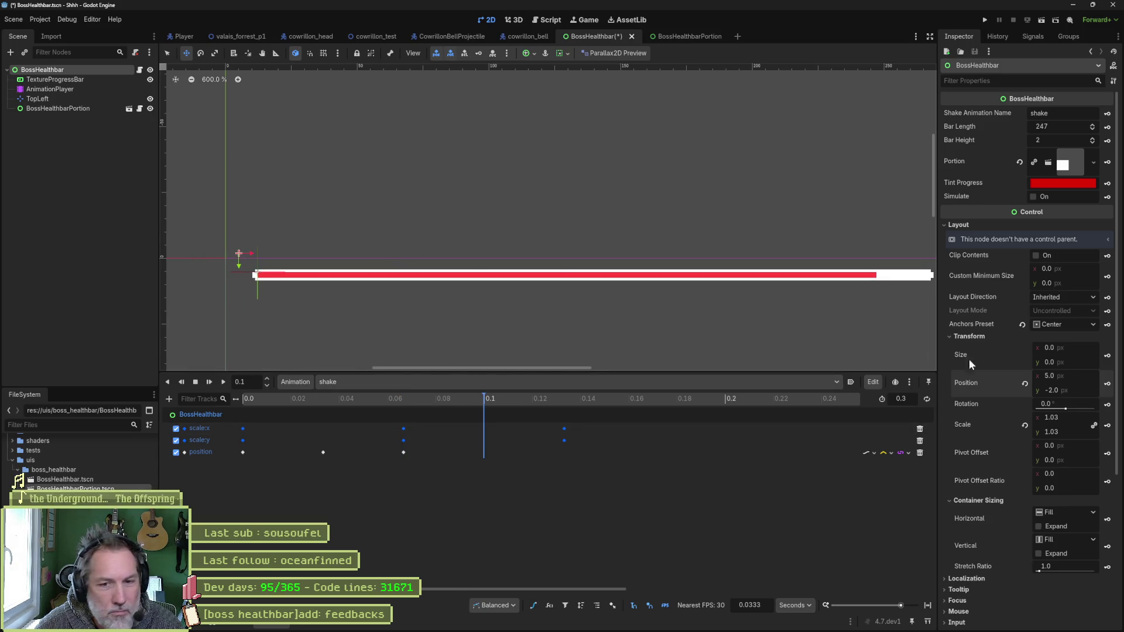
{"action": "left_click", "coordinate": [1107, 384]}
{"action": "left_click", "coordinate": [554, 398]}
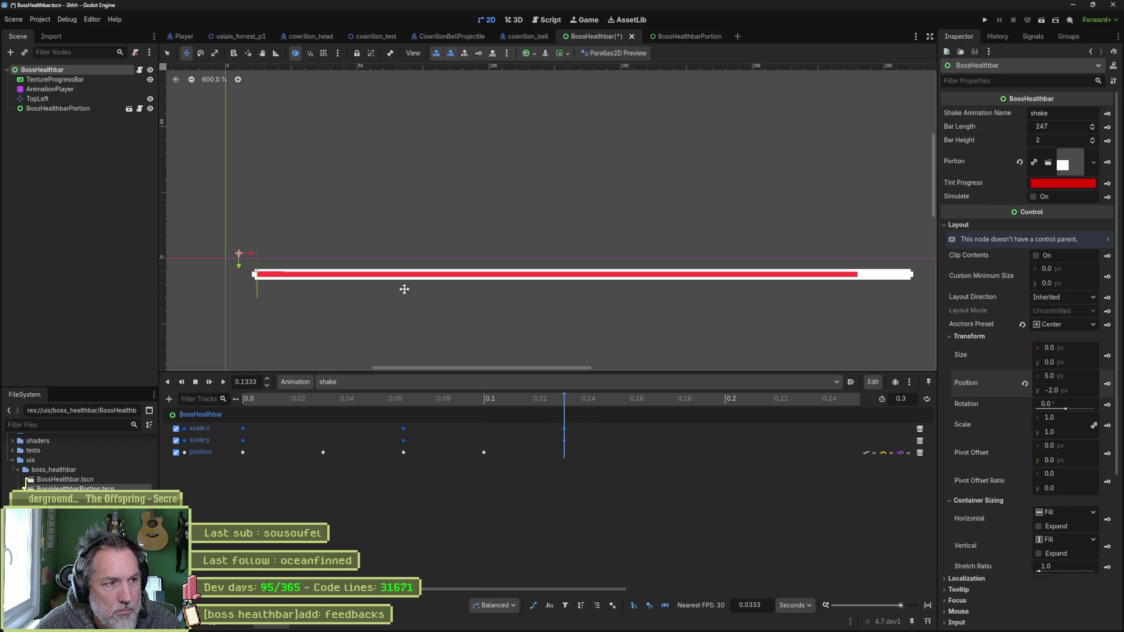
{"action": "left_click_drag", "start_coordinate": [404, 255], "coordinate": [410, 274]}
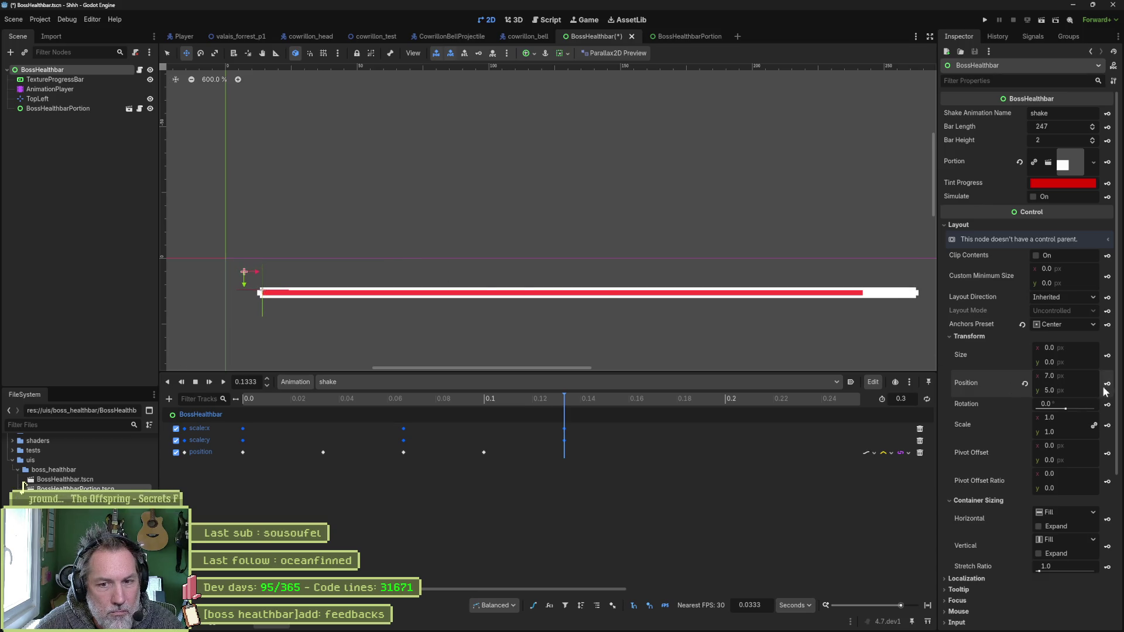
{"action": "left_click", "coordinate": [1107, 384]}
- Preview the shake and fine-tune the offsets at 0.0333, 0.0667 and 0.1
{"action": "left_click", "coordinate": [222, 381]}
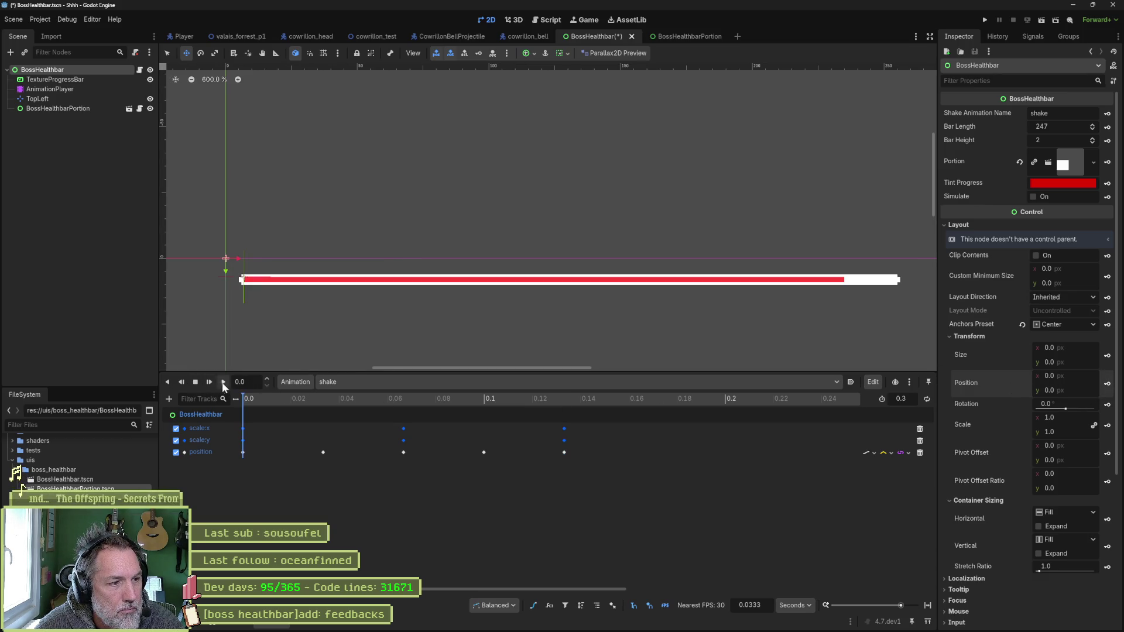
{"action": "left_click", "coordinate": [196, 381]}
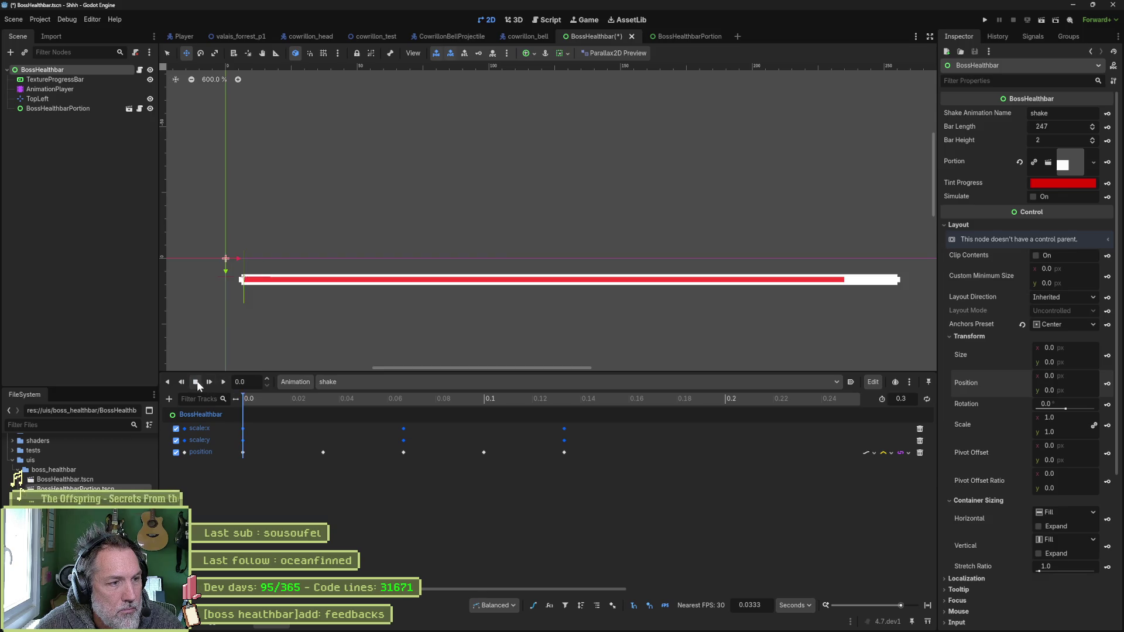
{"action": "left_click_drag", "start_coordinate": [248, 402], "coordinate": [312, 405]}
{"action": "mouse_move", "coordinate": [306, 305]}
{"action": "left_mouse_down"}
{"action": "mouse_move", "coordinate": [288, 290]}
{"action": "mouse_move", "coordinate": [307, 302]}
{"action": "left_mouse_up"}
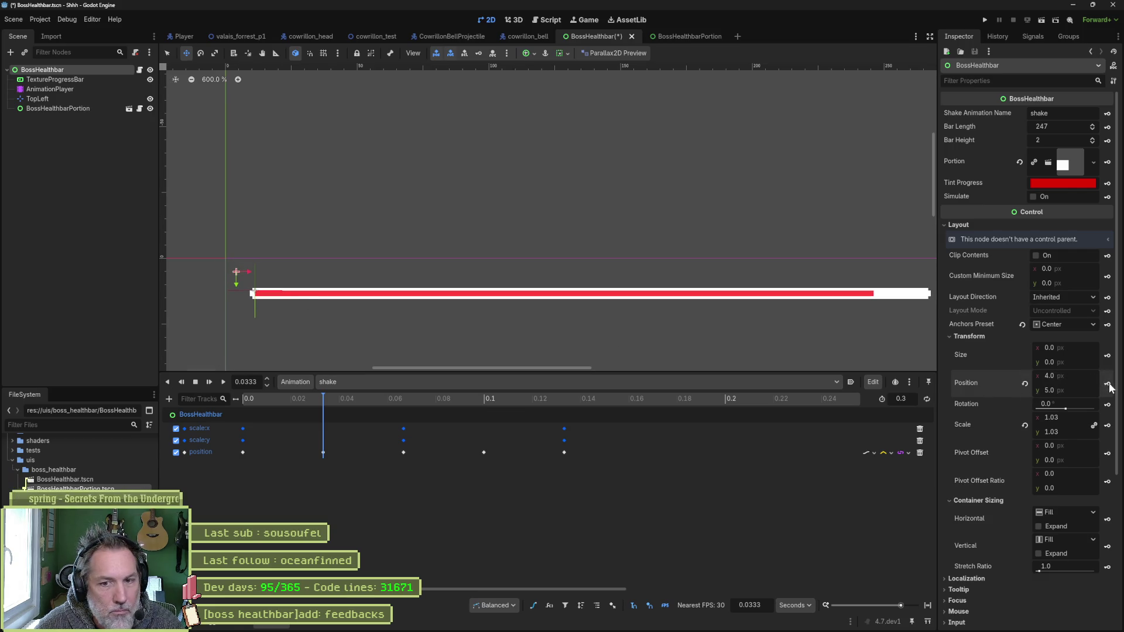
{"action": "left_click", "coordinate": [403, 398]}
{"action": "left_click_drag", "start_coordinate": [377, 309], "coordinate": [389, 311]}
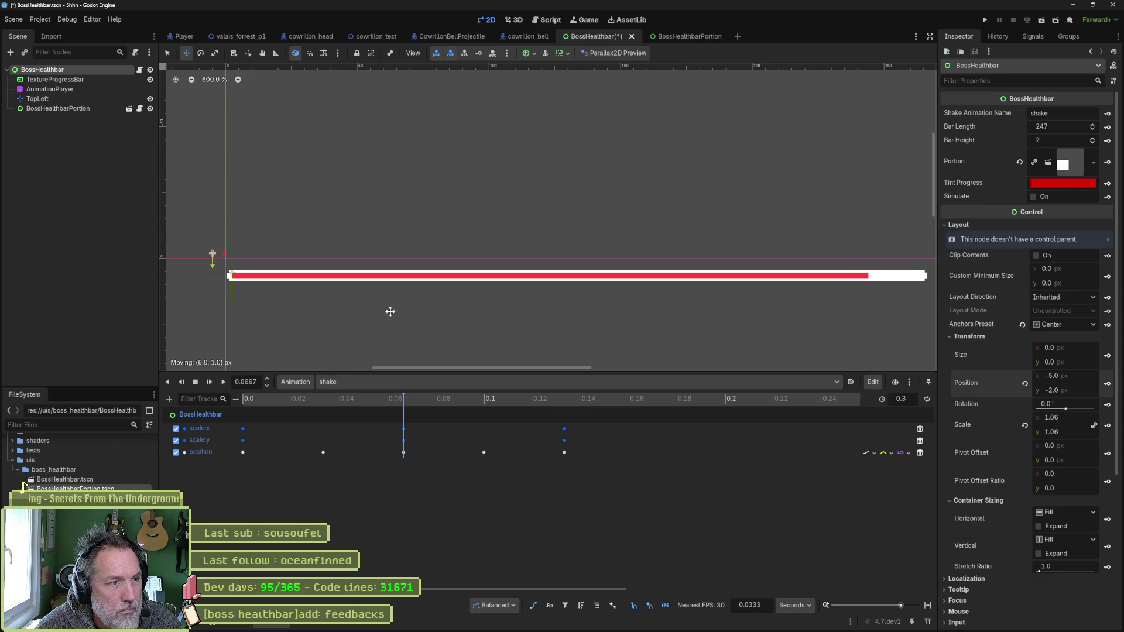
{"action": "left_click", "coordinate": [486, 399]}
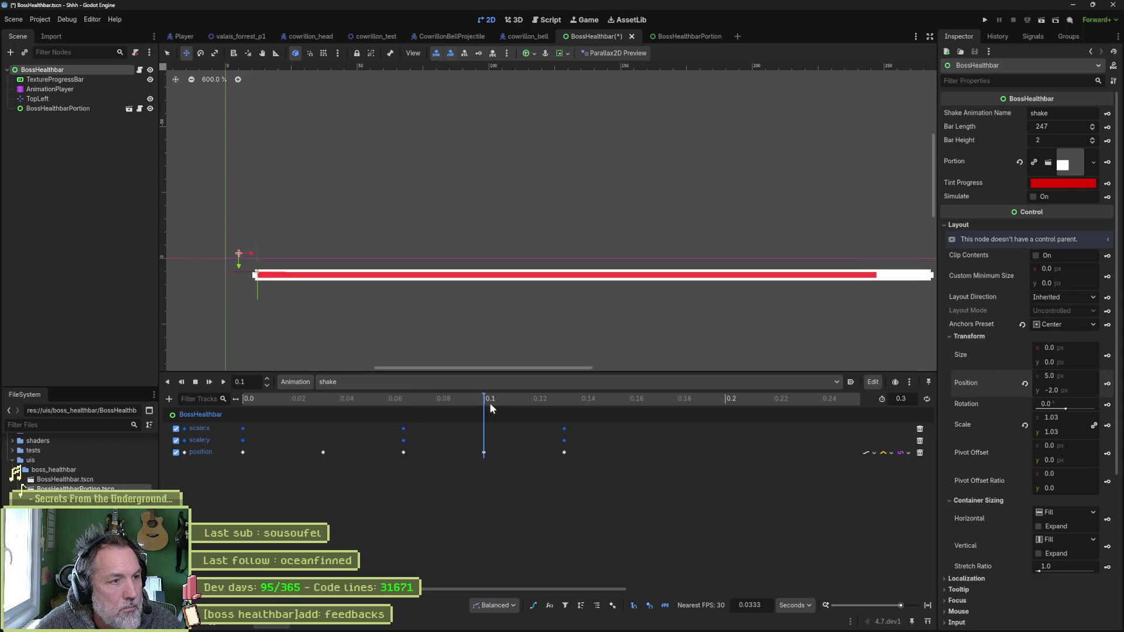
{"action": "left_click_drag", "start_coordinate": [343, 286], "coordinate": [330, 290]}
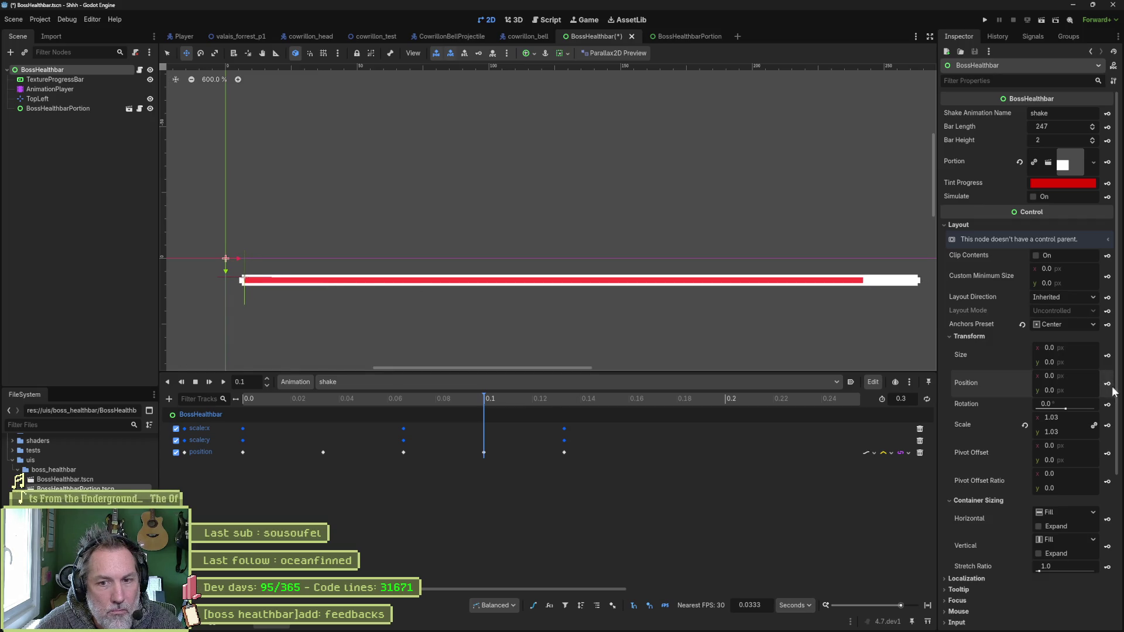
{"action": "left_click", "coordinate": [196, 383]}
{"action": "left_click", "coordinate": [223, 383]}
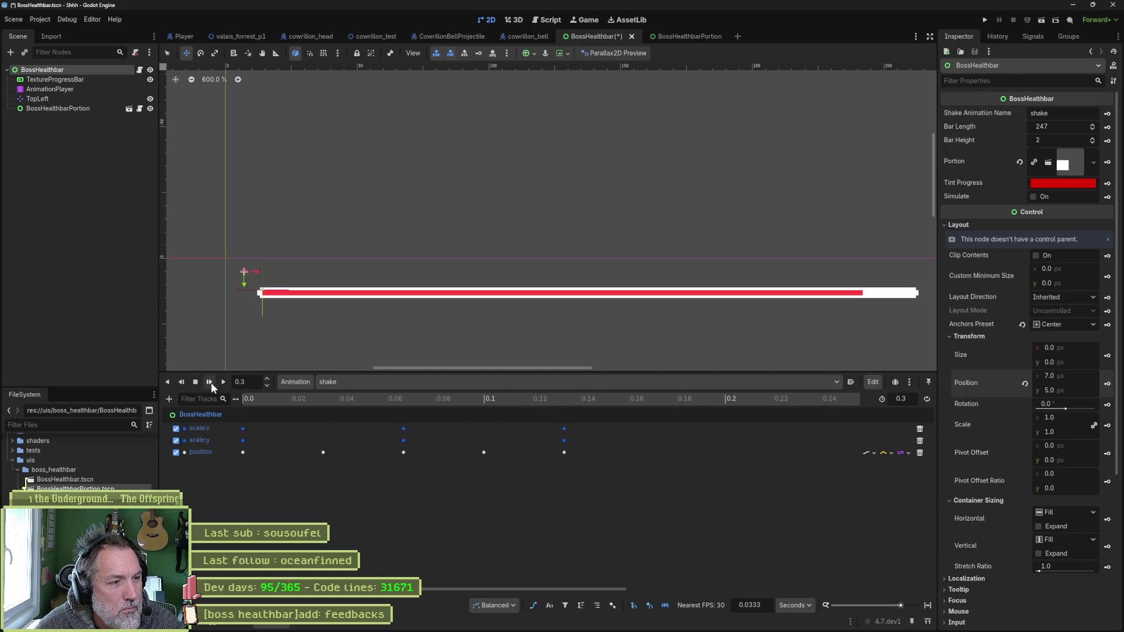
{"action": "left_click", "coordinate": [198, 382]}
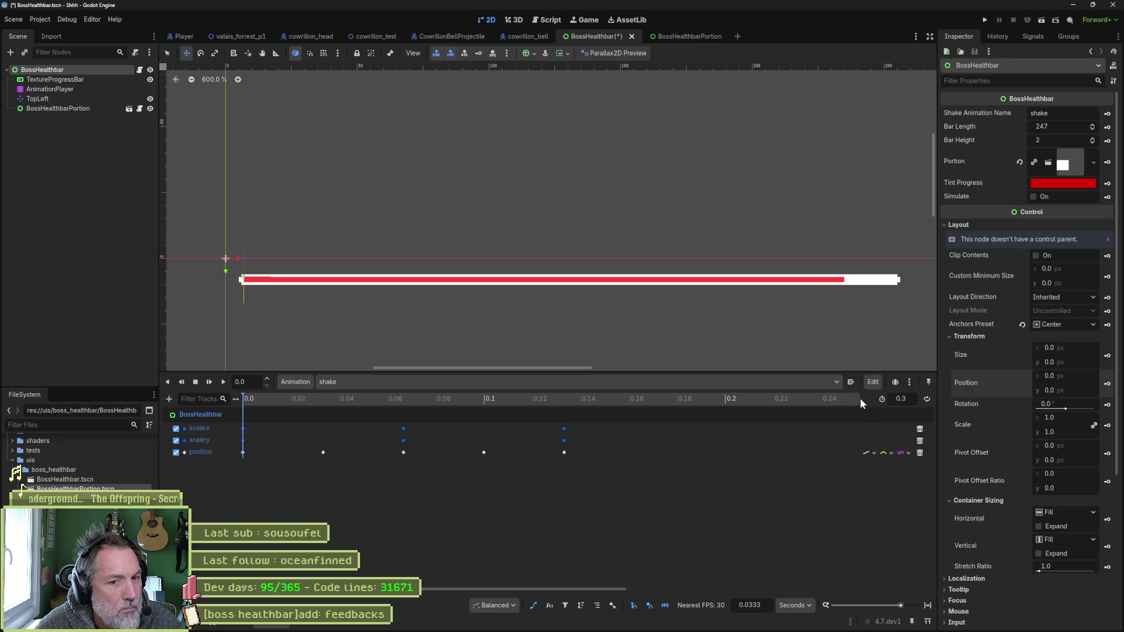
- Shorten the shake animation to 0.133 s and replay it
{"action": "scroll", "coordinate": [722, 431], "scroll_direction": "down", "scroll_amount": 2}
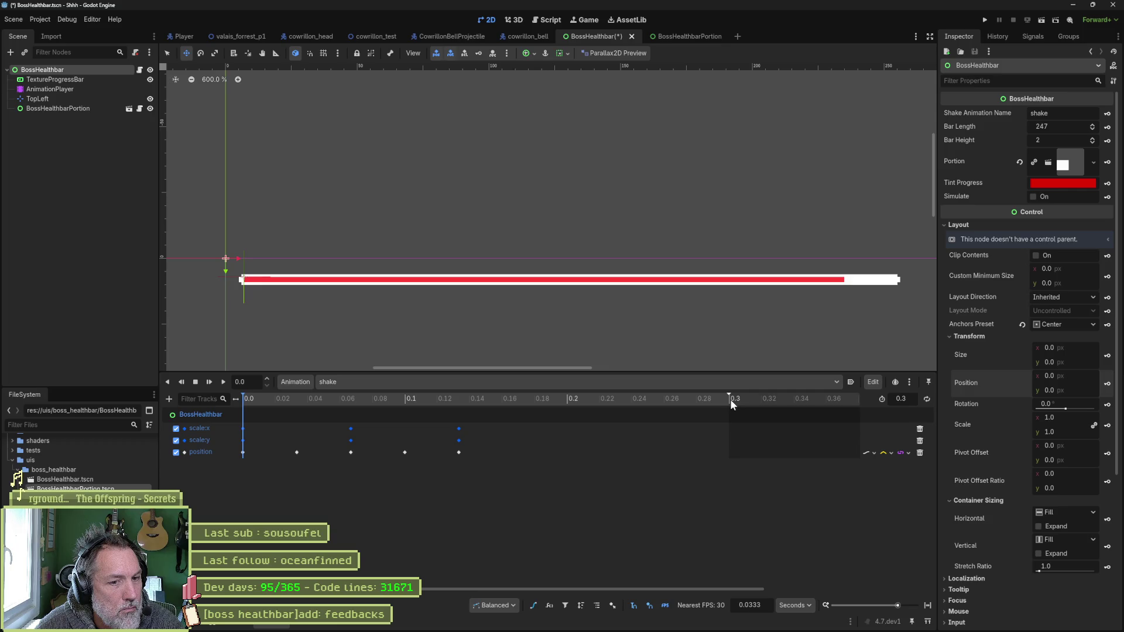
{"action": "left_click", "coordinate": [729, 398]}
{"action": "left_click", "coordinate": [625, 402]}
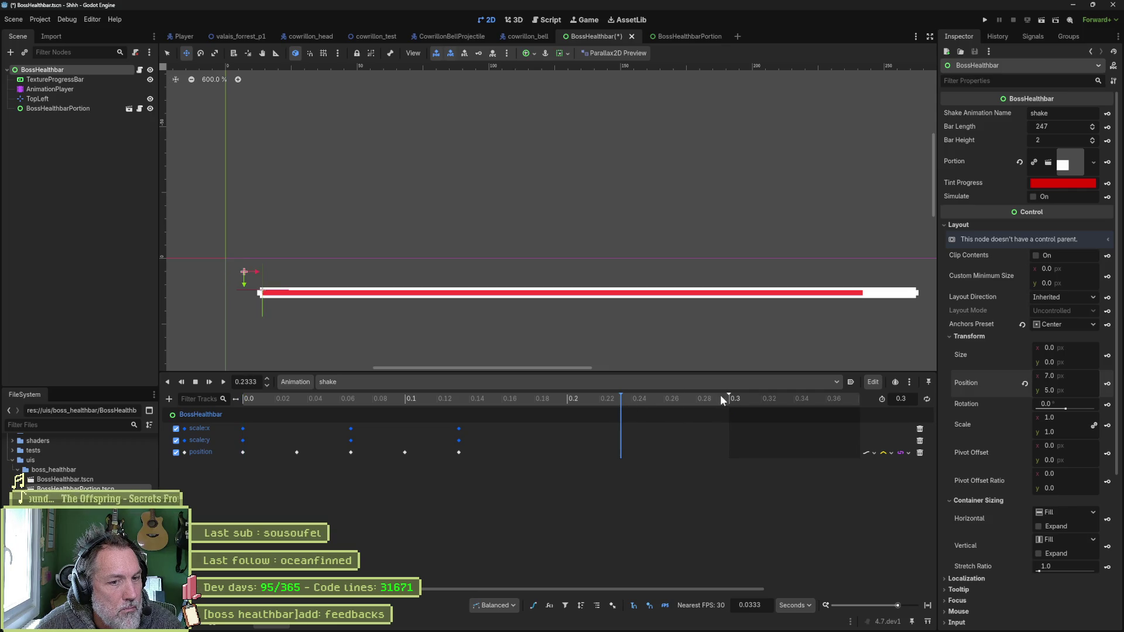
{"action": "left_click_drag", "start_coordinate": [728, 397], "coordinate": [466, 410]}
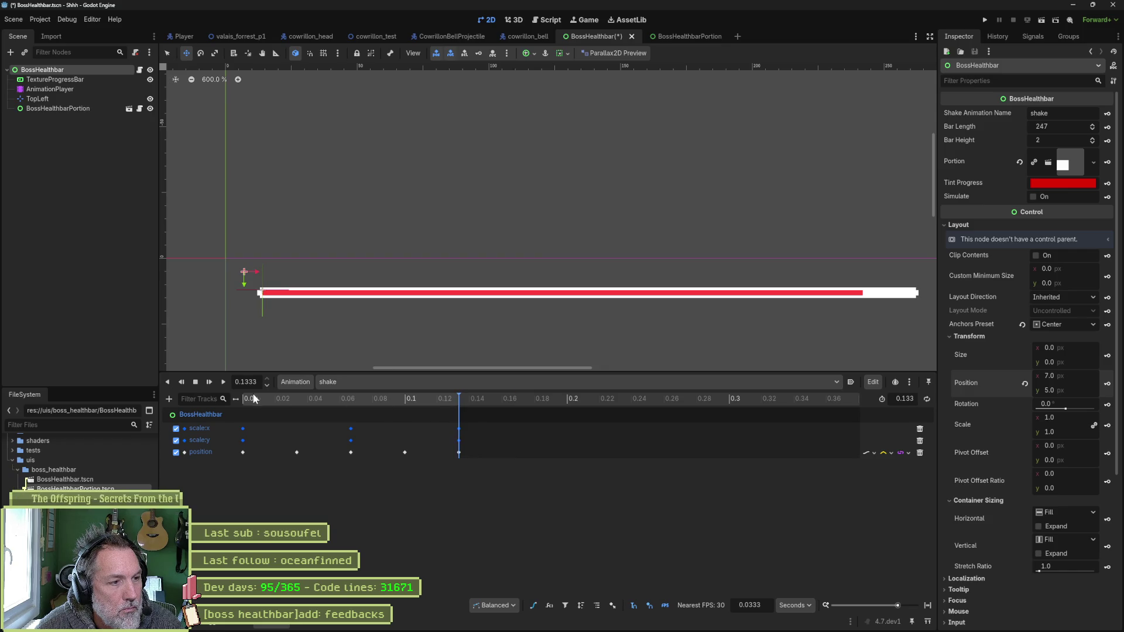
{"action": "left_click", "coordinate": [198, 382]}
{"action": "left_click", "coordinate": [221, 382]}
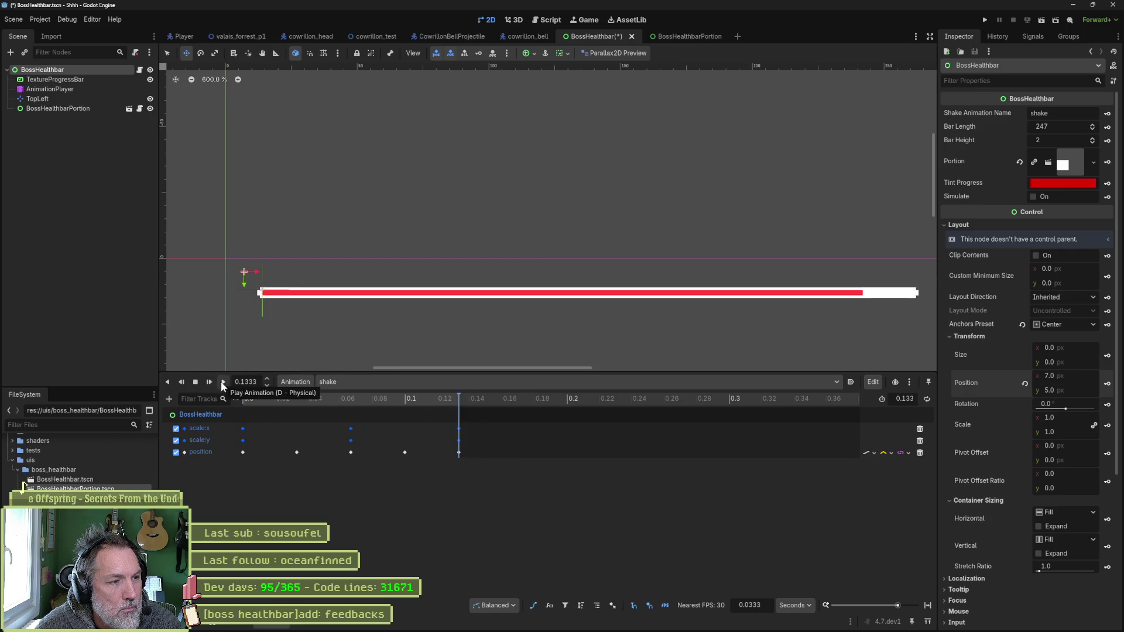
{"action": "left_click", "coordinate": [196, 382]}
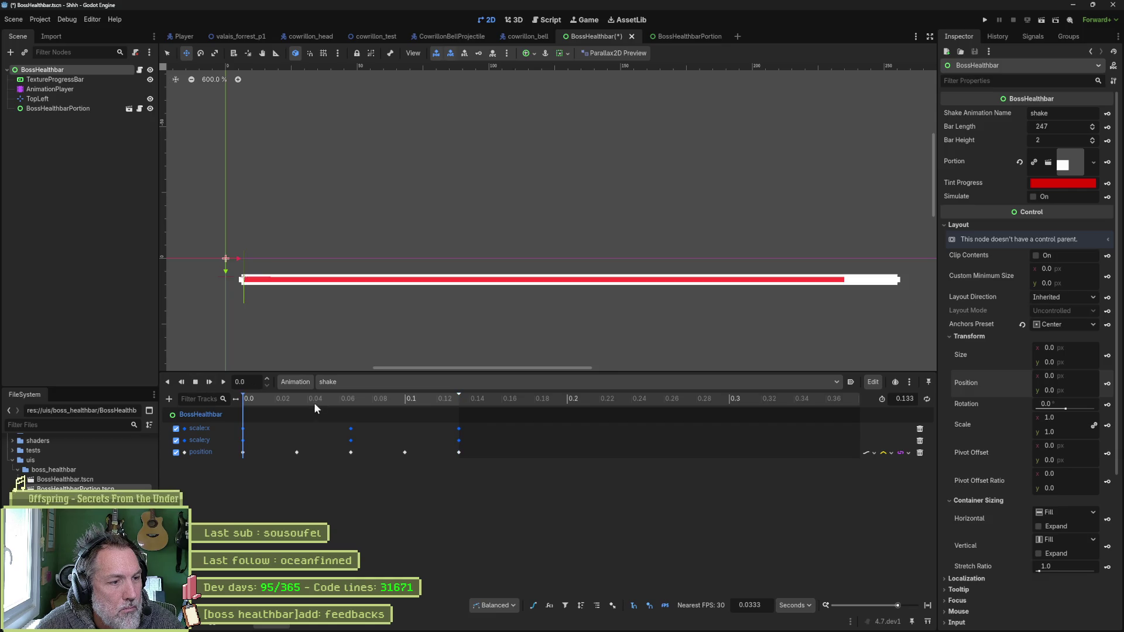
{"action": "left_click", "coordinate": [243, 452]}
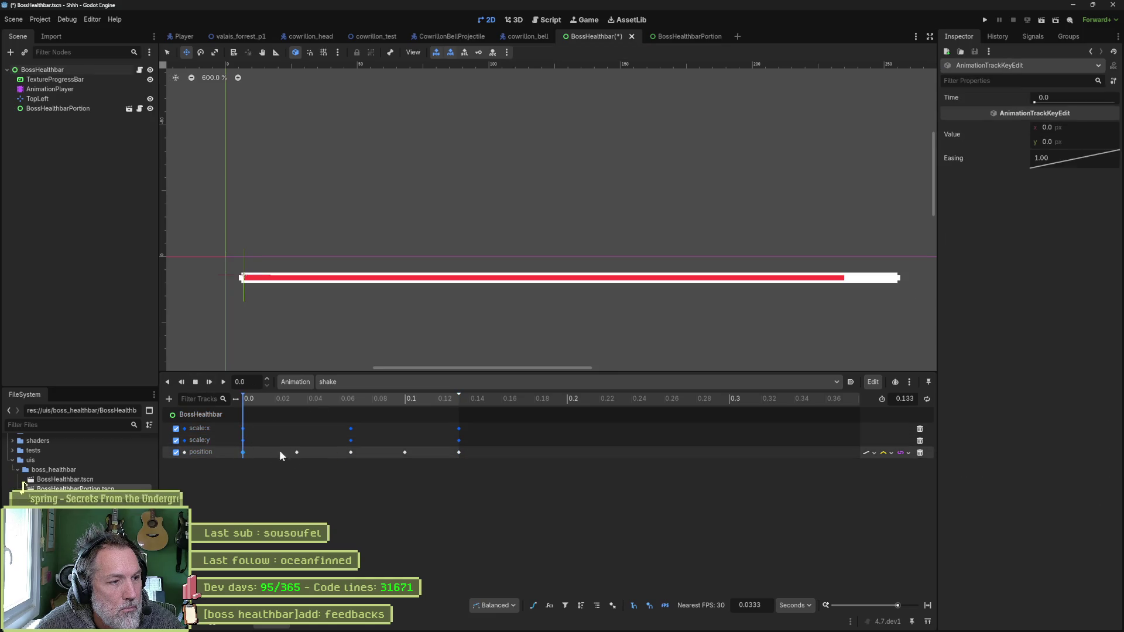
- Scrub the shake, stretch its length to 0.166 s, and save the scene
{"action": "left_click", "coordinate": [456, 397]}
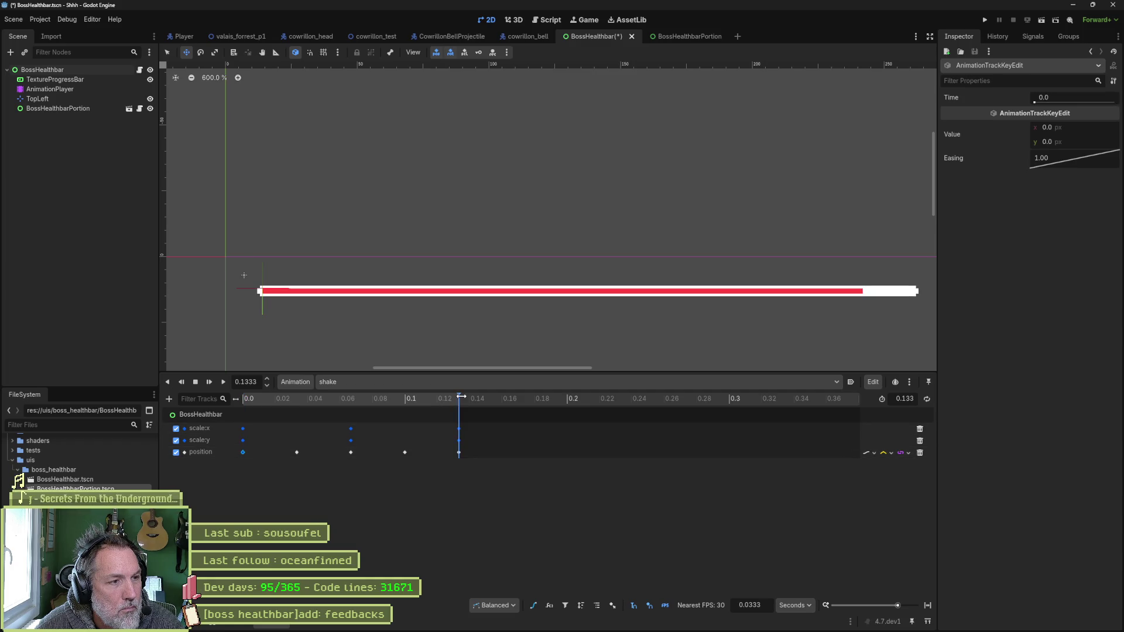
{"action": "left_click", "coordinate": [184, 387]}
{"action": "left_click", "coordinate": [493, 399]}
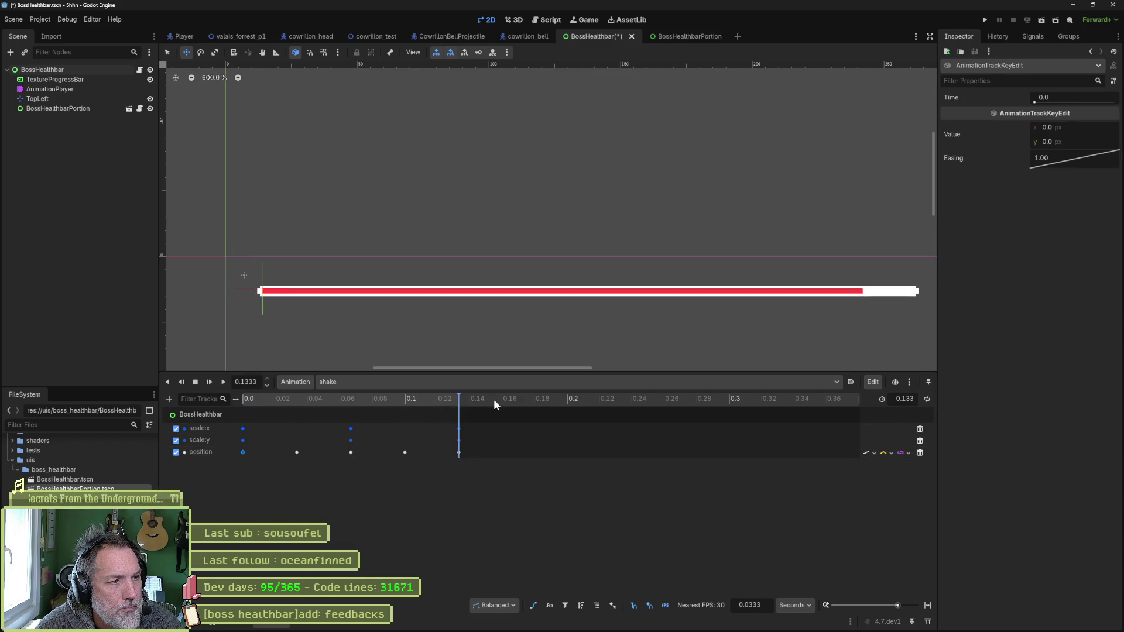
{"action": "left_click_drag", "start_coordinate": [458, 401], "coordinate": [330, 402]}
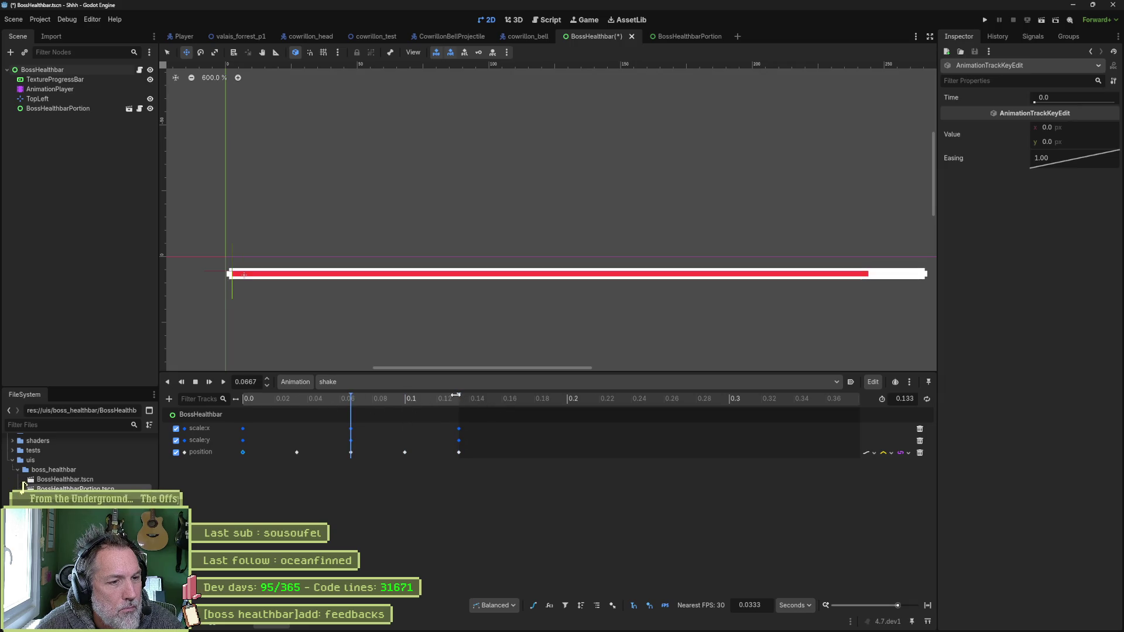
{"action": "left_click_drag", "start_coordinate": [470, 397], "coordinate": [513, 396]}
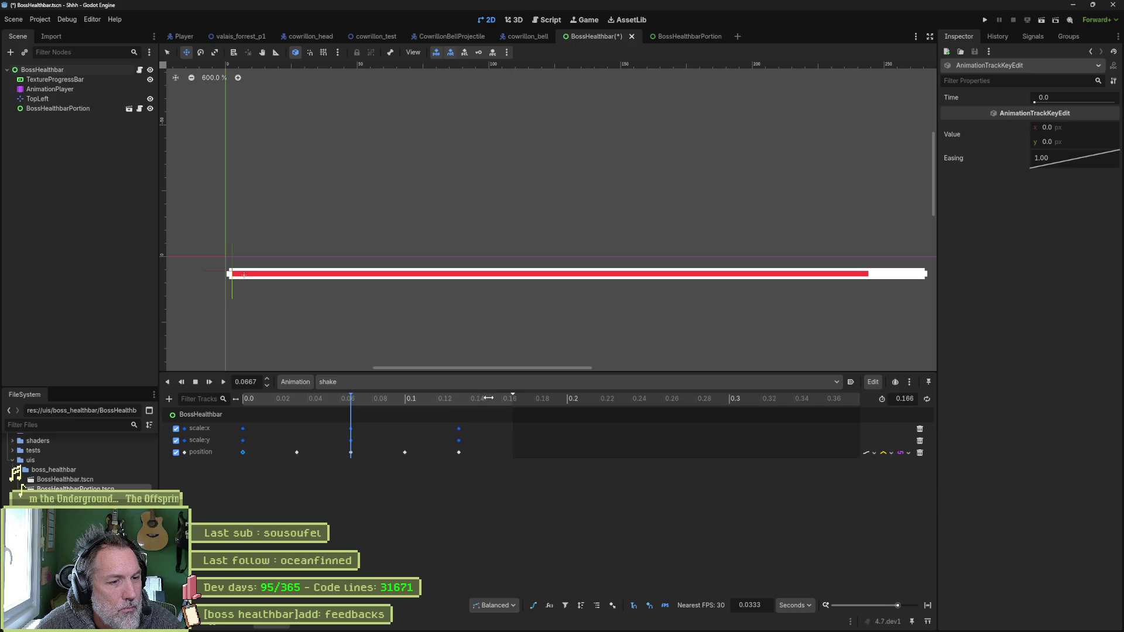
{"action": "key", "text": "ctrl+s"}
{"action": "mouse_move", "coordinate": [434, 398]}
{"action": "left_mouse_down"}
{"action": "mouse_move", "coordinate": [390, 396]}
{"action": "mouse_move", "coordinate": [466, 399]}
{"action": "left_mouse_up"}
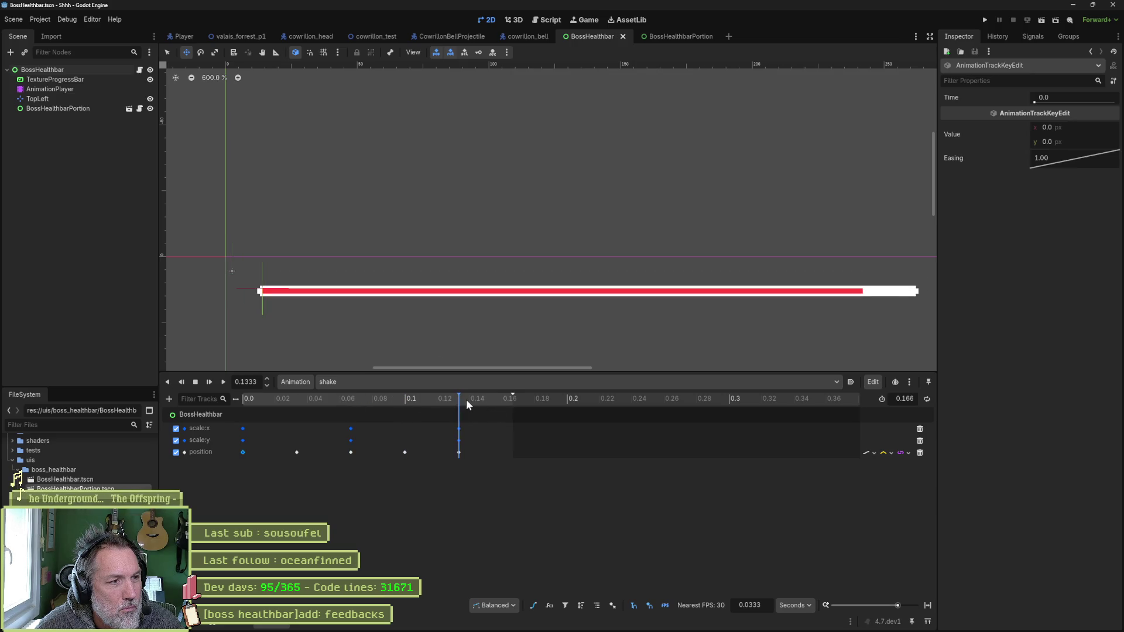
{"action": "left_click", "coordinate": [58, 70]}
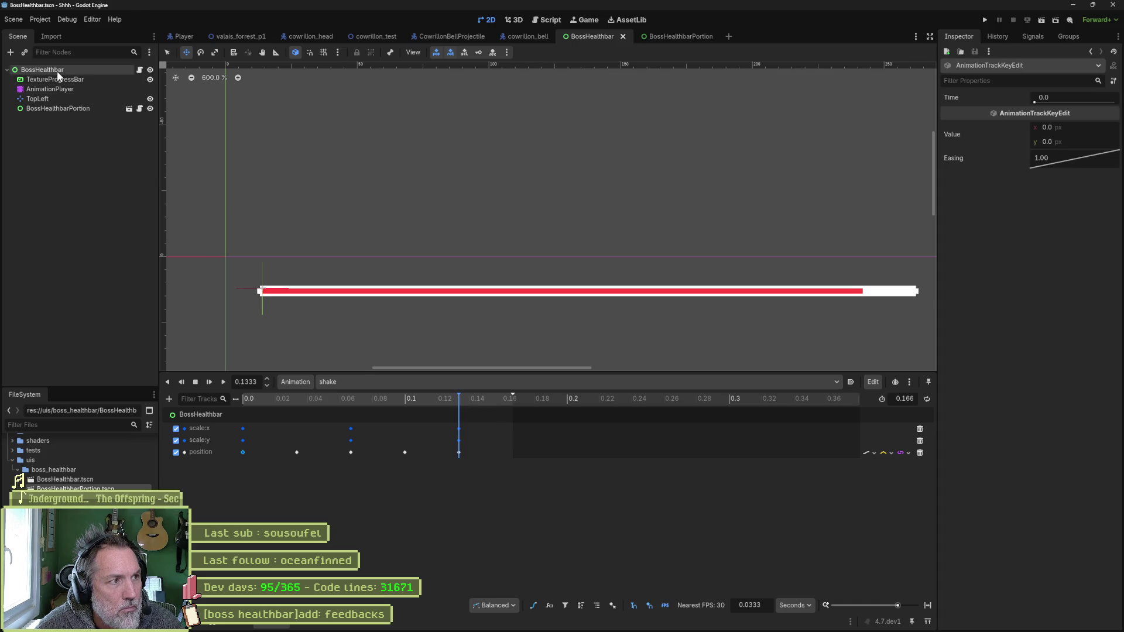
{"action": "left_click_drag", "start_coordinate": [333, 316], "coordinate": [317, 306]}
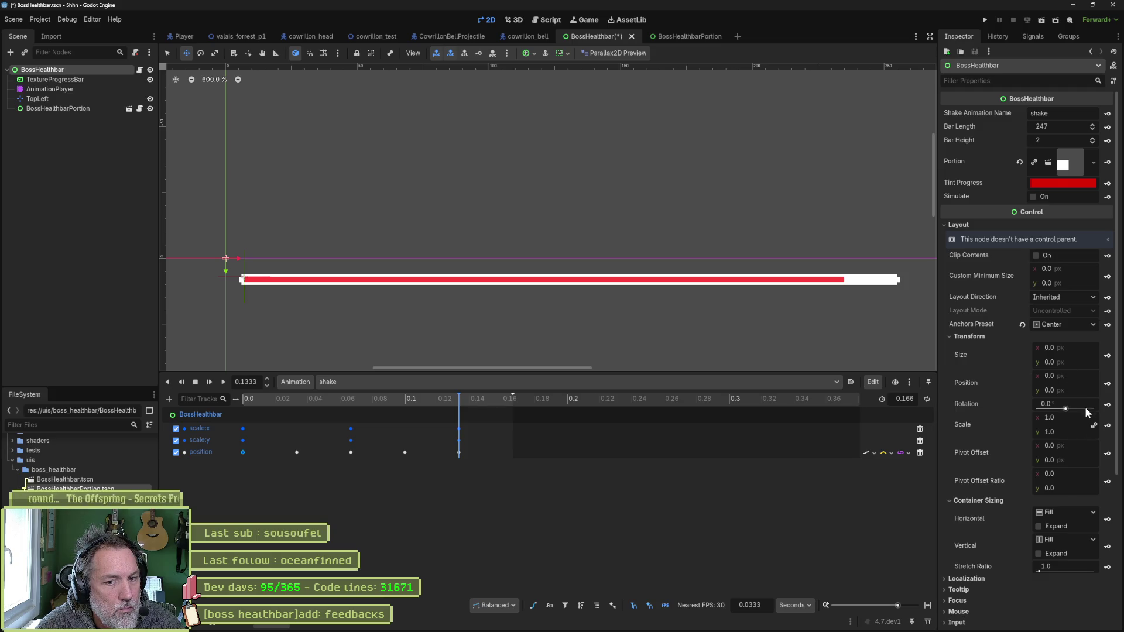
- Key the bar's position at 0.1333, save, and preview the shake animation from the start
{"action": "left_click", "coordinate": [1107, 383]}
{"action": "key", "text": "ctrl+s"}
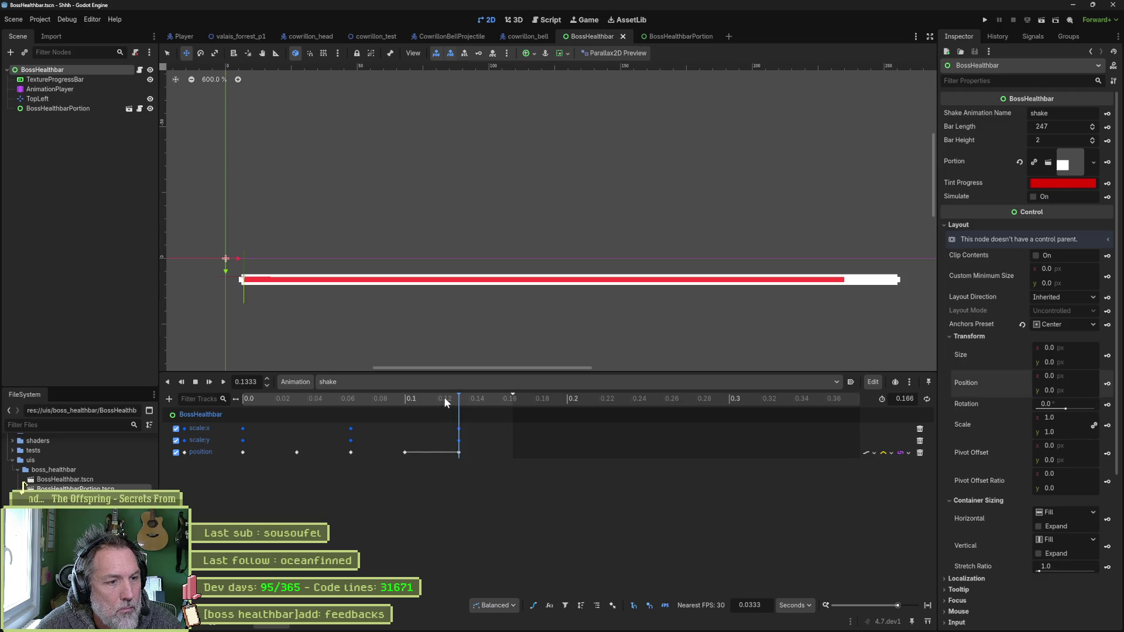
{"action": "left_click_drag", "start_coordinate": [444, 397], "coordinate": [222, 399]}
{"action": "left_click", "coordinate": [196, 382]}
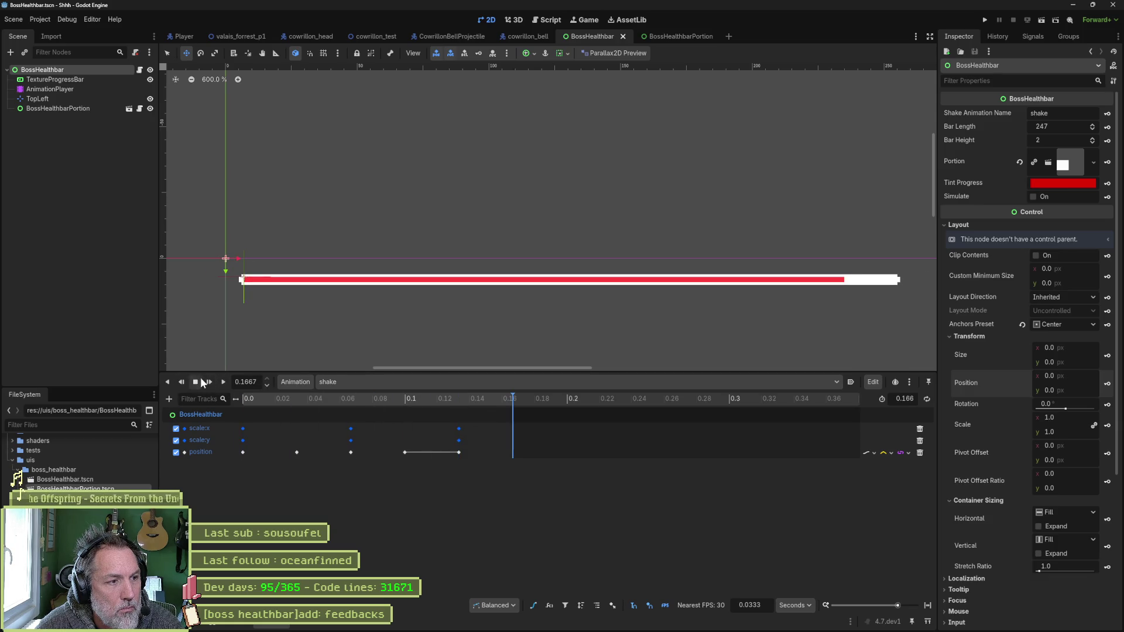
{"action": "left_click", "coordinate": [199, 380]}
{"action": "left_click", "coordinate": [222, 382]}
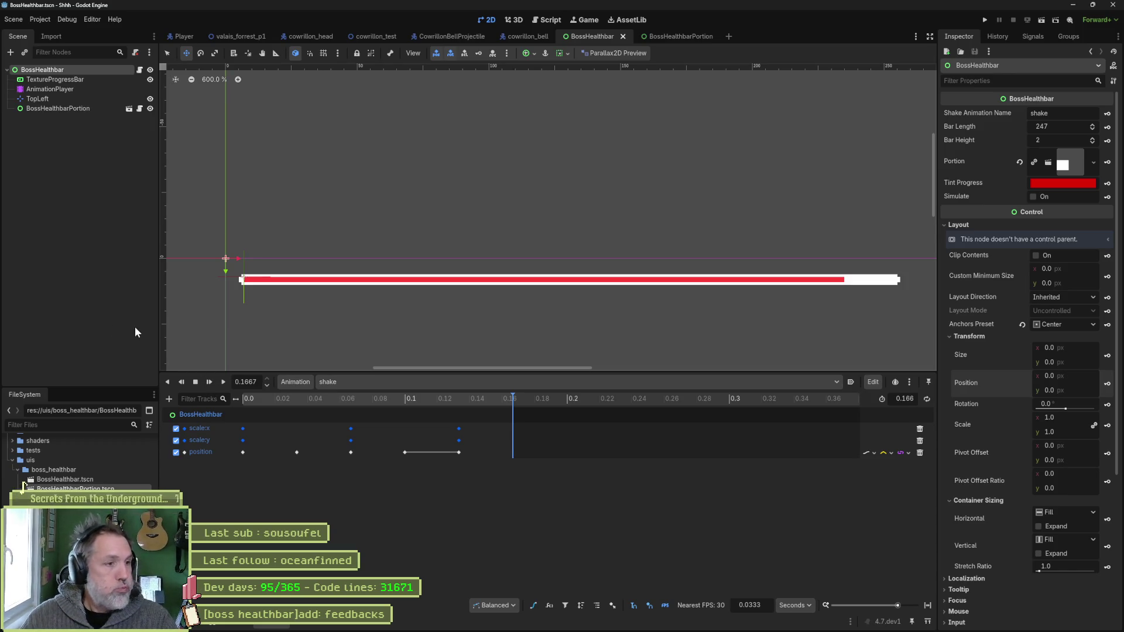
{"action": "left_click", "coordinate": [221, 383]}
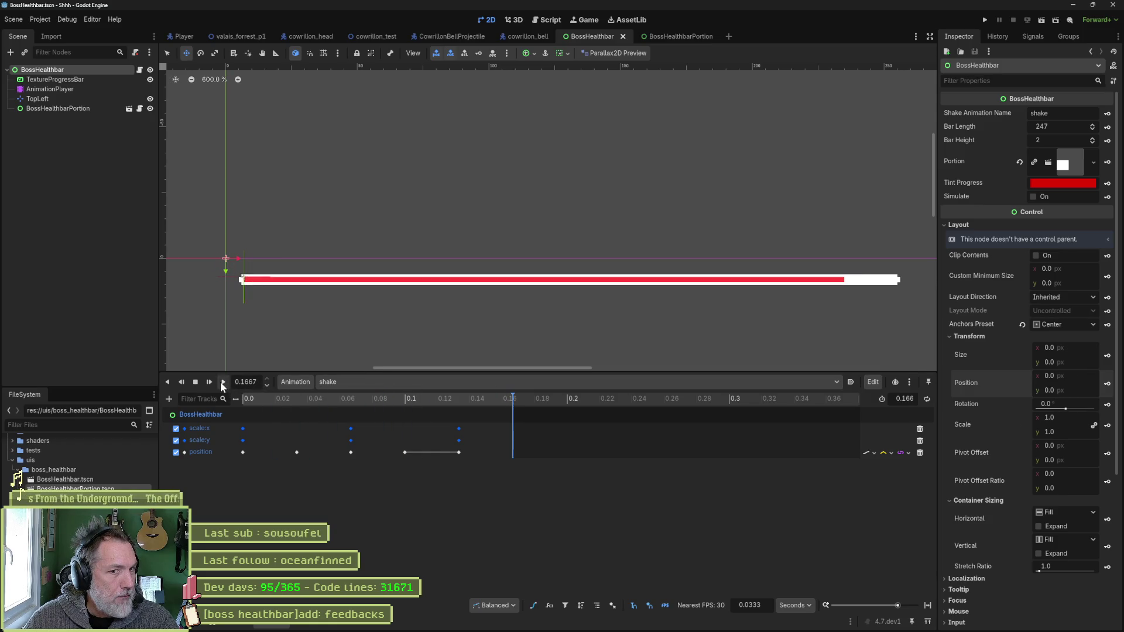
- Reposition the shake keys to (-3, 6) at 0.0333 s and (1, -2) at 0.1 s
{"action": "left_click", "coordinate": [290, 399]}
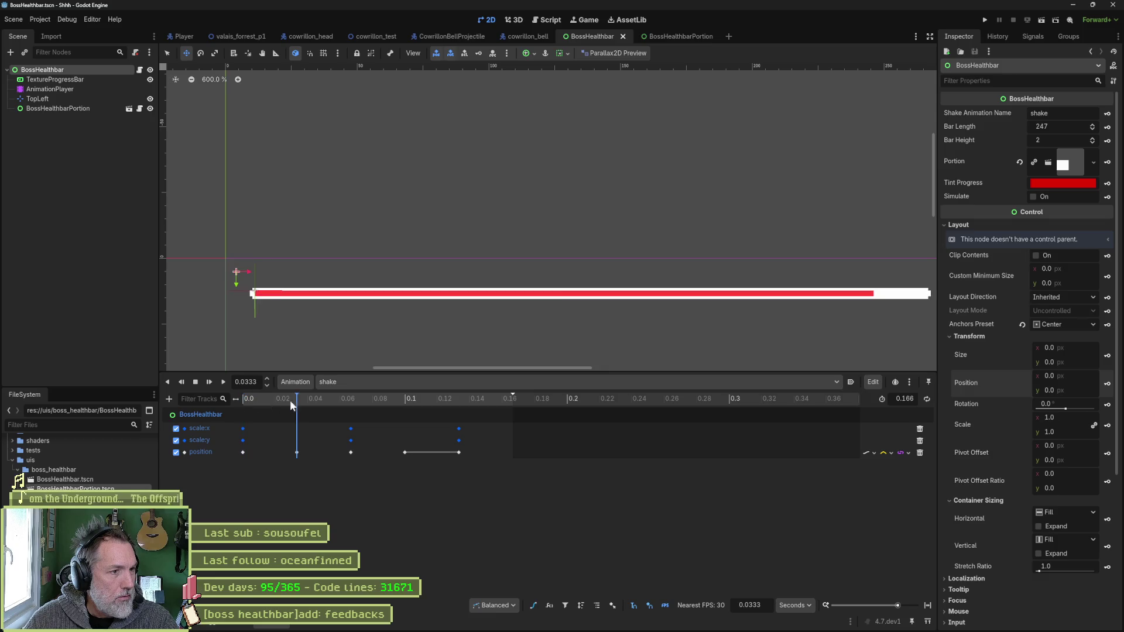
{"action": "left_click", "coordinate": [360, 400]}
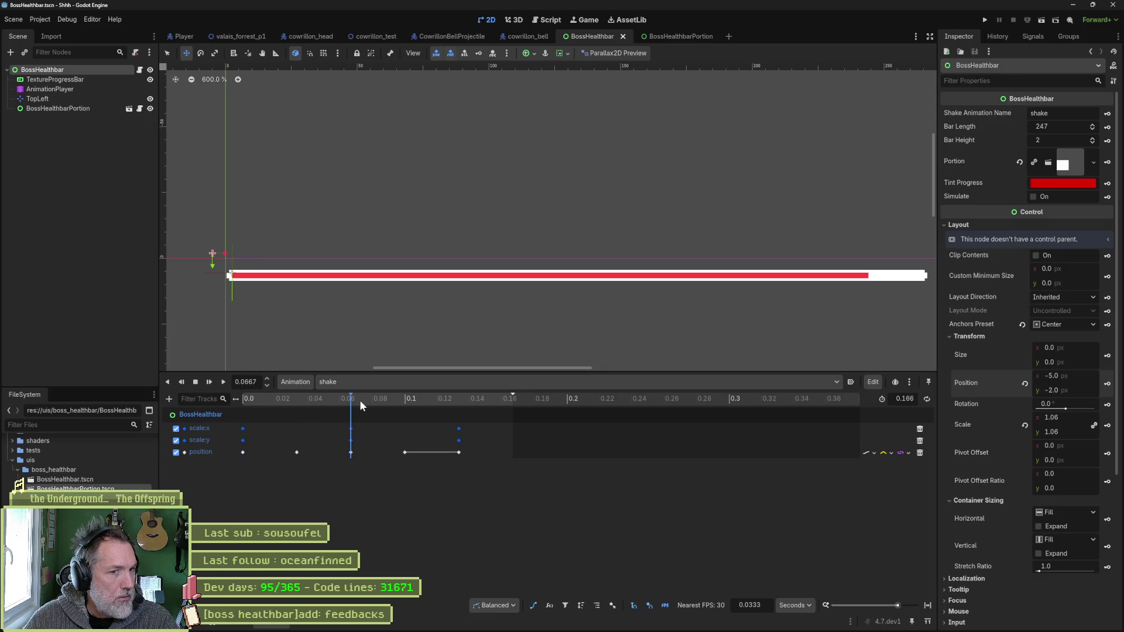
{"action": "left_click", "coordinate": [296, 399]}
{"action": "left_click", "coordinate": [258, 399]}
{"action": "left_click", "coordinate": [297, 399]}
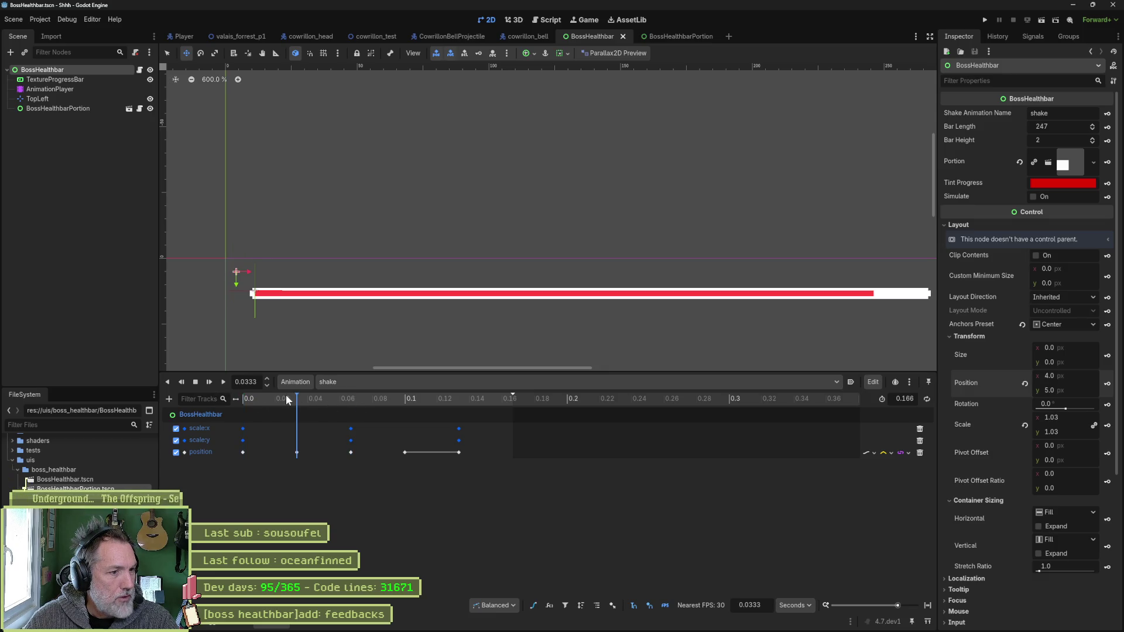
{"action": "left_click_drag", "start_coordinate": [283, 325], "coordinate": [265, 328]}
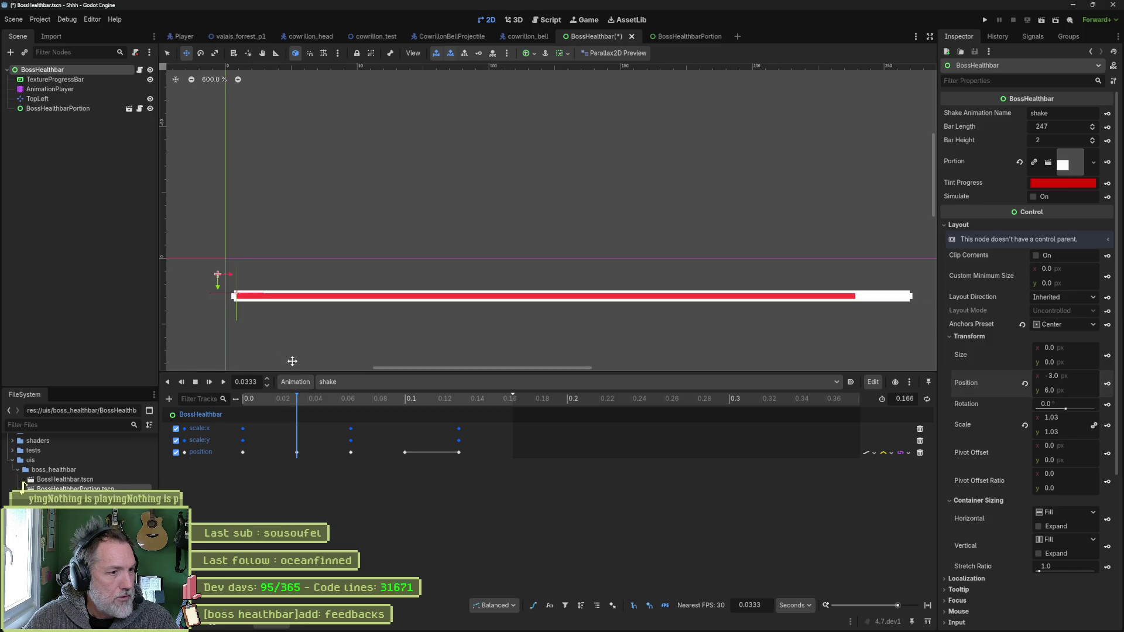
{"action": "left_click", "coordinate": [398, 397]}
{"action": "left_click_drag", "start_coordinate": [363, 319], "coordinate": [369, 314]}
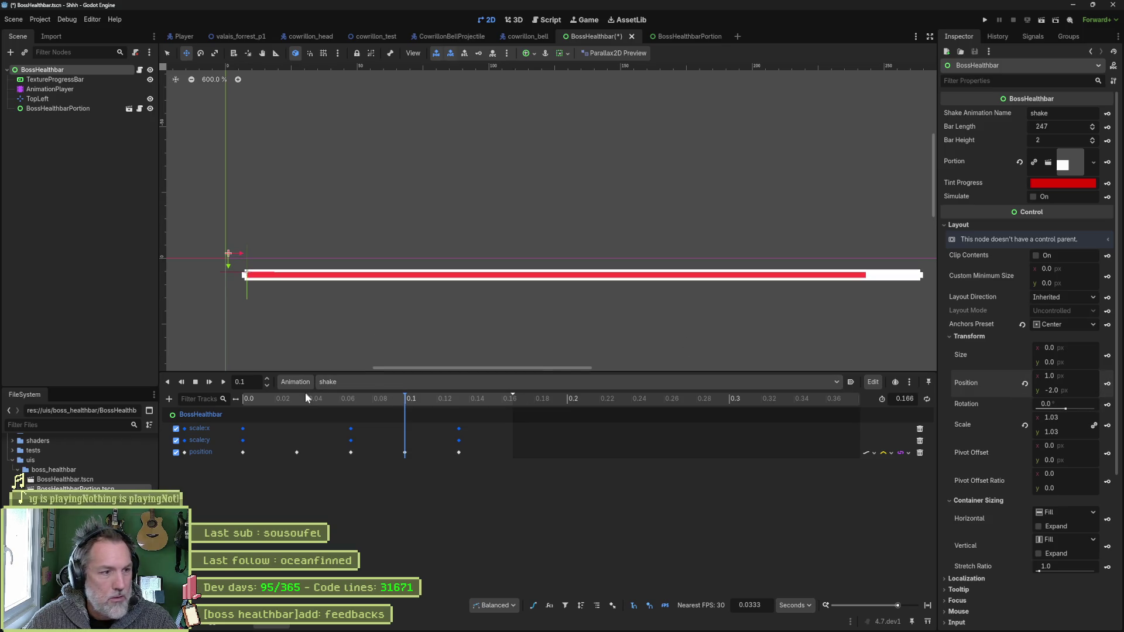
- Replay the shake animation to check the new motion, then save the scene
{"action": "left_click", "coordinate": [222, 384]}
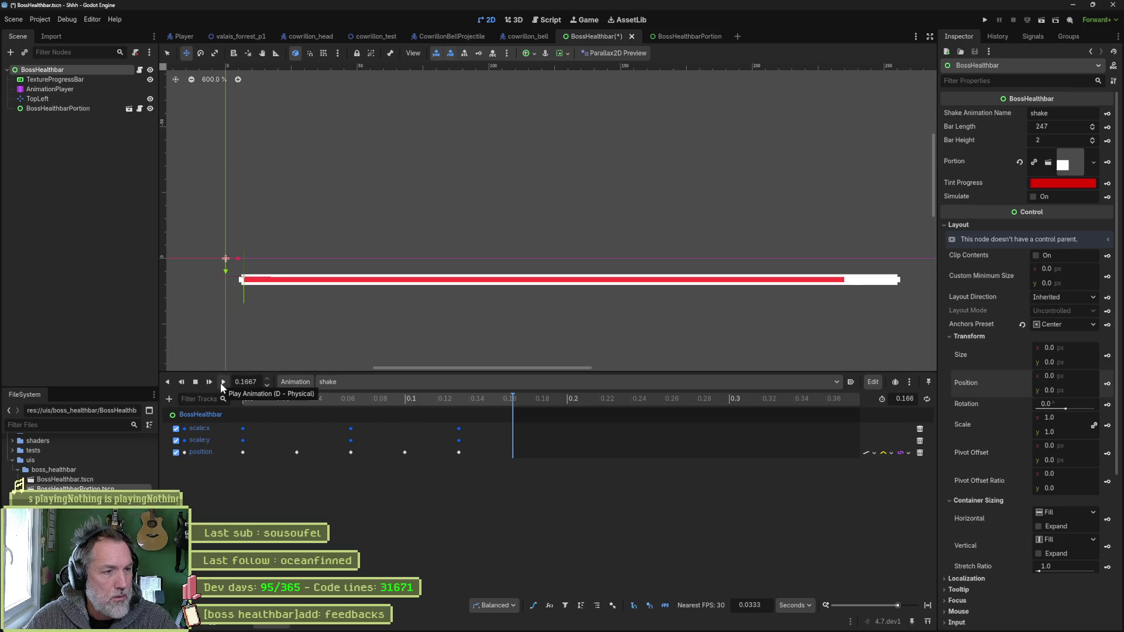
{"action": "left_click", "coordinate": [220, 382]}
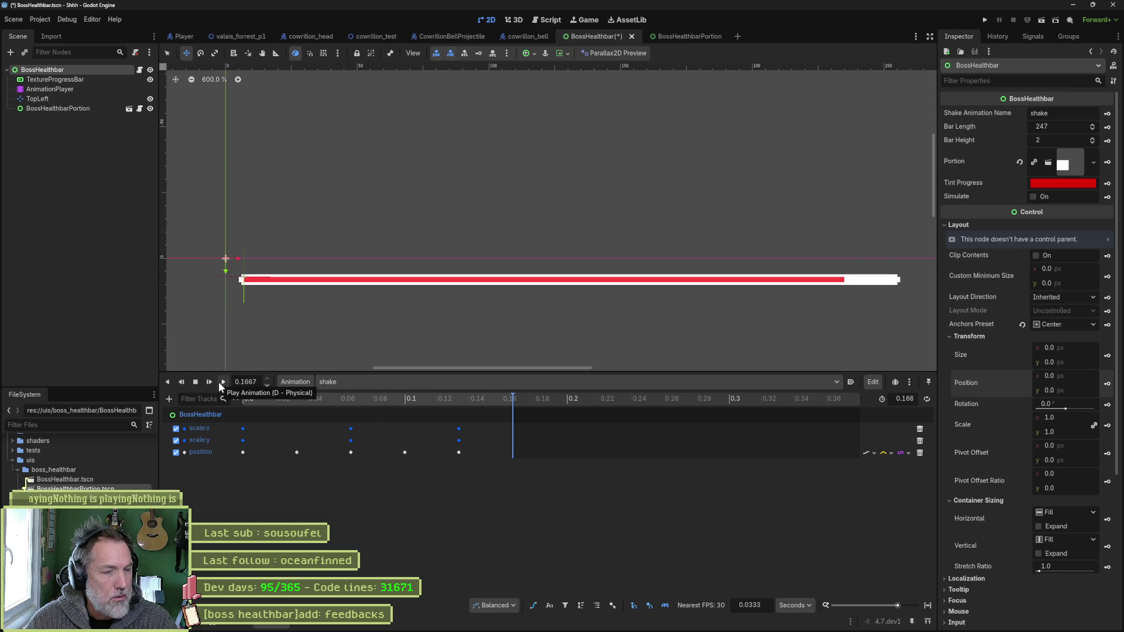
{"action": "left_click", "coordinate": [218, 381]}
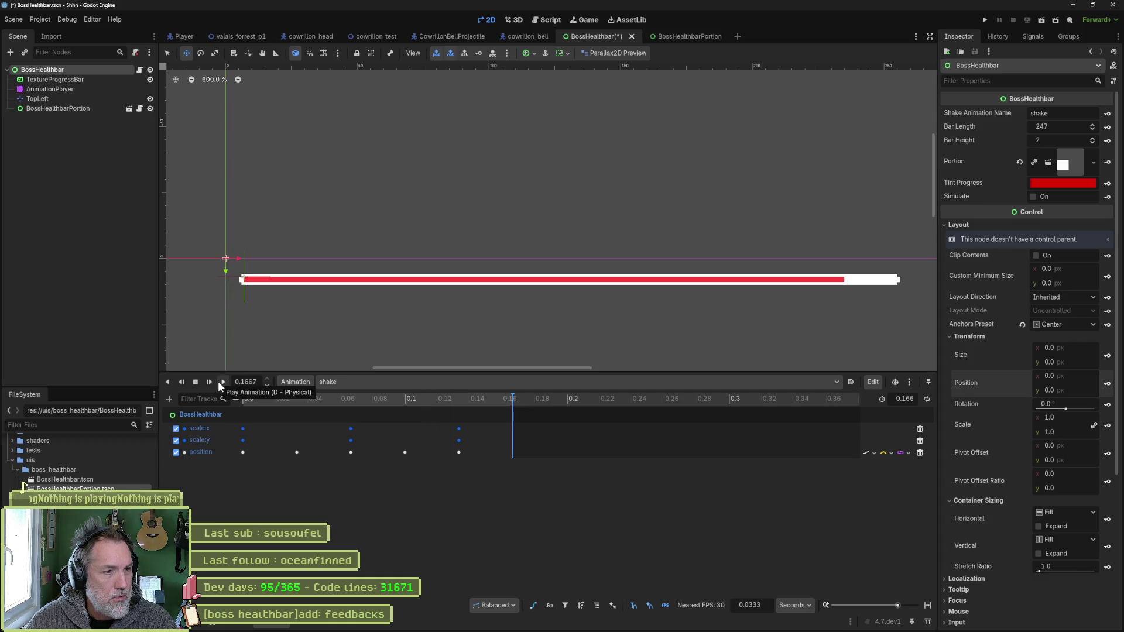
{"action": "key", "text": "ctrl+s"}
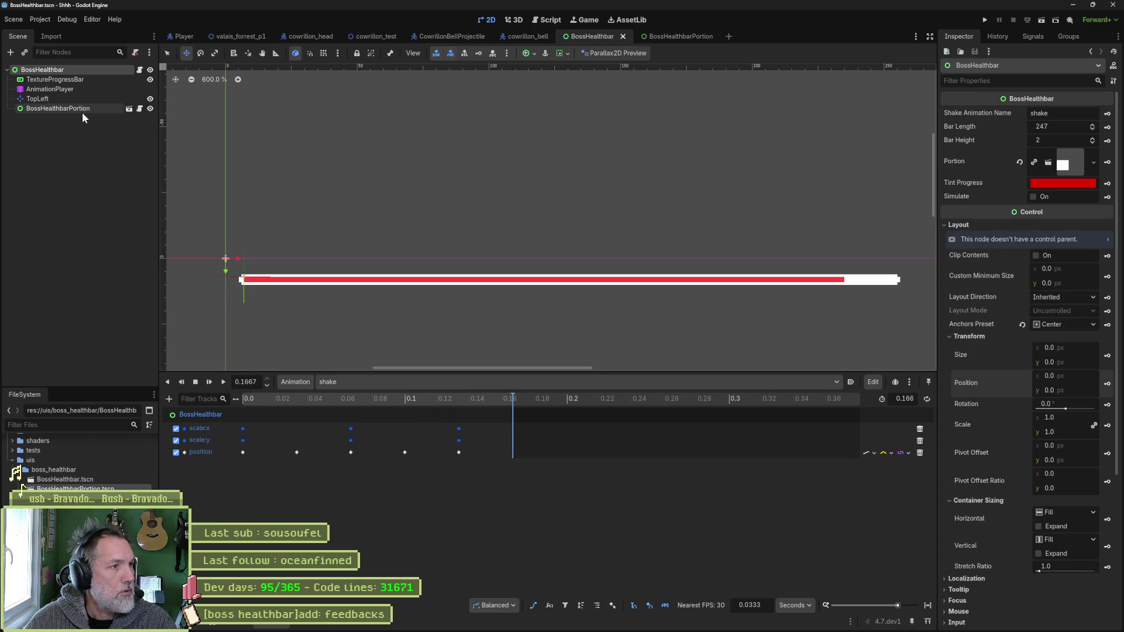
{"action": "left_click", "coordinate": [81, 110]}
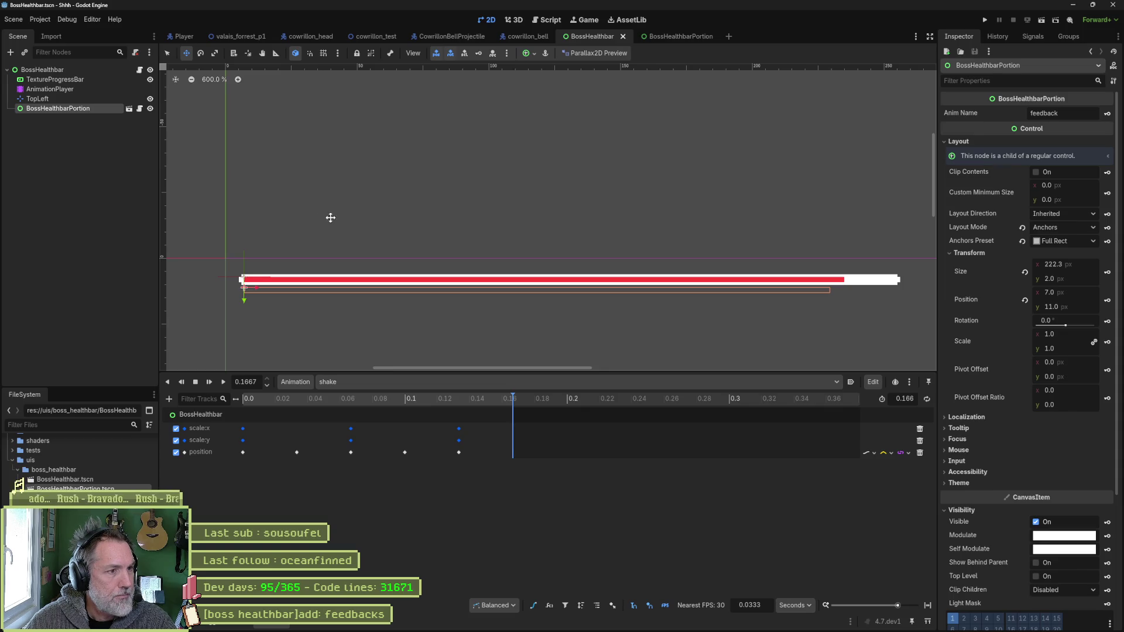
{"action": "left_click", "coordinate": [44, 70]}
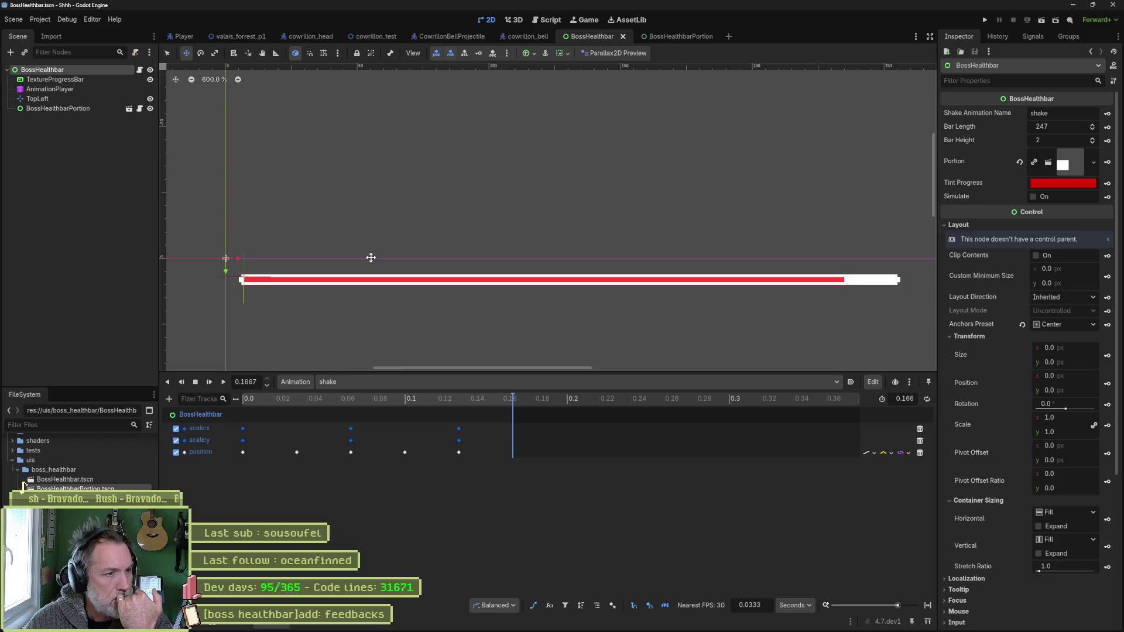
{"action": "left_click", "coordinate": [79, 110]}
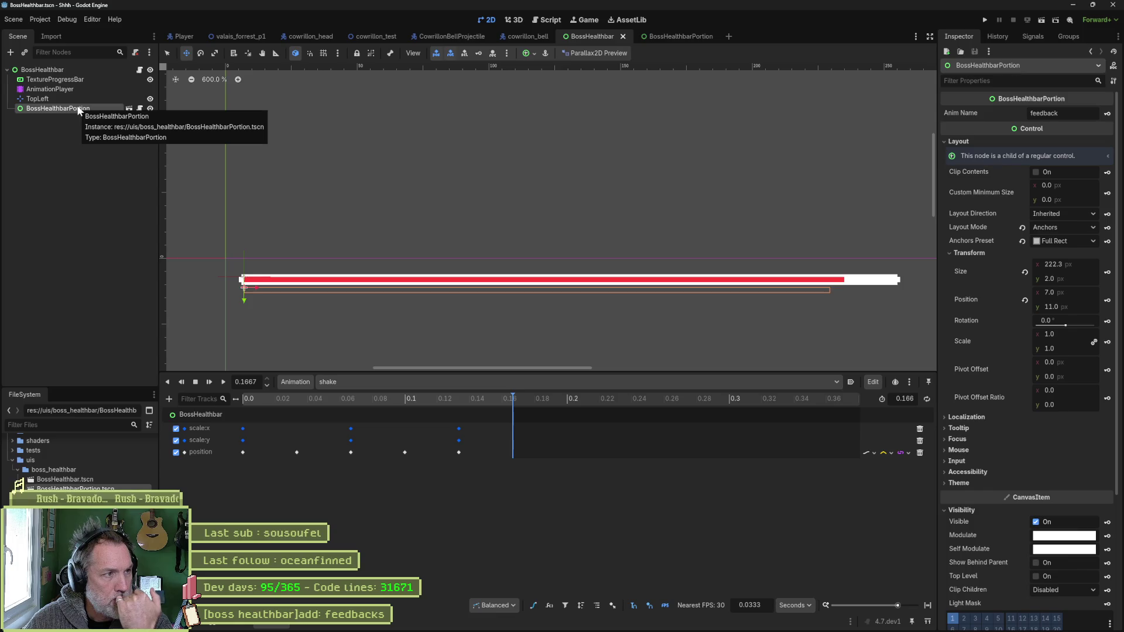
{"action": "left_click", "coordinate": [83, 80]}
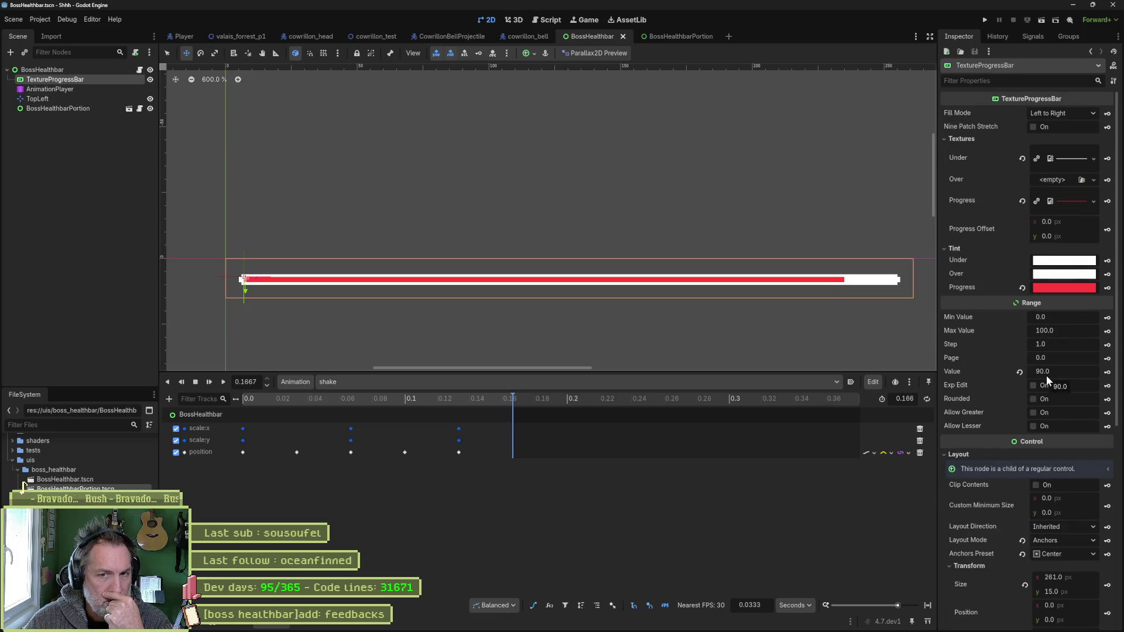
{"action": "left_click", "coordinate": [1062, 201]}
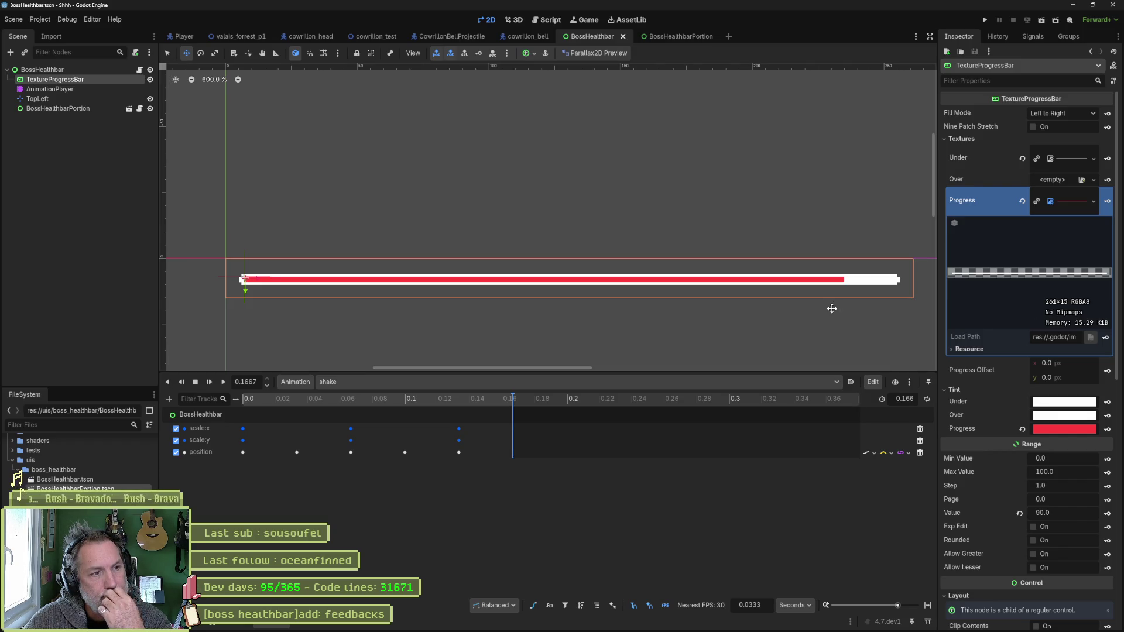
{"action": "key", "text": "Print"}
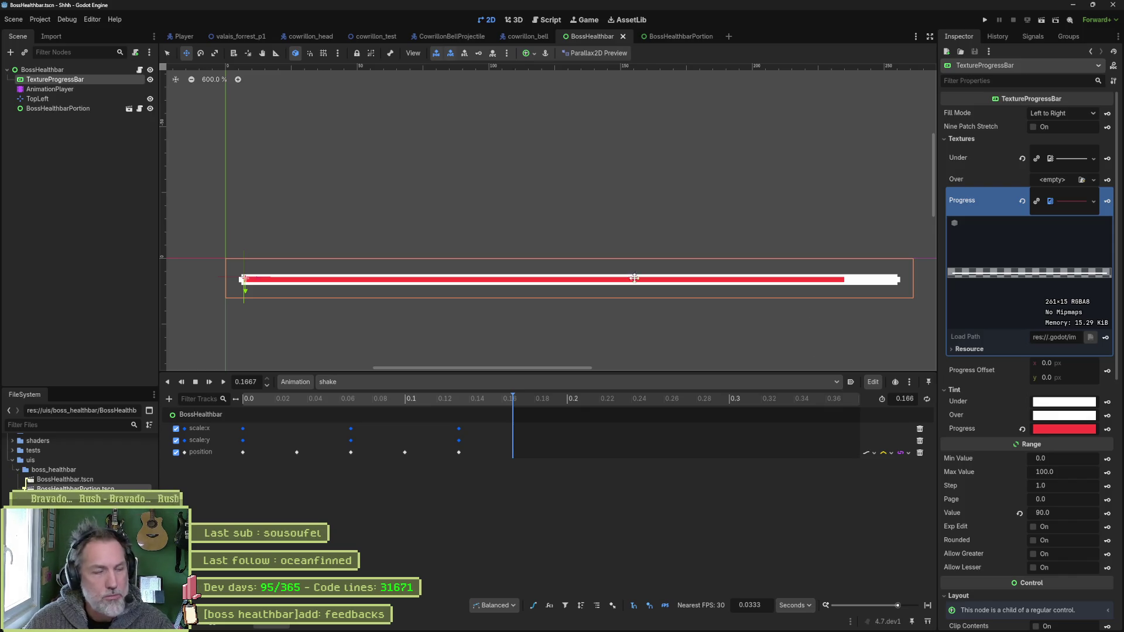
{"action": "left_click", "coordinate": [76, 71]}
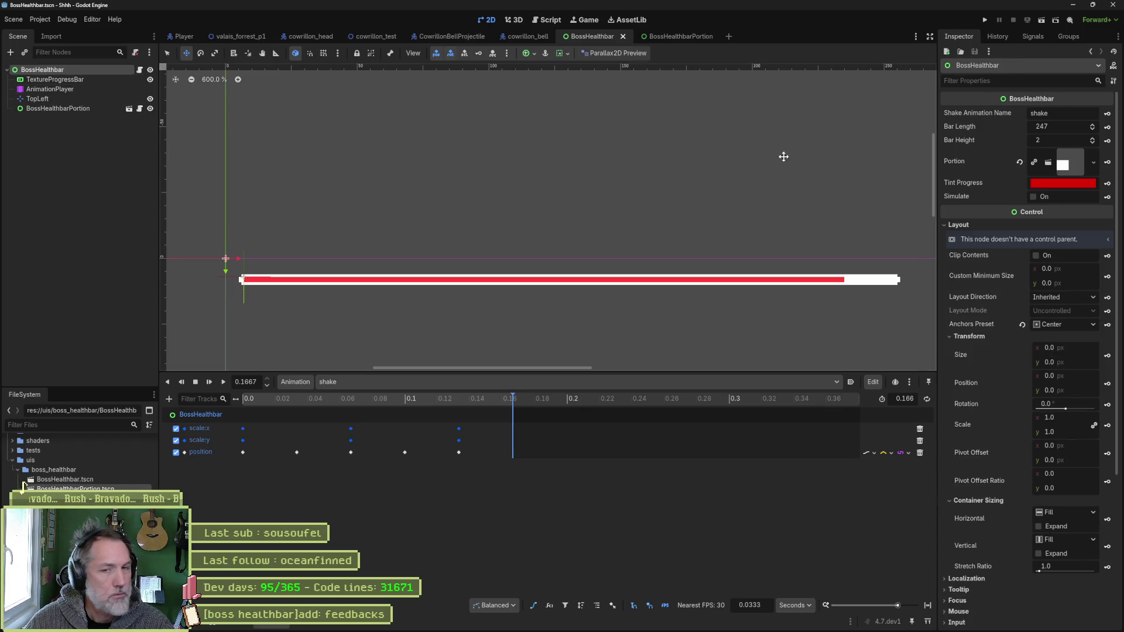
- Set the BossHealthbar's Bar Length to 261
{"action": "left_click", "coordinate": [1059, 128]}
{"action": "type", "text": "261"}
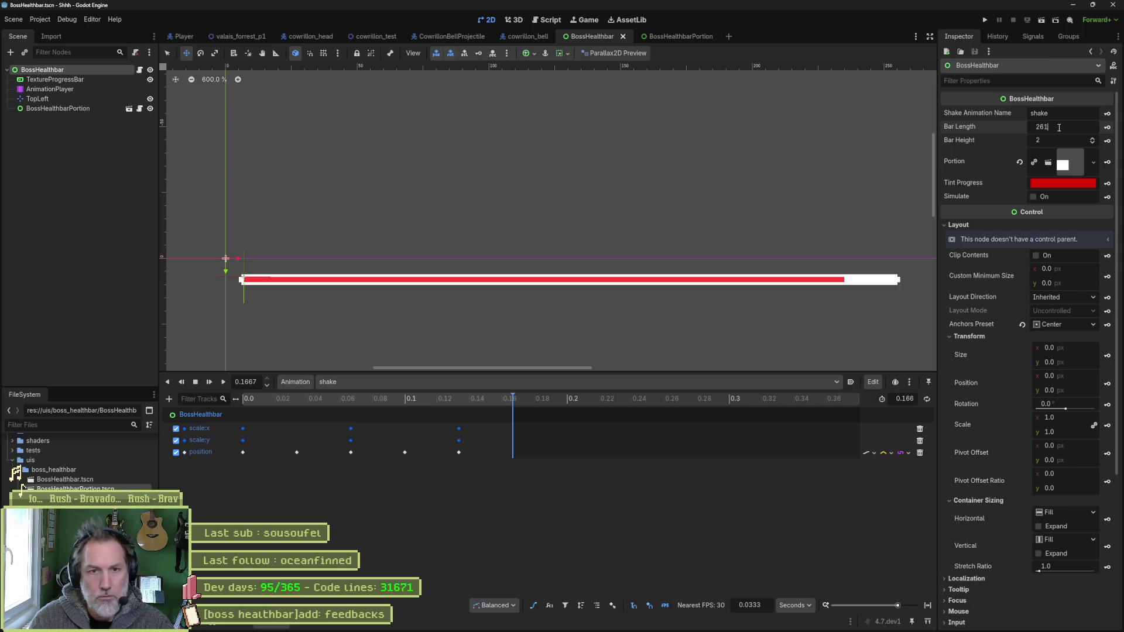
{"action": "key", "text": "Return"}
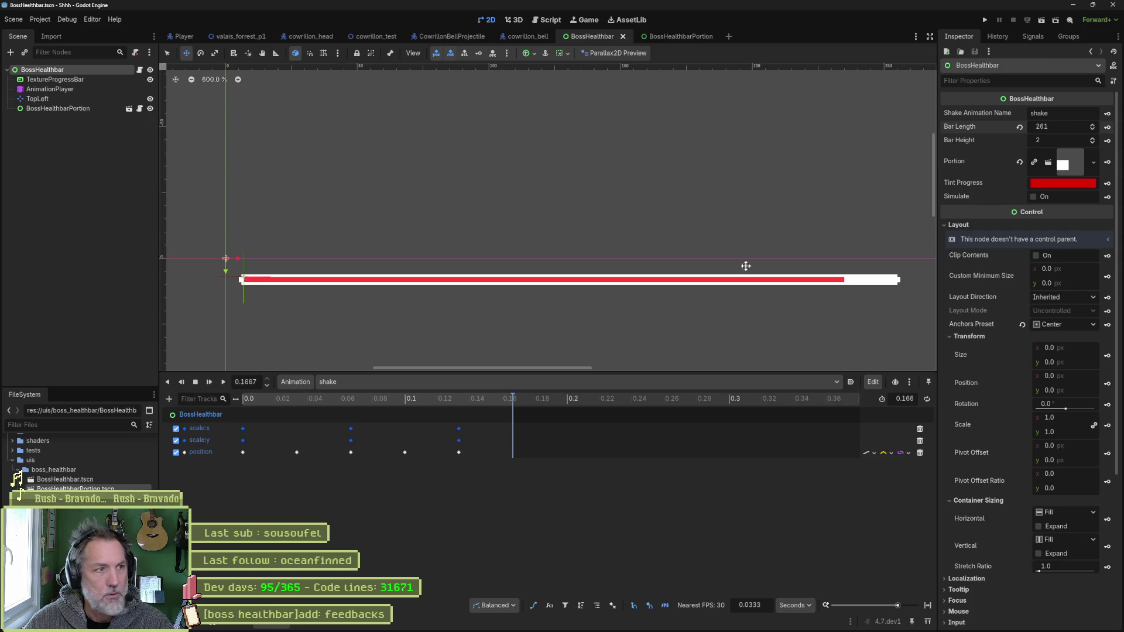
- Set BossHealthbarPortion's width to 261 px, keeping its original position
{"action": "left_click", "coordinate": [58, 108]}
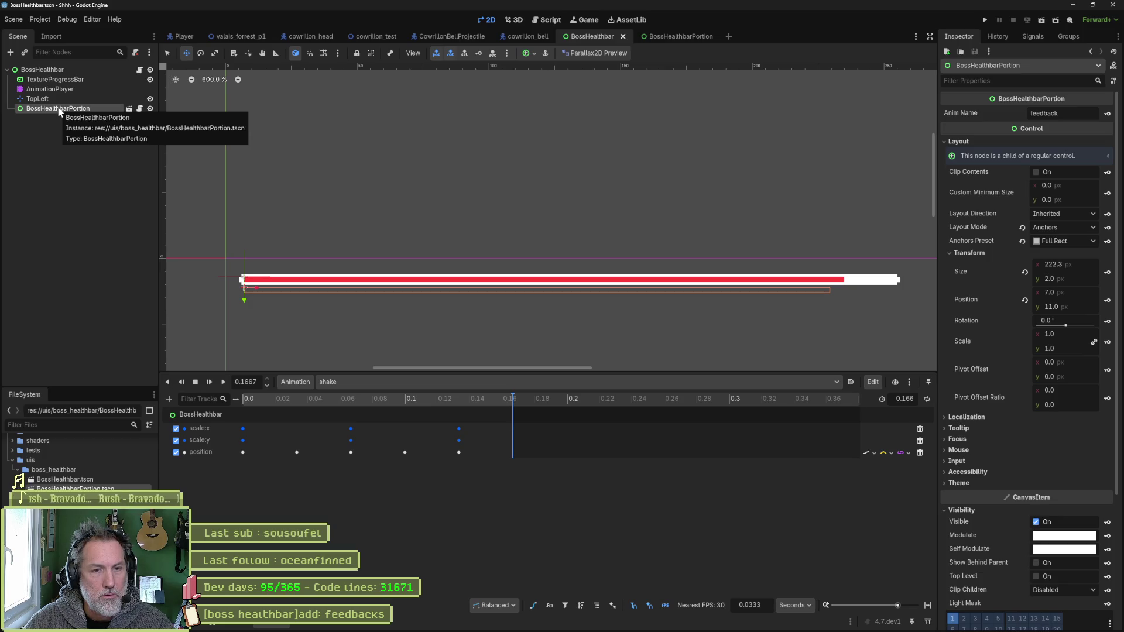
{"action": "left_click", "coordinate": [71, 80]}
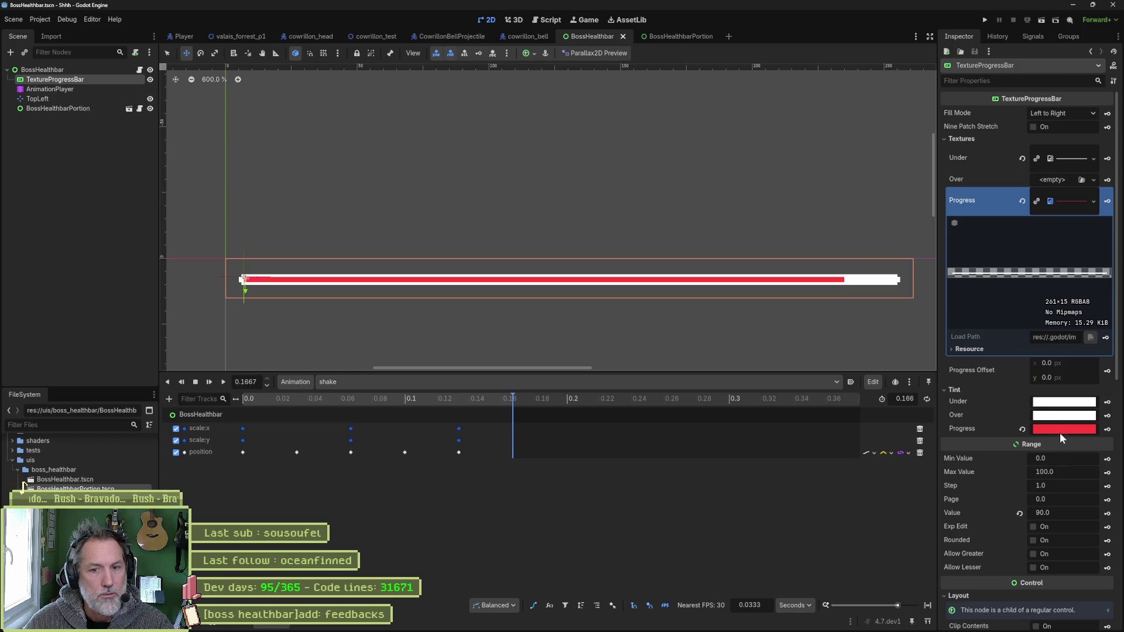
{"action": "left_click", "coordinate": [123, 108]}
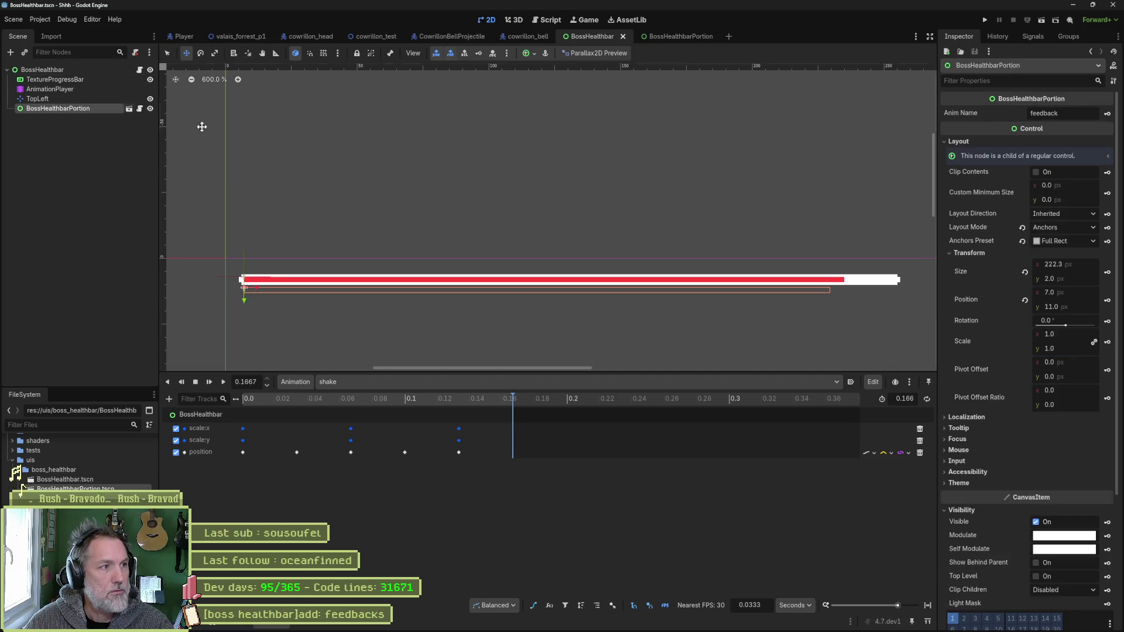
{"action": "left_click", "coordinate": [1081, 262]}
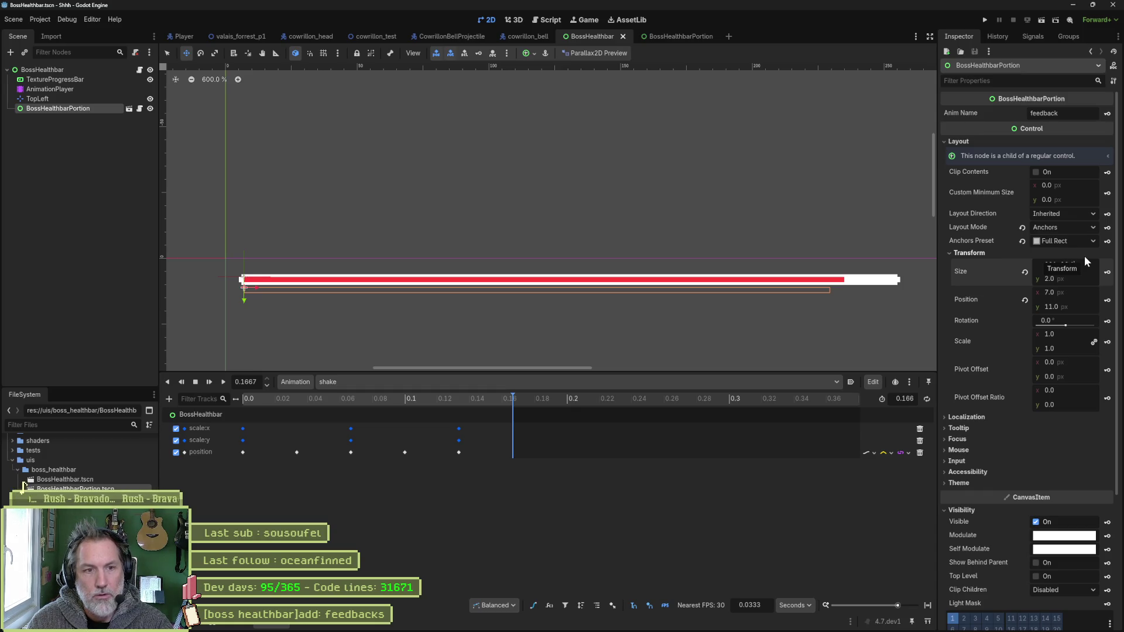
{"action": "key", "text": "Return"}
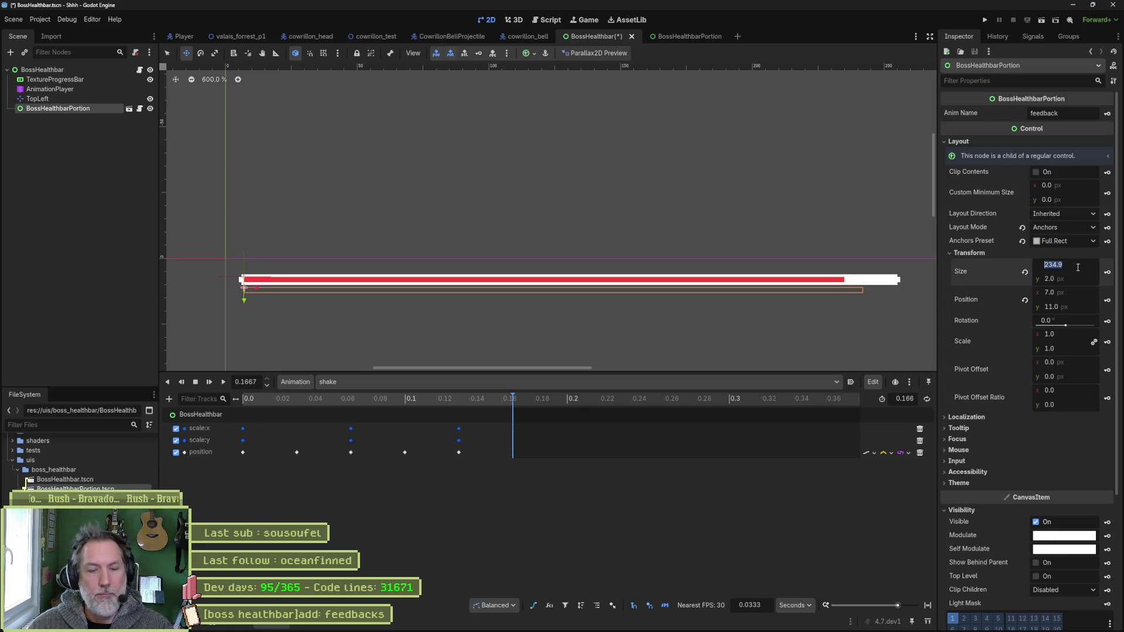
{"action": "type", "text": "261"}
{"action": "key", "text": "Return"}
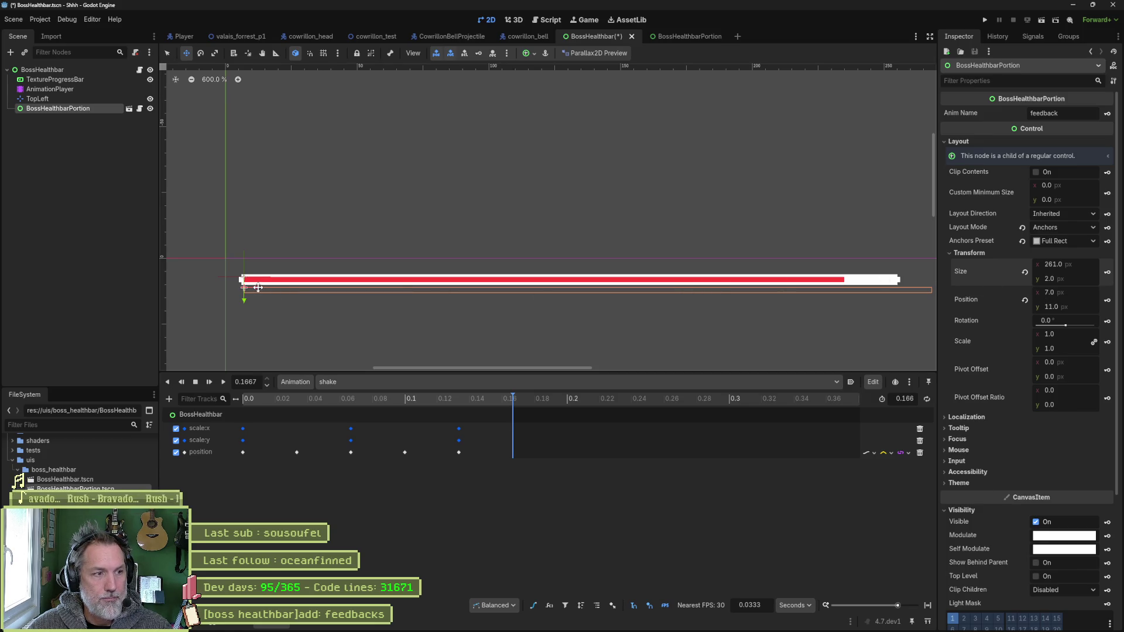
{"action": "left_click_drag", "start_coordinate": [258, 287], "coordinate": [237, 287]}
{"action": "key", "text": "ctrl+z"}
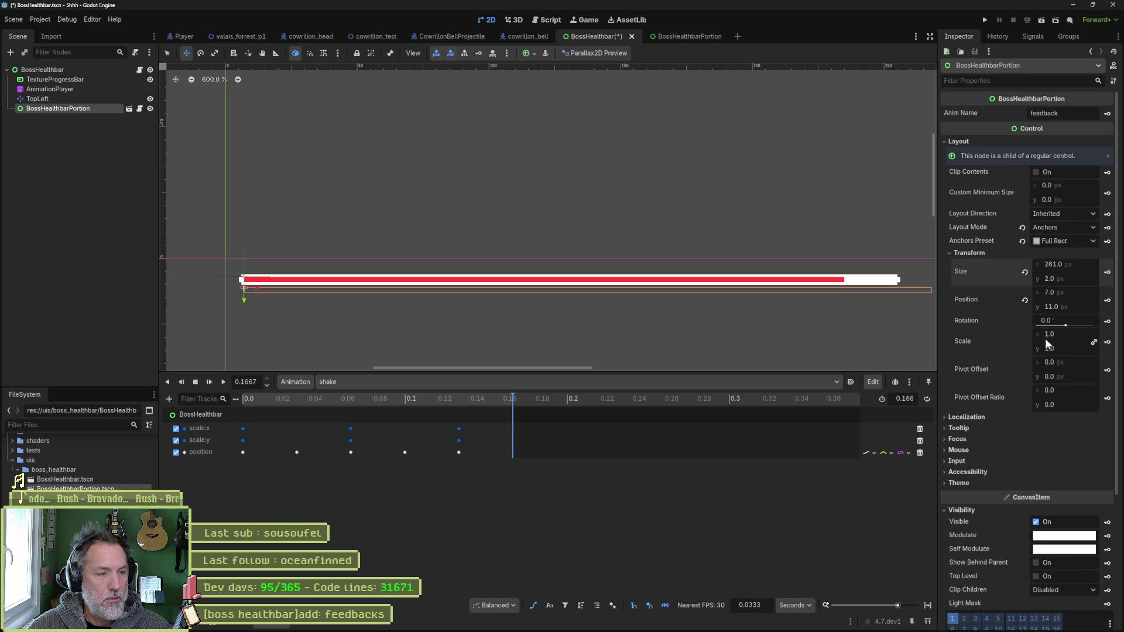
{"action": "left_click", "coordinate": [92, 155]}
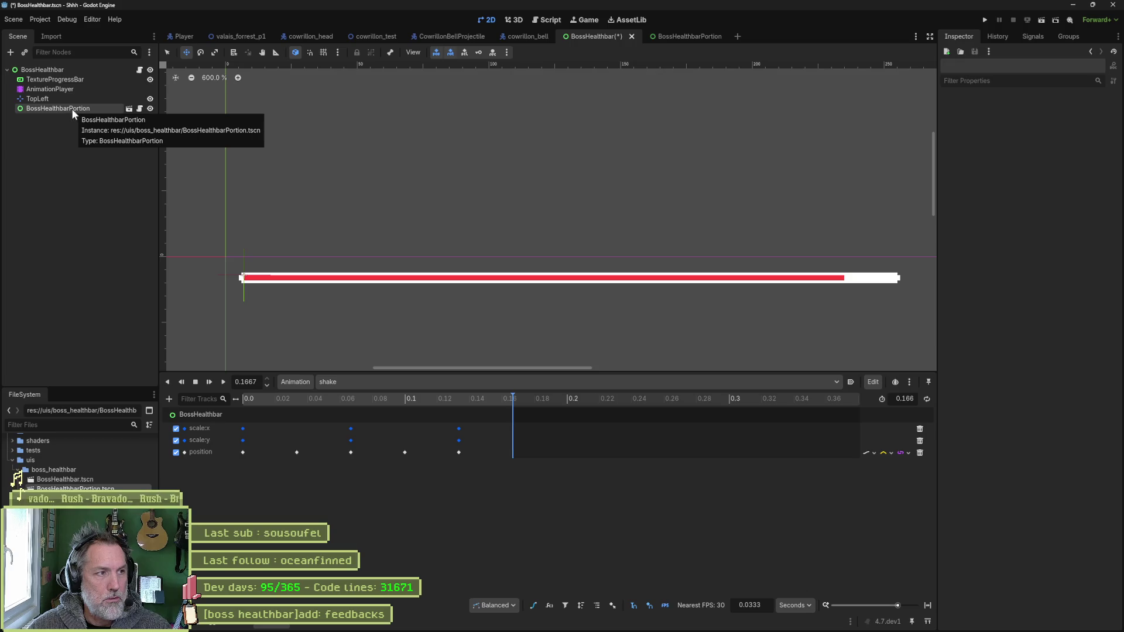
- Add a ColorRect child under the root BossHealthbar node, found by searching 'rect'
{"action": "left_click", "coordinate": [82, 71]}
{"action": "key", "text": "ctrl+a"}
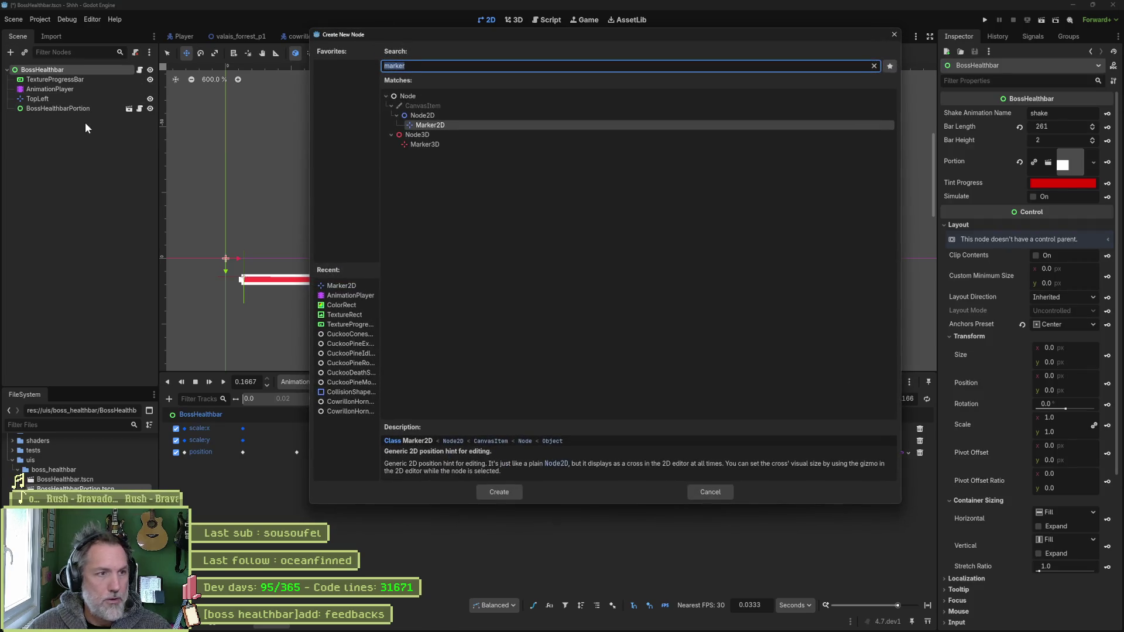
{"action": "type", "text": "rect"}
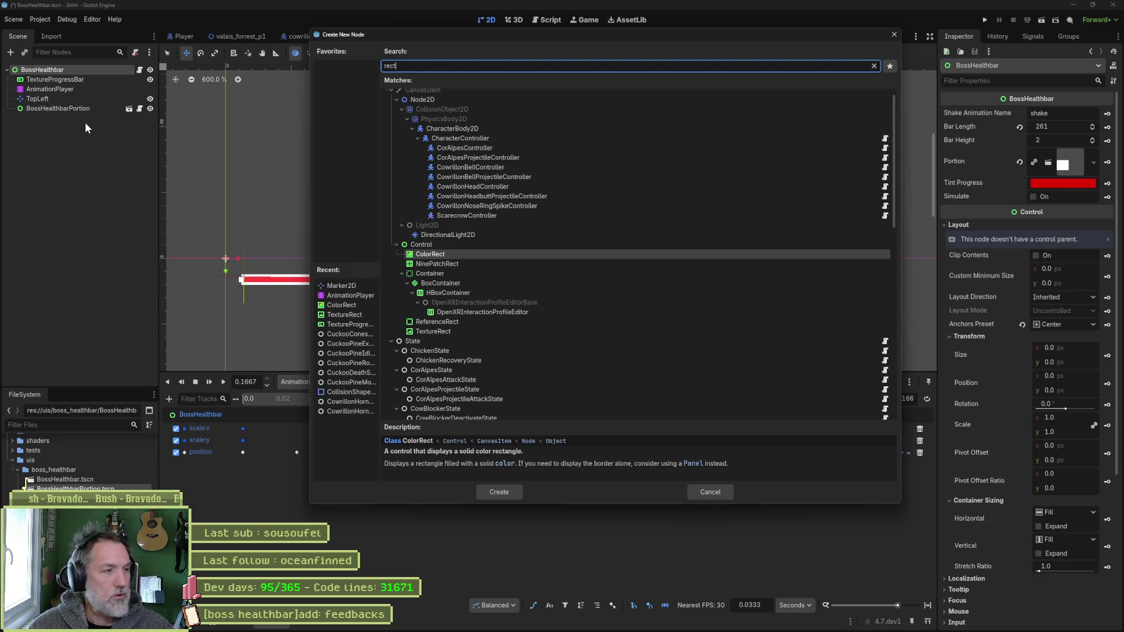
{"action": "key", "text": "Down"}
{"action": "key", "text": "Down"}
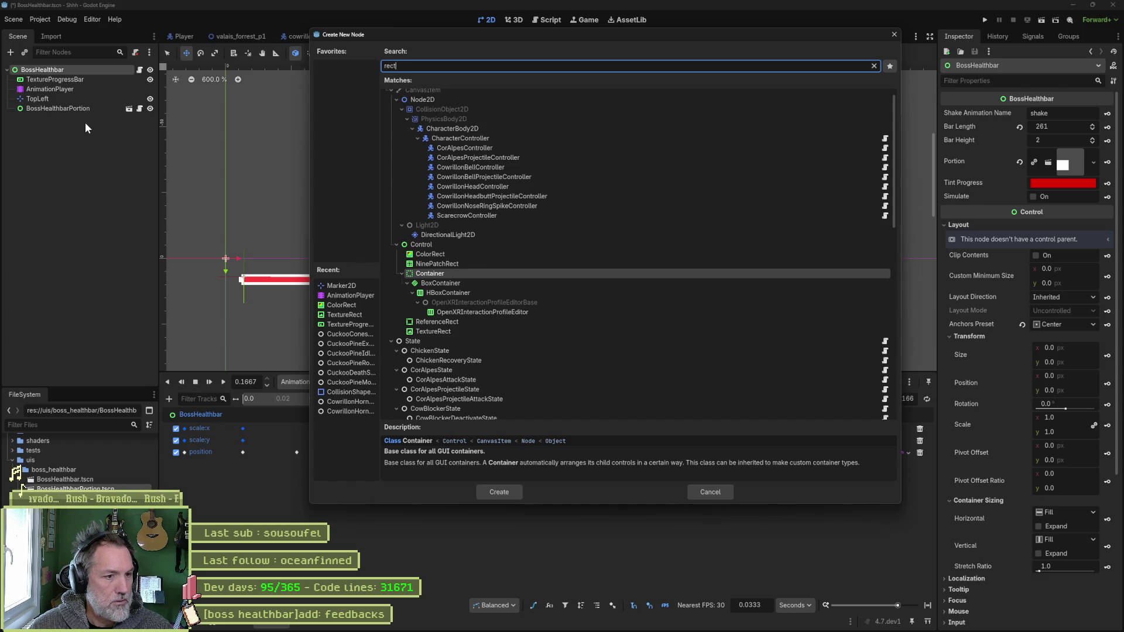
{"action": "key", "text": "Up"}
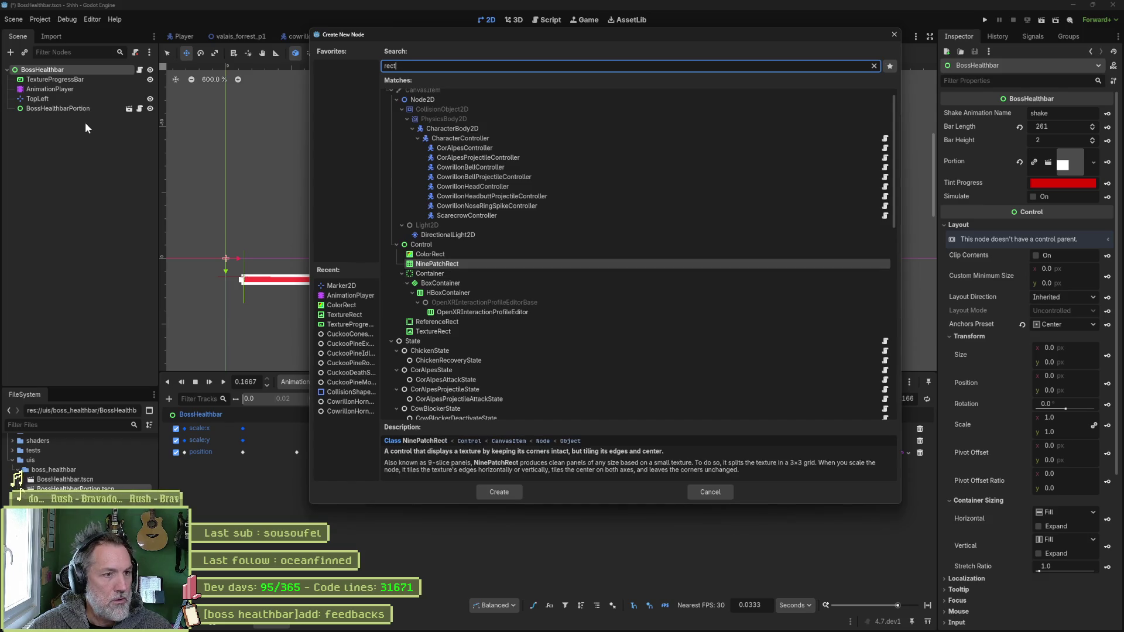
{"action": "key", "text": "Up"}
{"action": "key", "text": "Return"}
{"action": "scroll", "coordinate": [331, 206], "scroll_direction": "down", "scroll_amount": 2}
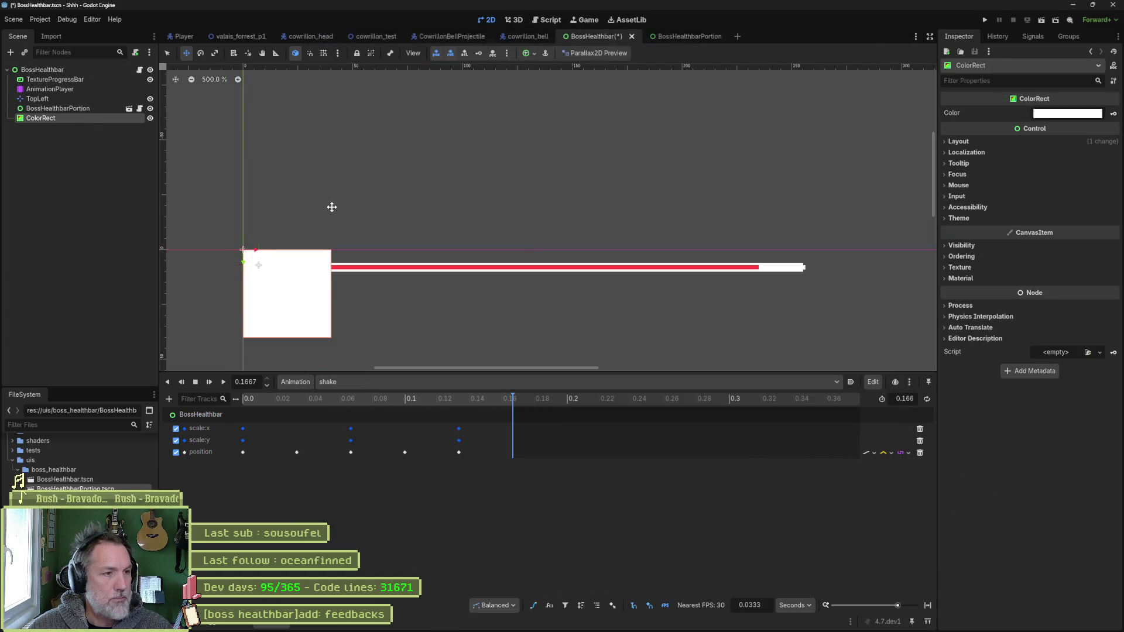
- Give the ColorRect a 261 px width and move it down below the bar
{"action": "left_click", "coordinate": [959, 143]}
{"action": "left_click", "coordinate": [970, 240]}
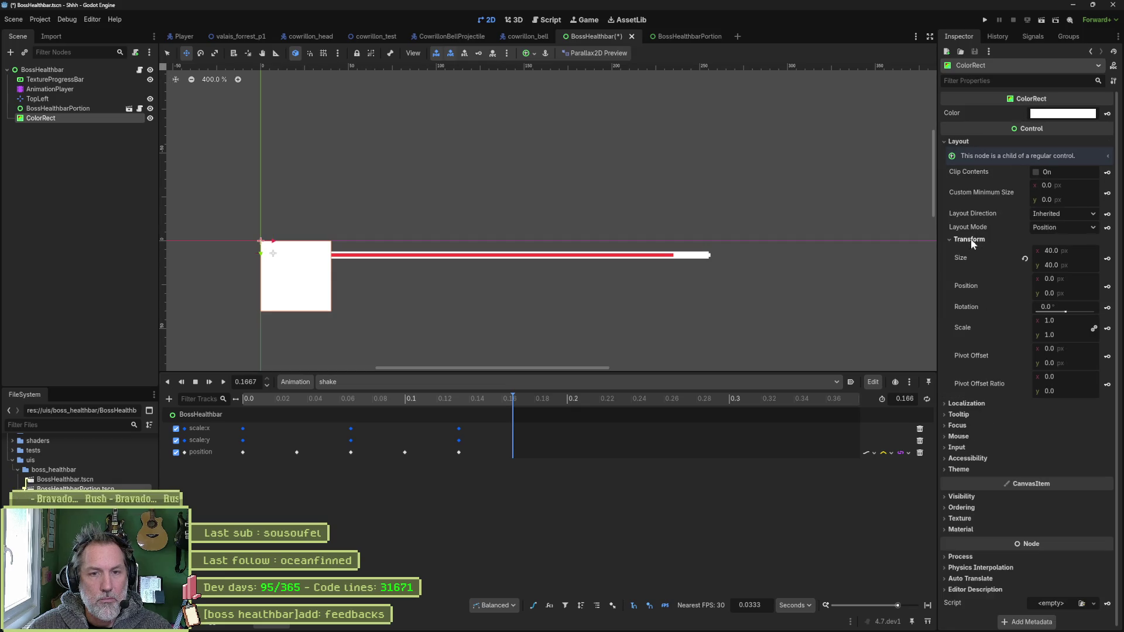
{"action": "left_click", "coordinate": [1071, 251]}
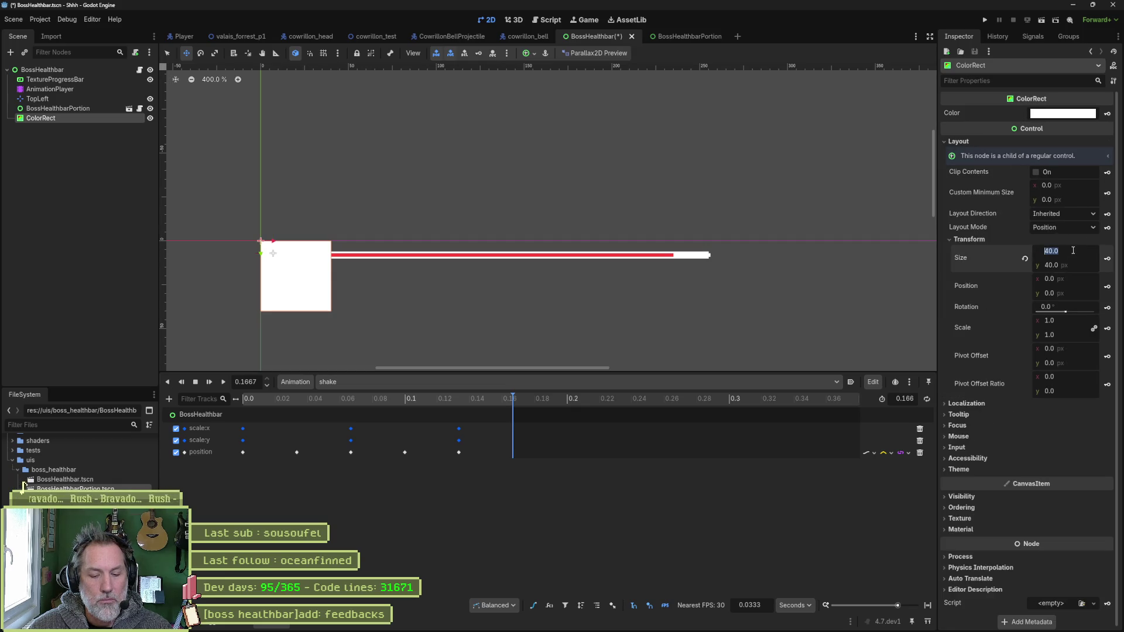
{"action": "type", "text": "261"}
{"action": "key", "text": "Return"}
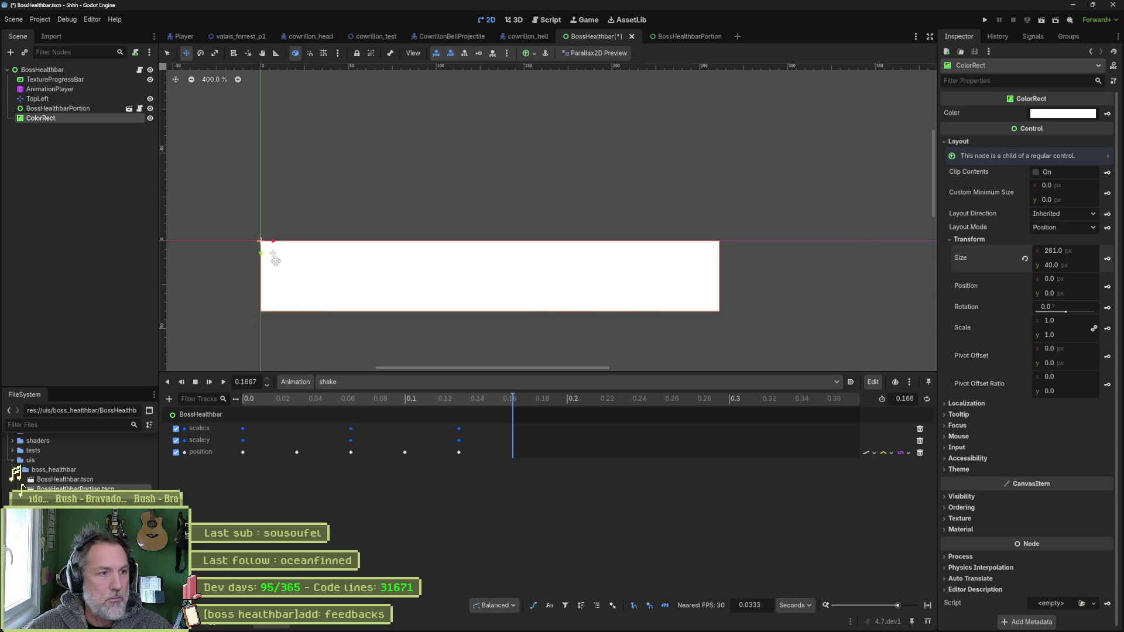
{"action": "left_click_drag", "start_coordinate": [261, 253], "coordinate": [257, 276]}
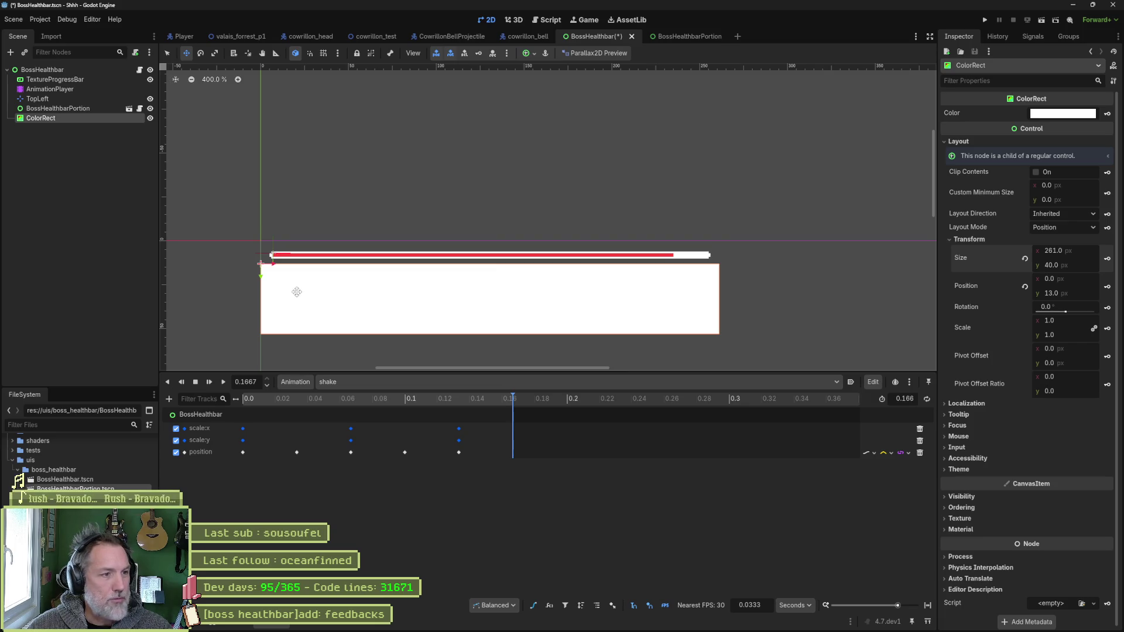
{"action": "left_click_drag", "start_coordinate": [262, 280], "coordinate": [262, 292]}
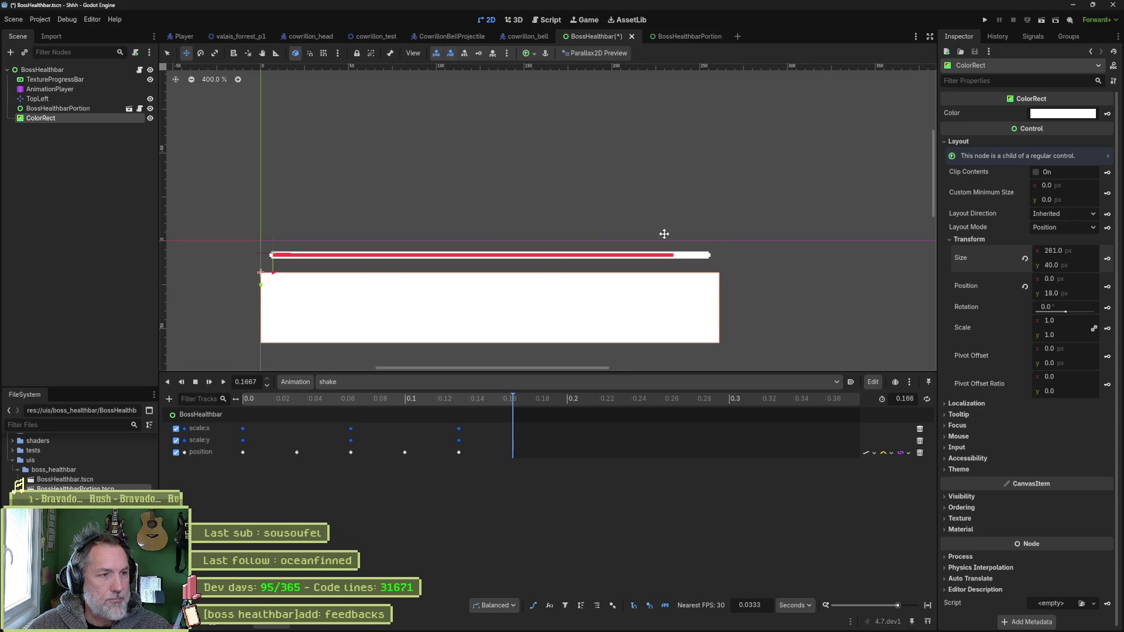
- Correct the ColorRect width to 247 px and place it beneath the bar at 7, 18
{"action": "left_click", "coordinate": [1089, 250]}
{"action": "type", "text": "2477"}
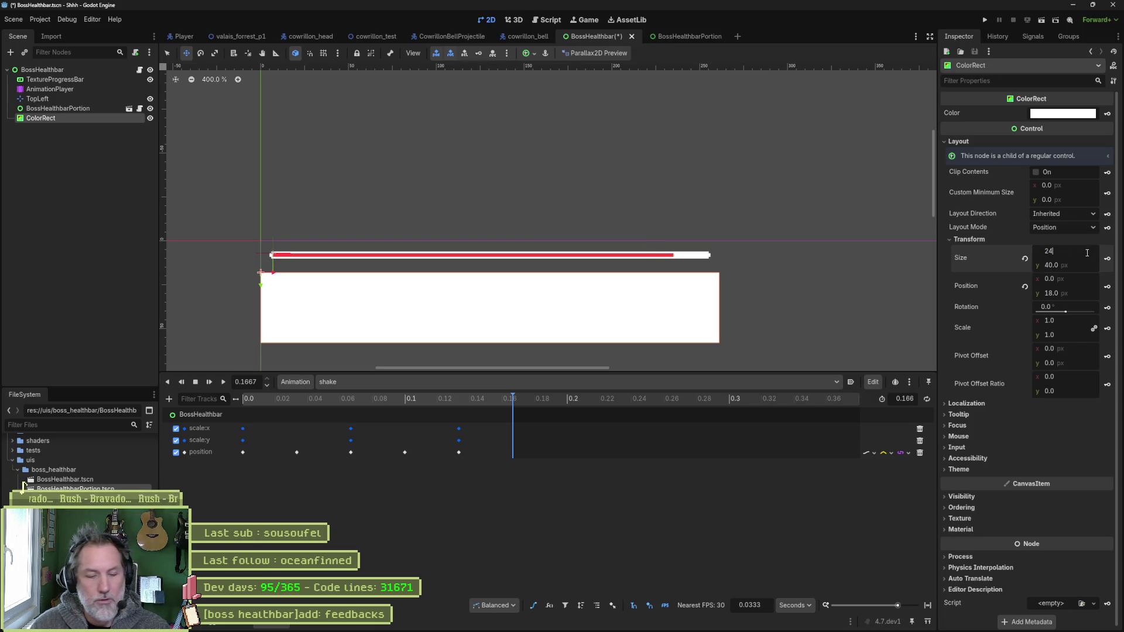
{"action": "key", "text": "BackSpace"}
{"action": "key", "text": "Return"}
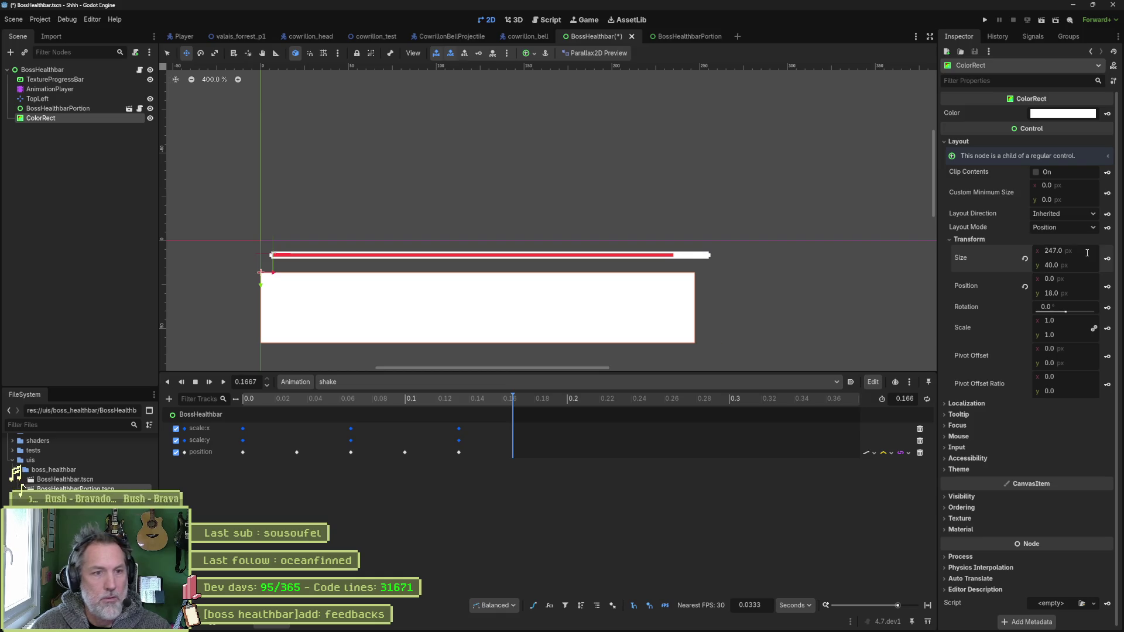
{"action": "left_click_drag", "start_coordinate": [327, 291], "coordinate": [340, 282]}
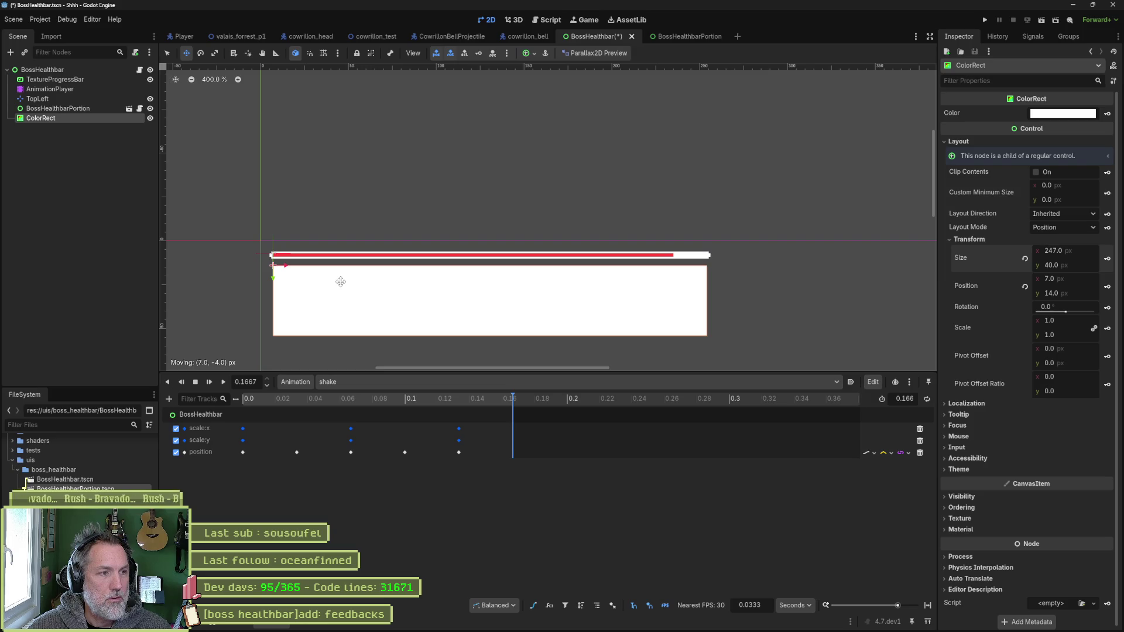
{"action": "left_click_drag", "start_coordinate": [341, 281], "coordinate": [340, 288]}
{"action": "left_click", "coordinate": [73, 109]}
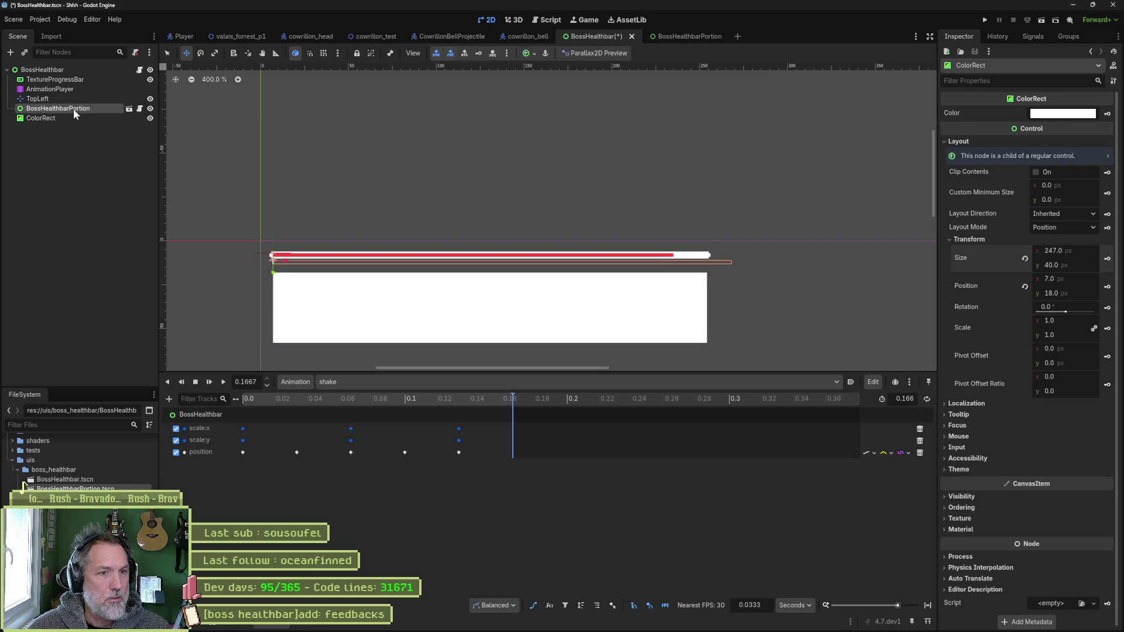
- Set BossHealthbarPortion's width to 247 px
{"action": "left_click", "coordinate": [1080, 261]}
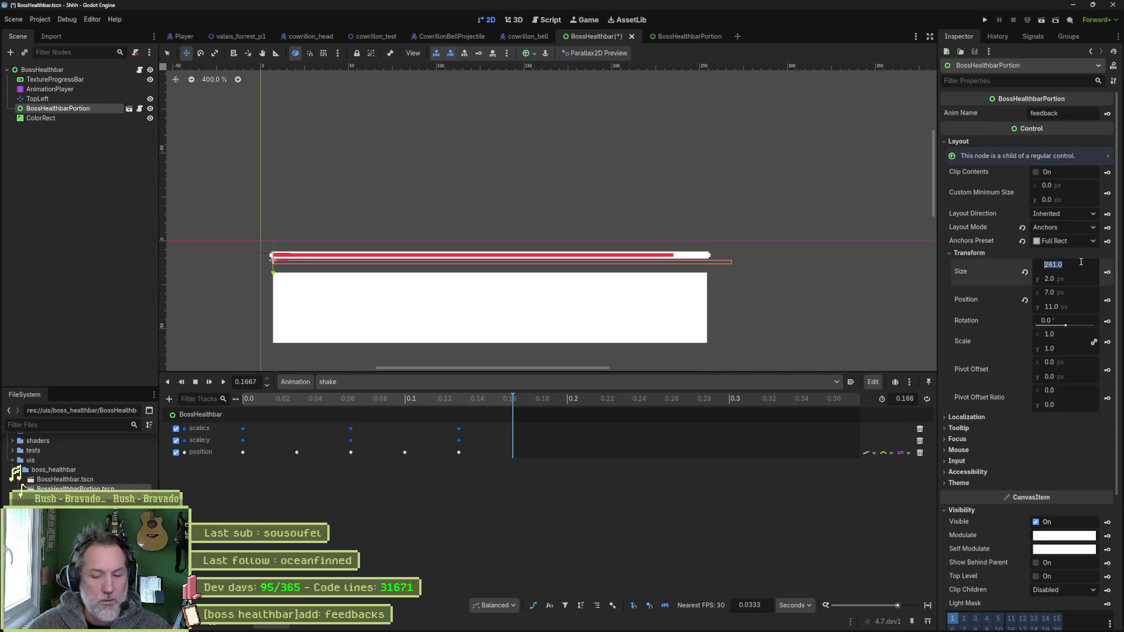
{"action": "type", "text": "247"}
{"action": "key", "text": "Return"}
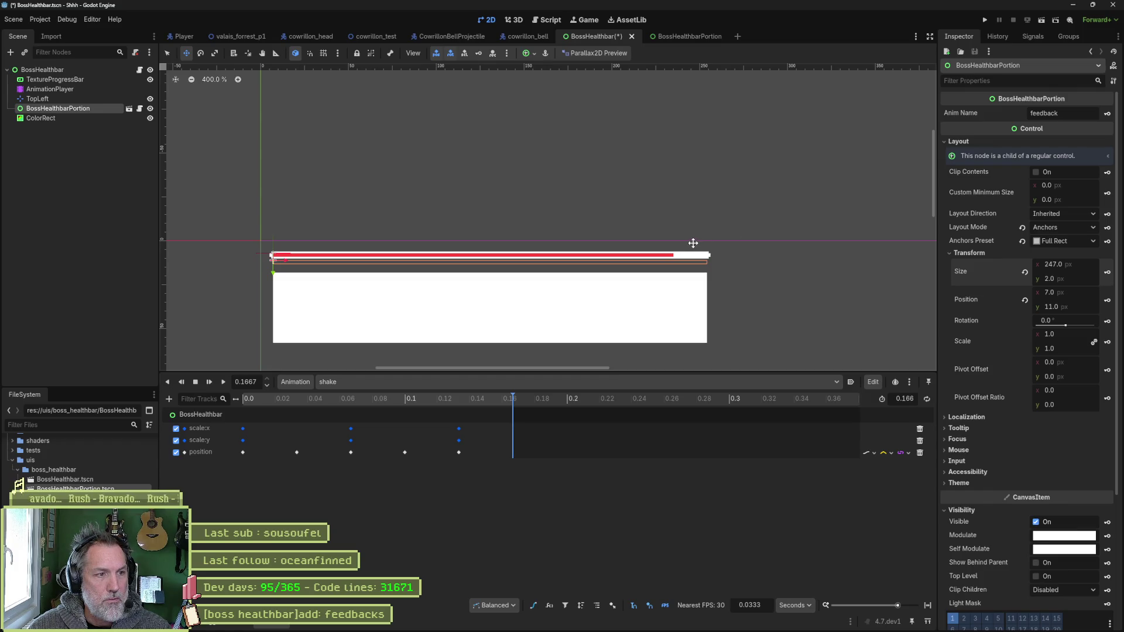
{"action": "scroll", "coordinate": [595, 276], "scroll_direction": "up", "scroll_amount": 3}
{"action": "scroll", "coordinate": [539, 283], "scroll_direction": "down", "scroll_amount": 1}
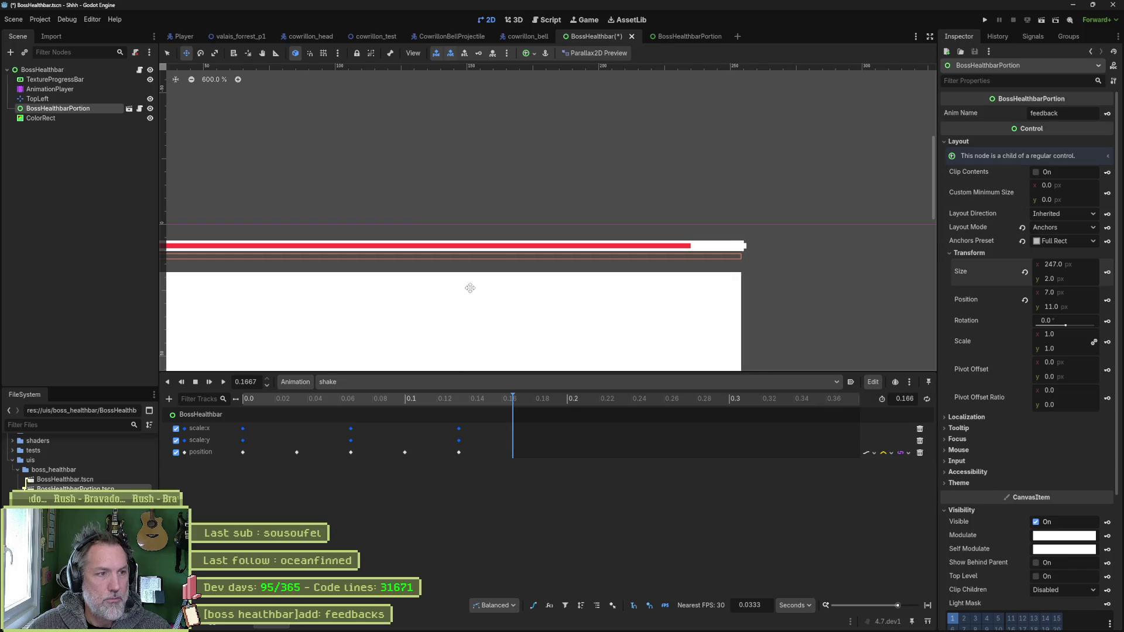
{"action": "scroll", "coordinate": [470, 288], "scroll_direction": "up", "scroll_amount": 1}
- Delete the reference ColorRect and save the scene
{"action": "left_click", "coordinate": [80, 117]}
{"action": "key", "text": "Delete"}
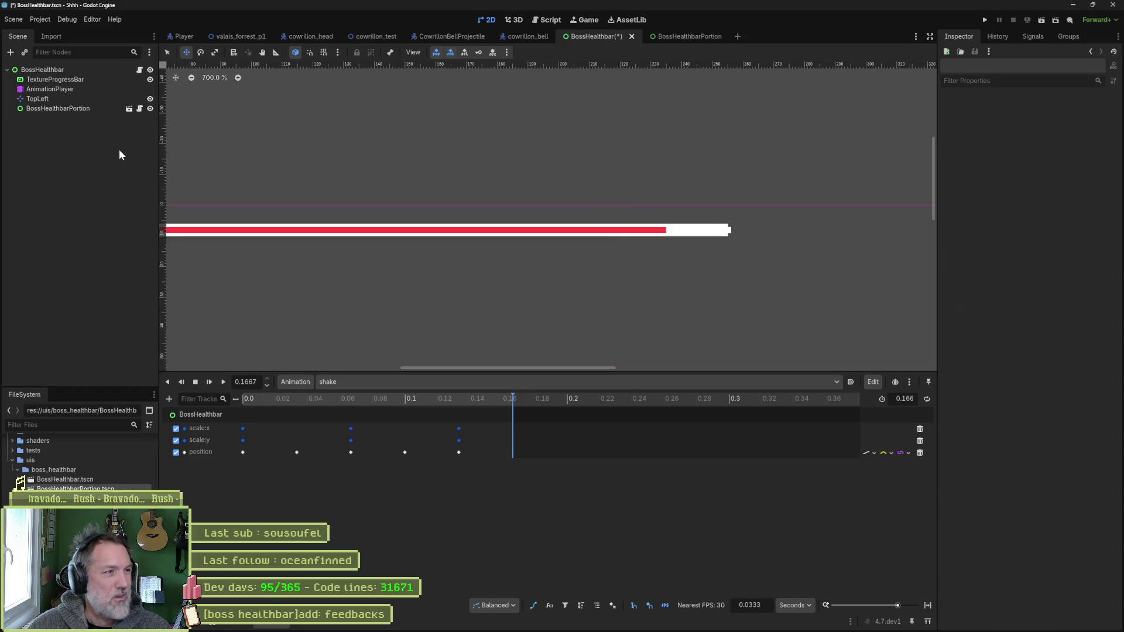
{"action": "left_click", "coordinate": [77, 109]}
{"action": "scroll", "coordinate": [364, 212], "scroll_direction": "down", "scroll_amount": 2}
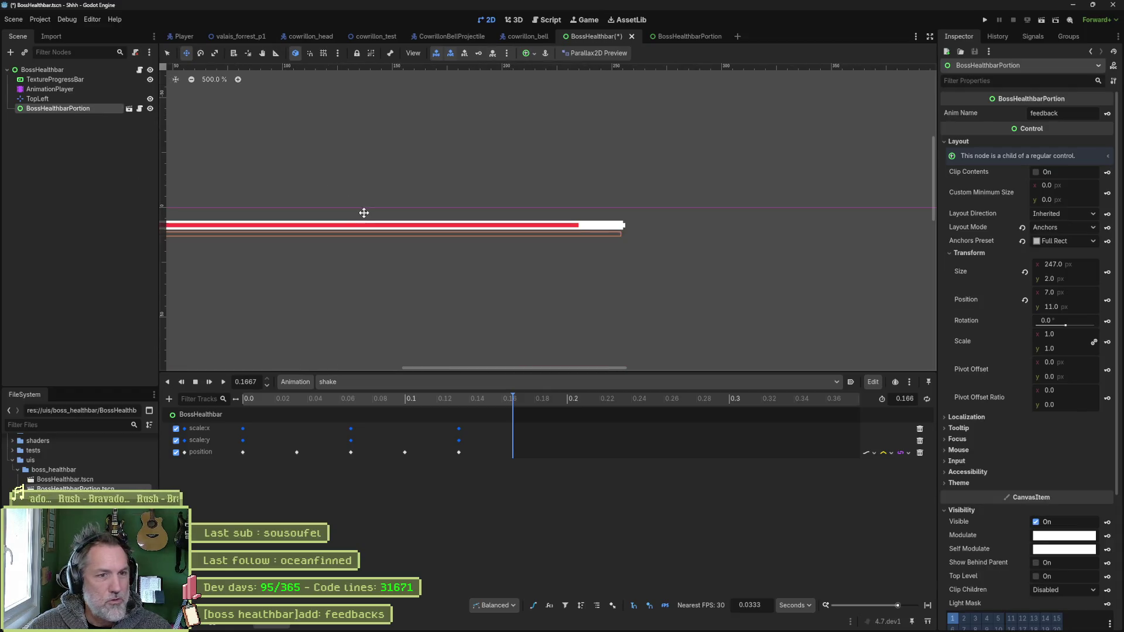
{"action": "left_click_drag", "start_coordinate": [363, 212], "coordinate": [594, 215]}
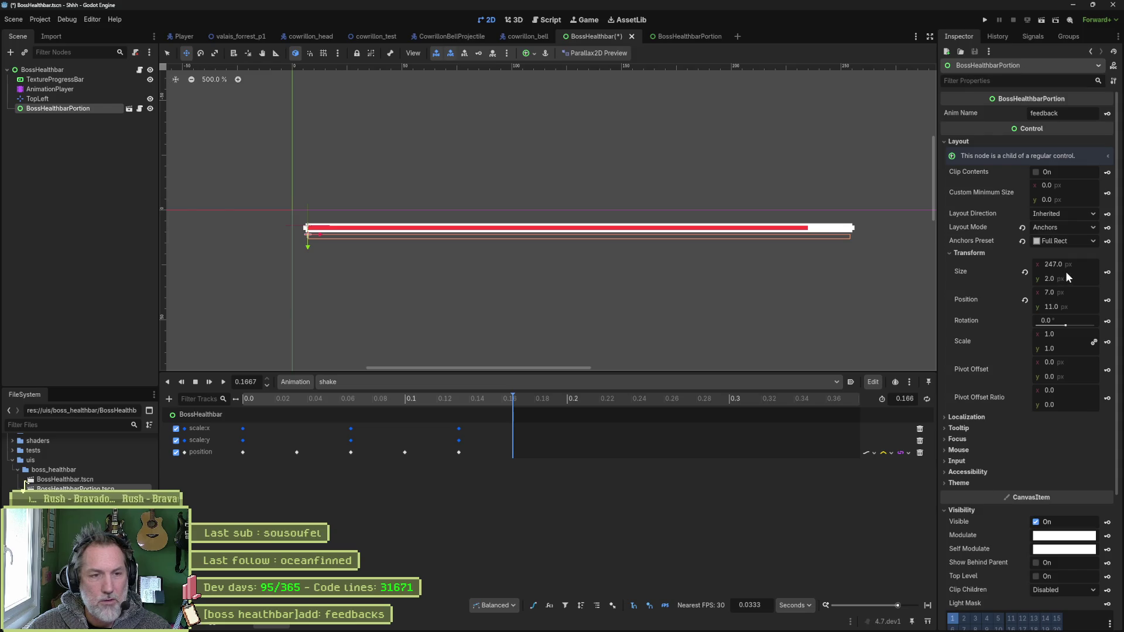
{"action": "key", "text": "ctrl+s"}
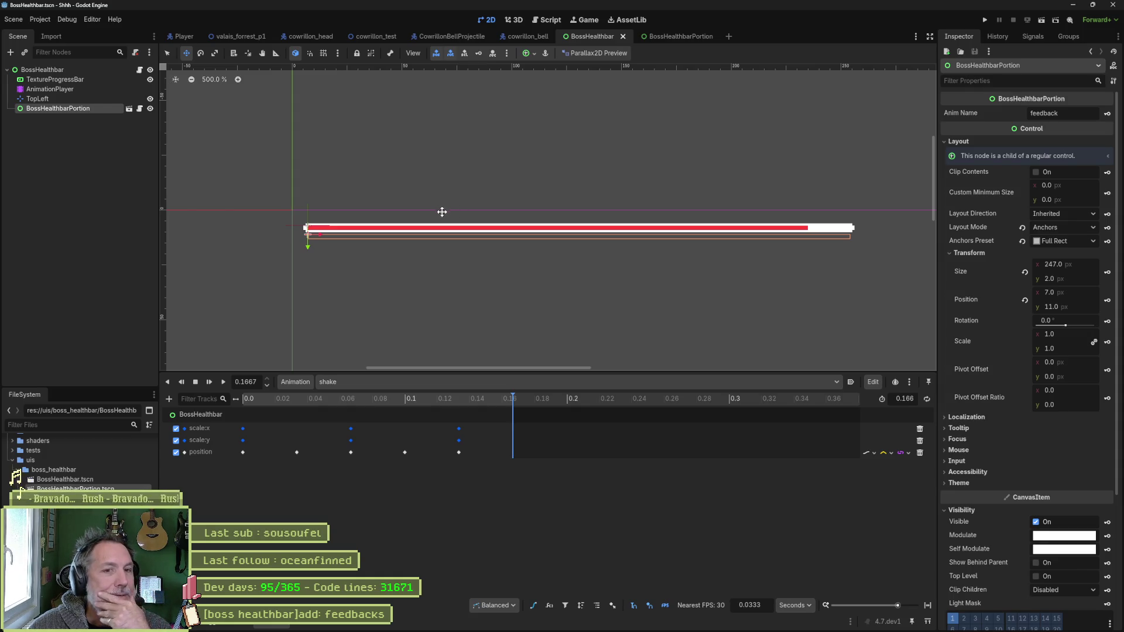
{"action": "left_click", "coordinate": [67, 79]}
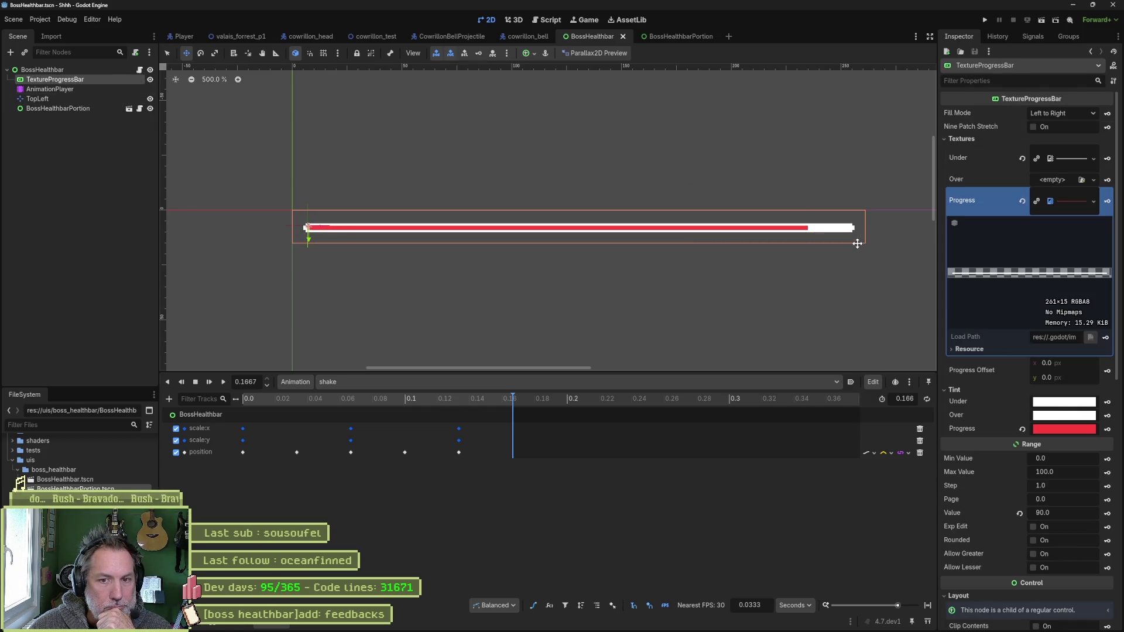
{"action": "left_click", "coordinate": [1081, 201]}
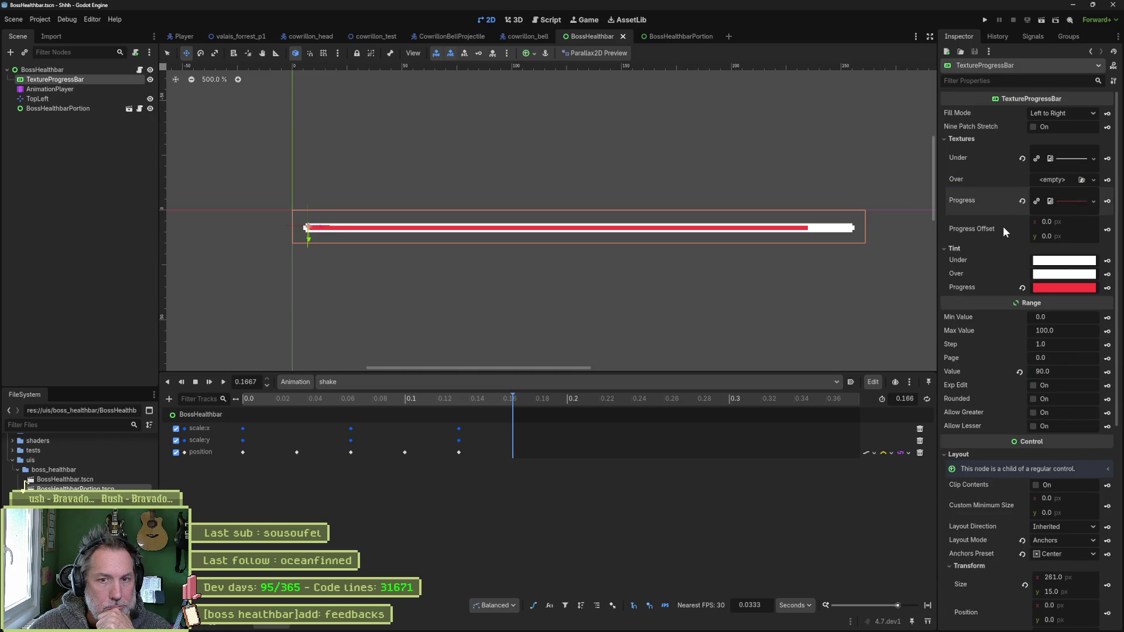
{"action": "mouse_move", "coordinate": [1003, 226]}
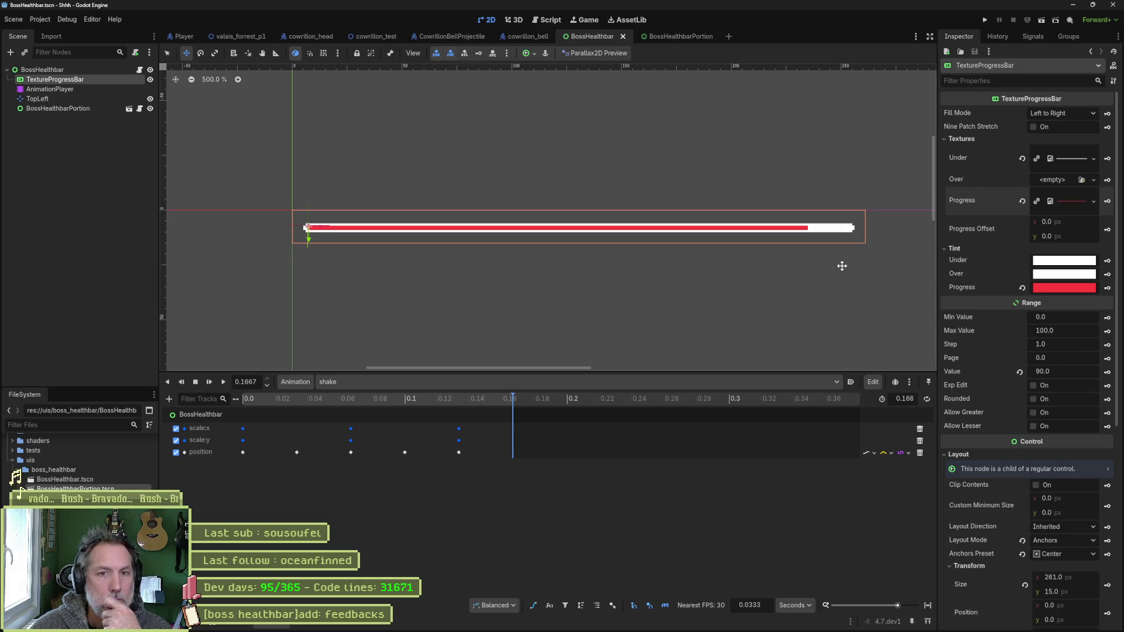
{"action": "mouse_move", "coordinate": [970, 126]}
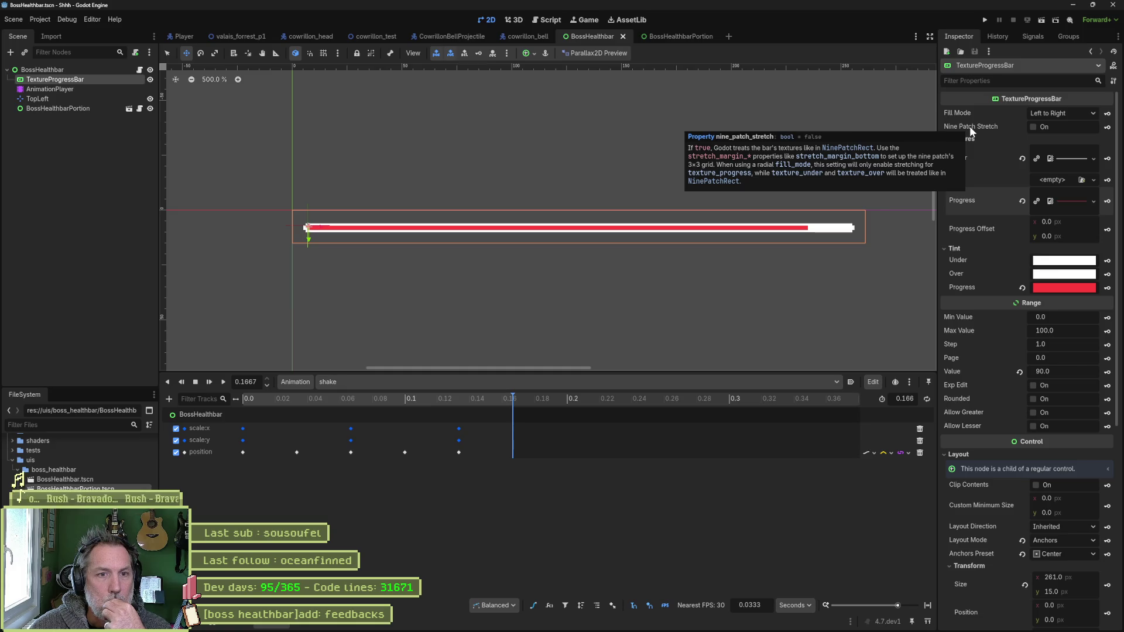
{"action": "left_click", "coordinate": [1037, 128]}
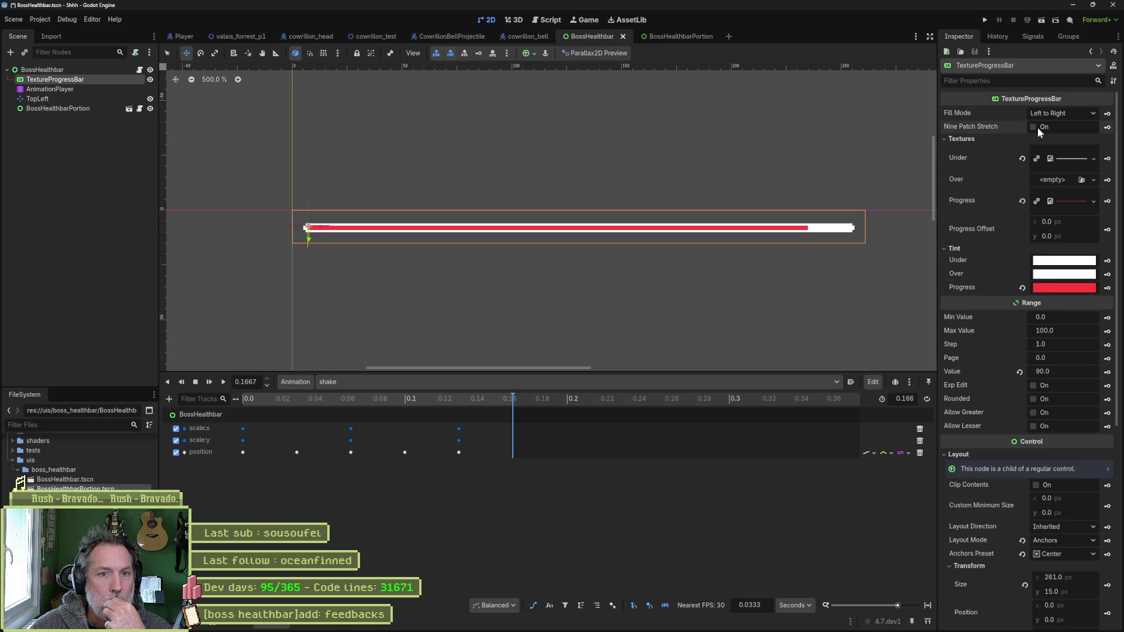
{"action": "left_click", "coordinate": [1037, 127]}
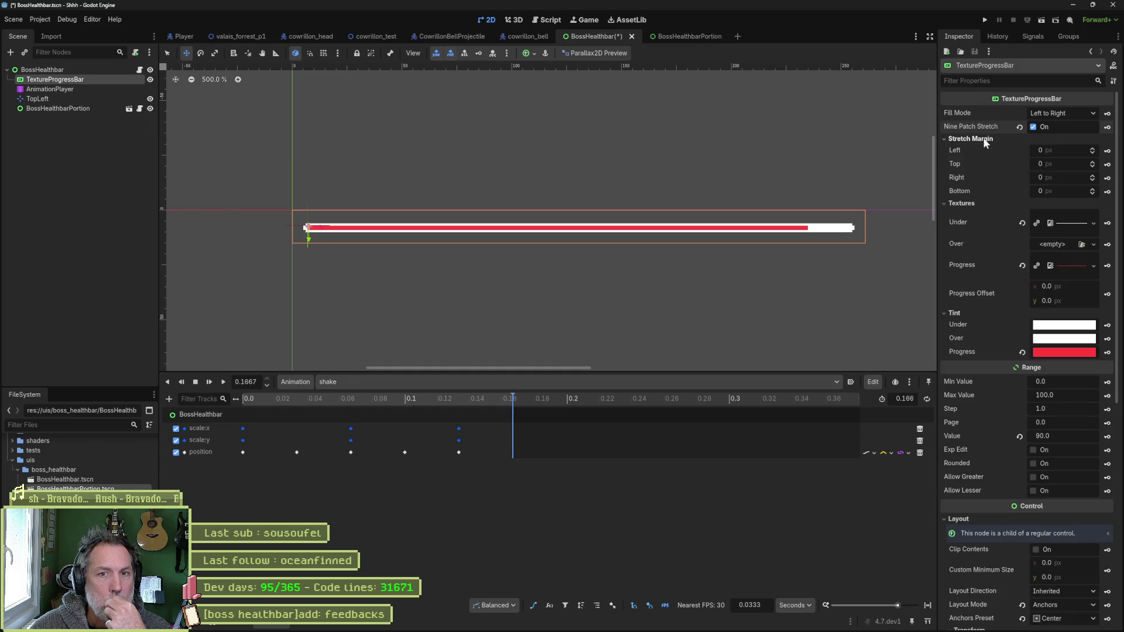
{"action": "left_click", "coordinate": [1066, 149]}
{"action": "type", "text": "12"}
{"action": "key", "text": "Return"}
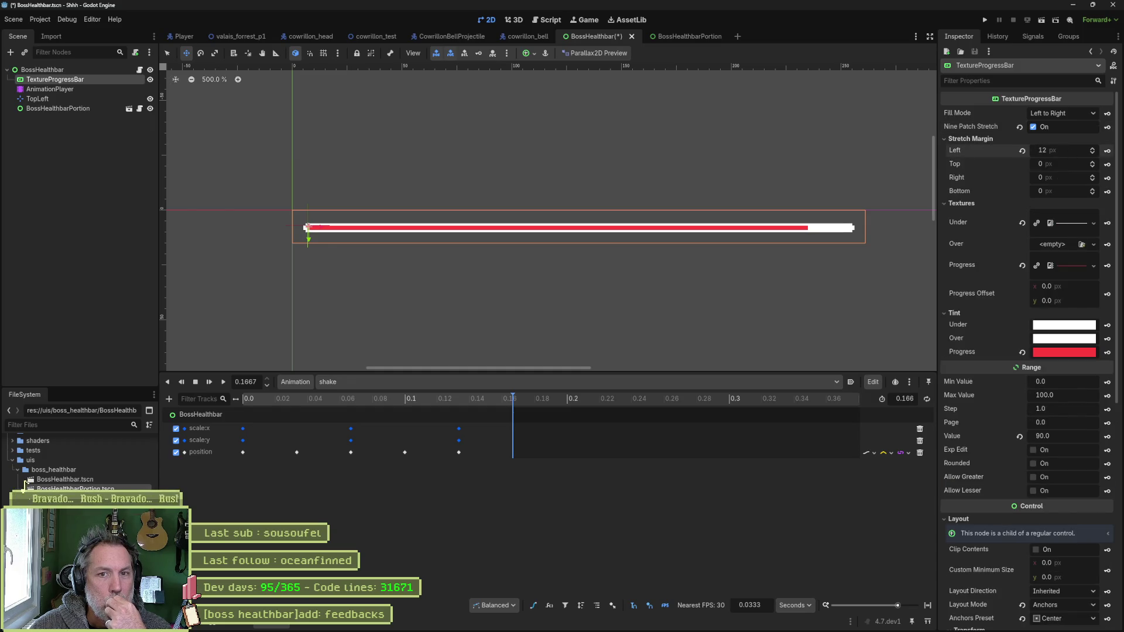
{"action": "mouse_move", "coordinate": [1049, 149]}
{"action": "left_mouse_down"}
{"action": "mouse_move", "coordinate": [1112, 150]}
{"action": "mouse_move", "coordinate": [1069, 150]}
{"action": "mouse_move", "coordinate": [1054, 177]}
{"action": "mouse_move", "coordinate": [1071, 178]}
{"action": "left_mouse_up"}
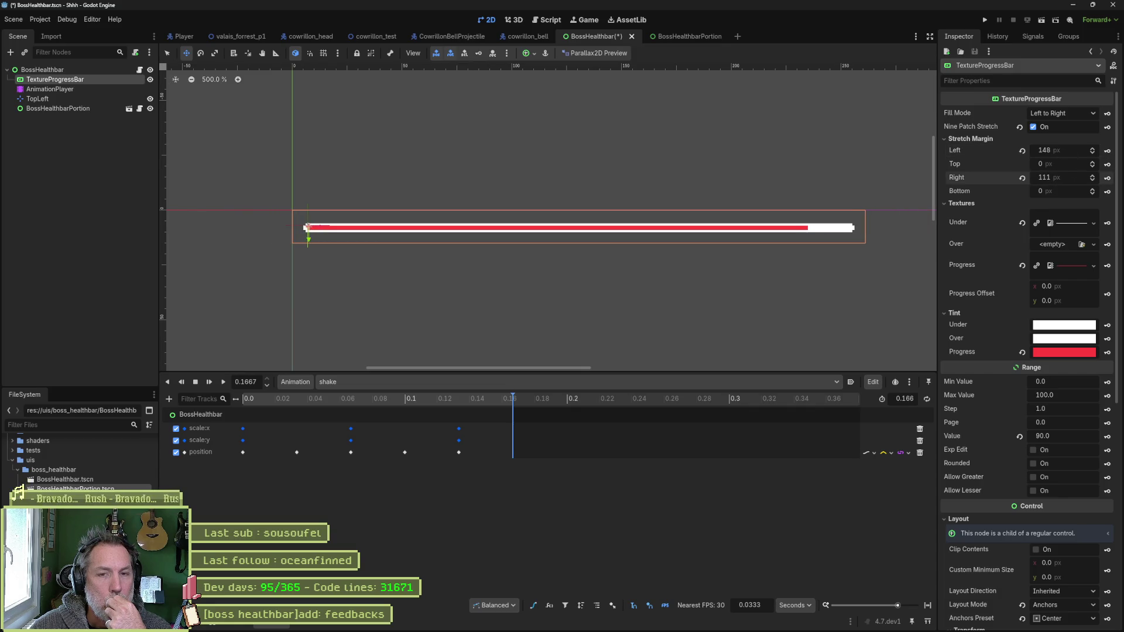
{"action": "left_click", "coordinate": [1040, 126]}
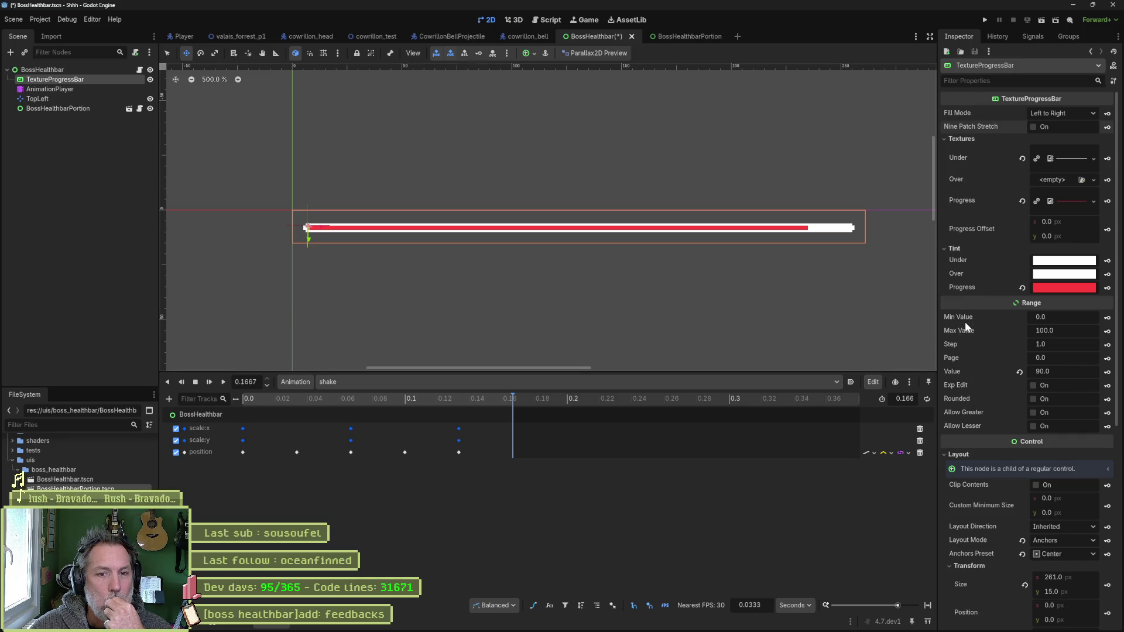
- Try Max Value and Value of 200, revert to 90 of 100, and save
{"action": "left_click", "coordinate": [1058, 329]}
{"action": "type", "text": "200"}
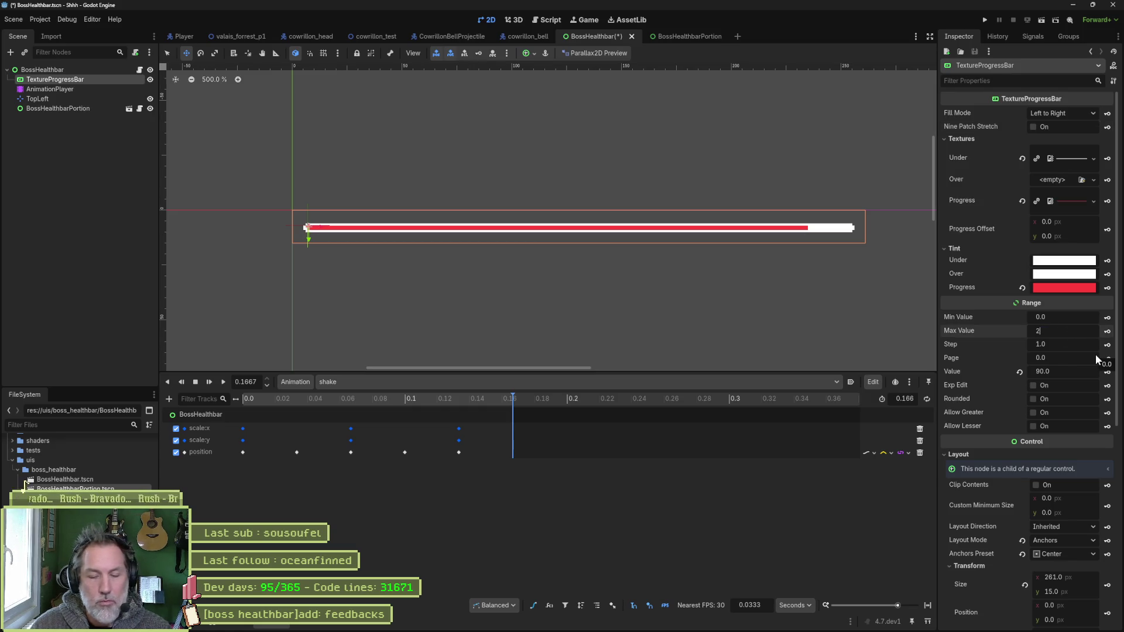
{"action": "key", "text": "Return"}
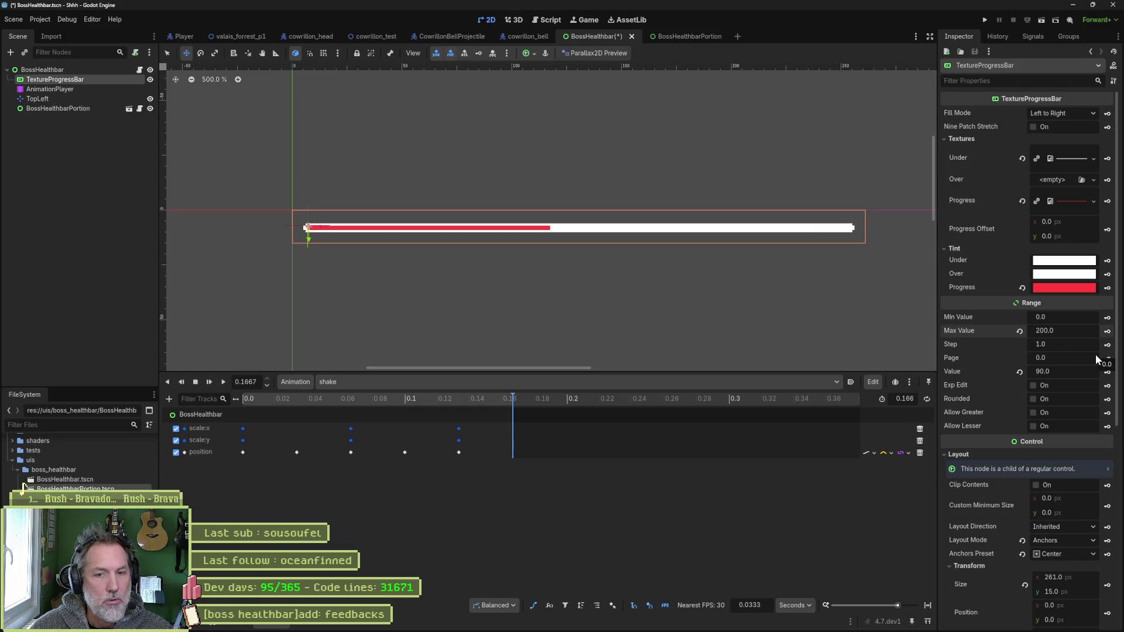
{"action": "left_click", "coordinate": [1059, 372]}
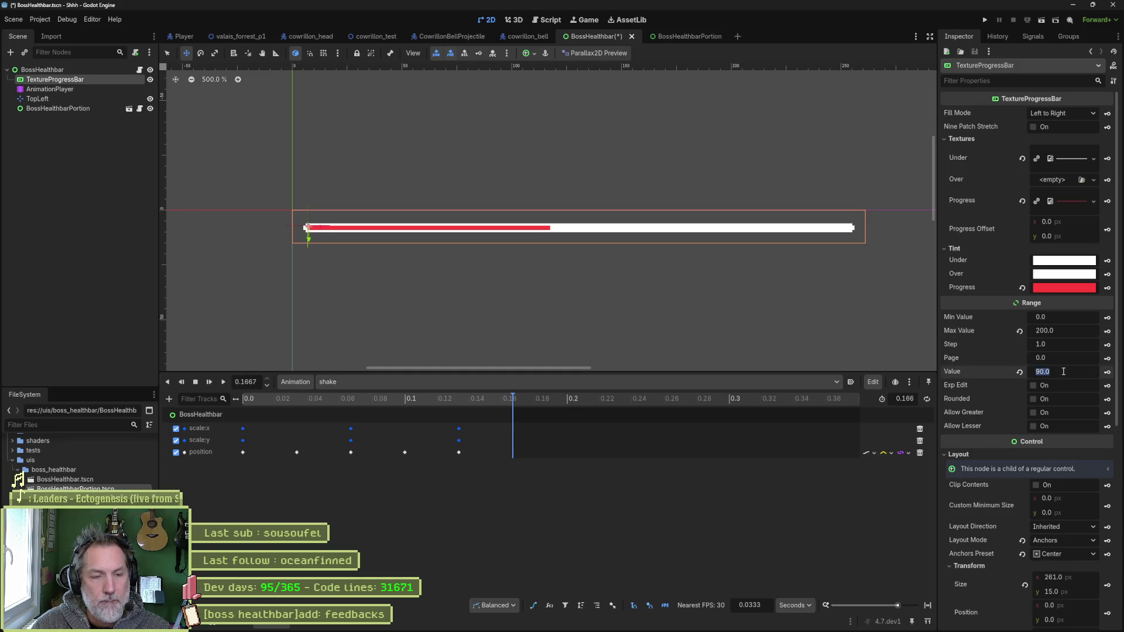
{"action": "type", "text": "200"}
{"action": "key", "text": "Return"}
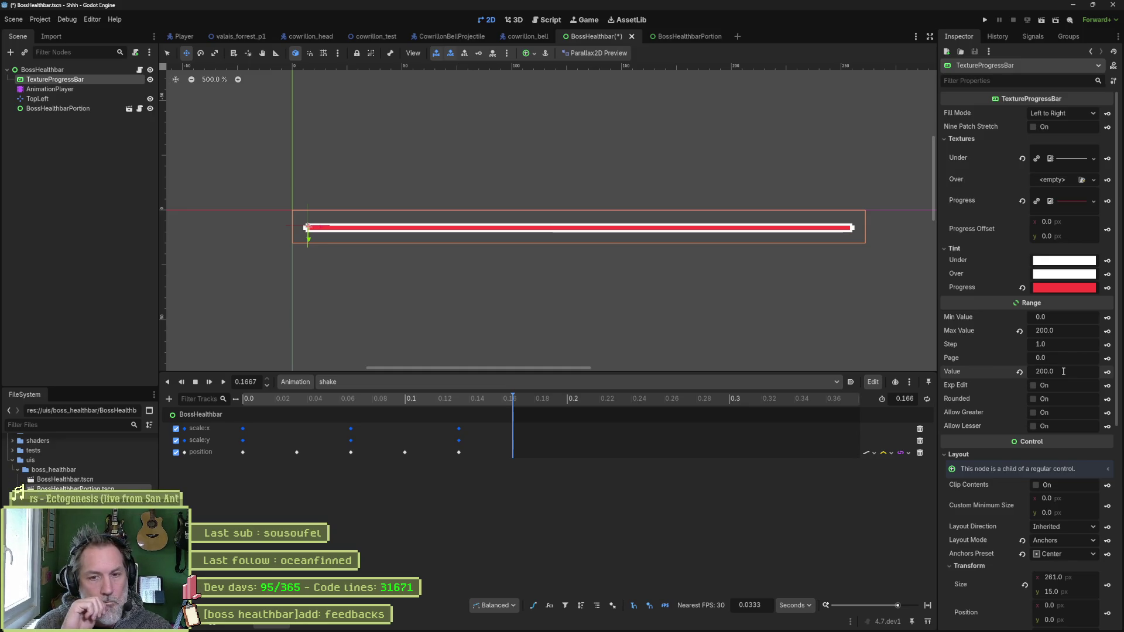
{"action": "key", "text": "ctrl+z"}
{"action": "key", "text": "ctrl+z"}
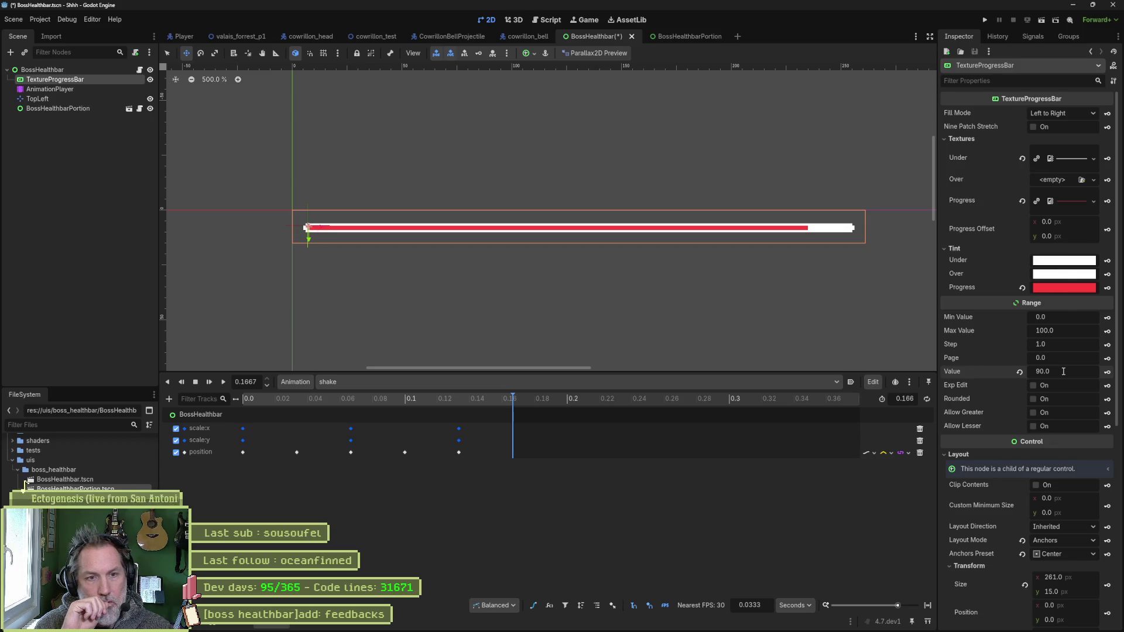
{"action": "key", "text": "ctrl+s"}
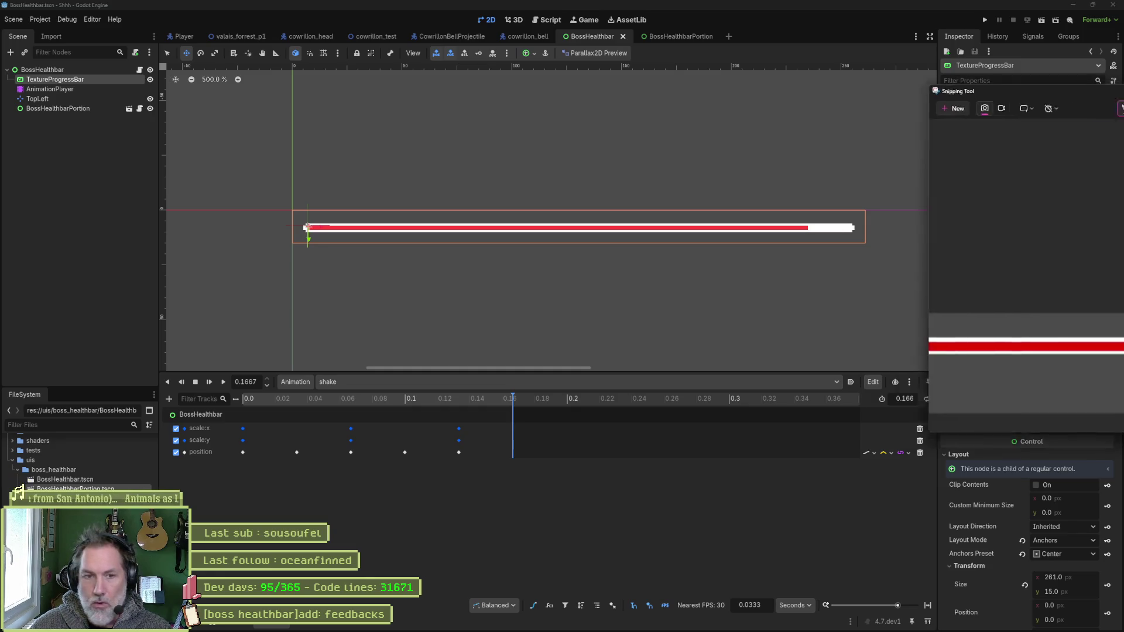
{"action": "left_click_drag", "start_coordinate": [1052, 98], "coordinate": [867, 96]}
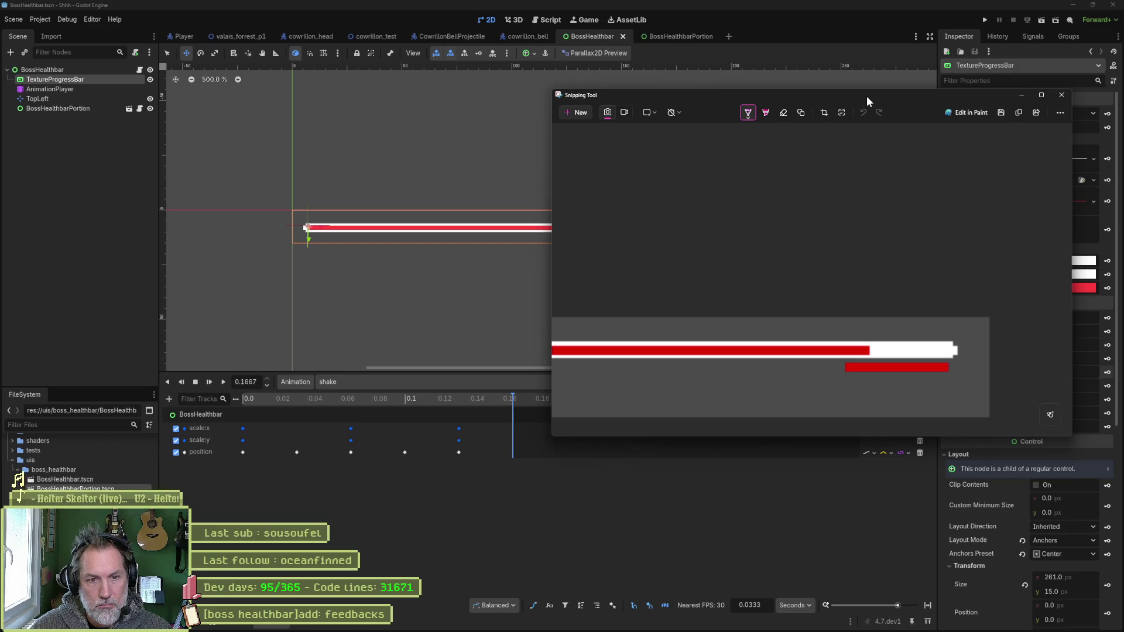
{"action": "left_click", "coordinate": [1061, 94]}
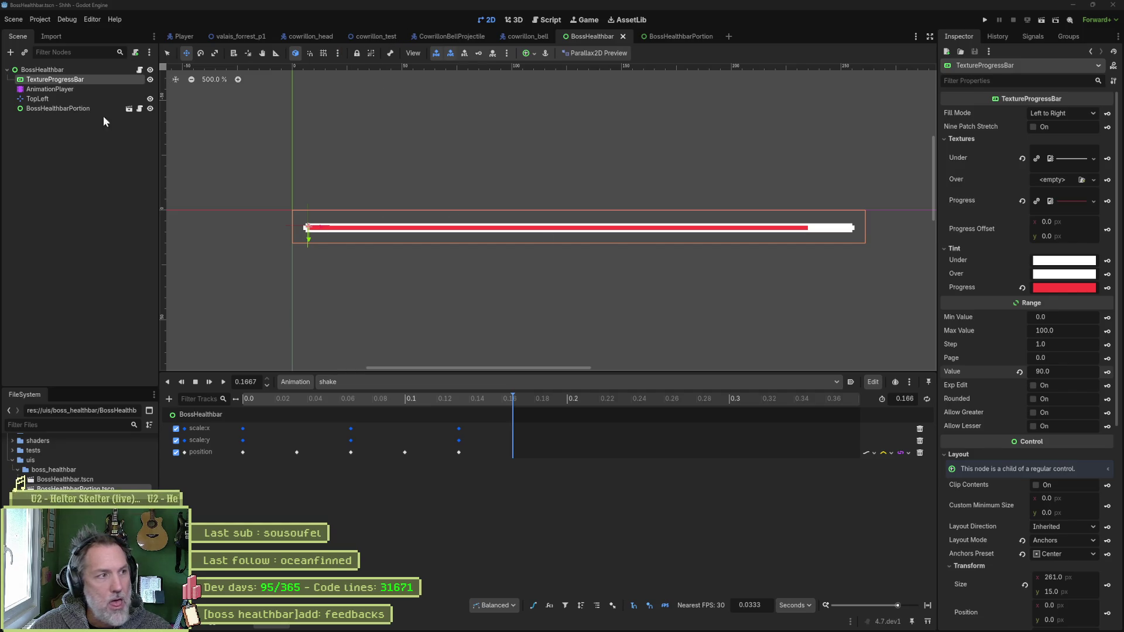
{"action": "left_click", "coordinate": [69, 108]}
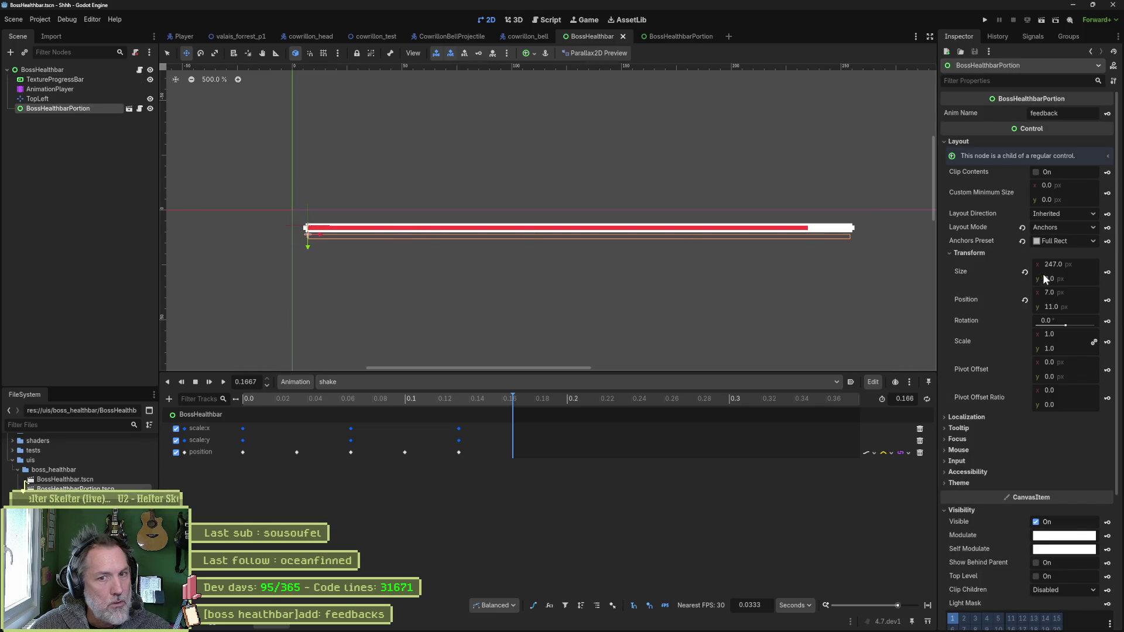
- Set the portion's width to 247 minus 24.7, giving 222.3 px
{"action": "left_click", "coordinate": [1083, 268]}
{"action": "type", "text": "-24.7"}
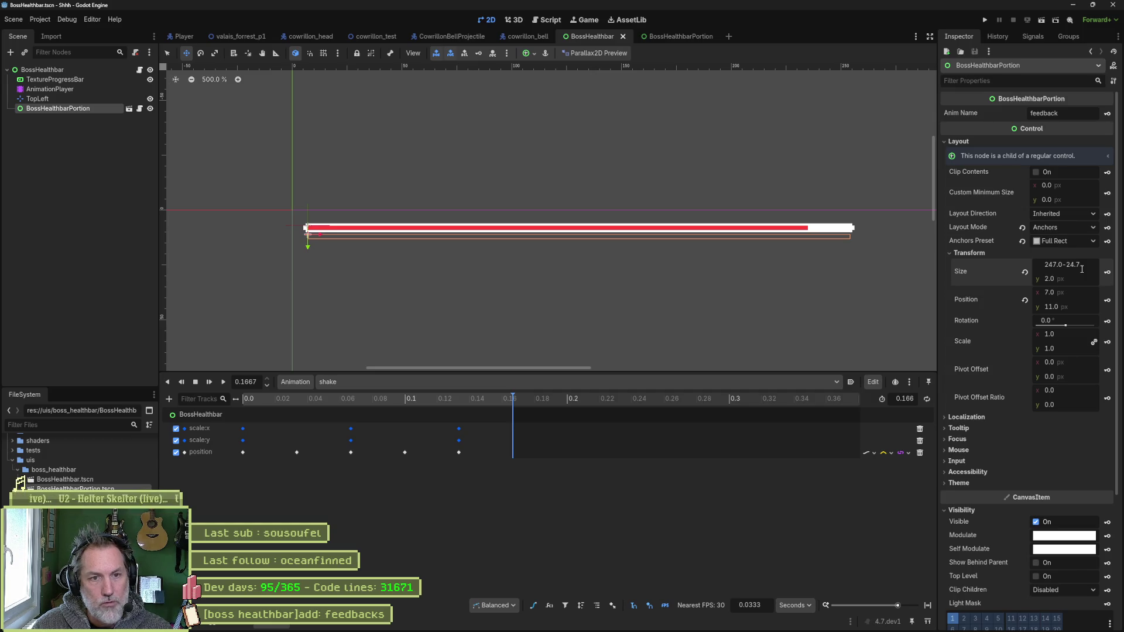
{"action": "key", "text": "BackSpace"}
{"action": "key", "text": "BackSpace"}
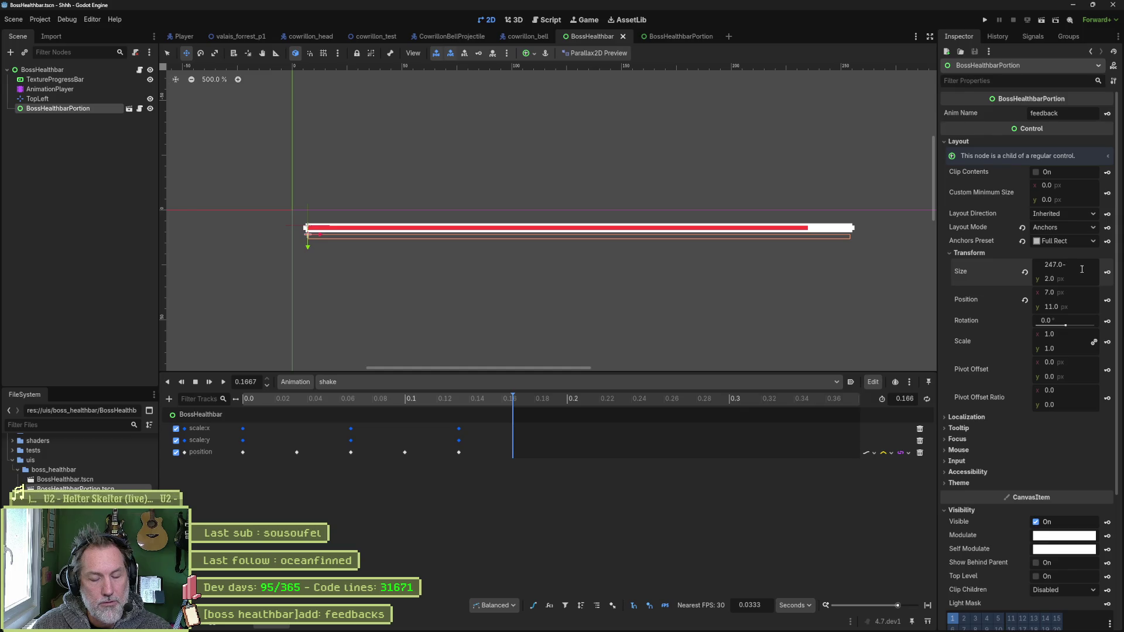
{"action": "type", "text": "26.1"}
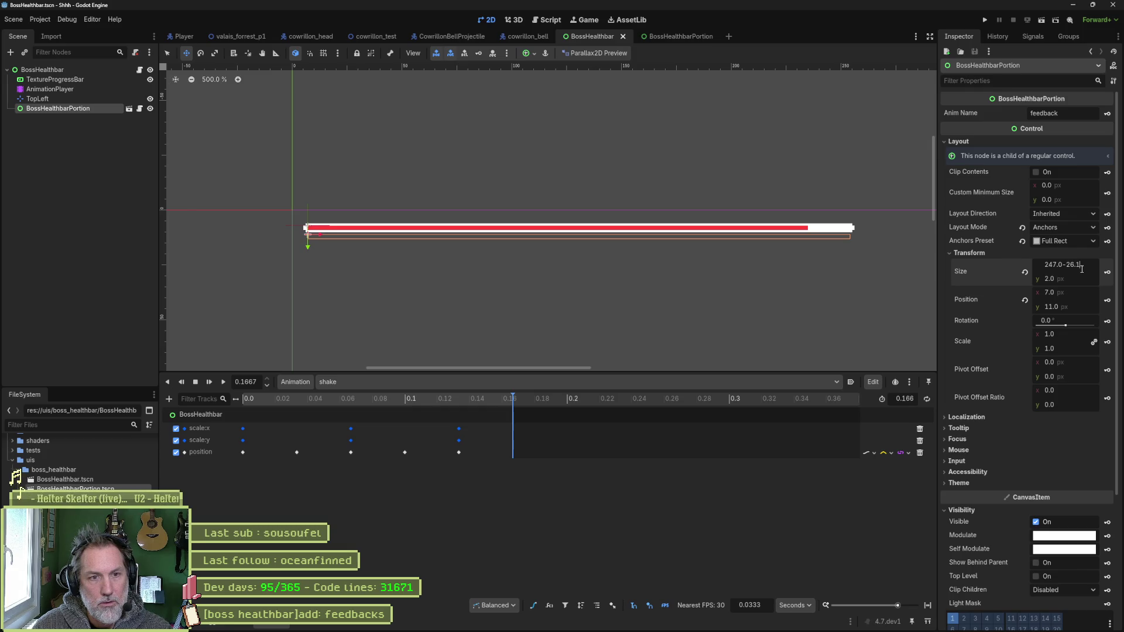
{"action": "key", "text": "Return"}
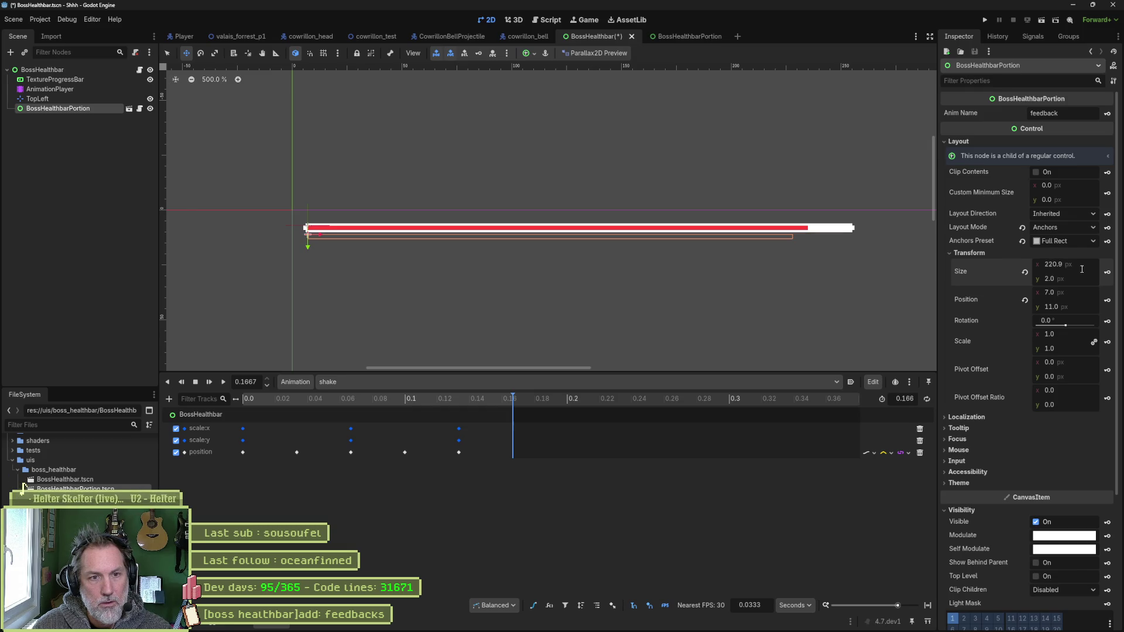
{"action": "key", "text": "ctrl+z"}
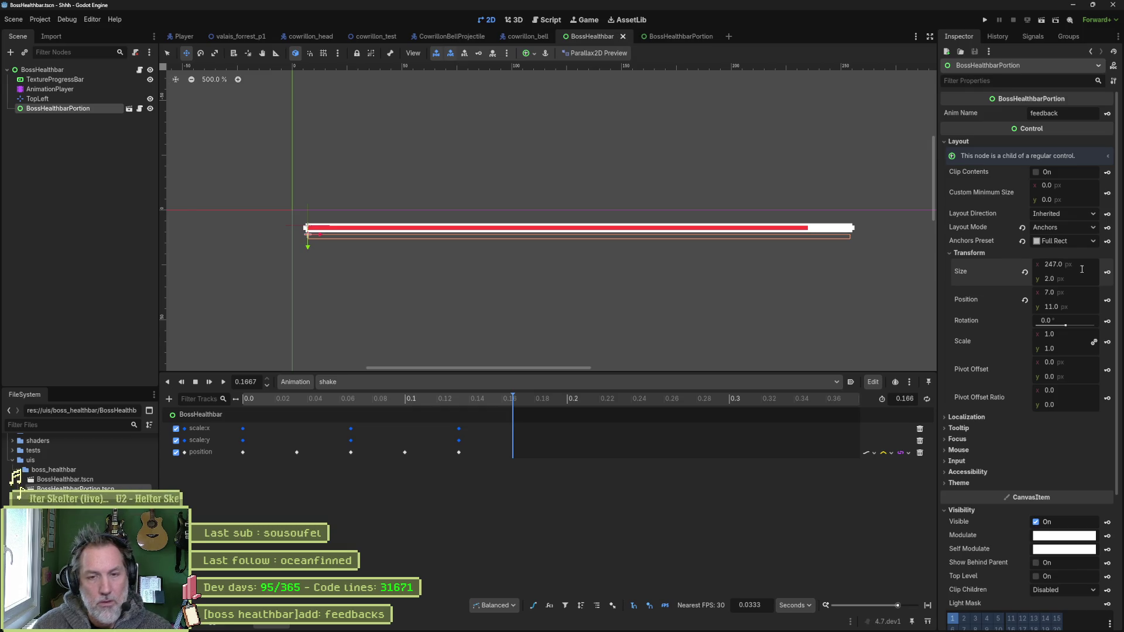
{"action": "left_click", "coordinate": [1077, 264]}
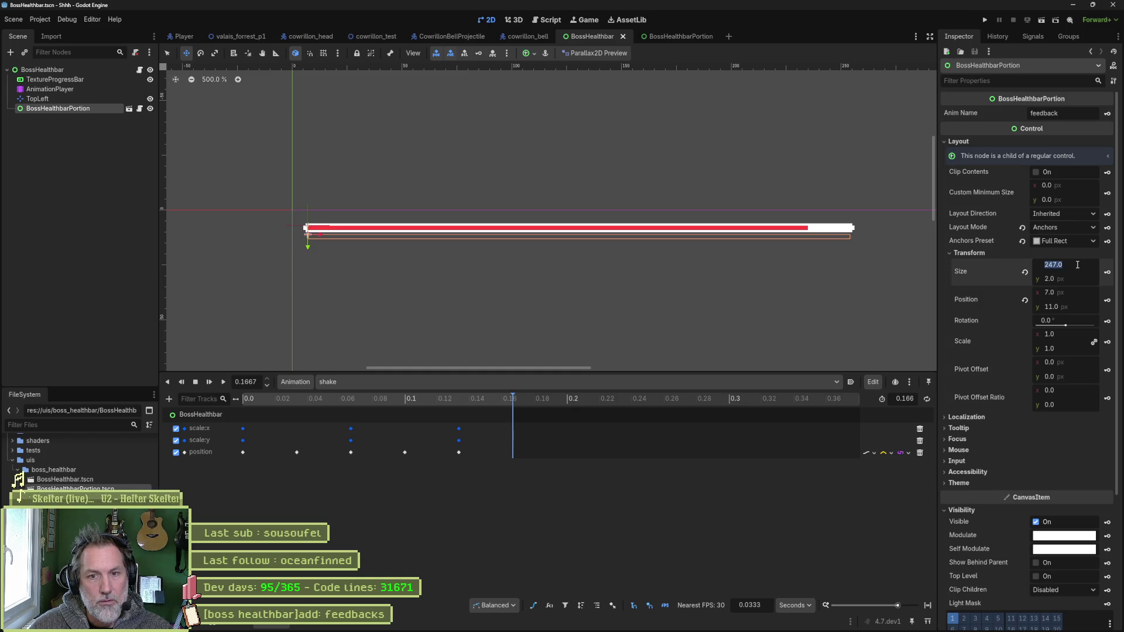
{"action": "left_click", "coordinate": [1078, 265]}
{"action": "type", "text": "-24."}
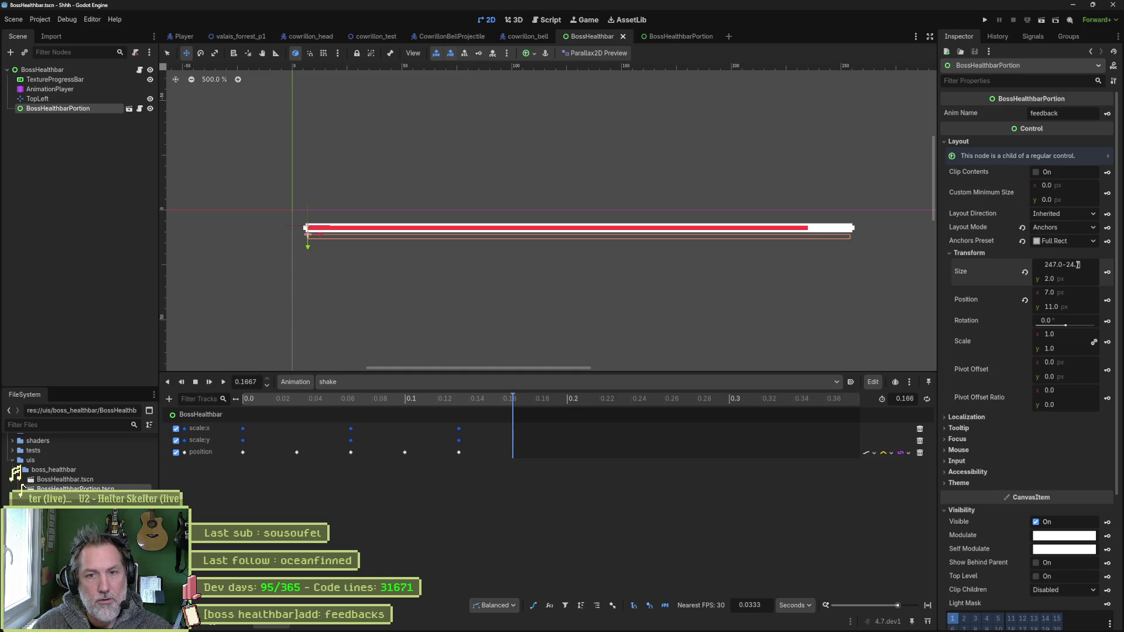
{"action": "key", "text": "Return"}
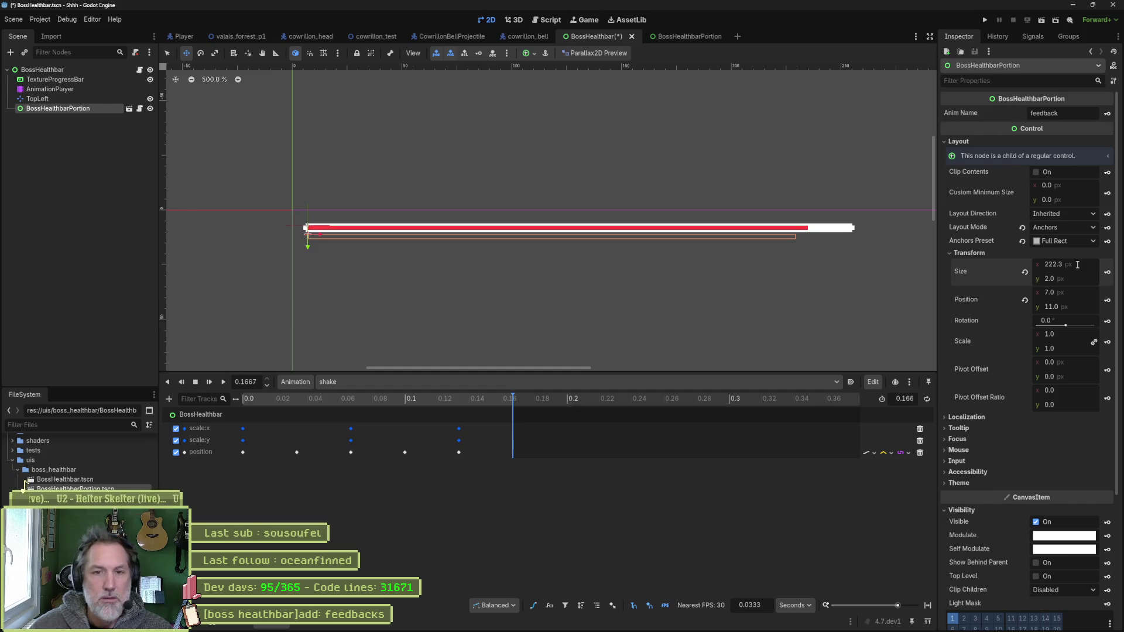
- Drag the portion width wider to about 227.75 px to meet the red fill
{"action": "left_click_drag", "start_coordinate": [1082, 264], "coordinate": [1090, 265]}
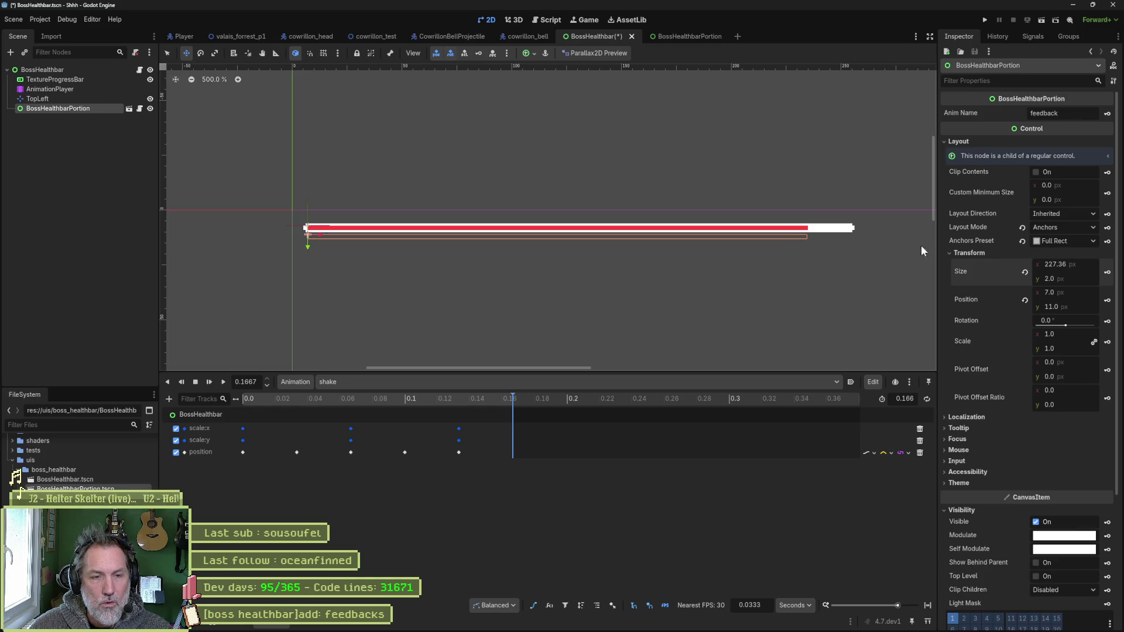
{"action": "scroll", "coordinate": [798, 246], "scroll_direction": "up", "scroll_amount": 4}
{"action": "scroll", "coordinate": [829, 241], "scroll_direction": "up", "scroll_amount": 2}
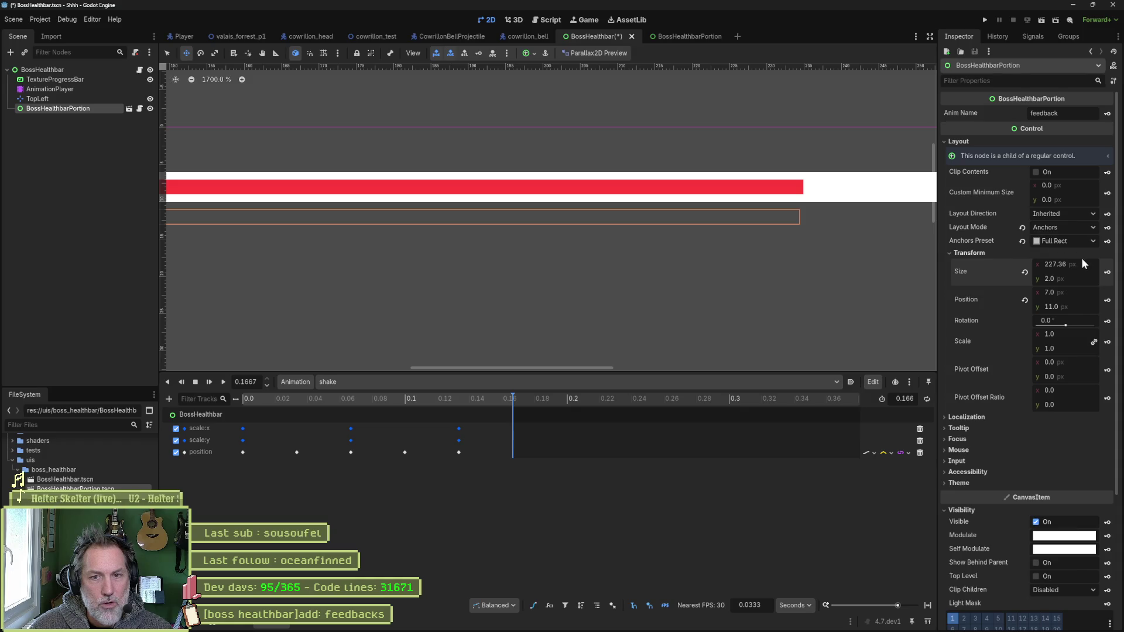
{"action": "left_click_drag", "start_coordinate": [1082, 265], "coordinate": [1085, 264]}
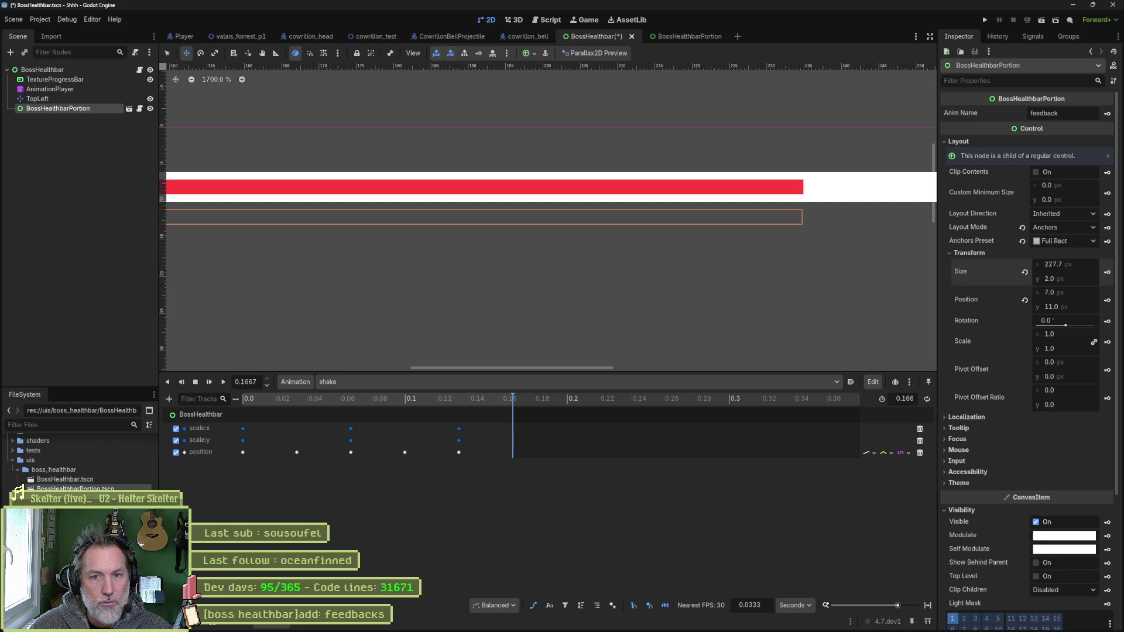
{"action": "left_click_drag", "start_coordinate": [1085, 264], "coordinate": [1085, 265]}
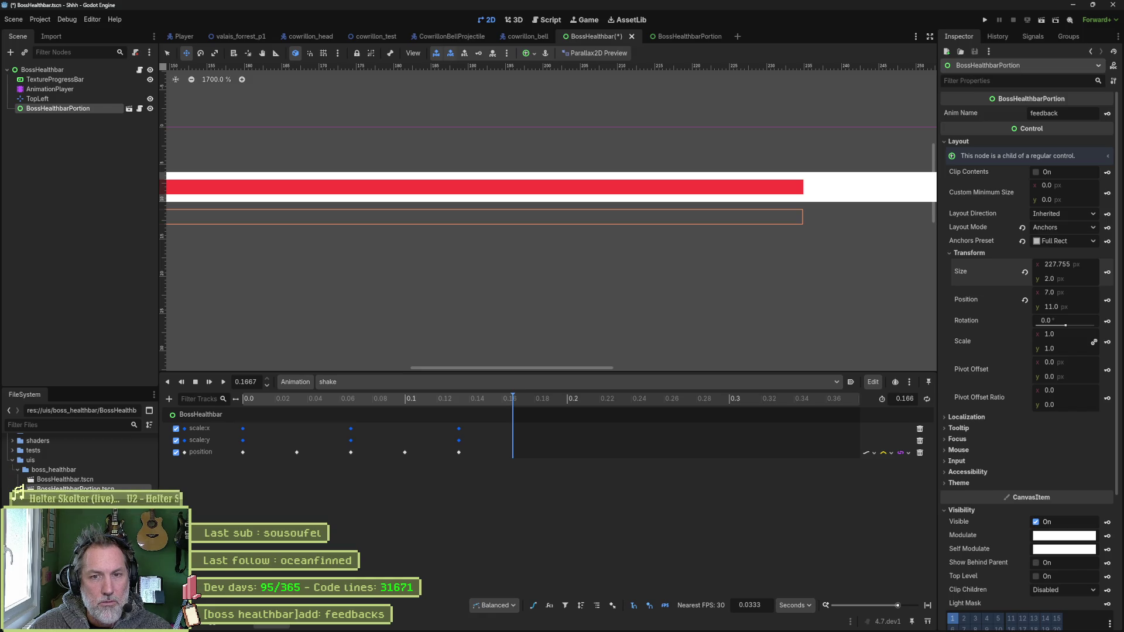
{"action": "left_click", "coordinate": [1087, 263]}
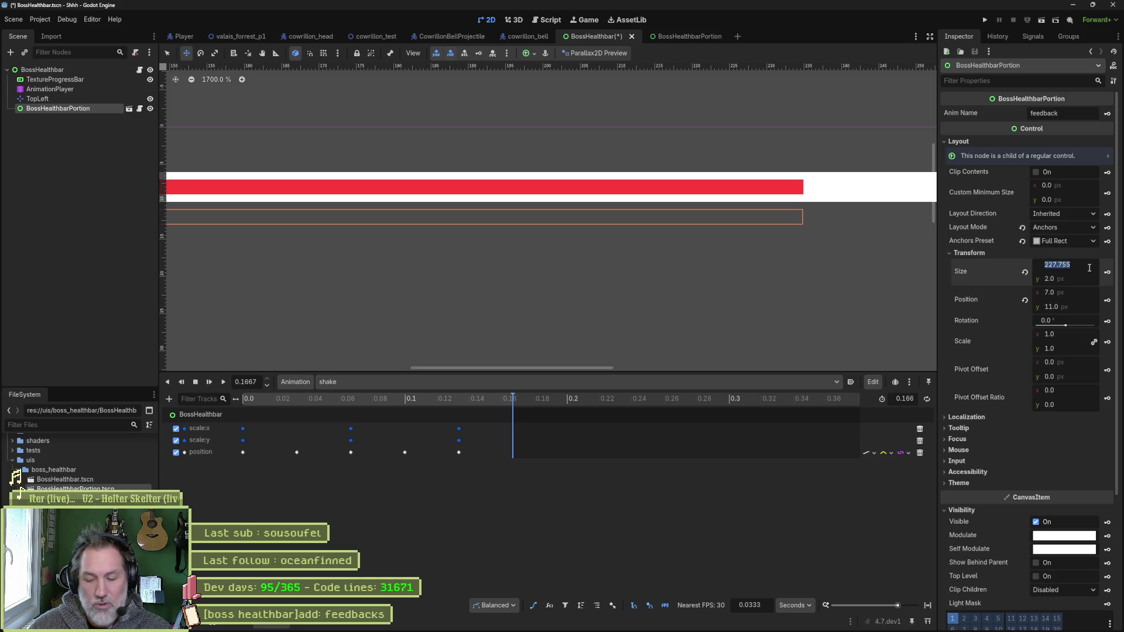
{"action": "key", "text": "Return"}
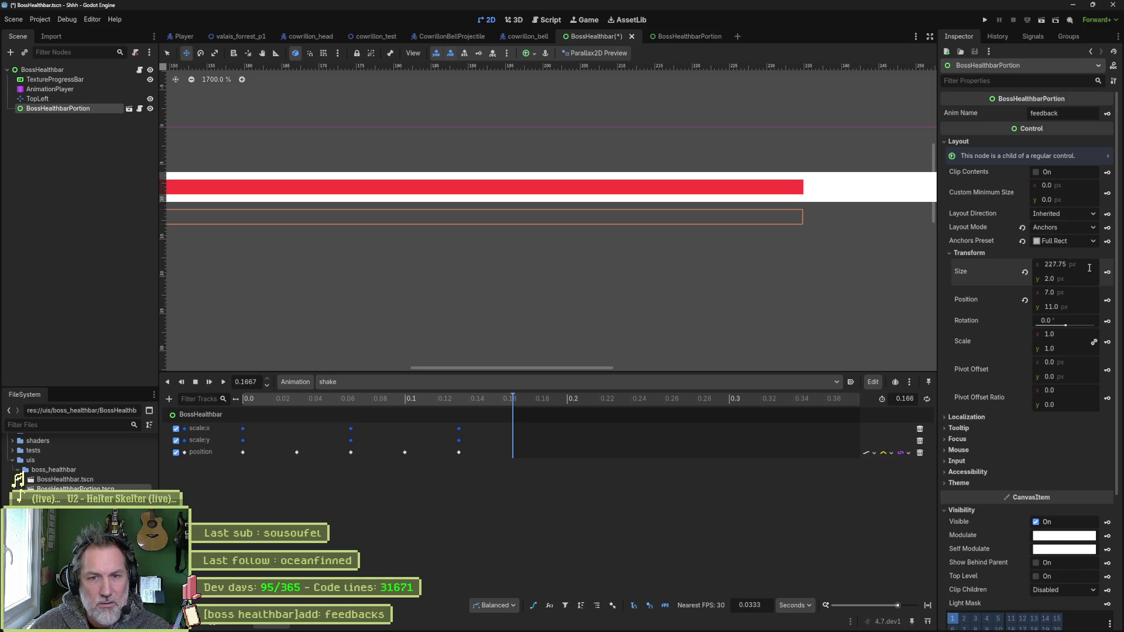
- Retype the portion width as exactly 227.8 px
{"action": "left_click", "coordinate": [1089, 268]}
{"action": "key", "text": "BackSpace"}
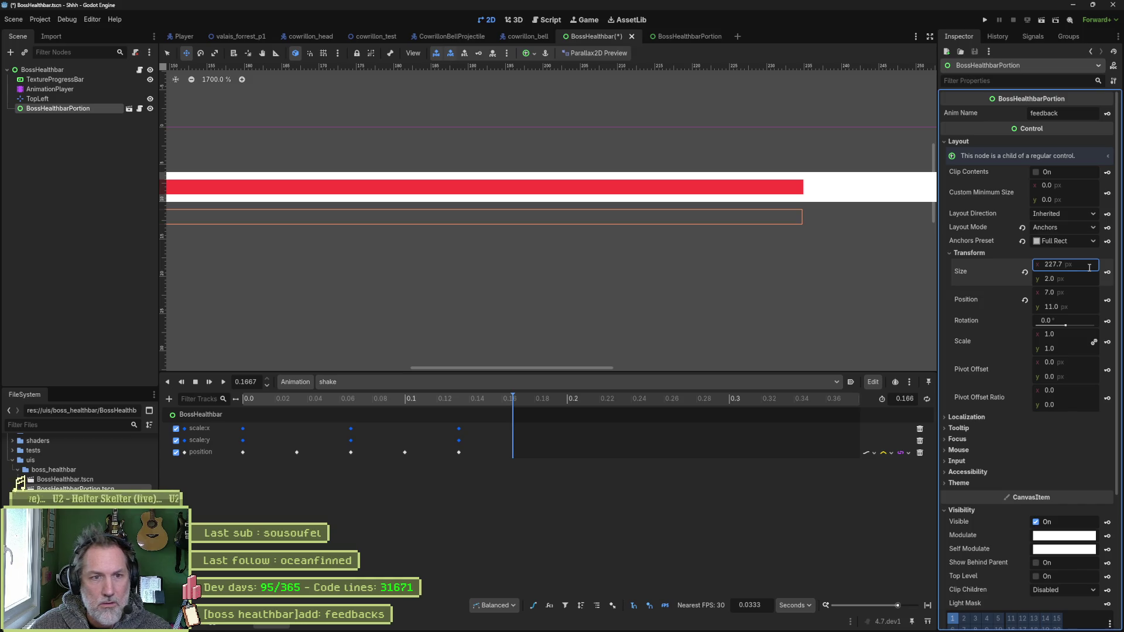
{"action": "left_click", "coordinate": [1089, 268]}
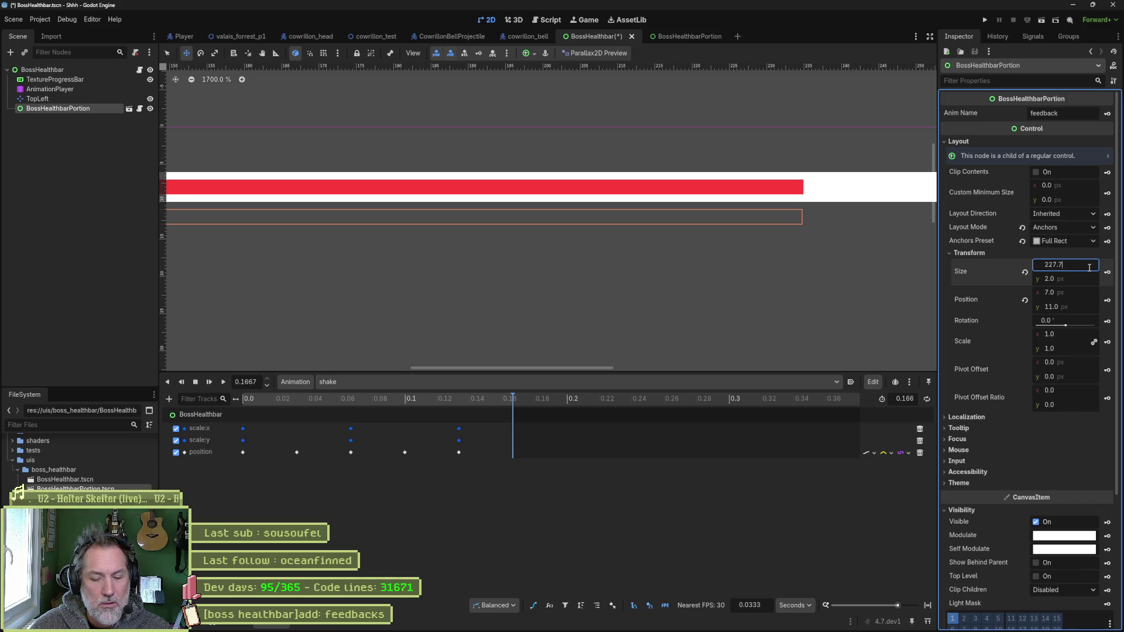
{"action": "key", "text": "BackSpace"}
{"action": "type", "text": "8"}
{"action": "key", "text": "Return"}
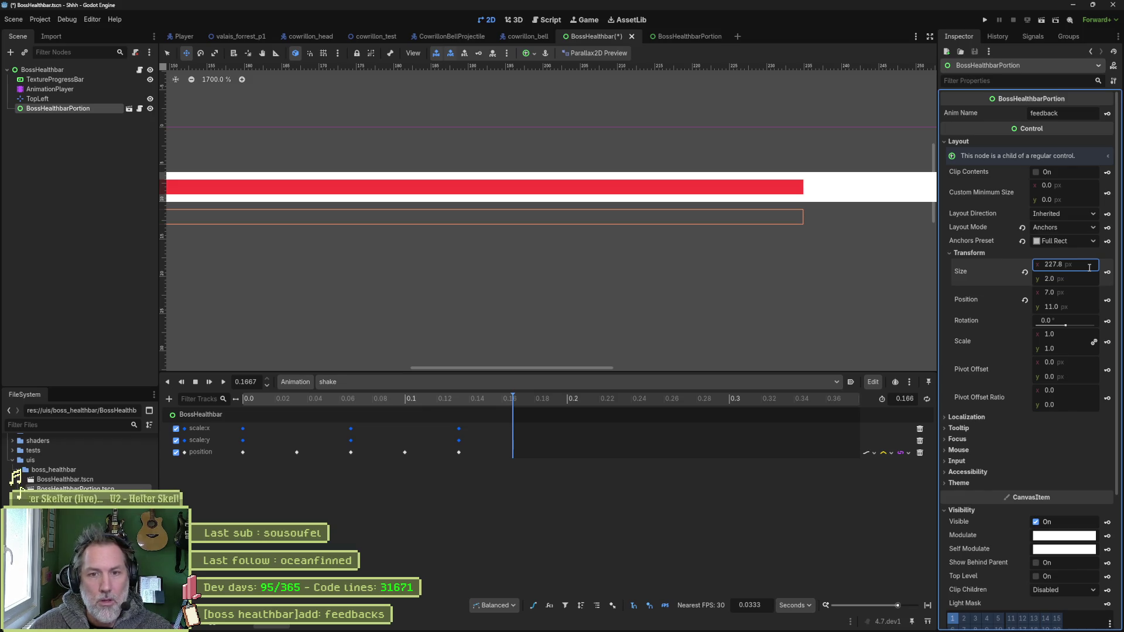
{"action": "left_click", "coordinate": [1089, 266]}
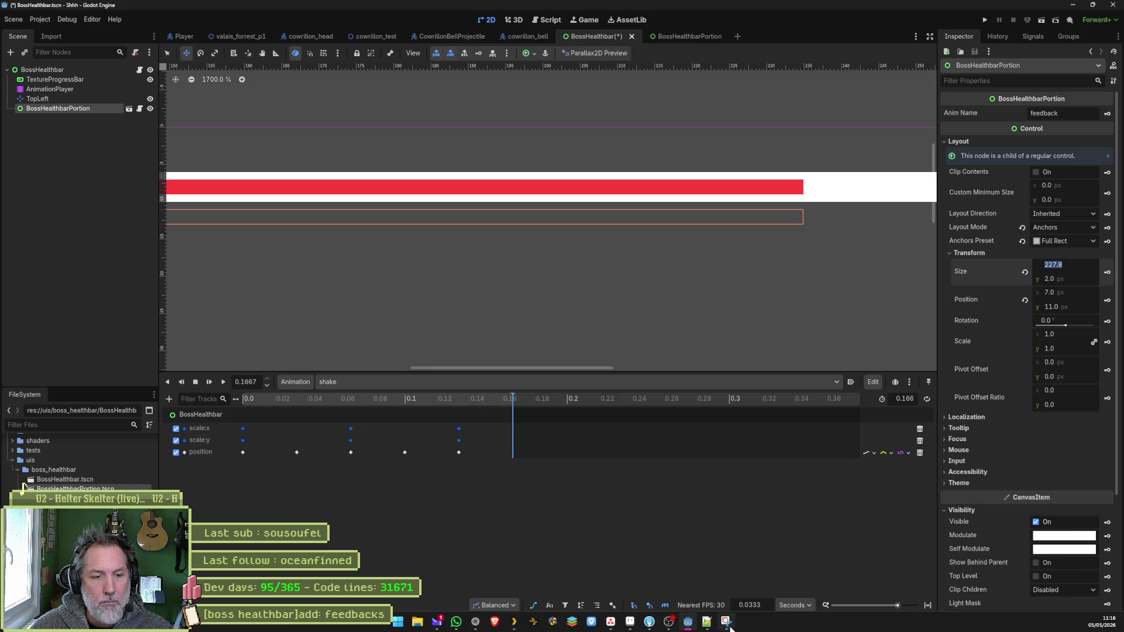
{"action": "mouse_move", "coordinate": [631, 621]}
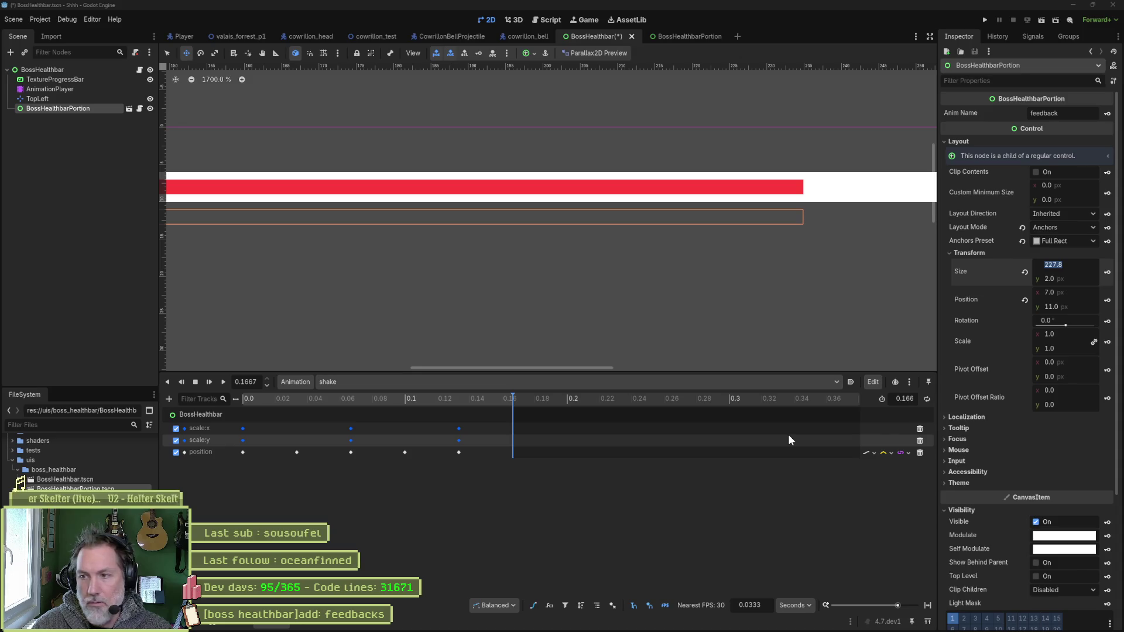
- Launch Calculator, move it aside, and switch to boss_healthbar.aseprite in Aseprite
{"action": "key", "text": "XF86Calculator"}
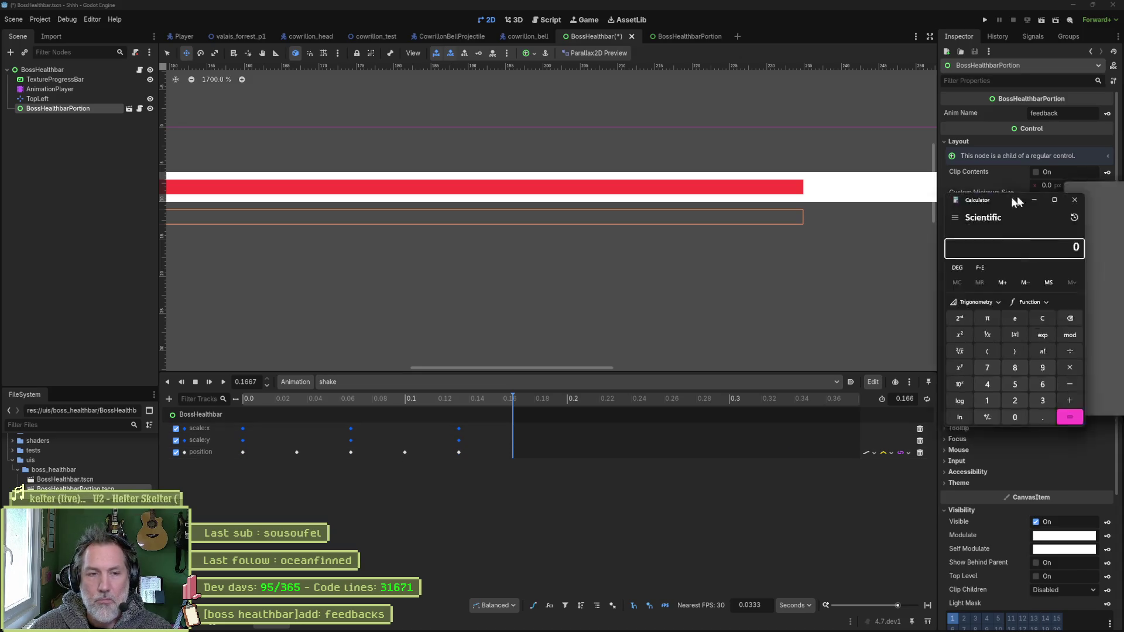
{"action": "left_click_drag", "start_coordinate": [1013, 197], "coordinate": [701, 225]}
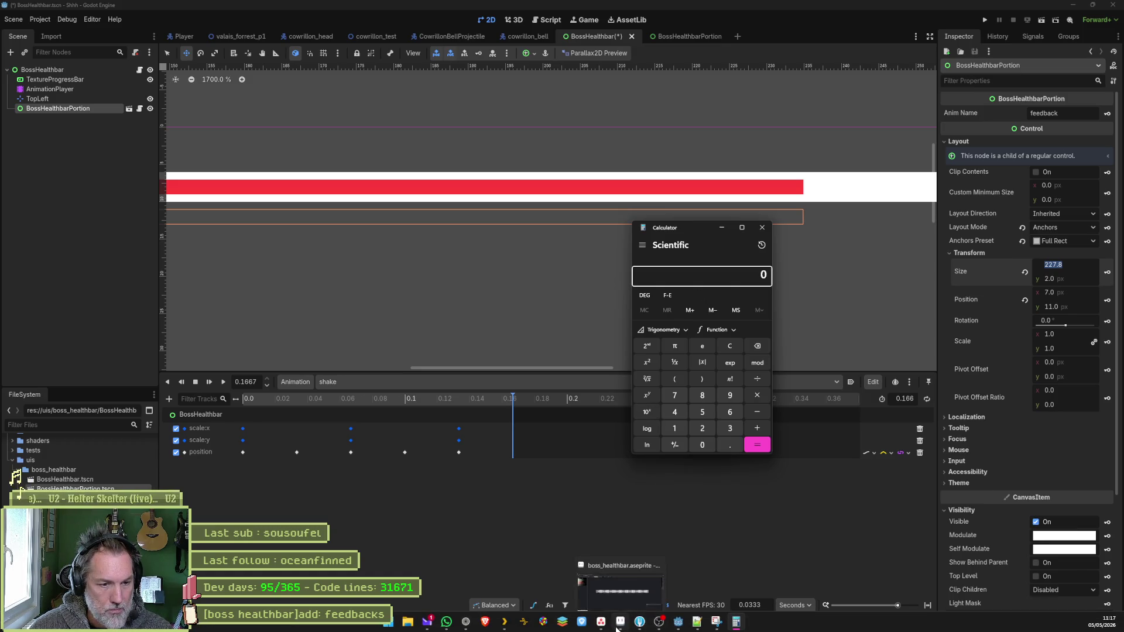
{"action": "left_click", "coordinate": [619, 626]}
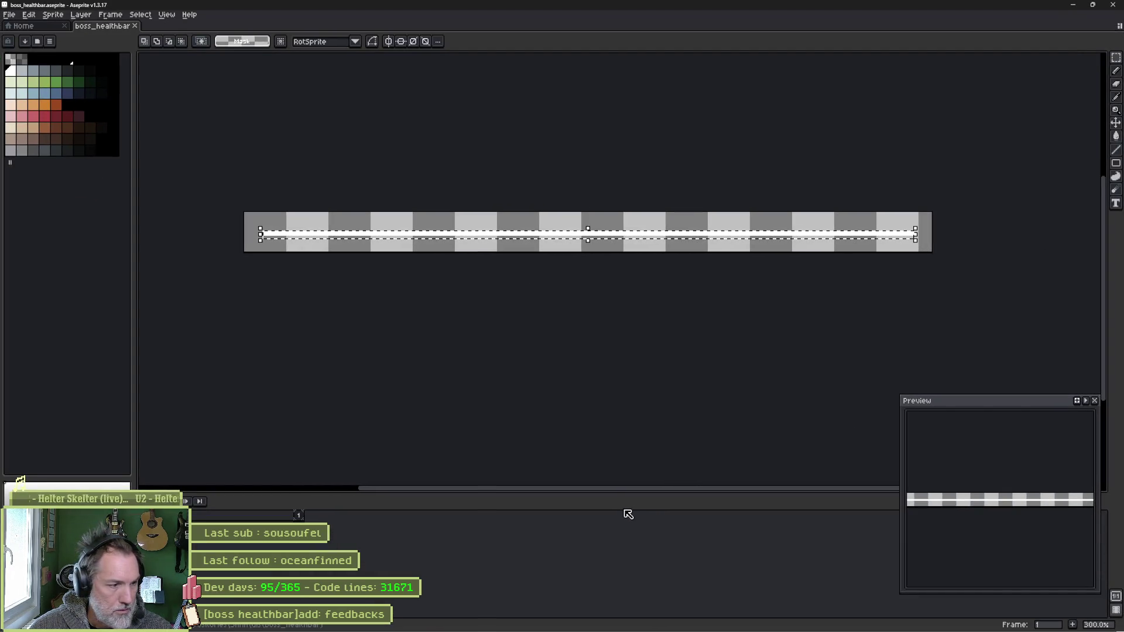
- Compute 247 − 227.8 = 19.2 in Calculator, then return to Aseprite
{"action": "key", "text": "alt+Tab"}
{"action": "type", "text": "24"}
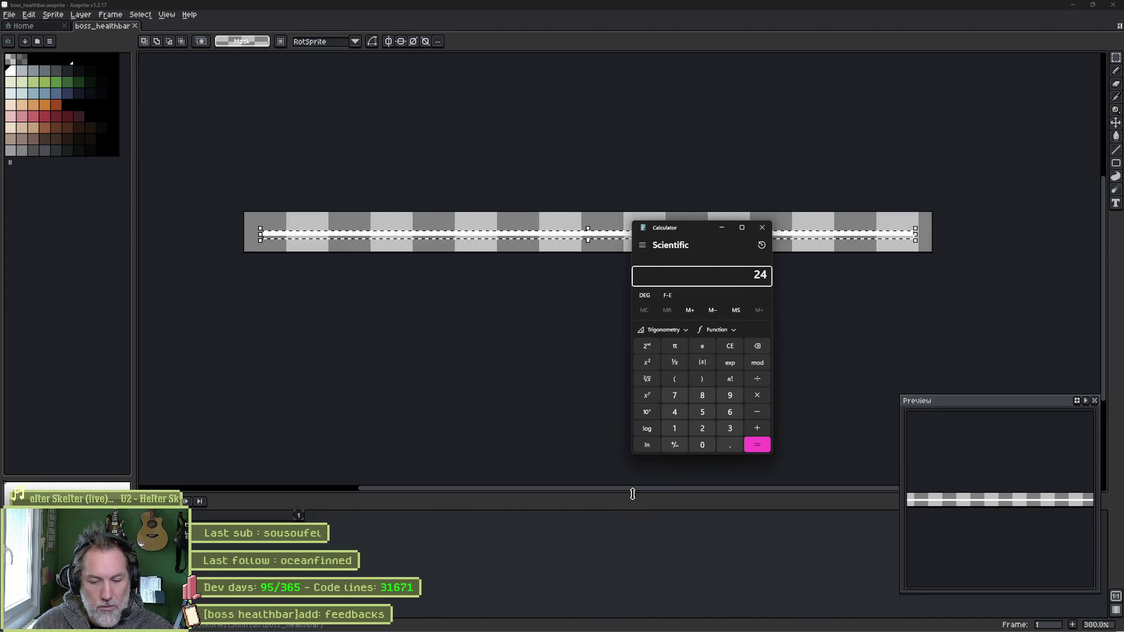
{"action": "type", "text": "7+227.8"}
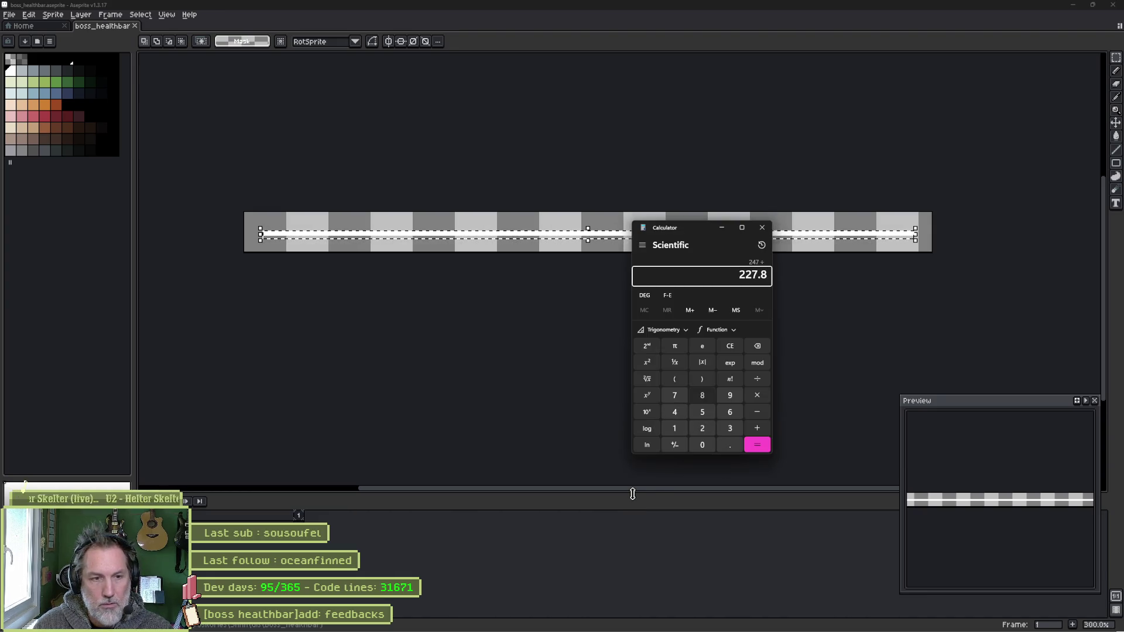
{"action": "key", "text": "Return"}
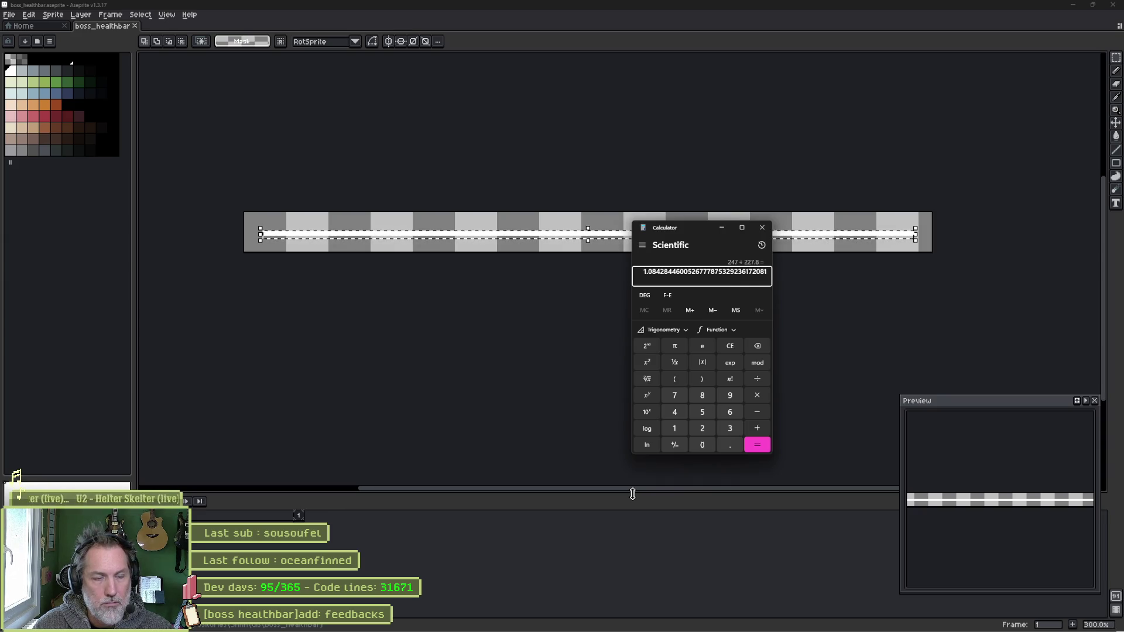
{"action": "key", "text": "Escape"}
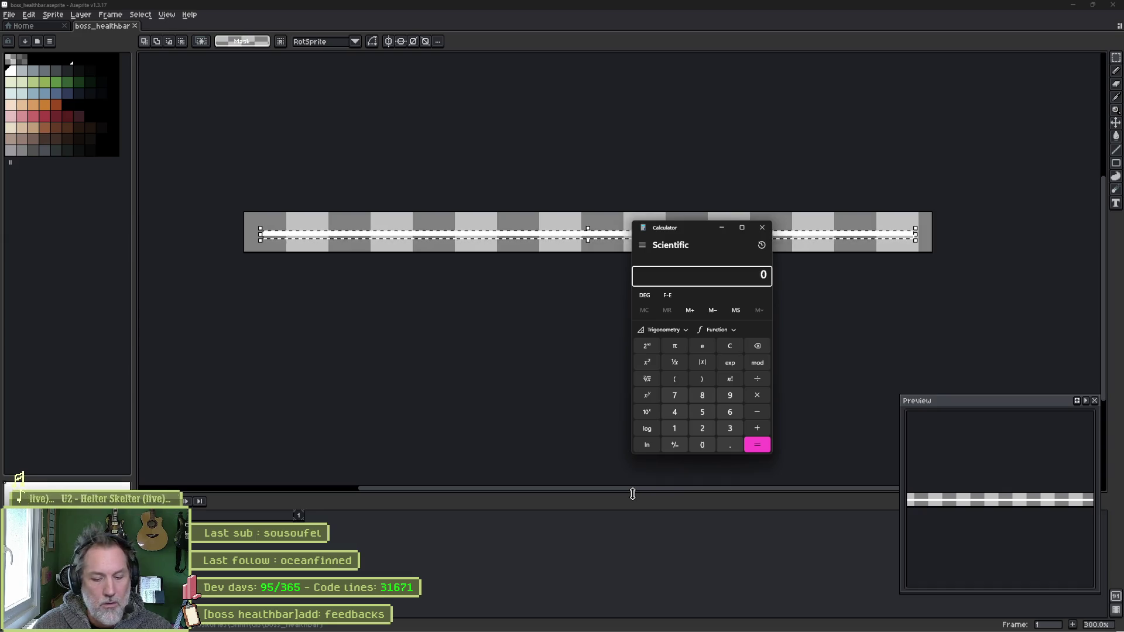
{"action": "type", "text": "247"}
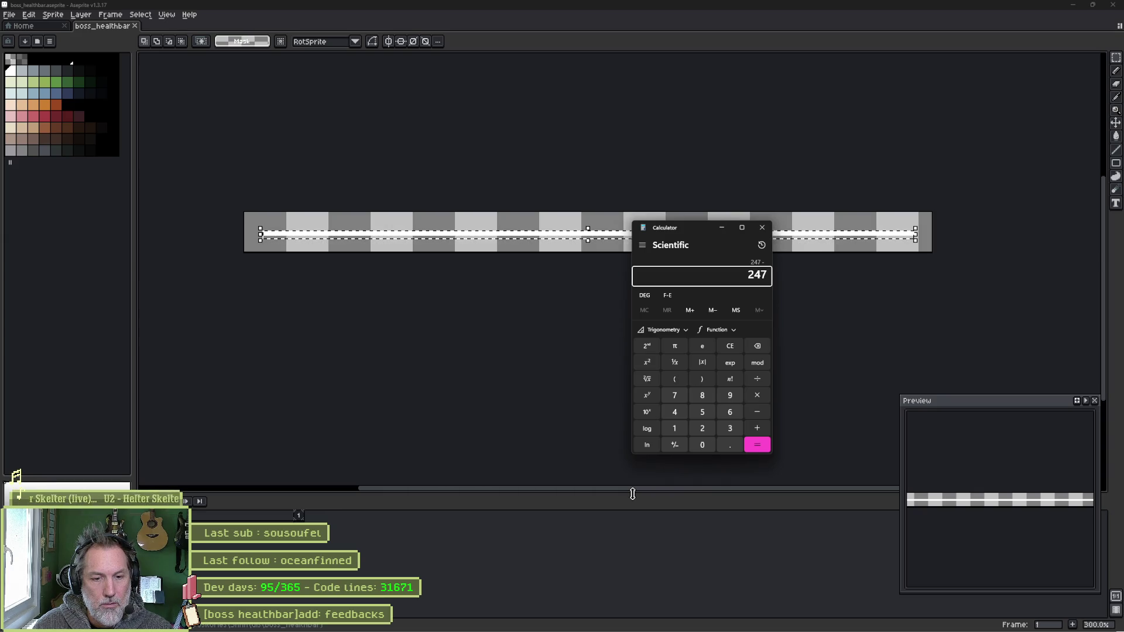
{"action": "type", "text": "227.8"}
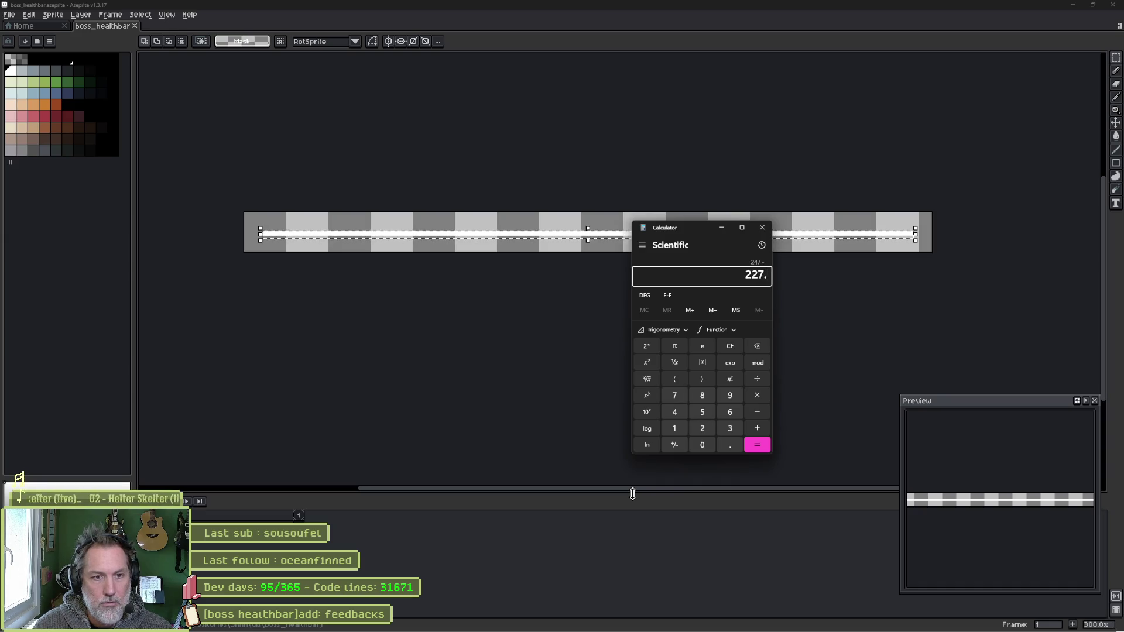
{"action": "key", "text": "Return"}
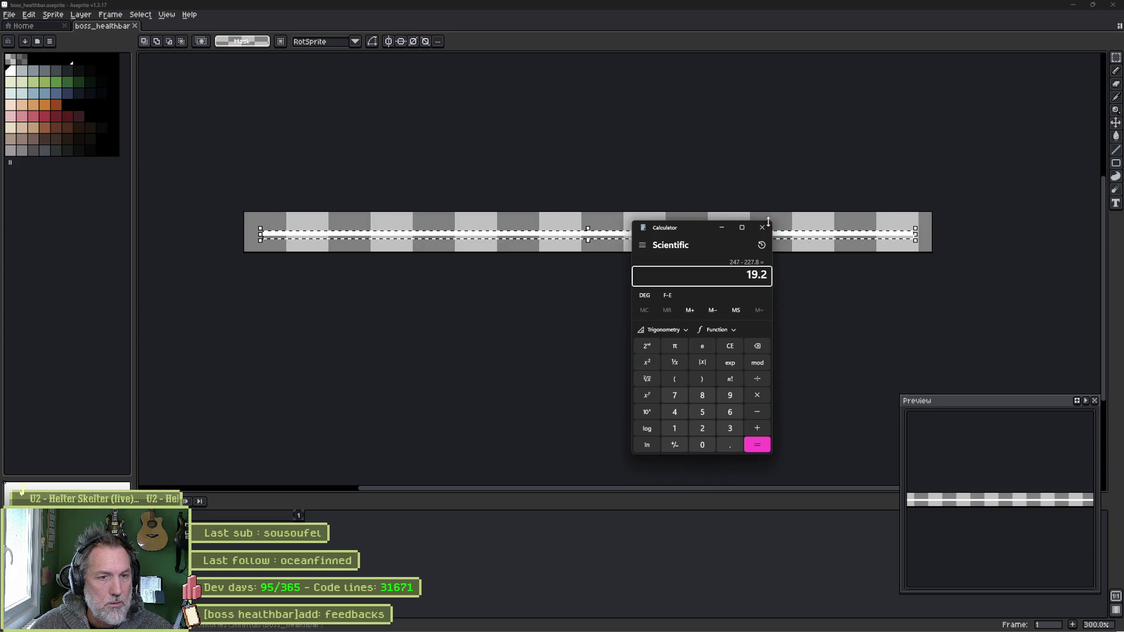
{"action": "left_click", "coordinate": [859, 154]}
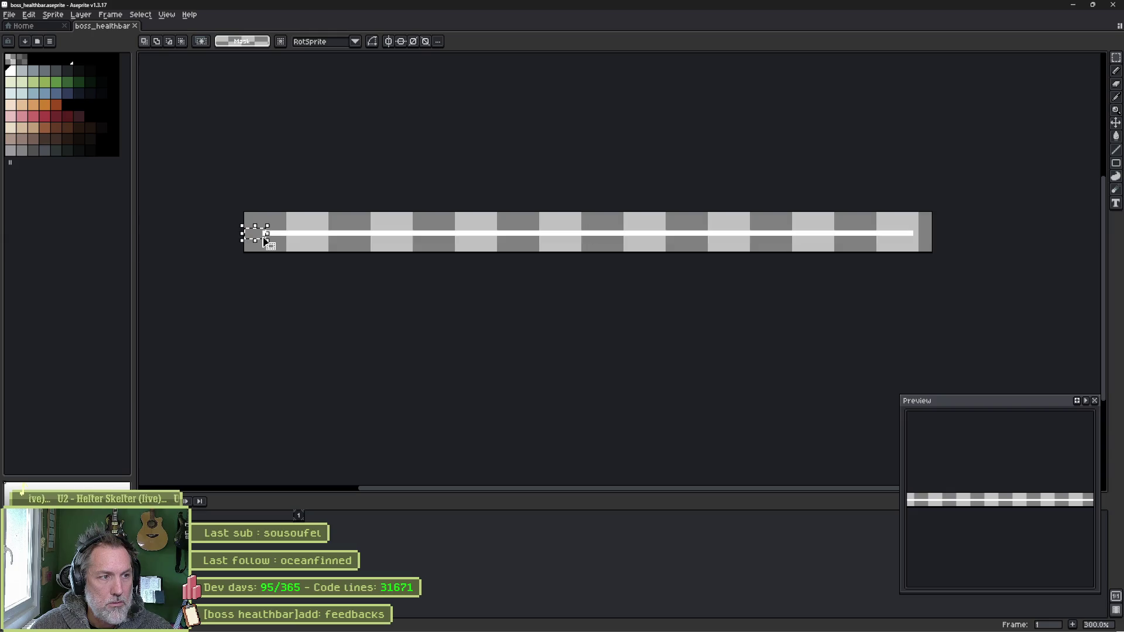
- Inspect the bar's left end up close, commit the transform, deselect, and minimize Aseprite
{"action": "scroll", "coordinate": [262, 236], "scroll_direction": "up", "scroll_amount": 7}
{"action": "left_click_drag", "start_coordinate": [294, 214], "coordinate": [286, 217]}
{"action": "key", "text": "Return"}
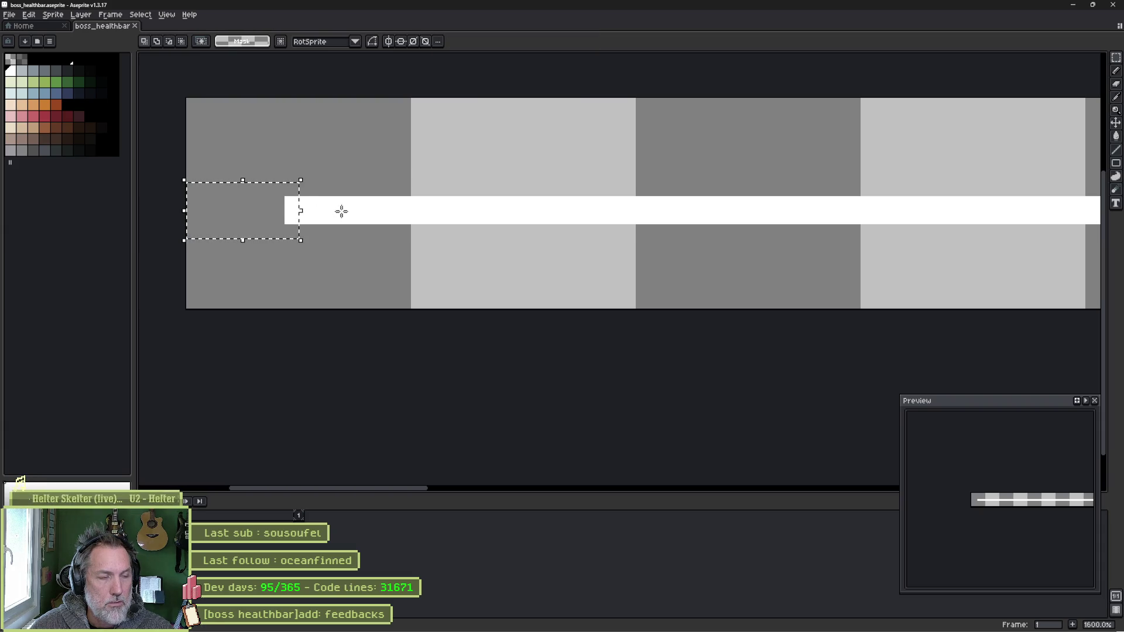
{"action": "key", "text": "ctrl+d"}
{"action": "scroll", "coordinate": [501, 194], "scroll_direction": "down", "scroll_amount": 4}
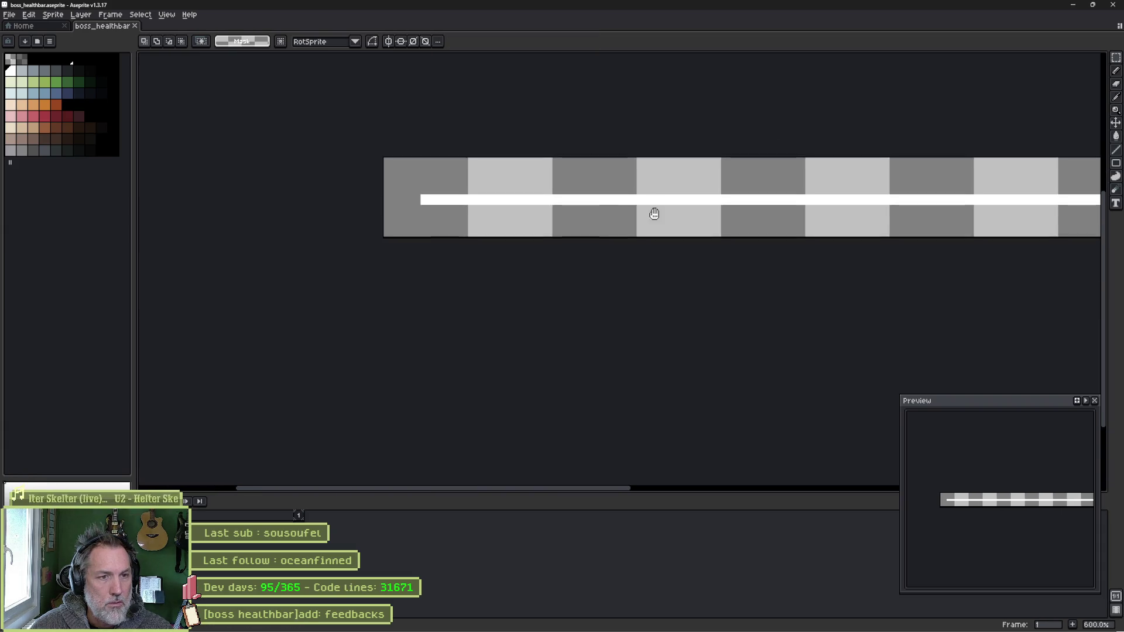
{"action": "mouse_move", "coordinate": [653, 213]}
{"action": "left_mouse_down"}
{"action": "mouse_move", "coordinate": [443, 272]}
{"action": "mouse_move", "coordinate": [334, 266]}
{"action": "left_mouse_up"}
{"action": "scroll", "coordinate": [318, 261], "scroll_direction": "down", "scroll_amount": 1}
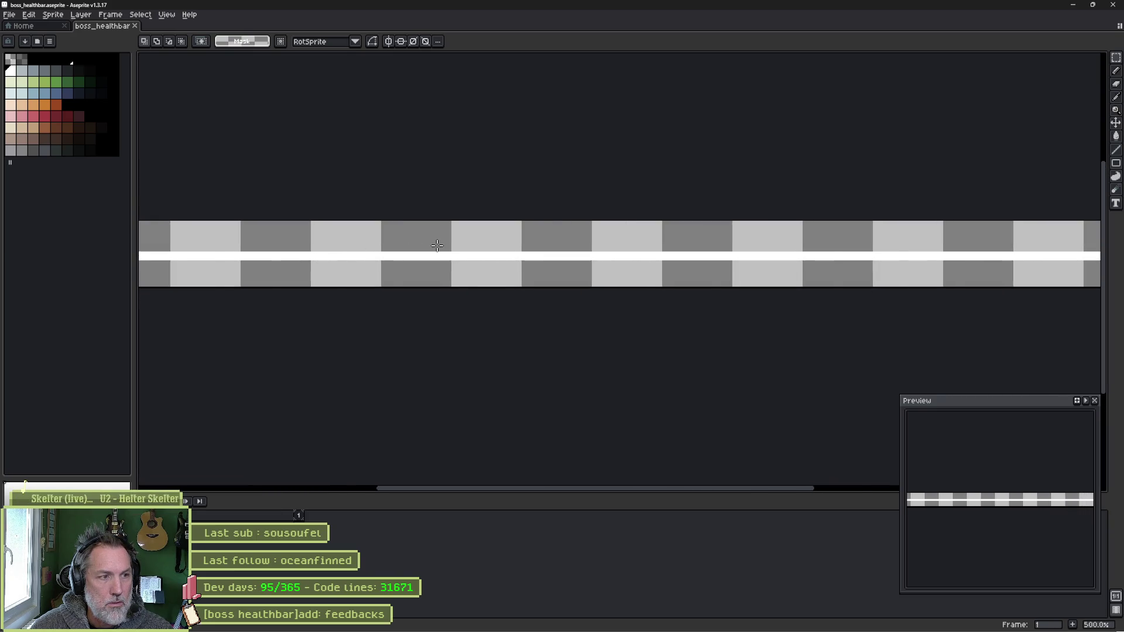
{"action": "scroll", "coordinate": [416, 256], "scroll_direction": "down", "scroll_amount": 1}
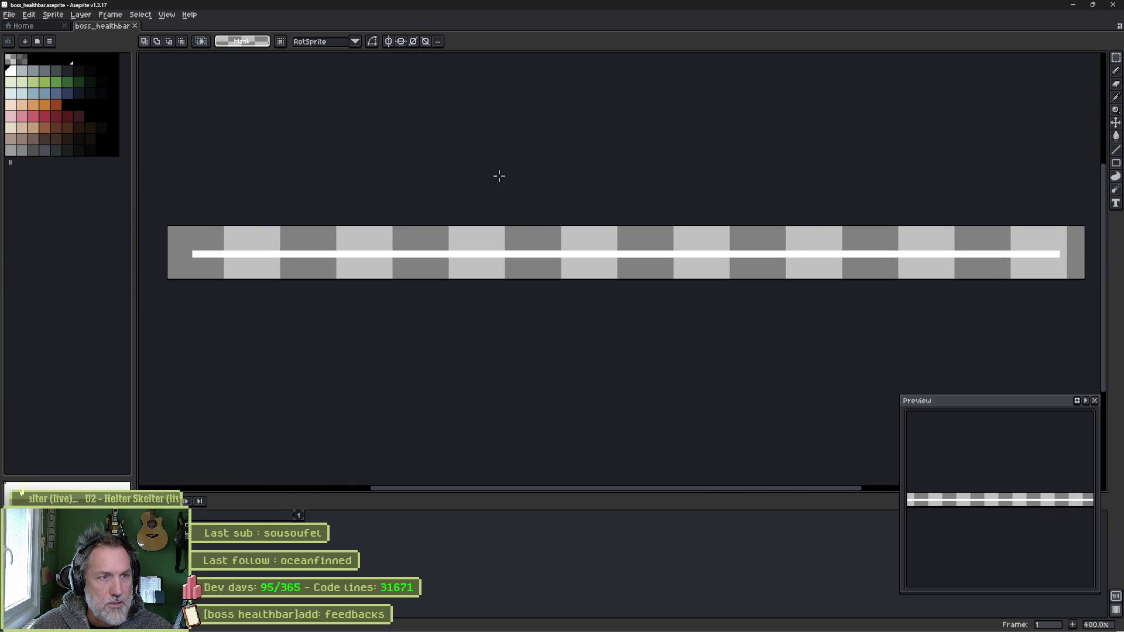
{"action": "left_click", "coordinate": [1074, 4]}
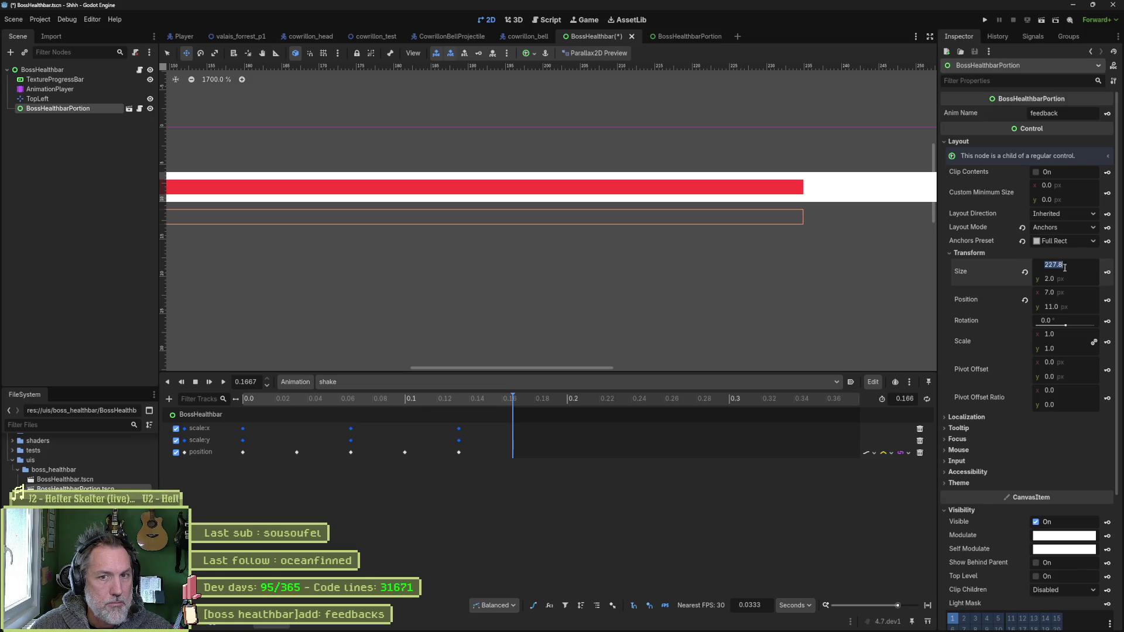
- Set the BossHealthbar root node's Bar Length to 247
{"action": "left_click", "coordinate": [82, 69]}
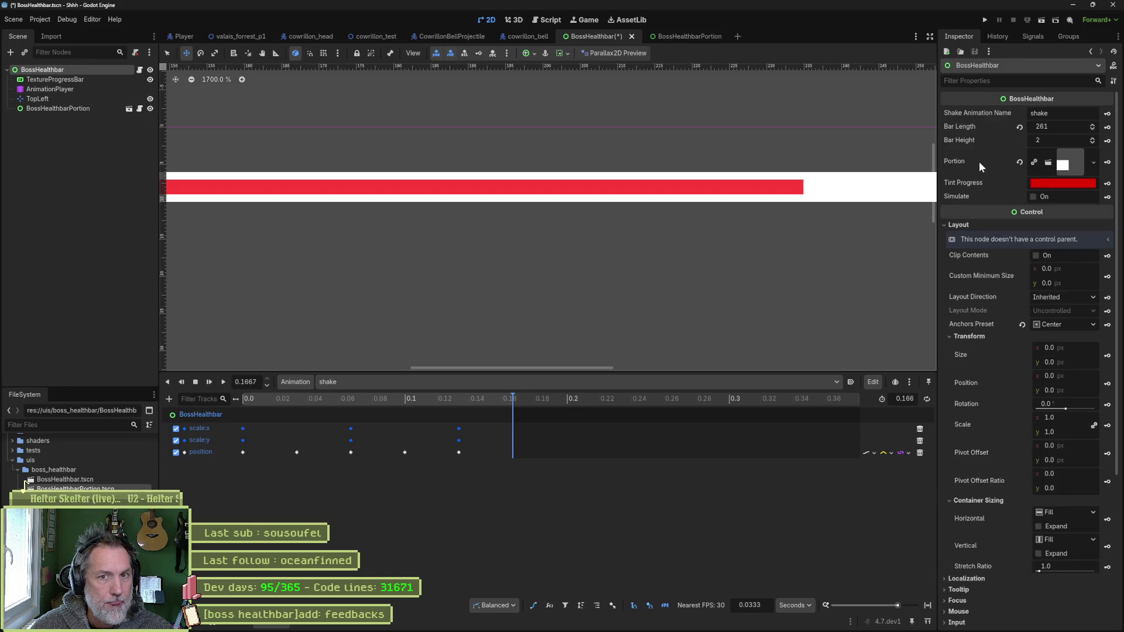
{"action": "left_click", "coordinate": [1067, 126]}
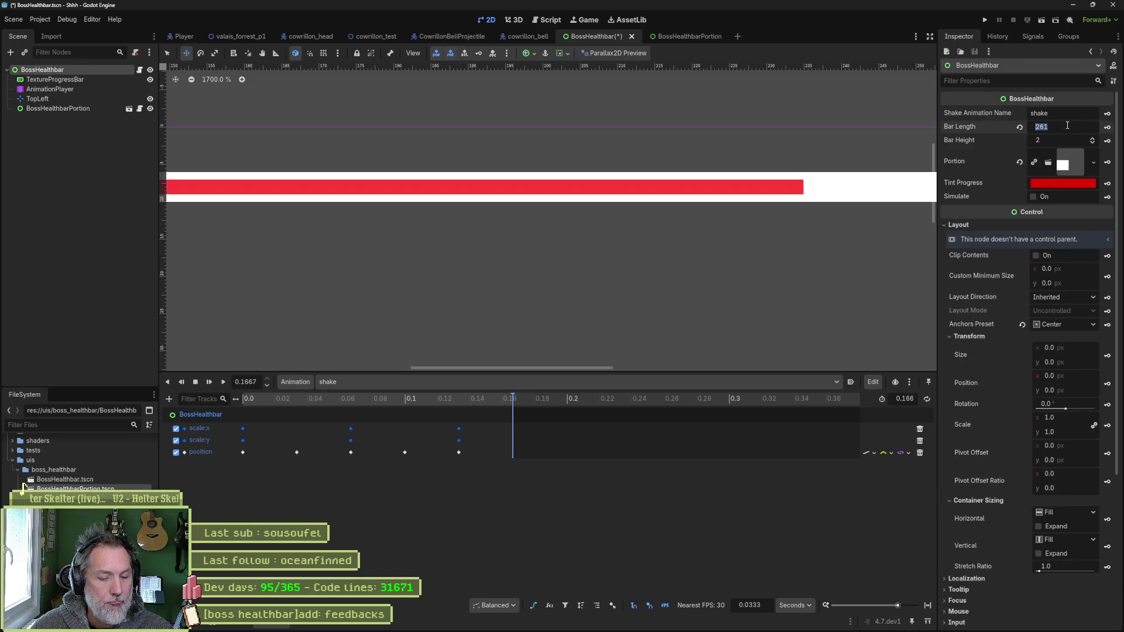
{"action": "type", "text": "247"}
{"action": "key", "text": "Return"}
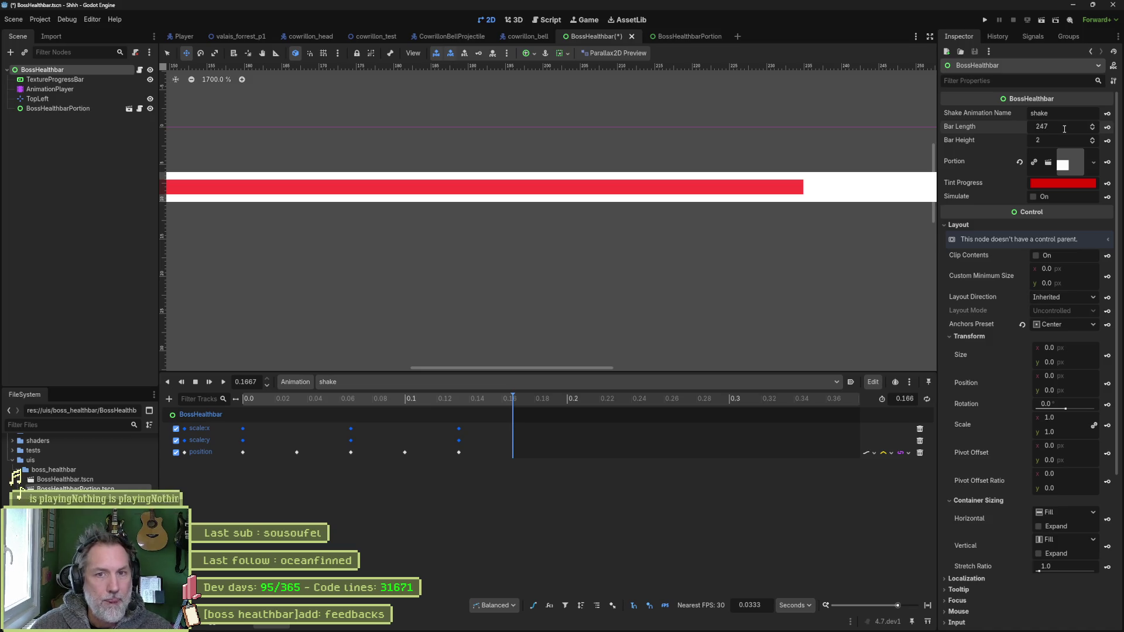
- Make BossHealthbarPortion 247 px wide and save the BossHealthbar scene
{"action": "left_click", "coordinate": [72, 108]}
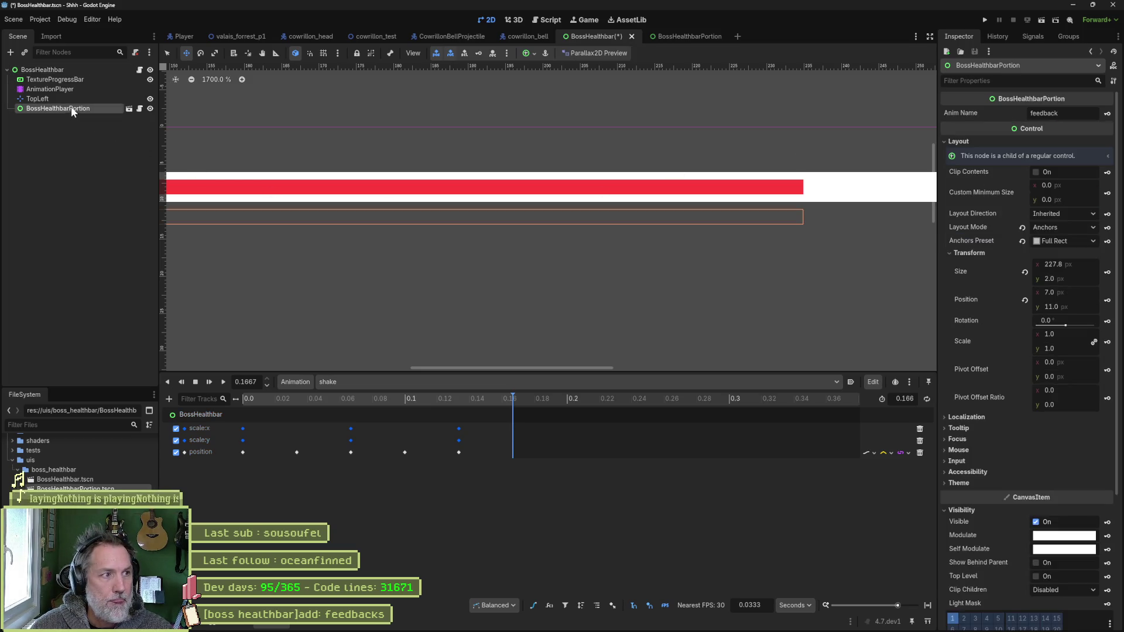
{"action": "left_click", "coordinate": [1080, 265]}
{"action": "type", "text": "247"}
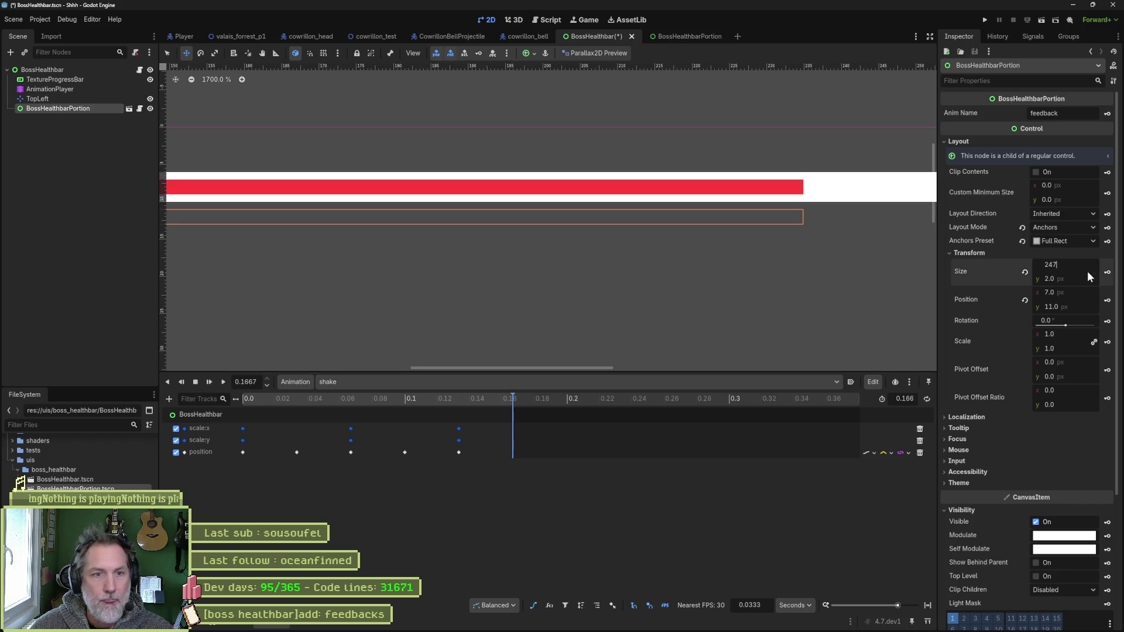
{"action": "key", "text": "Return"}
{"action": "scroll", "coordinate": [805, 236], "scroll_direction": "down", "scroll_amount": 4}
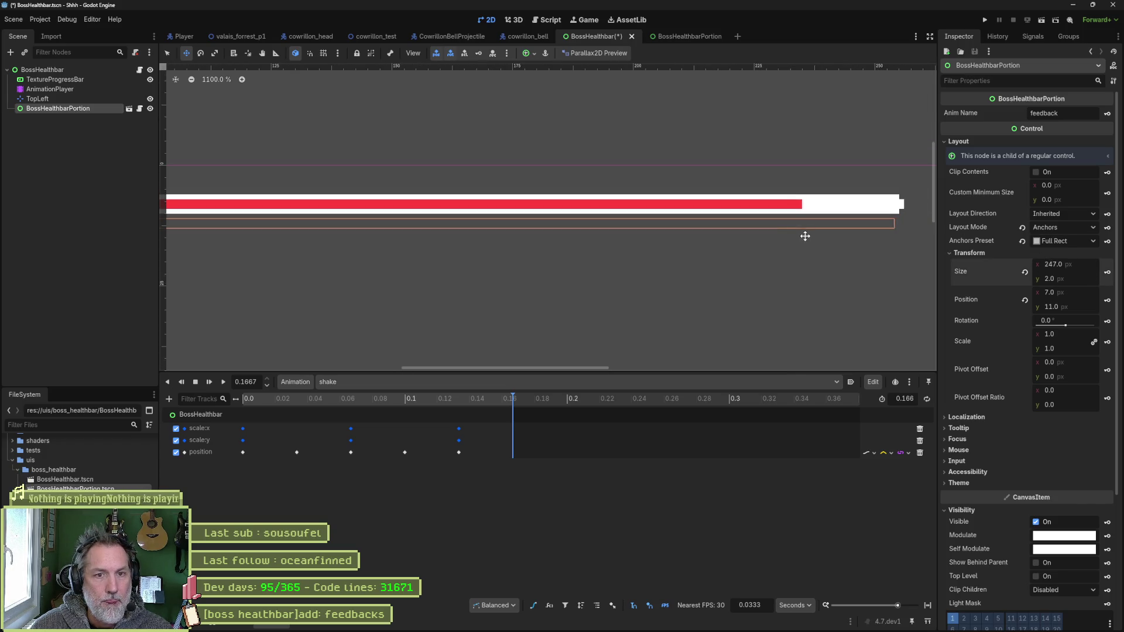
{"action": "scroll", "coordinate": [805, 236], "scroll_direction": "down", "scroll_amount": 4}
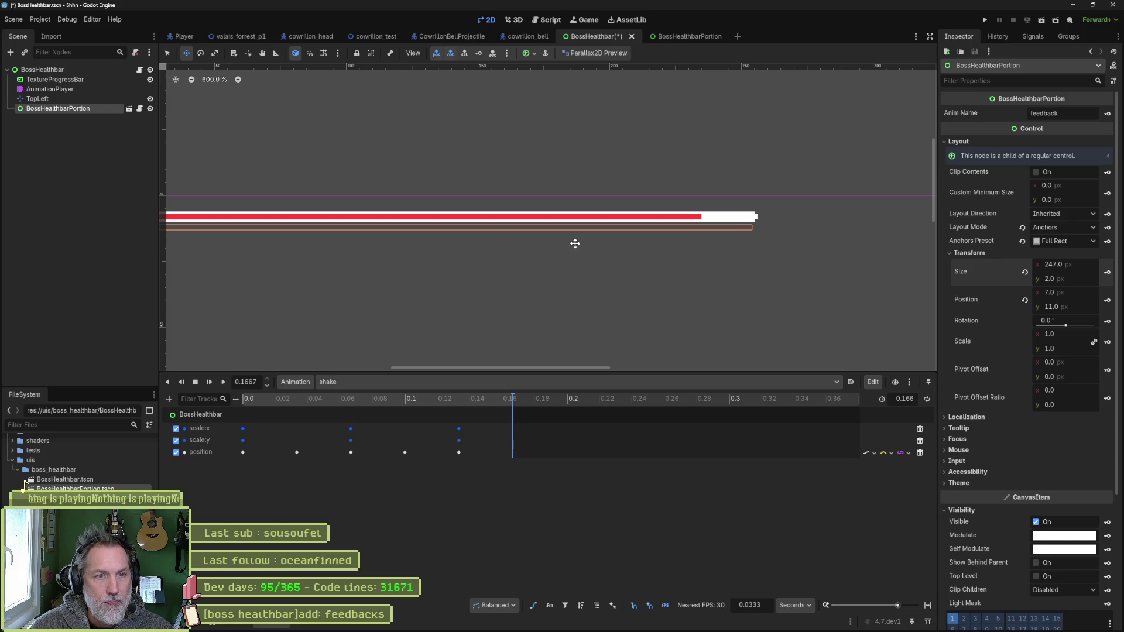
{"action": "mouse_move", "coordinate": [575, 244]}
{"action": "left_mouse_down"}
{"action": "mouse_move", "coordinate": [808, 244]}
{"action": "mouse_move", "coordinate": [705, 243]}
{"action": "left_mouse_up"}
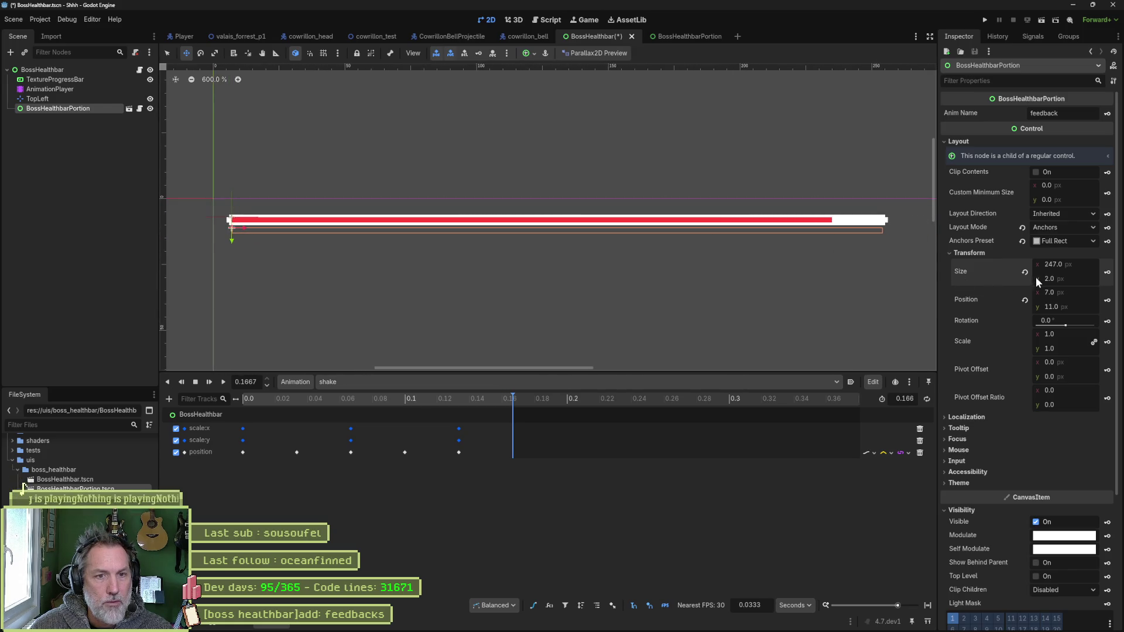
{"action": "key", "text": "ctrl+s"}
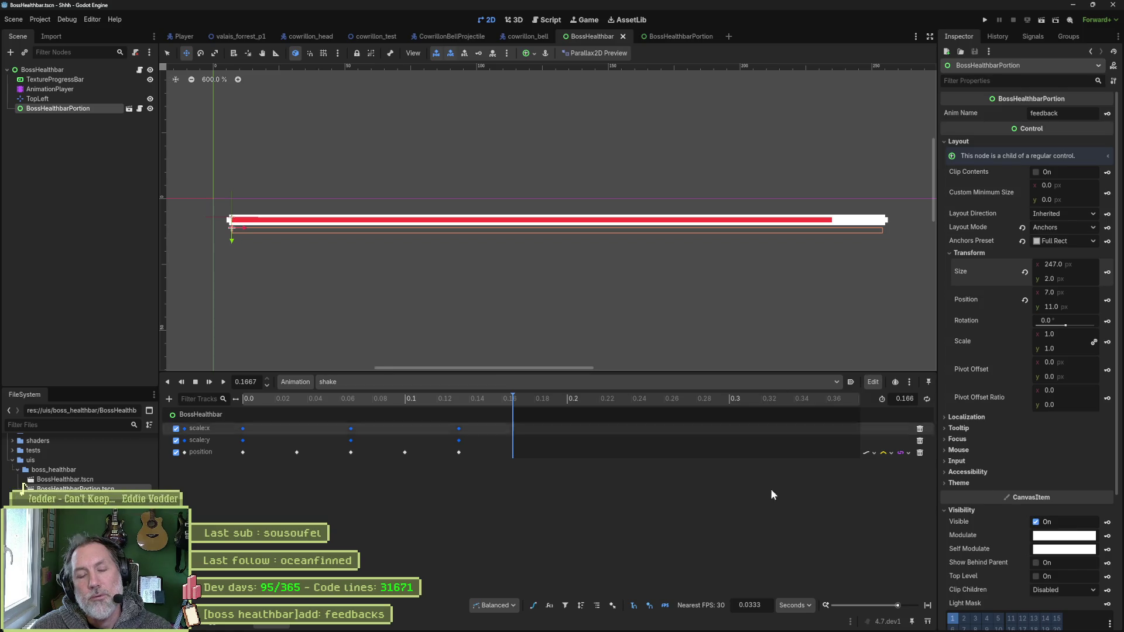
- Ask ChatGPT for 247 minus 10% (222.3), then return to the portion's width field in Godot
{"action": "left_click", "coordinate": [476, 623]}
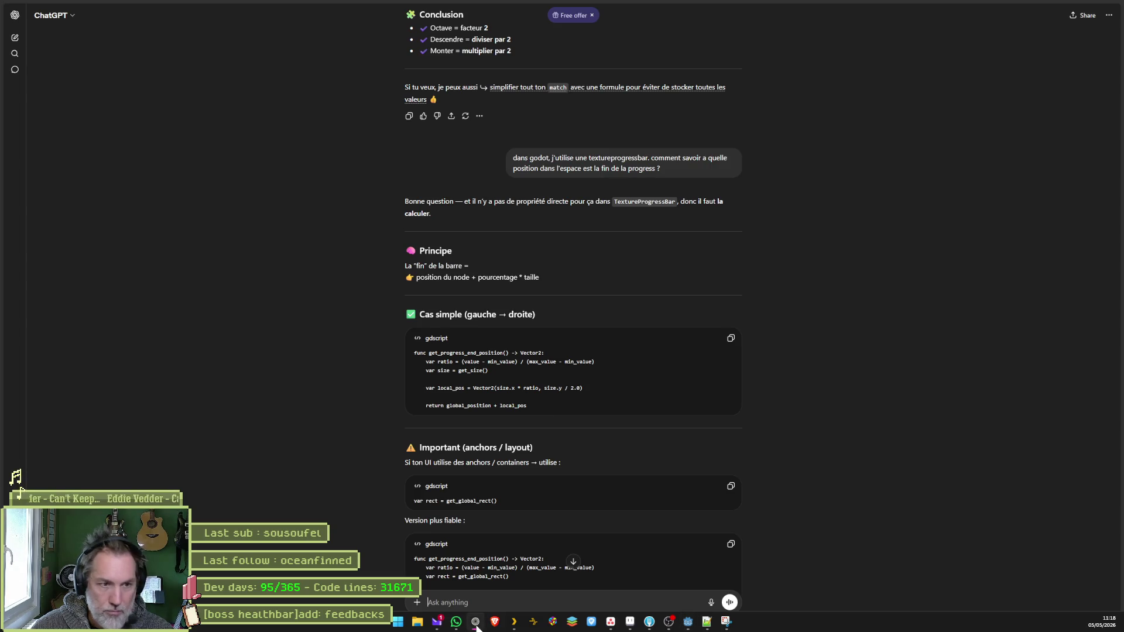
{"action": "type", "text": "2"}
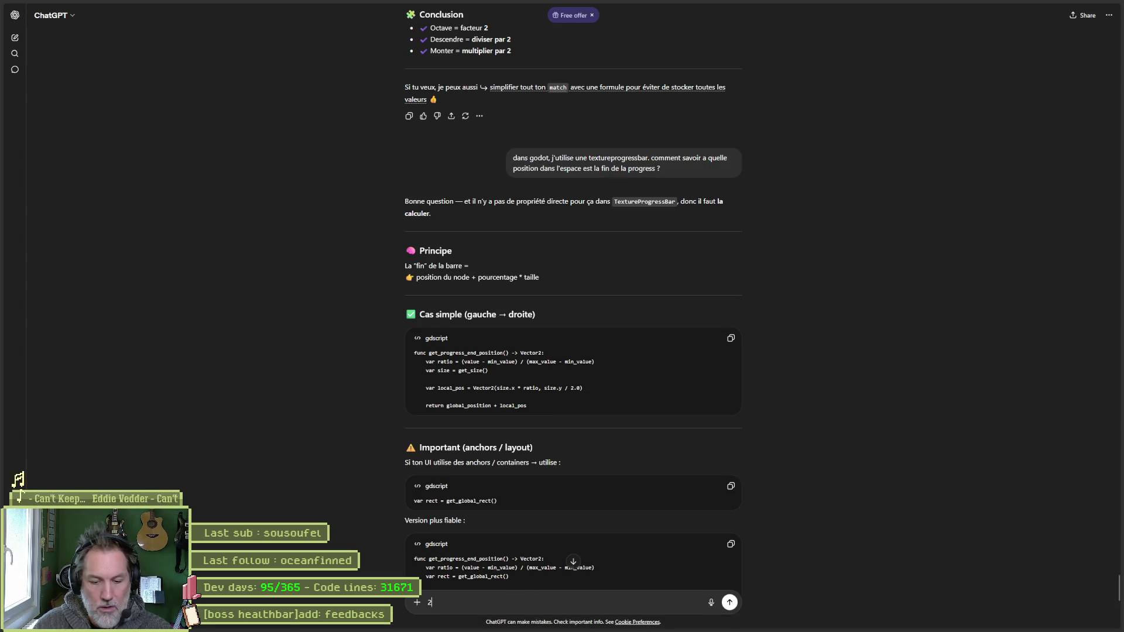
{"action": "type", "text": "47 - 10%"}
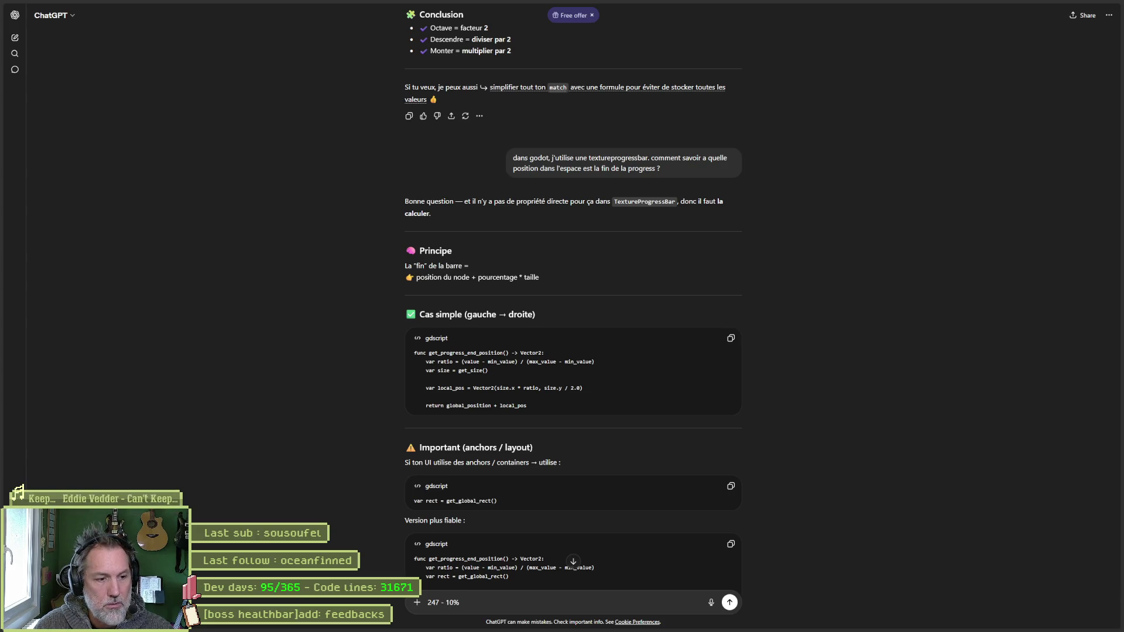
{"action": "key", "text": "Return"}
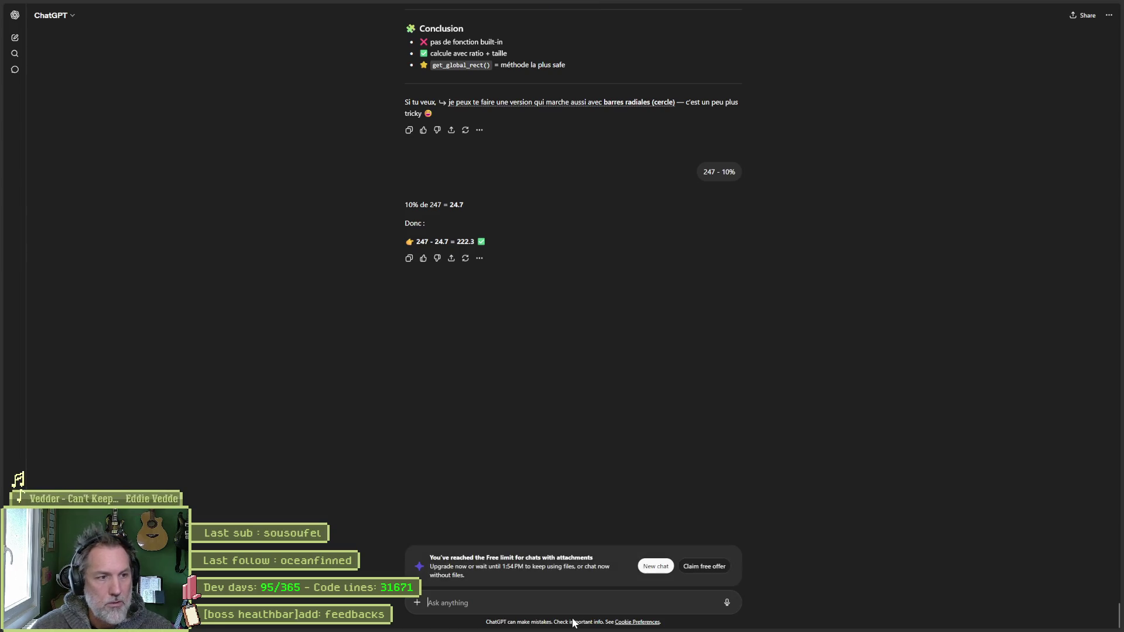
{"action": "key", "text": "alt+Tab"}
{"action": "left_click", "coordinate": [1083, 265]}
- Set BossHealthbarPortion's width to 222.3 px, fixing a mistyped entry, and select TextureProgressBar
{"action": "type", "text": "22.3"}
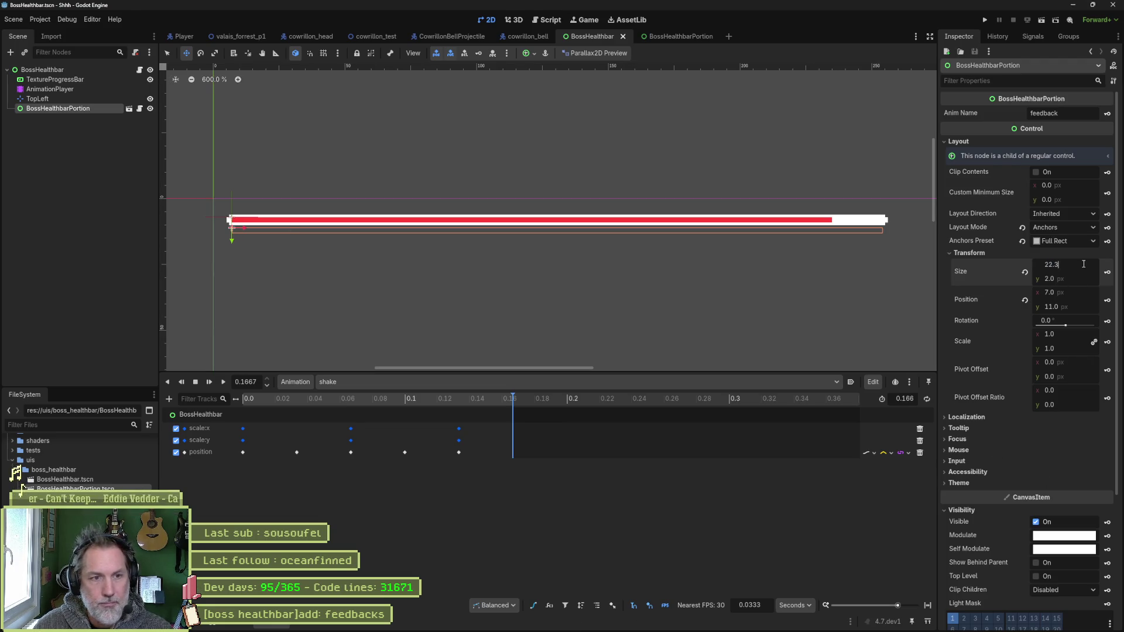
{"action": "key", "text": "Return"}
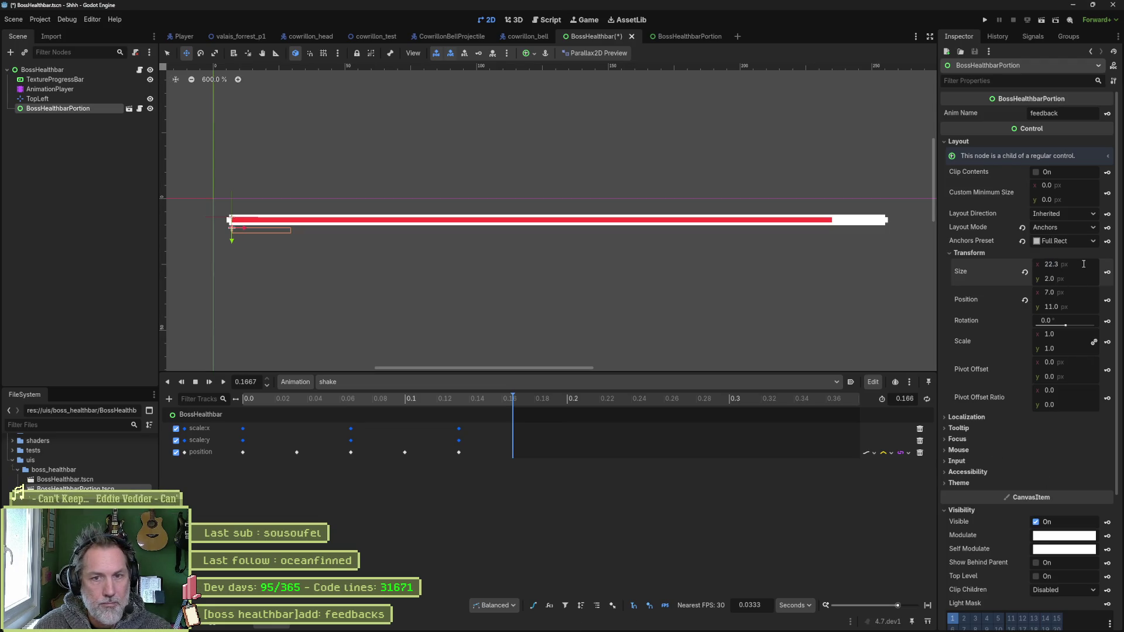
{"action": "left_click", "coordinate": [1083, 265]}
{"action": "type", "text": "222.3"}
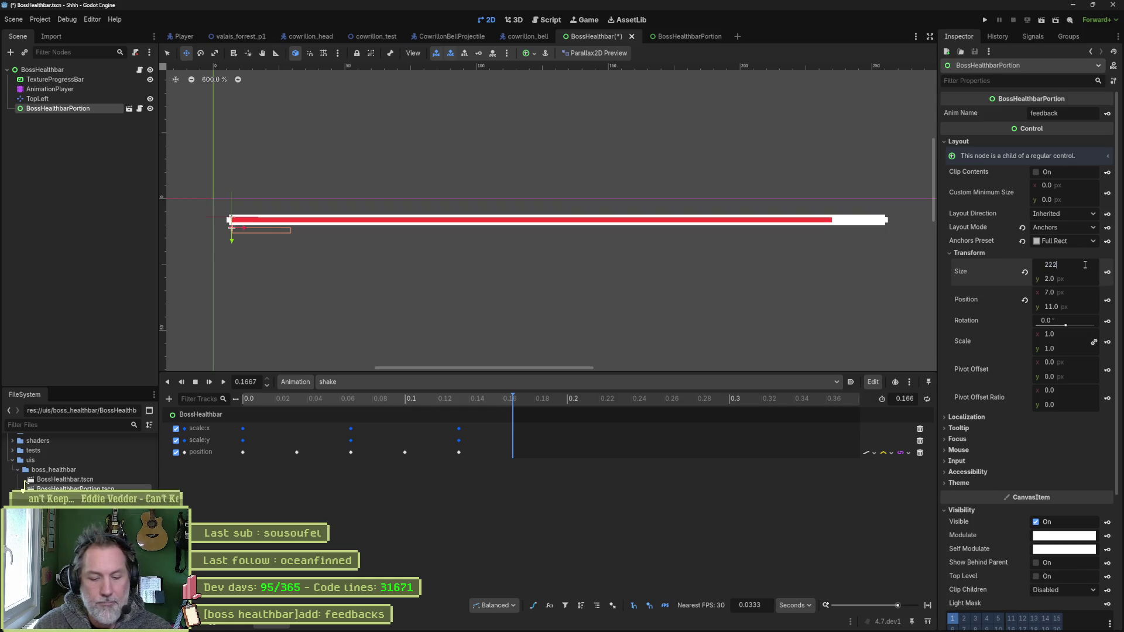
{"action": "key", "text": "Return"}
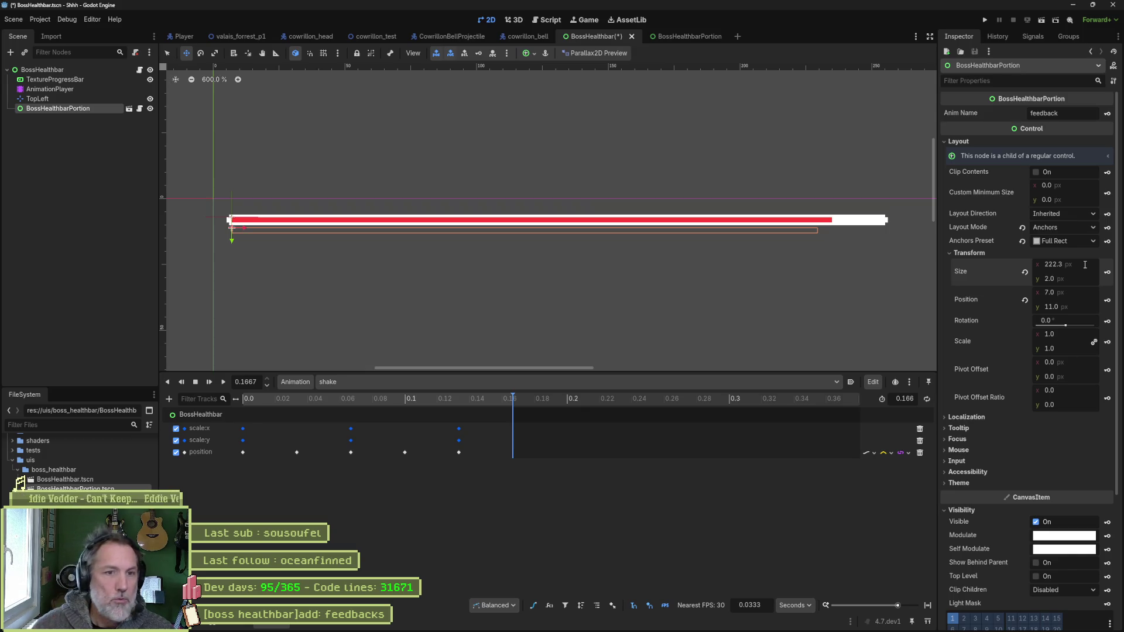
{"action": "left_click", "coordinate": [76, 79]}
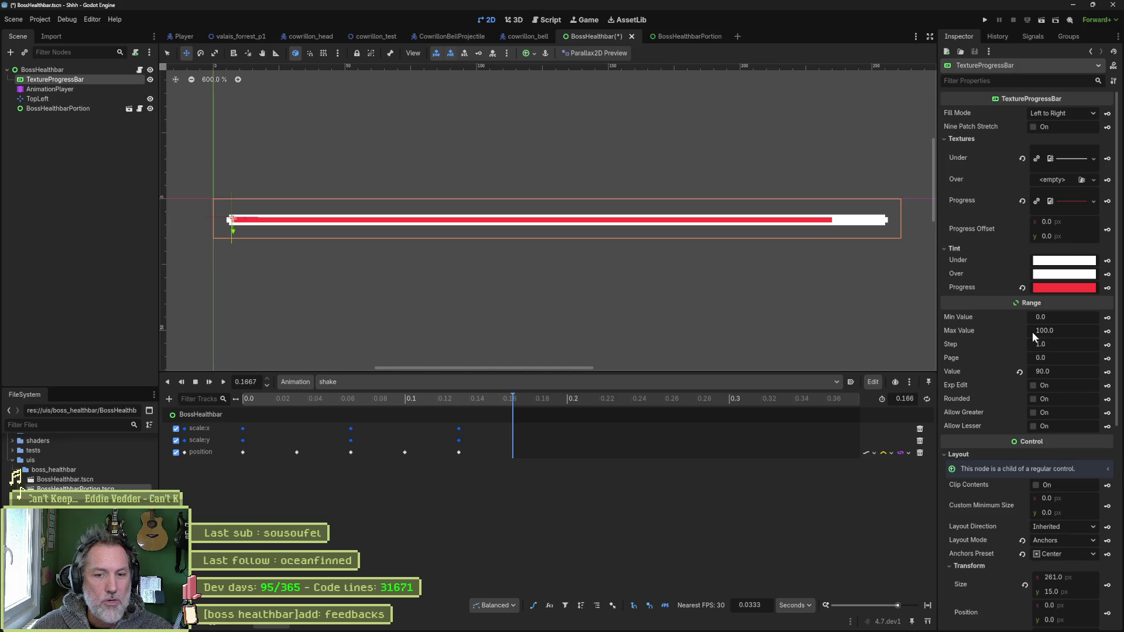
- Expand the TextureProgressBar's Progress texture to preview its 261×15 image
{"action": "left_click", "coordinate": [1069, 199]}
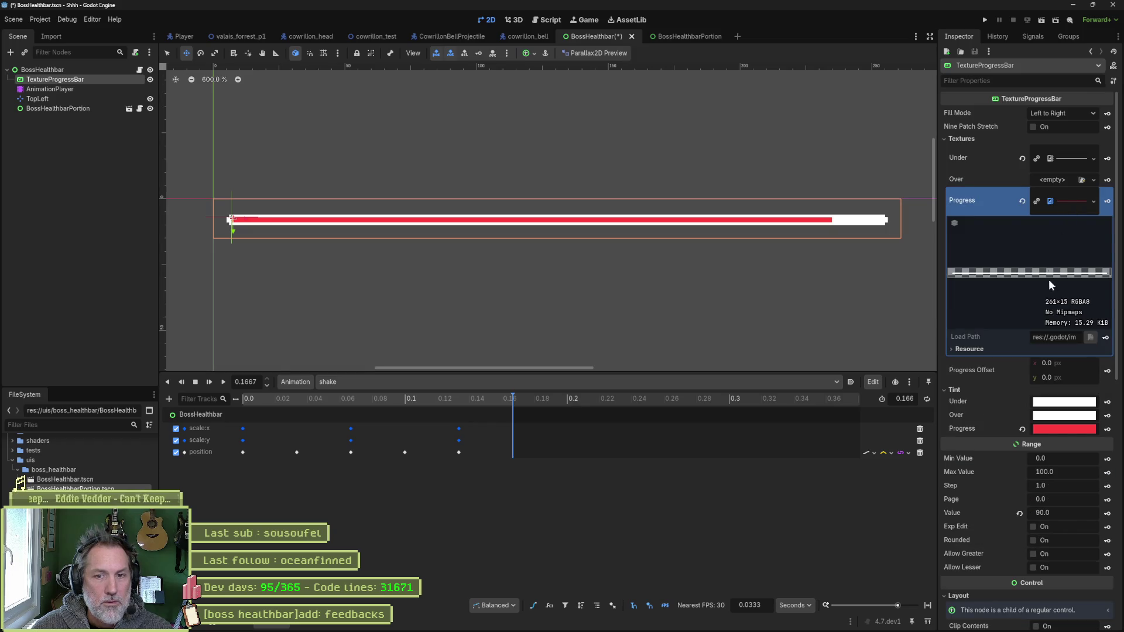
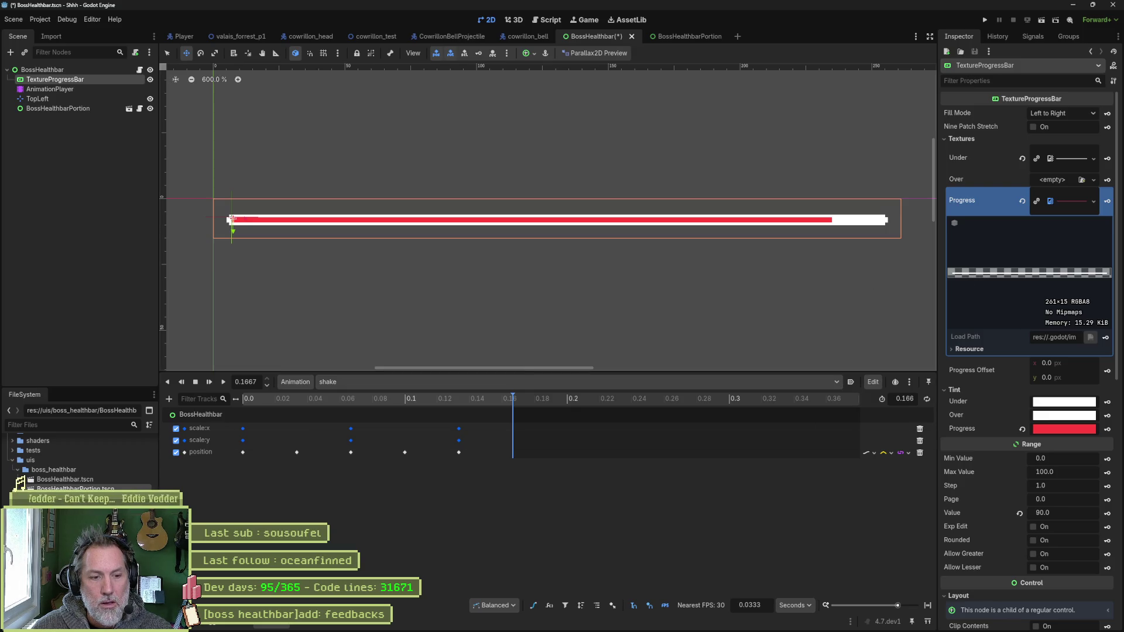
- In Aseprite, stretch both ends of the healthbar's white line out to the bar's edges
{"action": "left_click", "coordinate": [628, 623]}
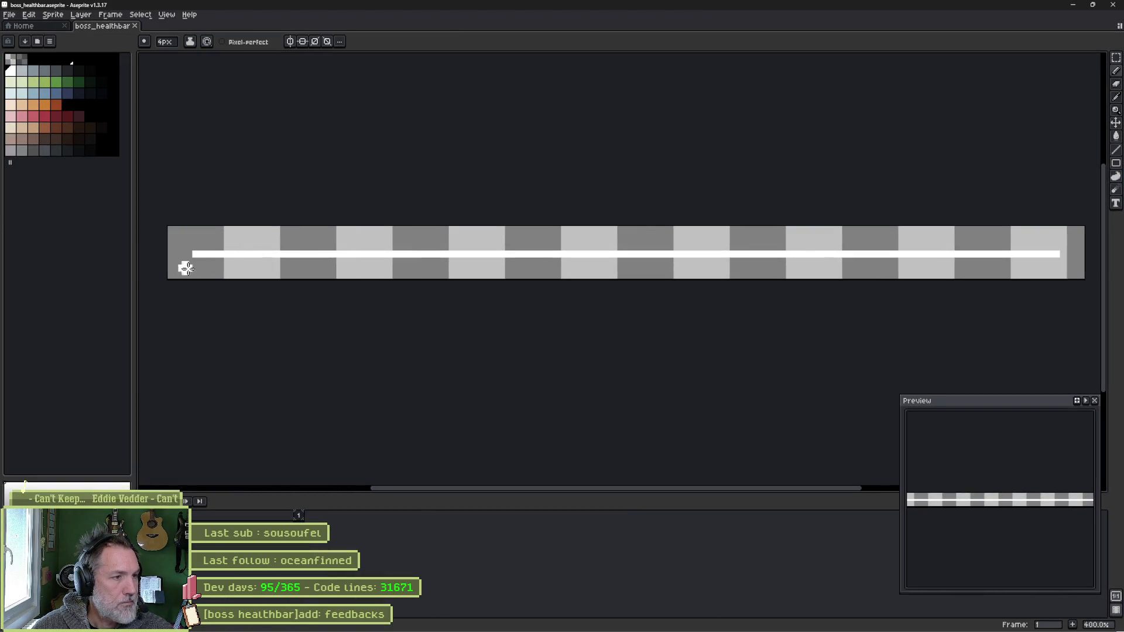
{"action": "key", "text": "ctrl"}
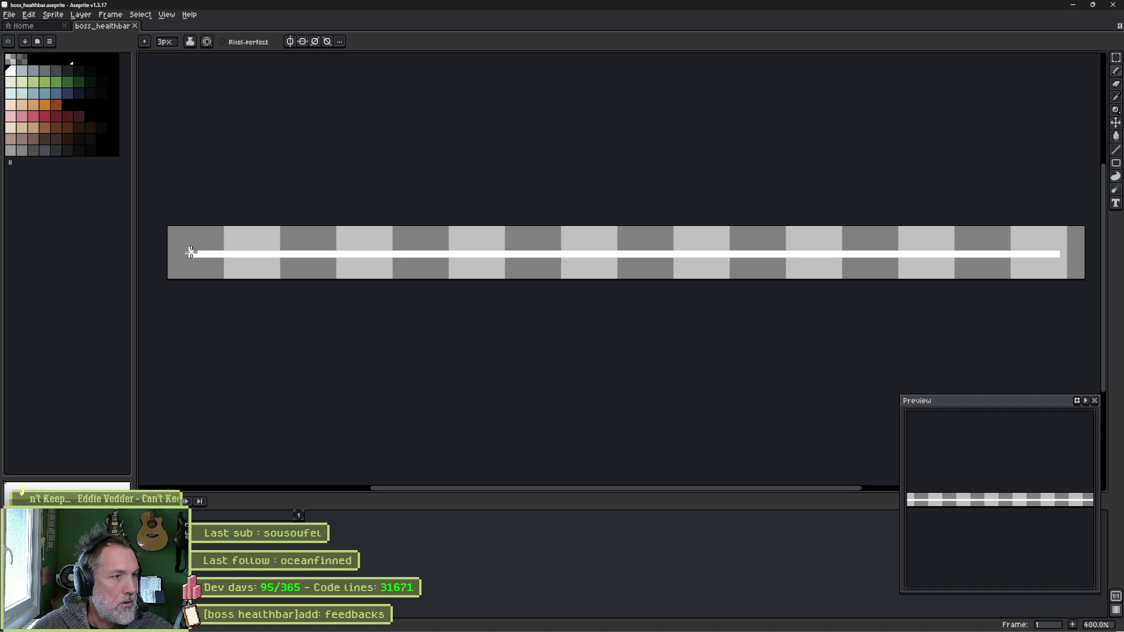
{"action": "key", "text": "m"}
{"action": "mouse_move", "coordinate": [273, 234]}
{"action": "left_mouse_down"}
{"action": "mouse_move", "coordinate": [311, 267]}
{"action": "mouse_move", "coordinate": [273, 252]}
{"action": "mouse_move", "coordinate": [174, 258]}
{"action": "left_mouse_up"}
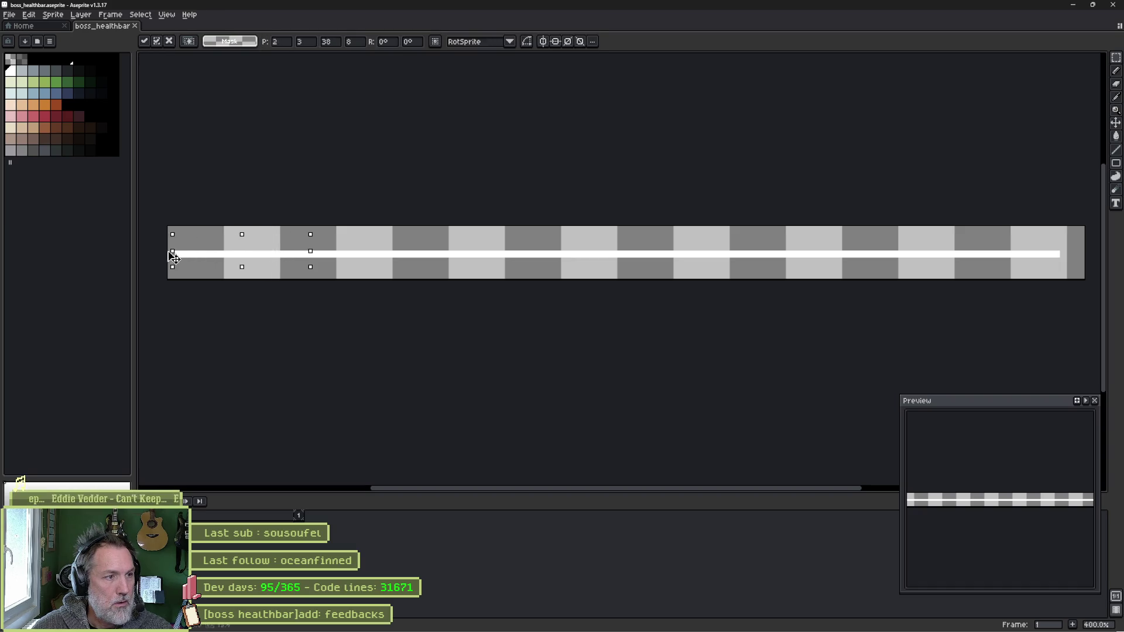
{"action": "left_click", "coordinate": [293, 250]}
{"action": "left_click_drag", "start_coordinate": [765, 243], "coordinate": [657, 266]}
{"action": "mouse_move", "coordinate": [878, 260]}
{"action": "left_mouse_down"}
{"action": "mouse_move", "coordinate": [936, 303]}
{"action": "mouse_move", "coordinate": [975, 287]}
{"action": "left_mouse_up"}
{"action": "key", "text": "ctrl+d"}
- Save the sprite and re-export it as the sprite-sheet PNG that Godot uses
{"action": "key", "text": "ctrl+s"}
{"action": "key", "text": "alt+Tab"}
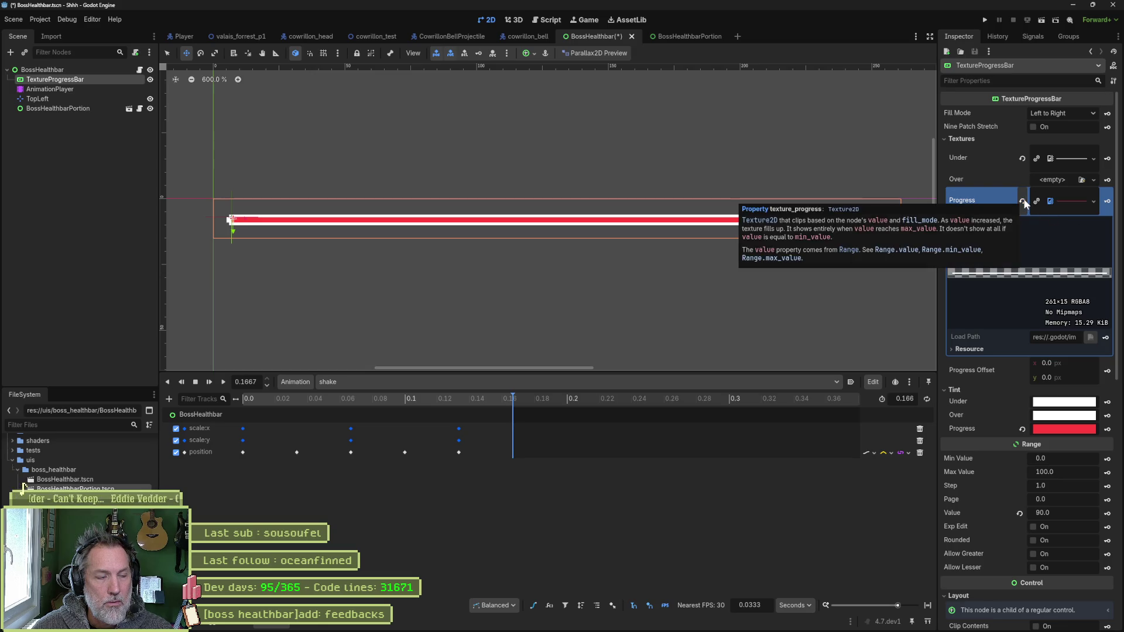
{"action": "key", "text": "alt+Tab"}
{"action": "key", "text": "ctrl+e"}
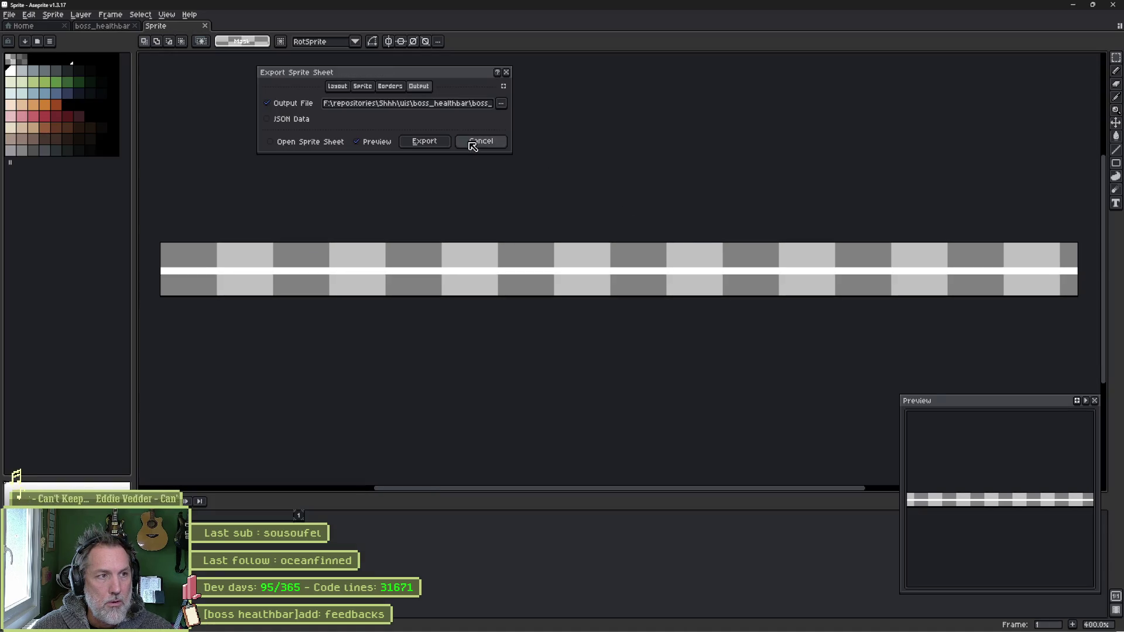
{"action": "left_click_drag", "start_coordinate": [472, 103], "coordinate": [492, 103]}
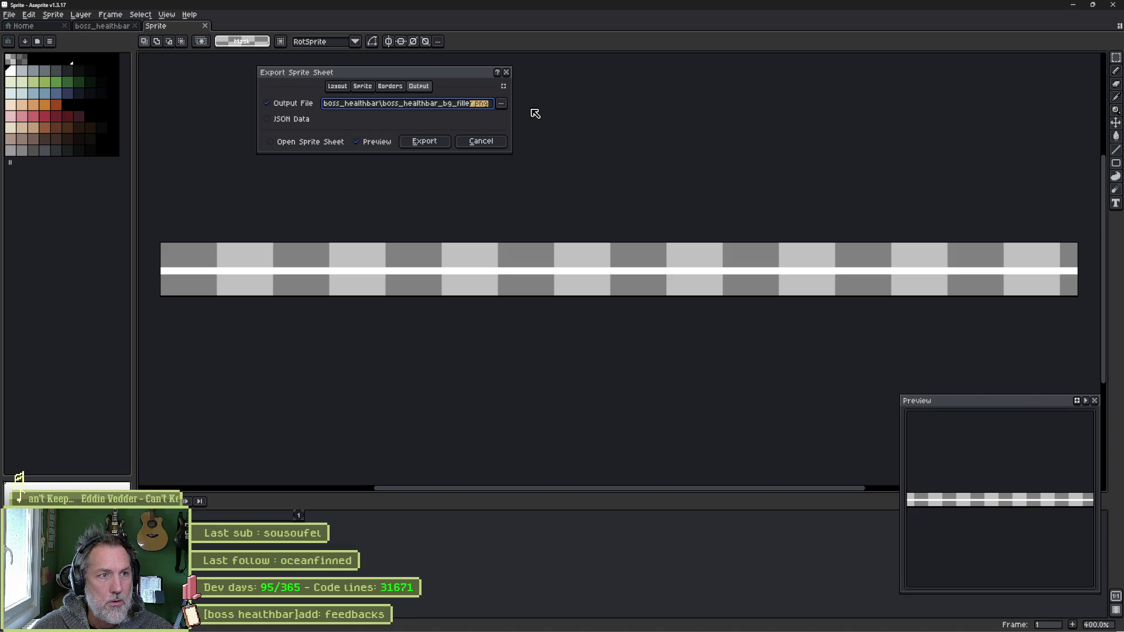
{"action": "left_click", "coordinate": [447, 141]}
{"action": "key", "text": "alt+Tab"}
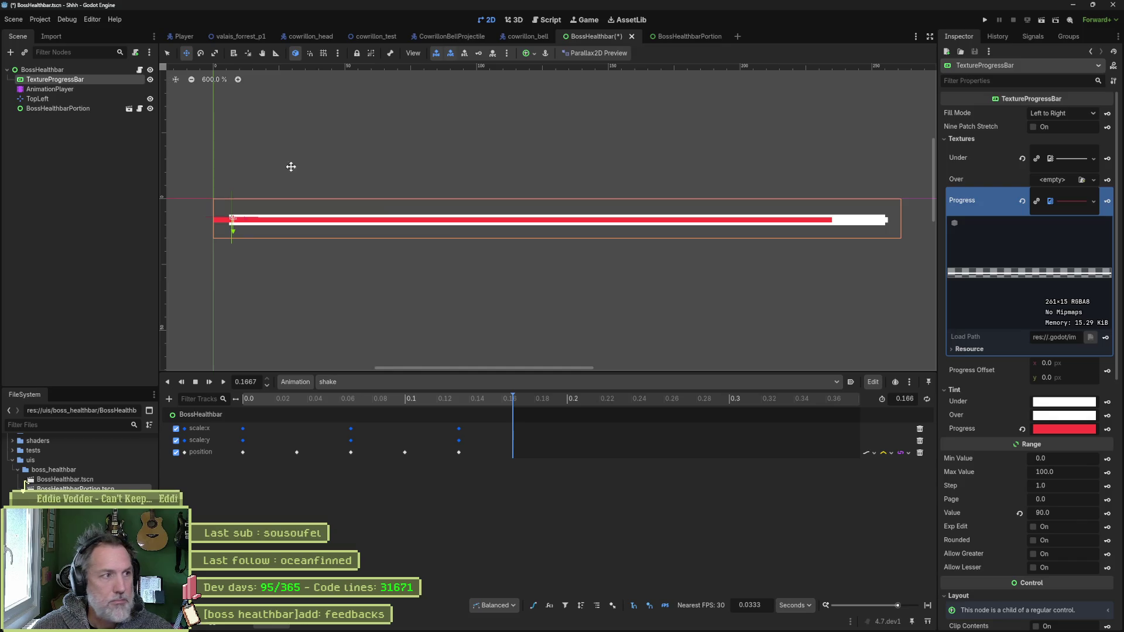
{"action": "left_click", "coordinate": [74, 108]}
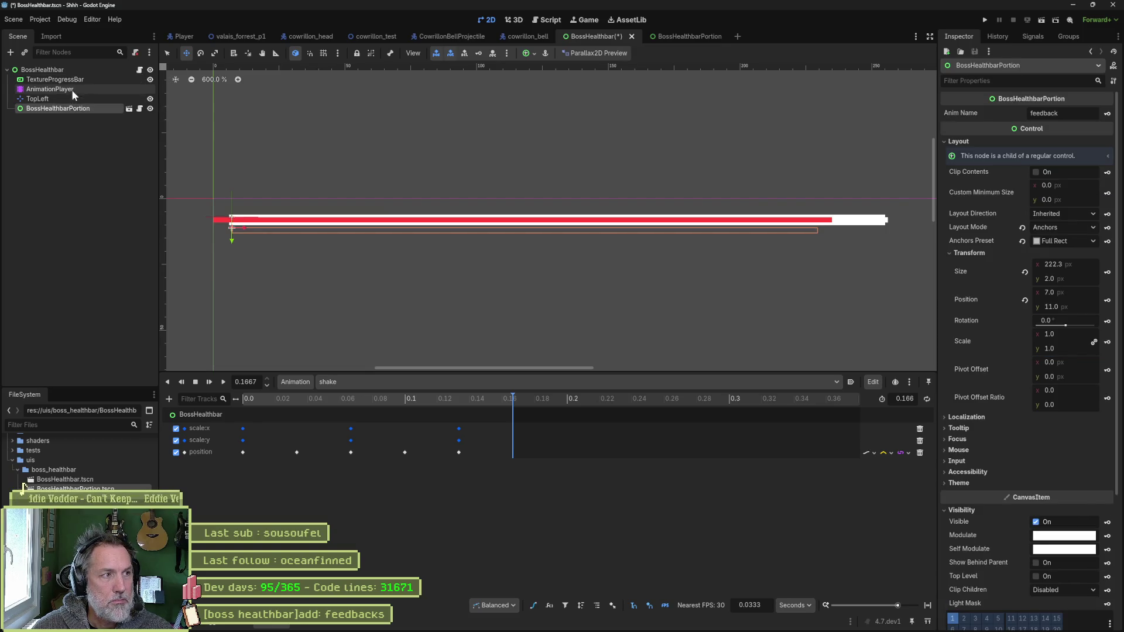
{"action": "left_click", "coordinate": [75, 80]}
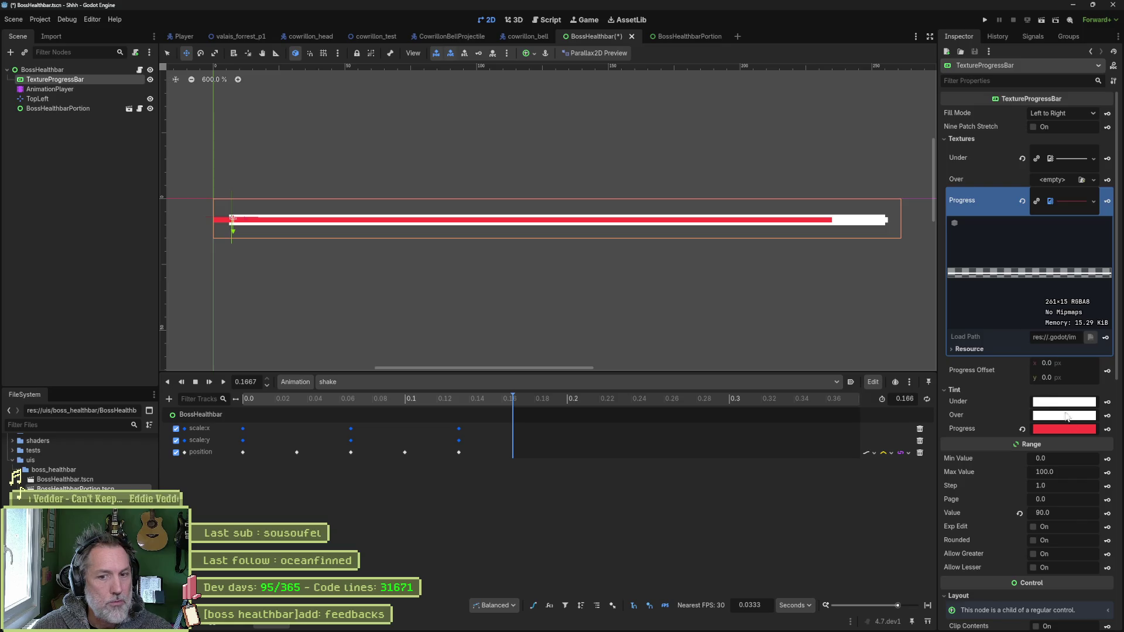
{"action": "left_click", "coordinate": [1082, 513]}
{"action": "type", "text": "1"}
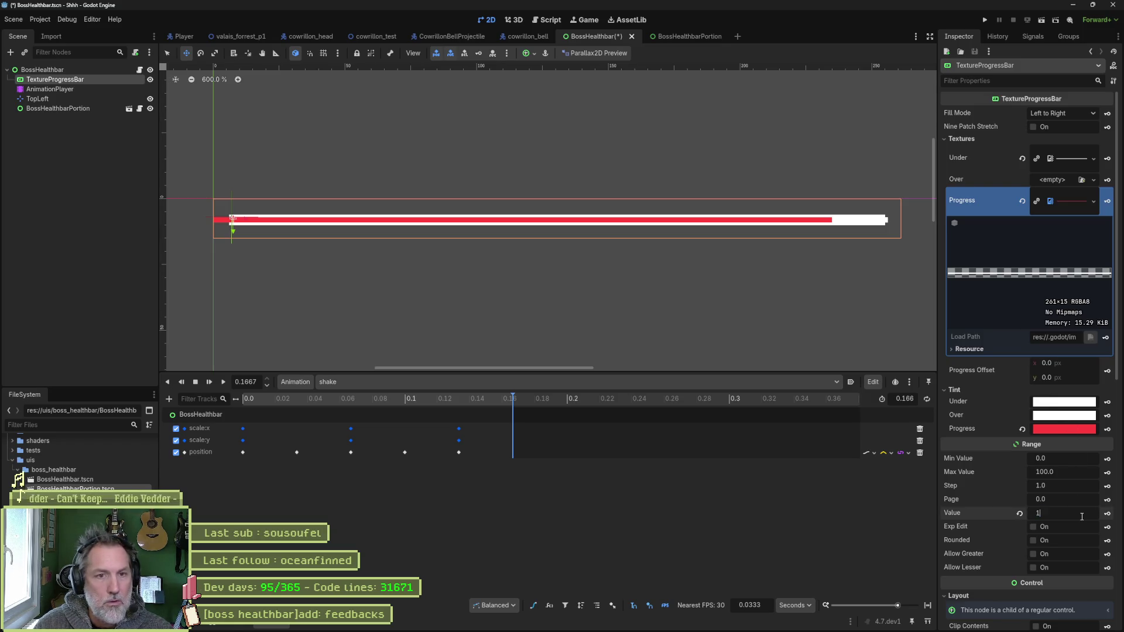
{"action": "type", "text": "00"}
{"action": "key", "text": "Return"}
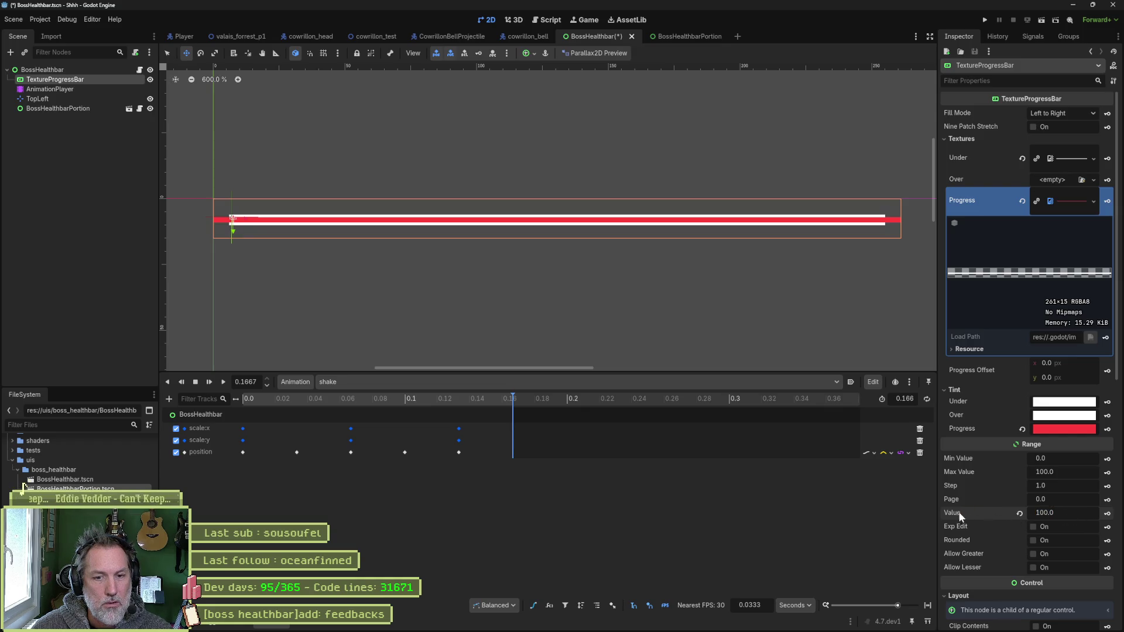
{"action": "mouse_move", "coordinate": [1079, 513]}
{"action": "left_mouse_down"}
{"action": "mouse_move", "coordinate": [1059, 512]}
{"action": "mouse_move", "coordinate": [1079, 513]}
{"action": "left_mouse_up"}
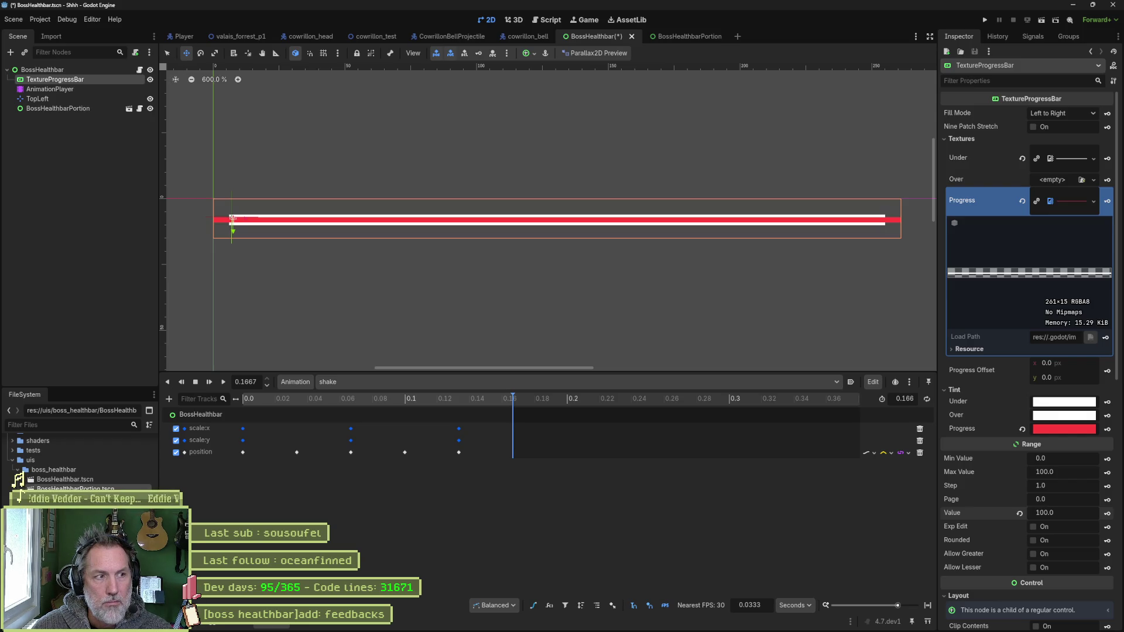
{"action": "left_click", "coordinate": [103, 71]}
{"action": "left_click", "coordinate": [103, 78]}
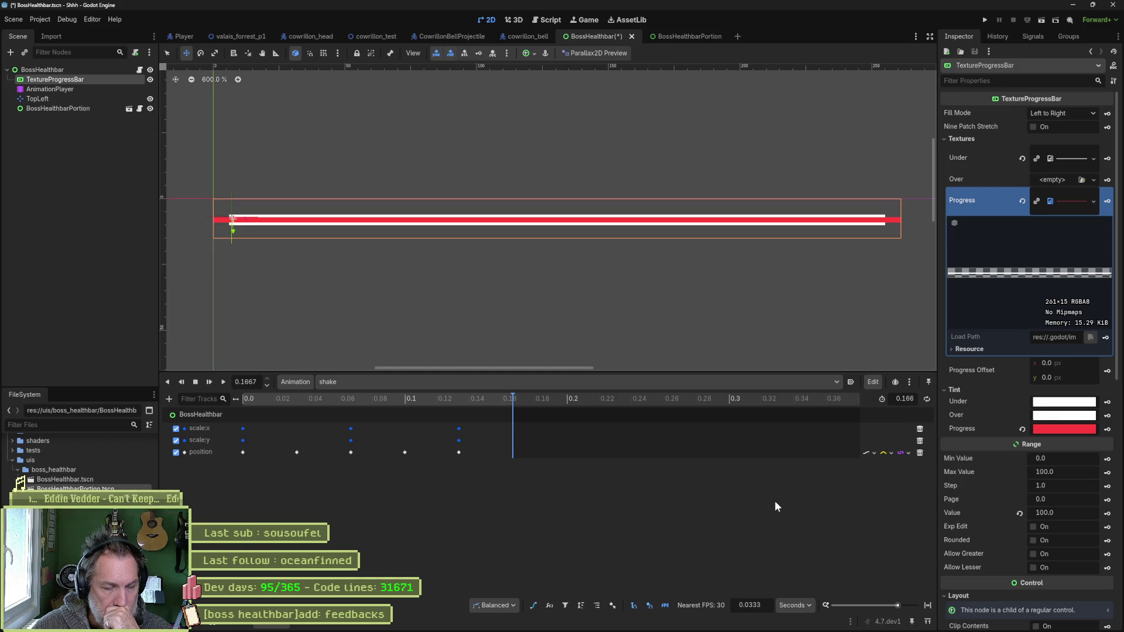
{"action": "left_click", "coordinate": [1087, 515]}
{"action": "type", "text": "90"}
{"action": "key", "text": "Return"}
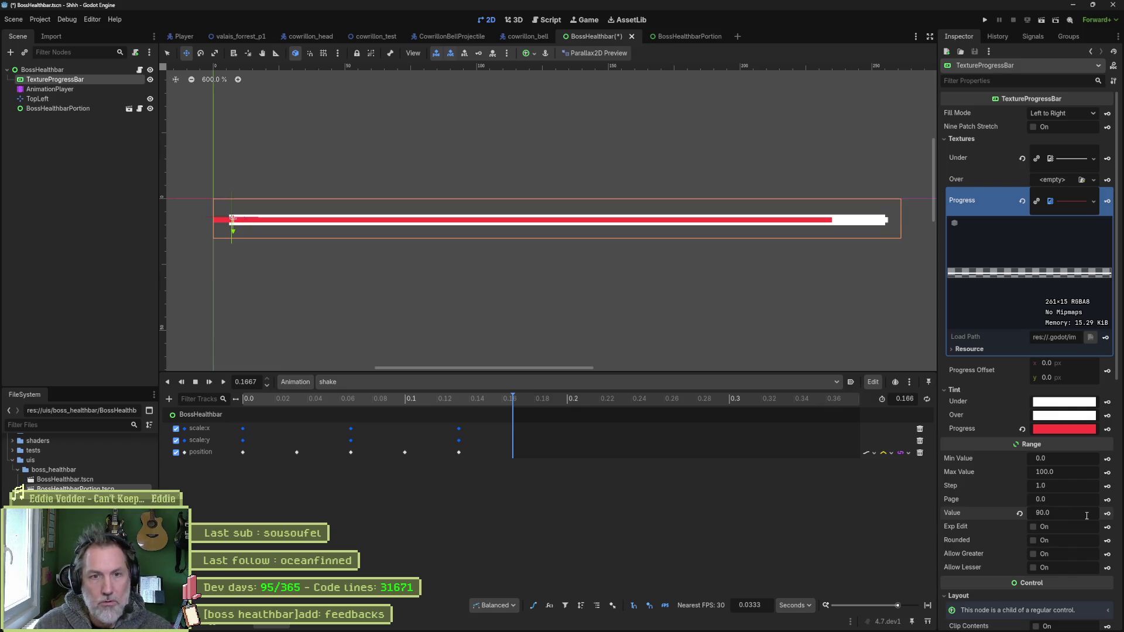
{"action": "left_click", "coordinate": [42, 108]}
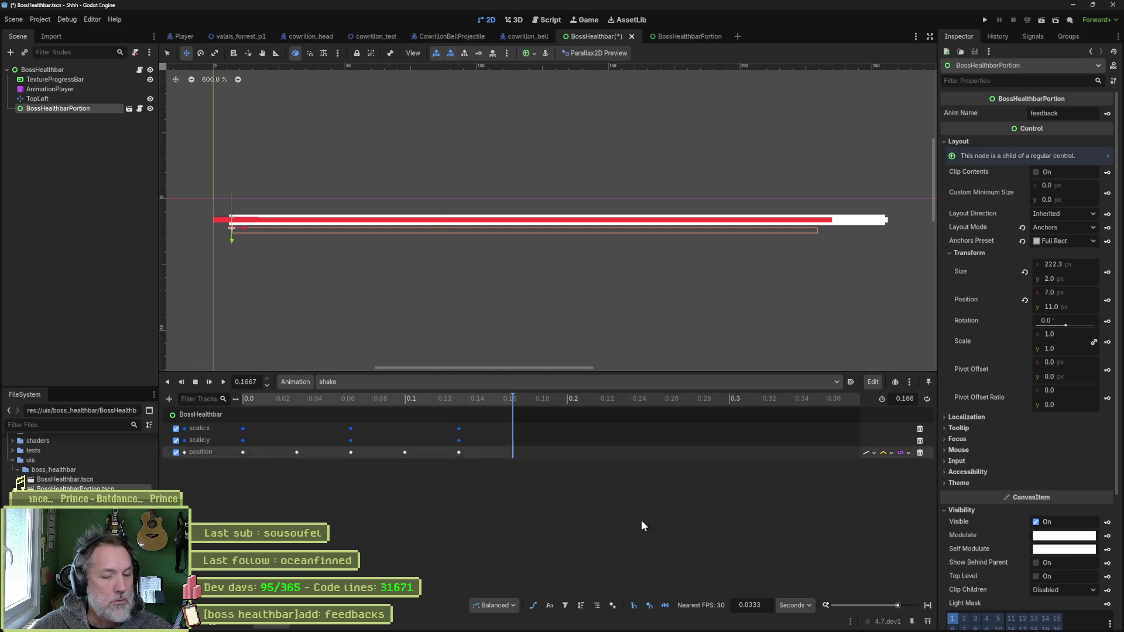
- Undo the earlier stretches to restore the white line's original length
{"action": "left_click", "coordinate": [630, 622]}
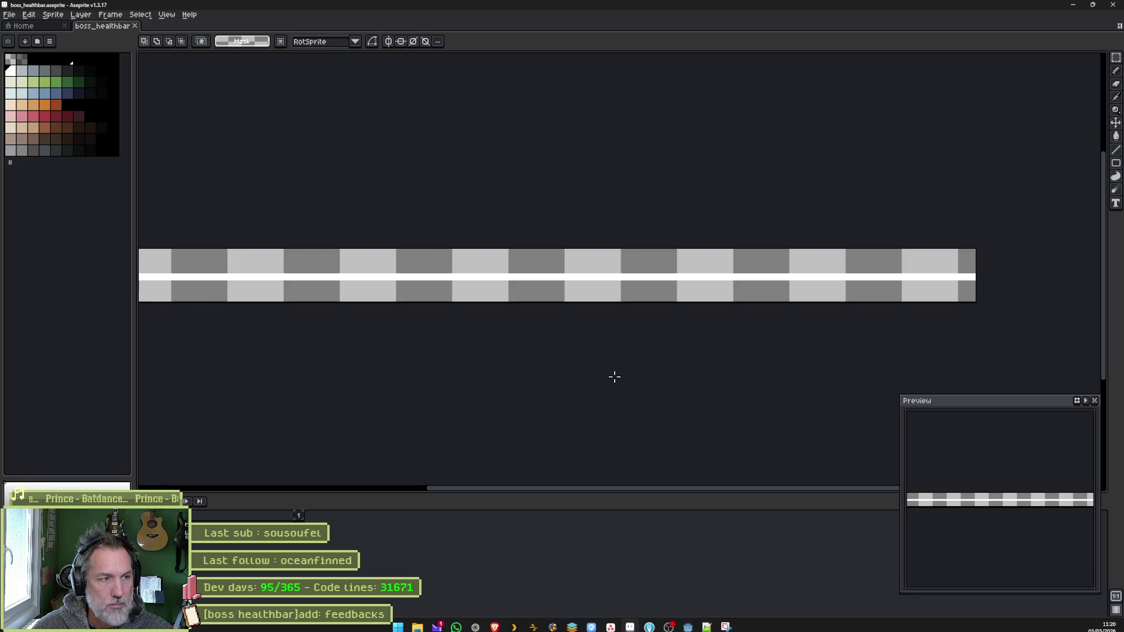
{"action": "left_click_drag", "start_coordinate": [557, 324], "coordinate": [666, 288]}
{"action": "key", "text": "ctrl+z"}
{"action": "key", "text": "ctrl+z"}
{"action": "key", "text": "ctrl+z"}
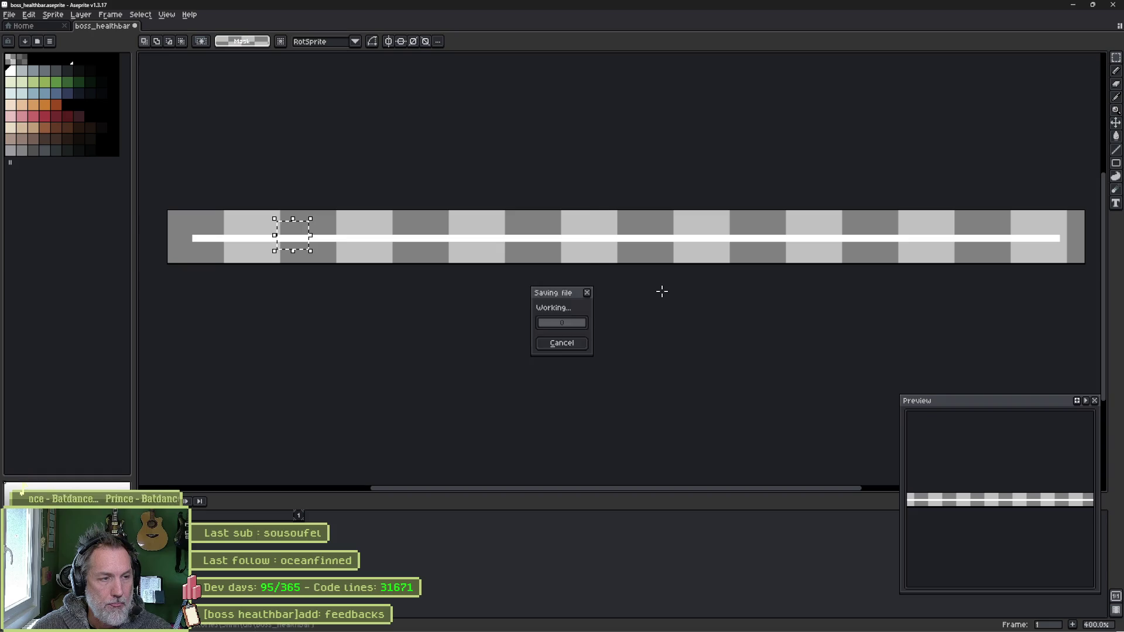
{"action": "key", "text": "ctrl+z"}
{"action": "key", "text": "ctrl+z"}
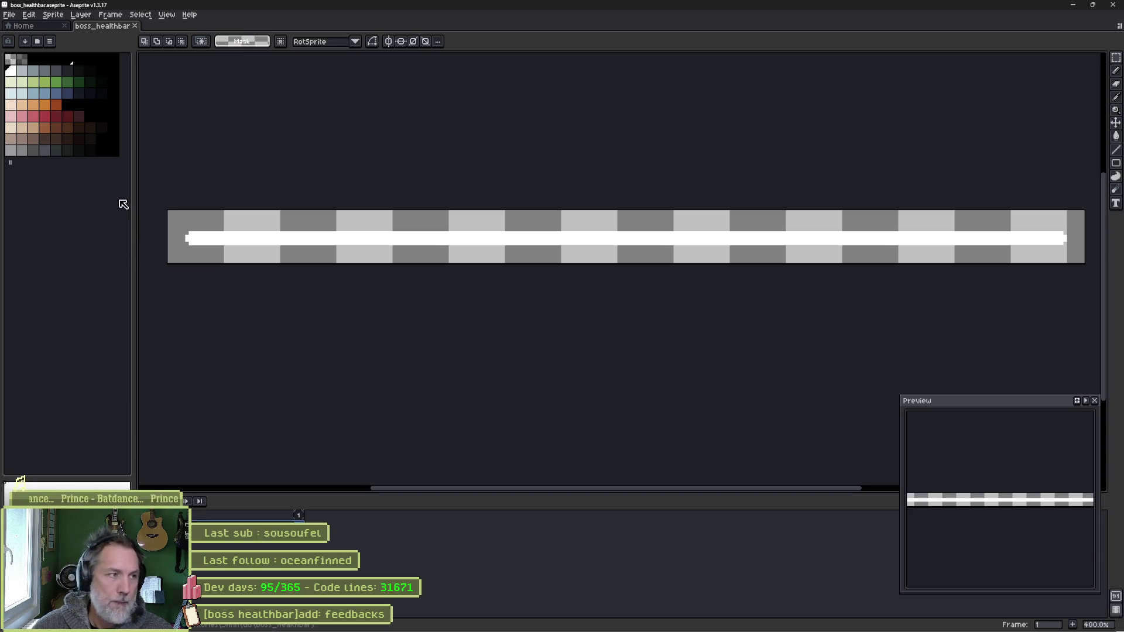
- Bucket-fill the line's interior grey, delete the white outline, save, and re-export the PNG
{"action": "left_click", "coordinate": [23, 70]}
{"action": "key", "text": "g"}
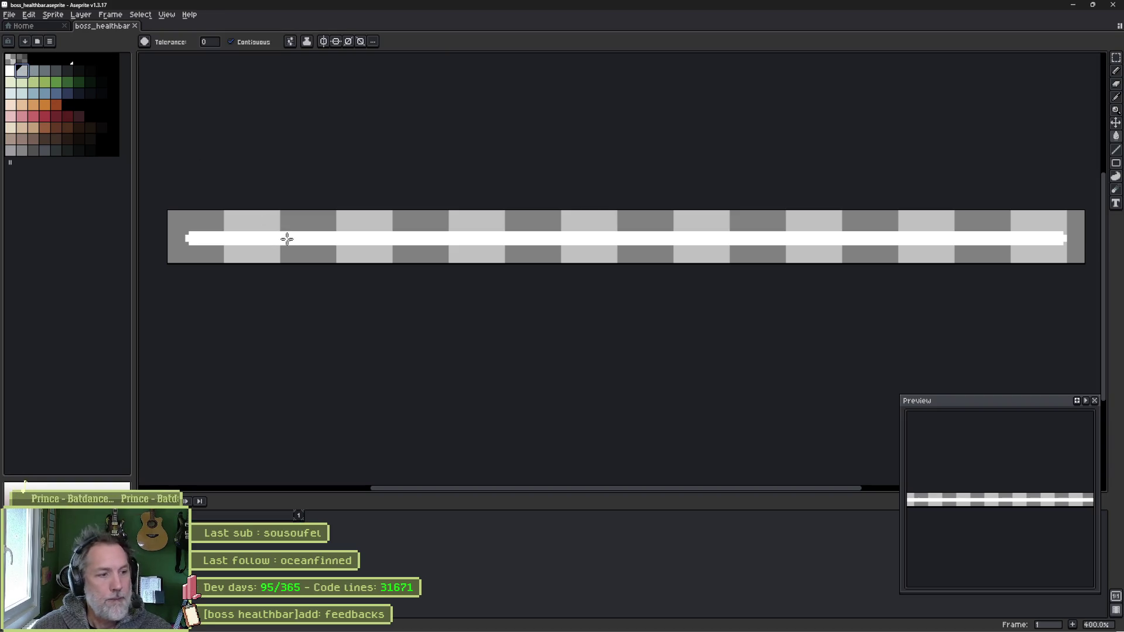
{"action": "left_click", "coordinate": [287, 239]}
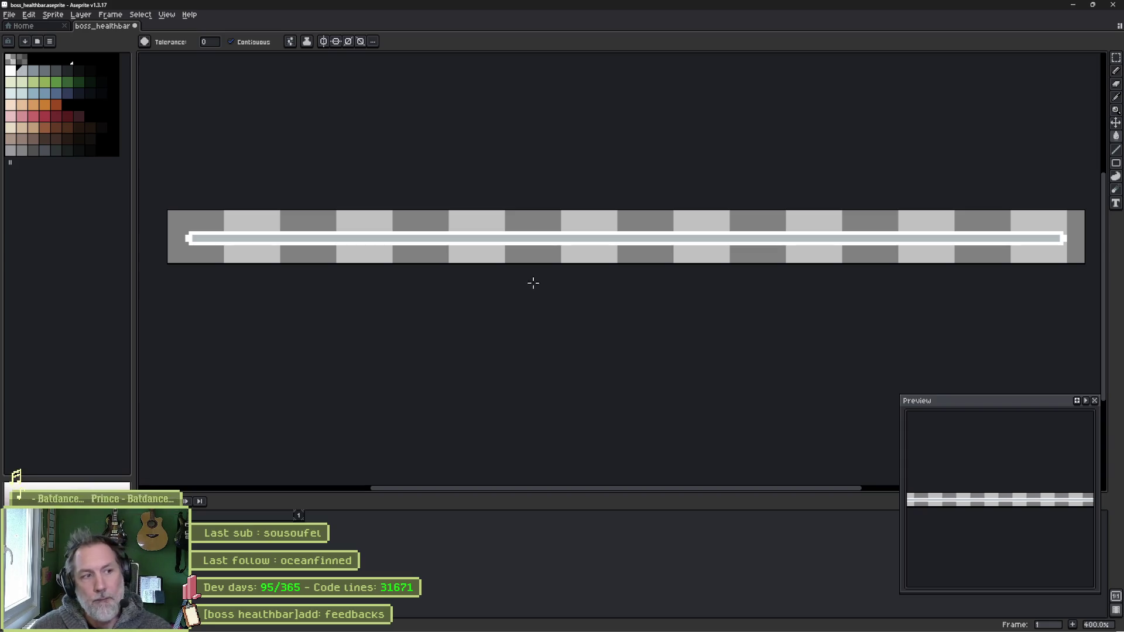
{"action": "key", "text": "ctrl+s"}
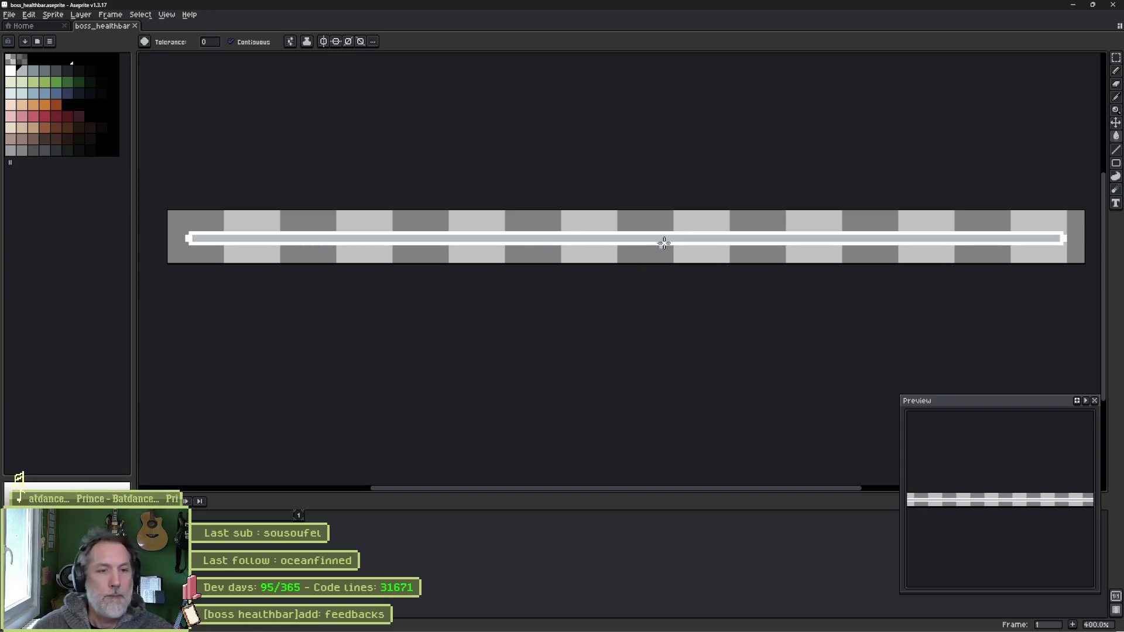
{"action": "key", "text": "Delete"}
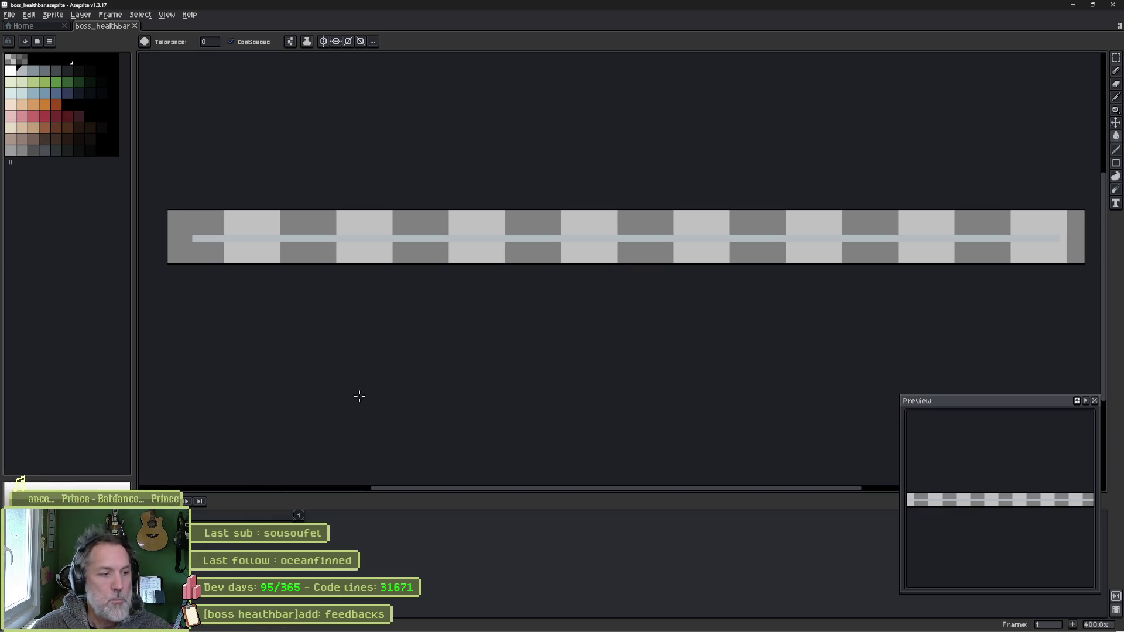
{"action": "key", "text": "ctrl+e"}
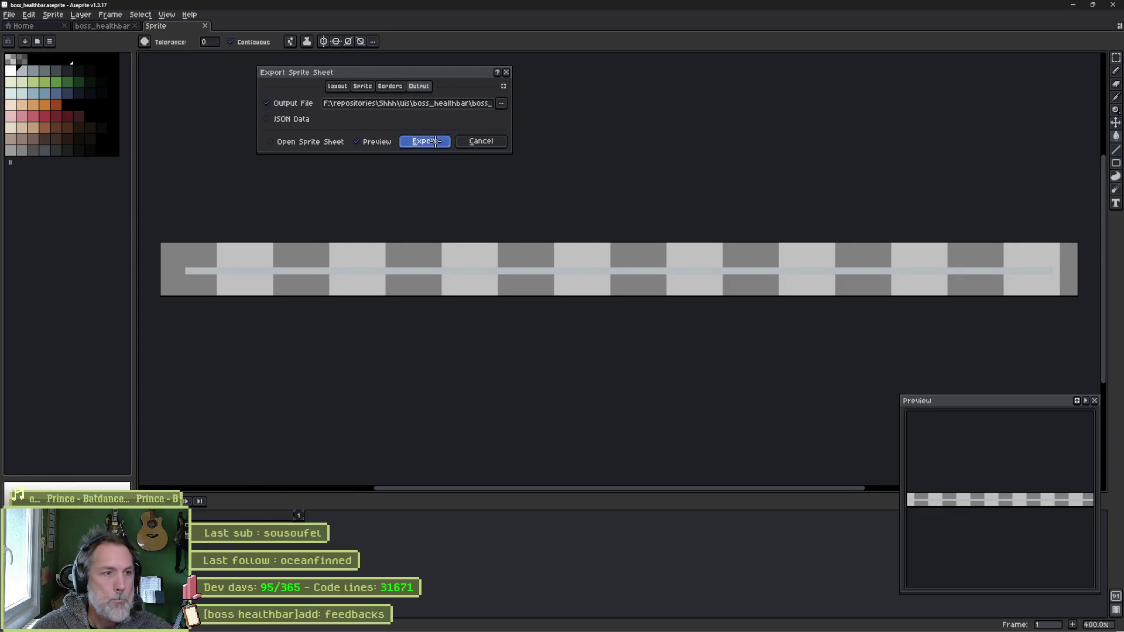
{"action": "left_click", "coordinate": [435, 142]}
{"action": "left_click", "coordinate": [1072, 7]}
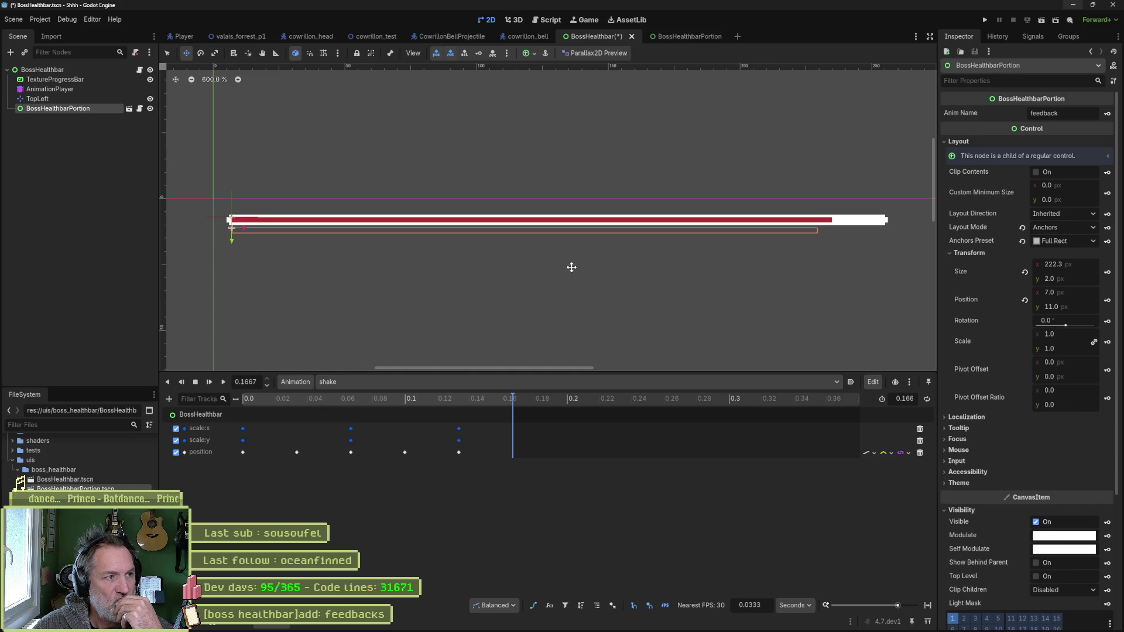
- Delete the BossHealthbarPortion node from the BossHealthbar scene, confirm, and save the scene
{"action": "left_click", "coordinate": [48, 70]}
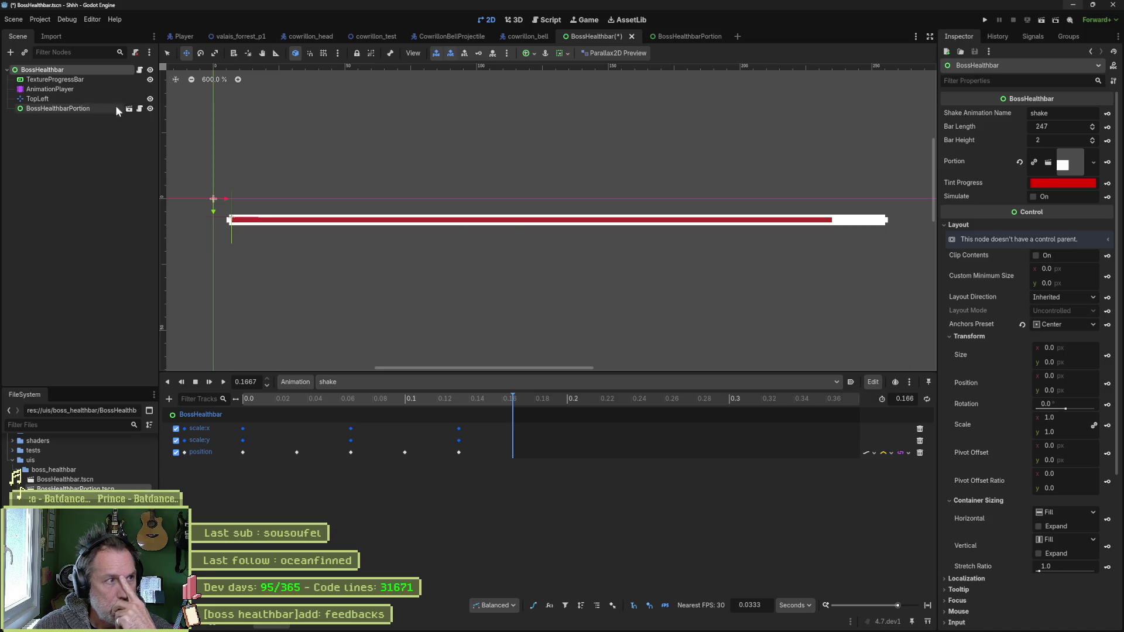
{"action": "left_click", "coordinate": [72, 112]}
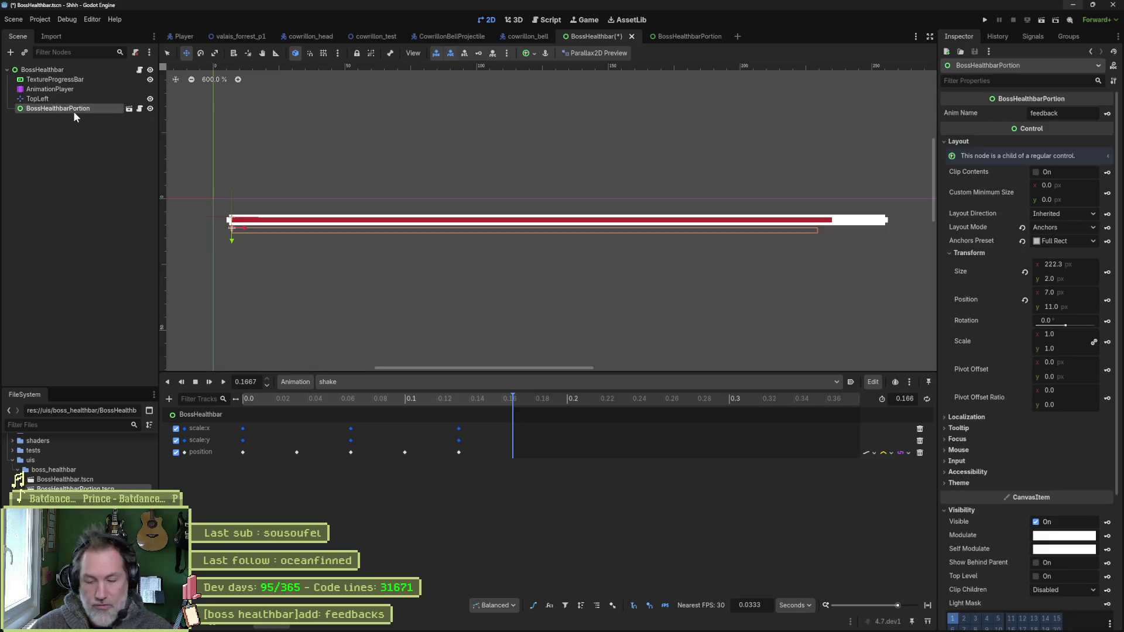
{"action": "key", "text": "Delete"}
{"action": "key", "text": "Return"}
{"action": "key", "text": "ctrl+s"}
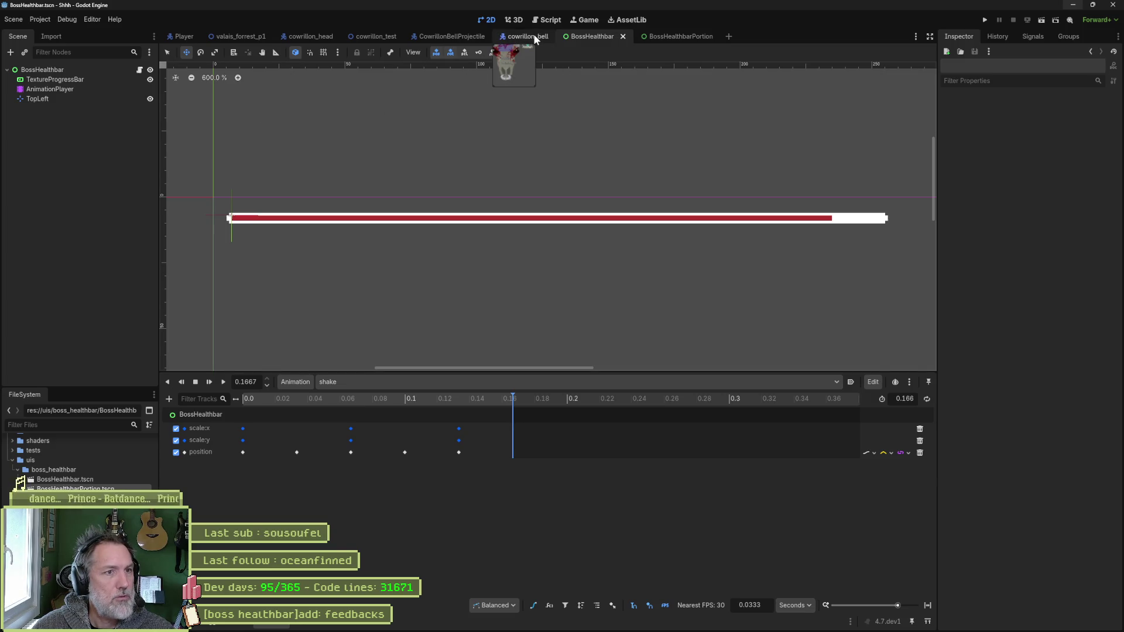
- Instance the BossHealthbarPortion scene into the valais_forrest_p1 level
{"action": "left_click", "coordinate": [297, 35]}
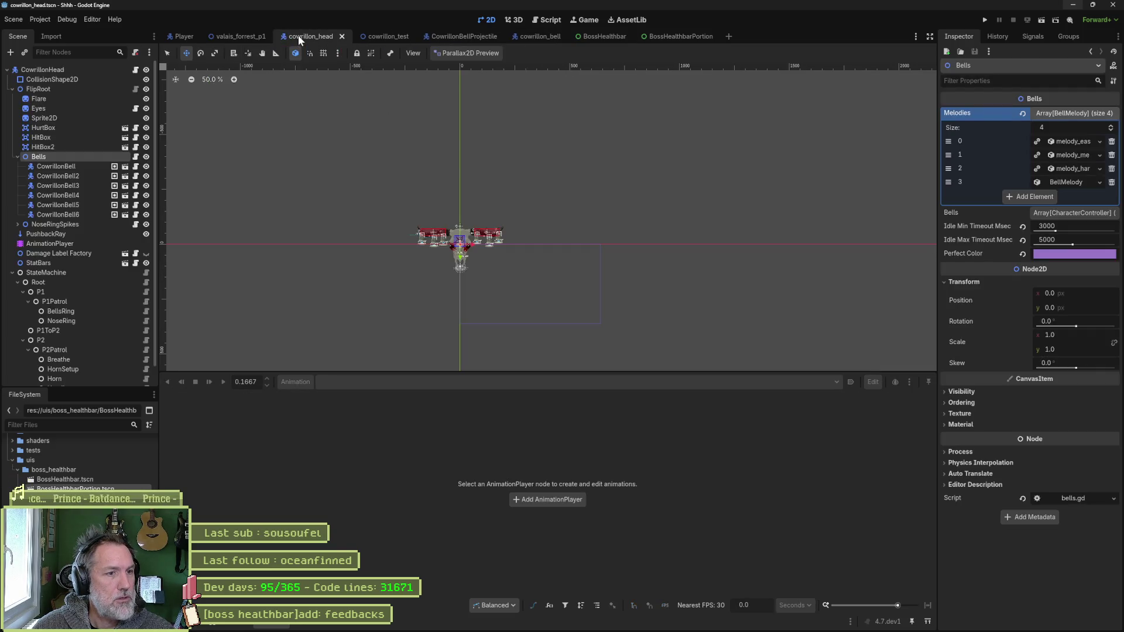
{"action": "left_click", "coordinate": [237, 36]}
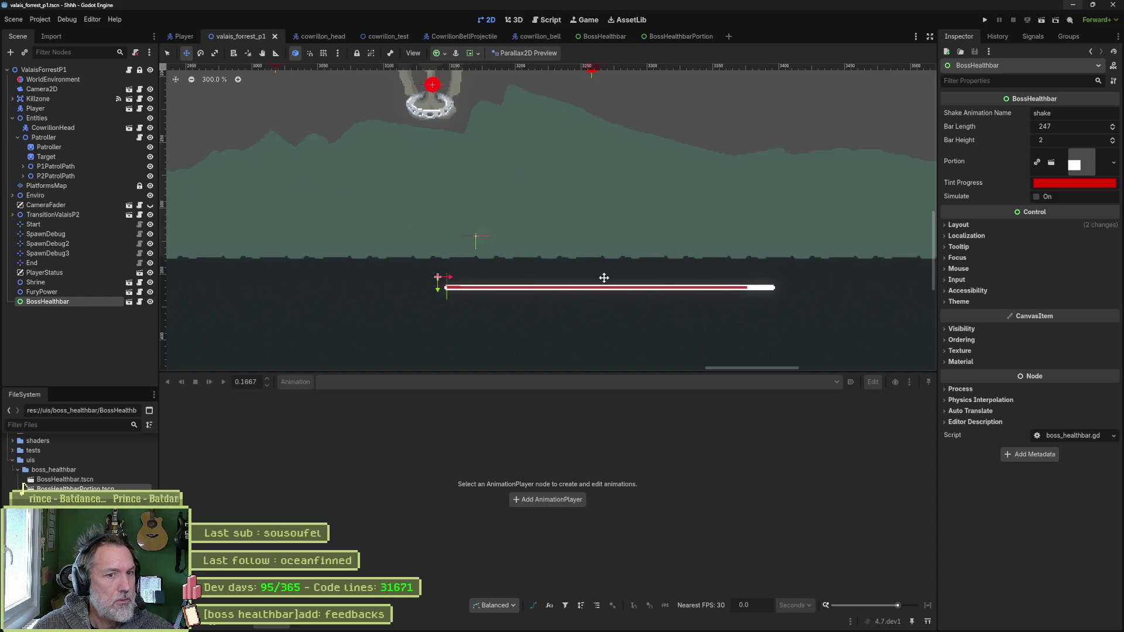
{"action": "left_click", "coordinate": [66, 340]}
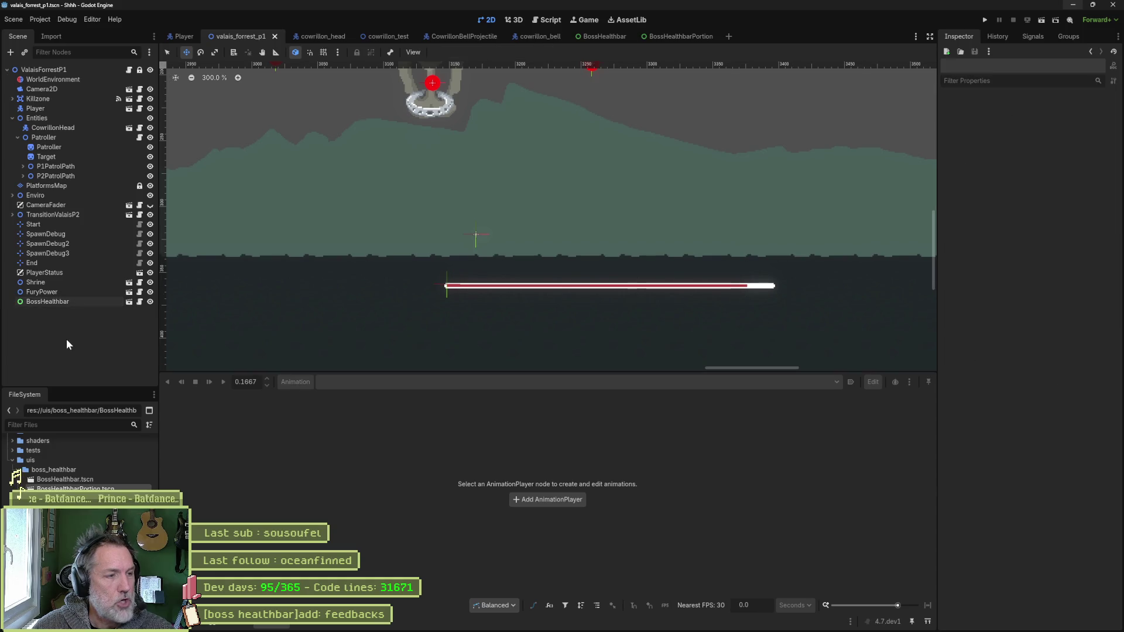
{"action": "key", "text": "ctrl+shift+o"}
{"action": "type", "text": "portion"}
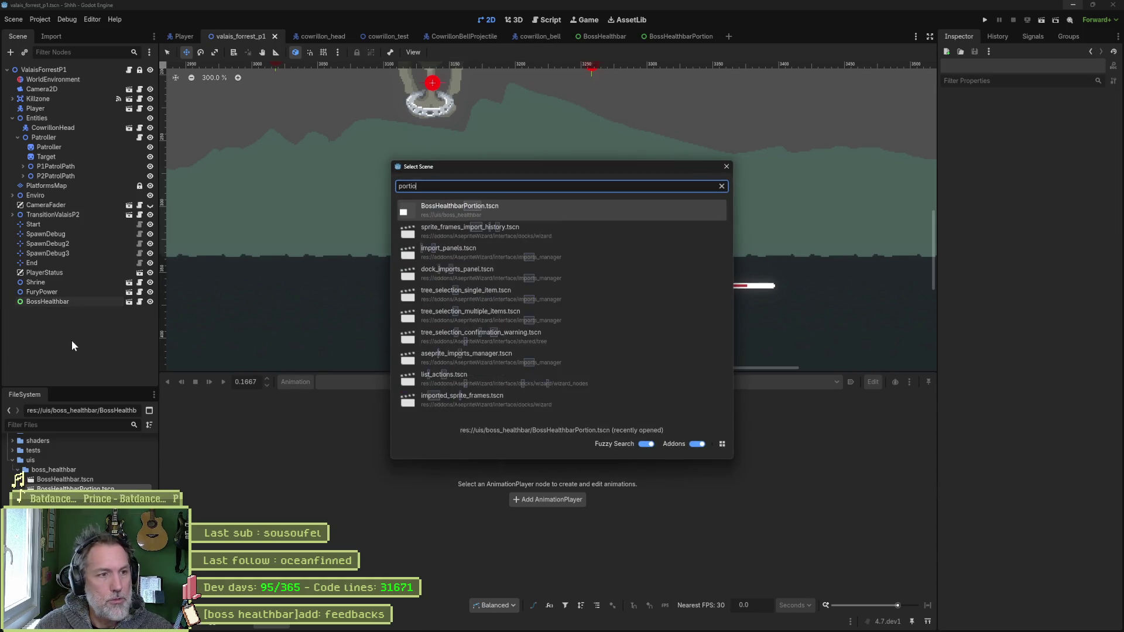
{"action": "key", "text": "Return"}
- Move the new BossHealthbarPortion next to the boss health bar
{"action": "scroll", "coordinate": [306, 269], "scroll_direction": "down", "scroll_amount": 7}
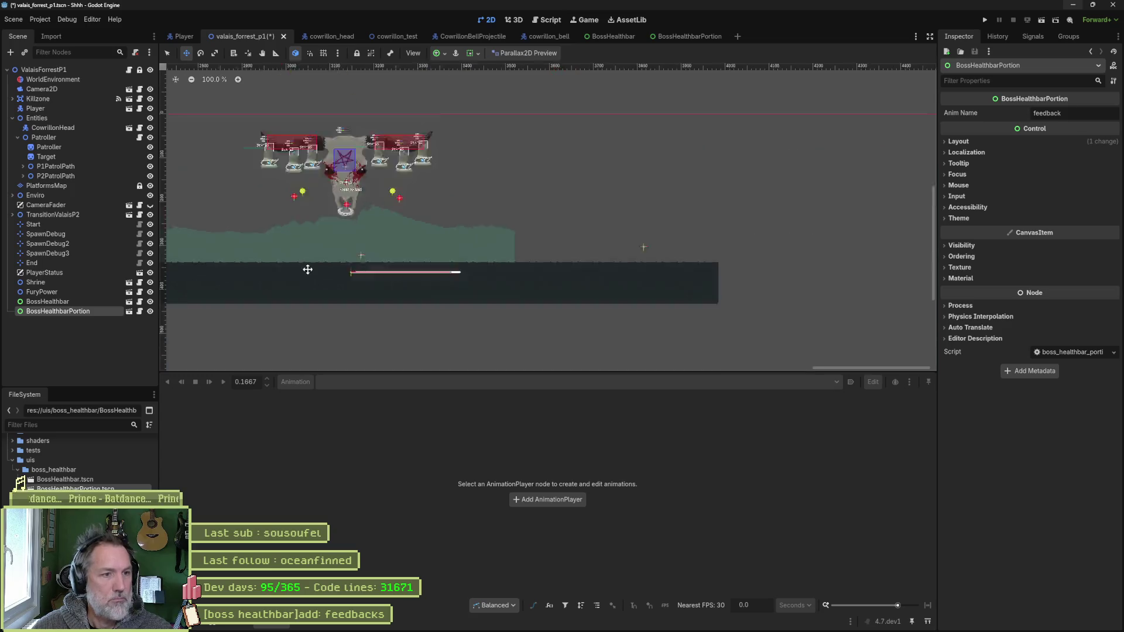
{"action": "left_click_drag", "start_coordinate": [308, 274], "coordinate": [640, 271]}
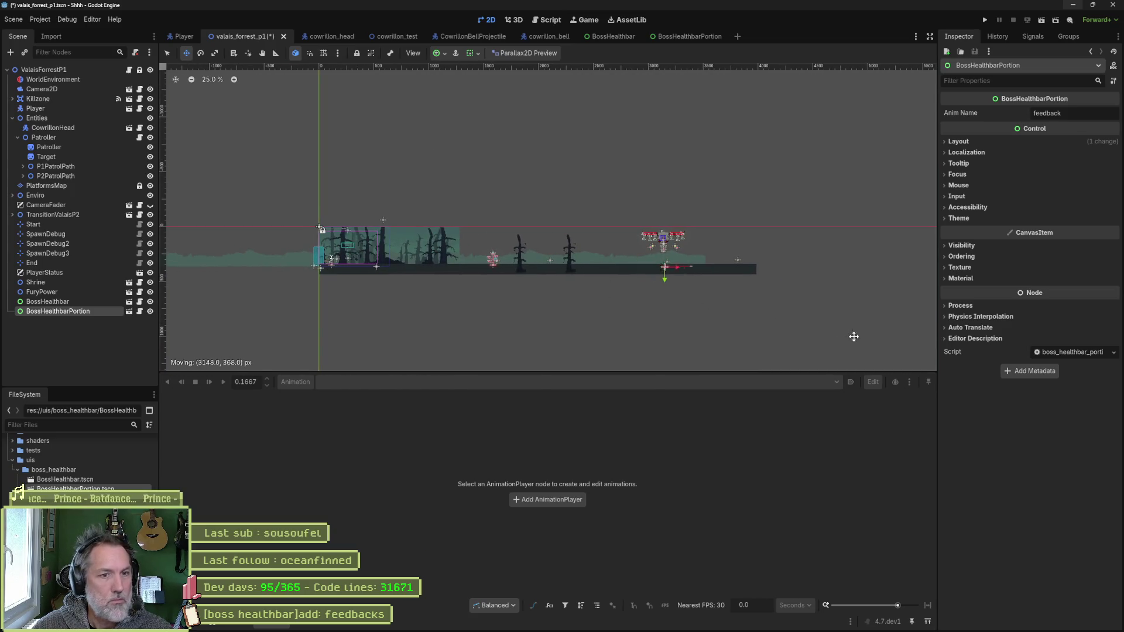
{"action": "scroll", "coordinate": [722, 309], "scroll_direction": "up", "scroll_amount": 7}
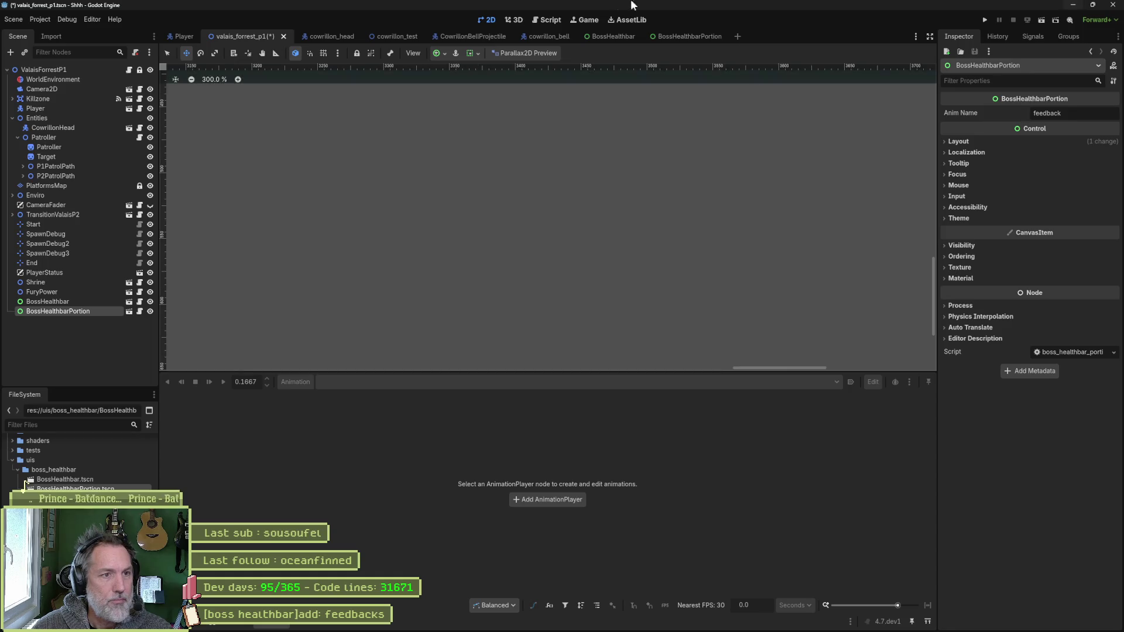
{"action": "key", "text": "f"}
{"action": "scroll", "coordinate": [547, 226], "scroll_direction": "up", "scroll_amount": 1}
{"action": "scroll", "coordinate": [595, 226], "scroll_direction": "up", "scroll_amount": 2}
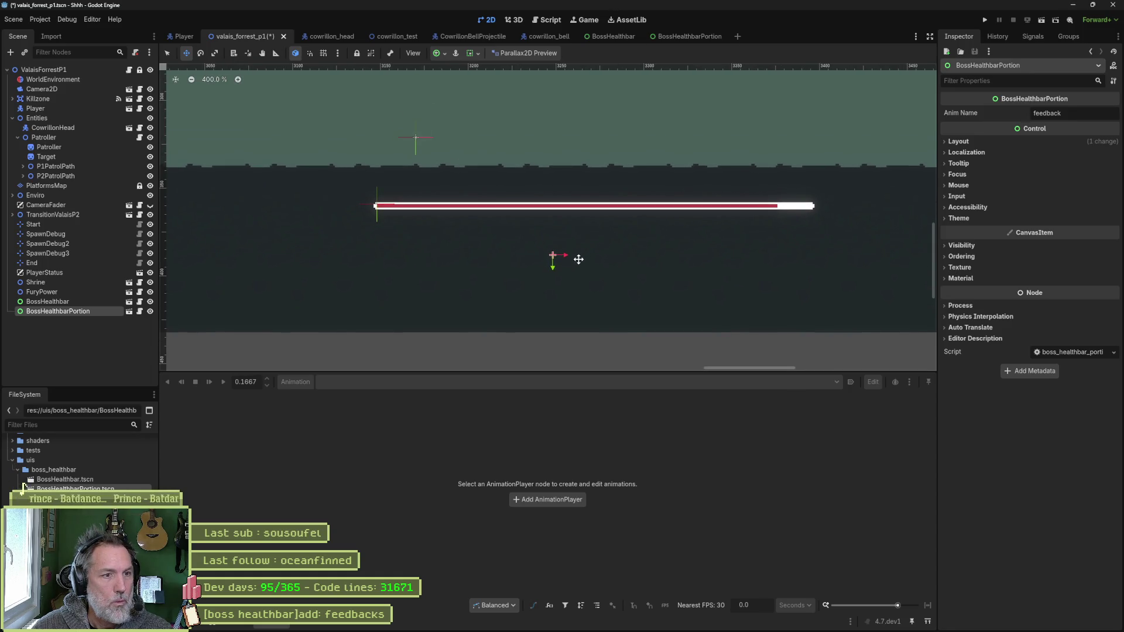
{"action": "left_click_drag", "start_coordinate": [580, 256], "coordinate": [402, 228]}
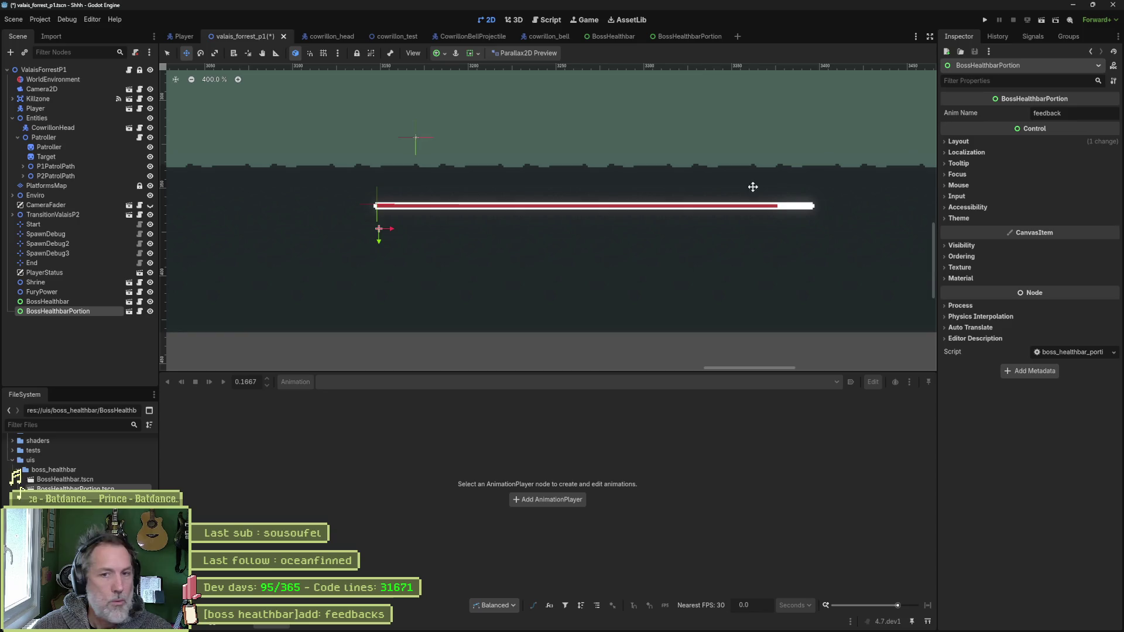
- Set the portion's Transform size to 222.3 × 2 px (width 247 − 24.7)
{"action": "left_click", "coordinate": [959, 142]}
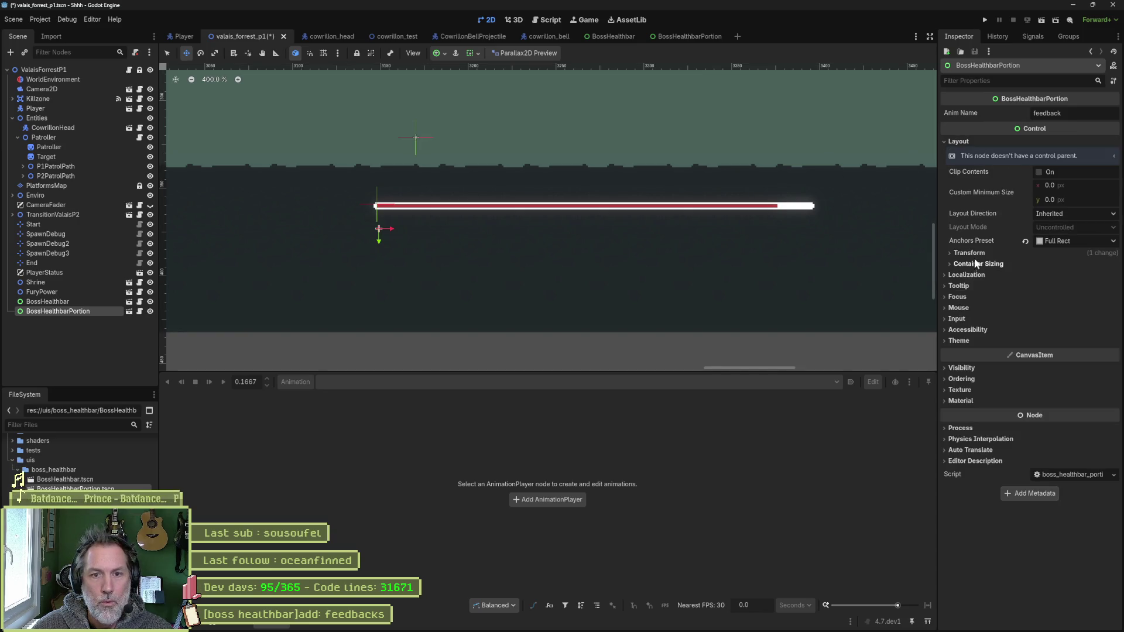
{"action": "left_click", "coordinate": [998, 261]}
{"action": "left_click", "coordinate": [1080, 265]}
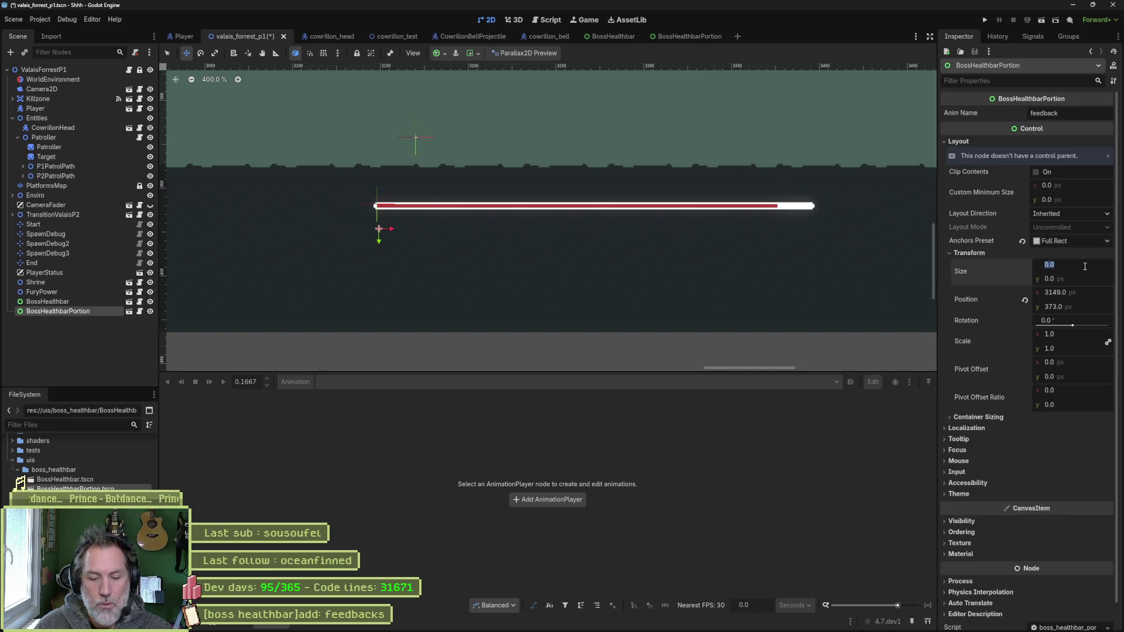
{"action": "type", "text": "247-24.7"}
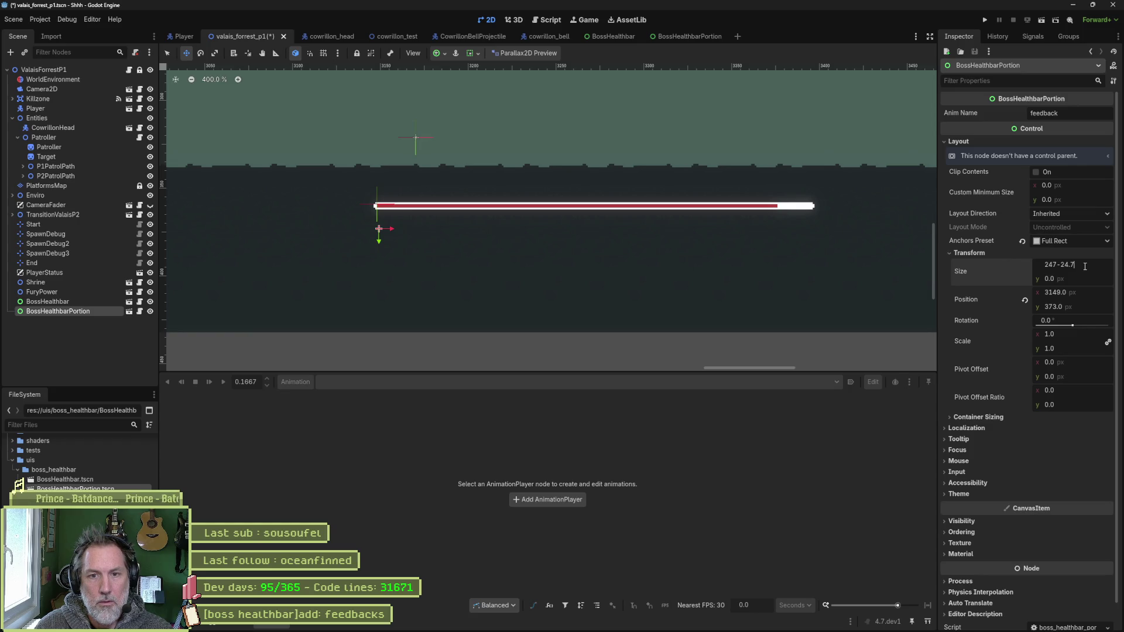
{"action": "key", "text": "Return"}
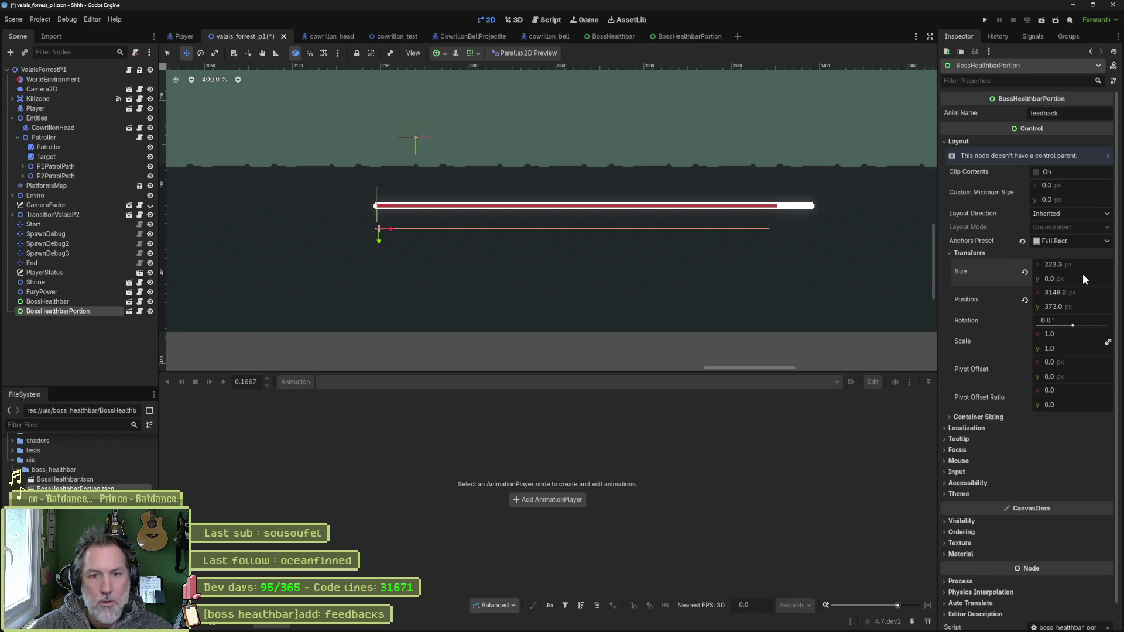
{"action": "left_click", "coordinate": [1083, 280]}
{"action": "type", "text": "2"}
{"action": "key", "text": "Return"}
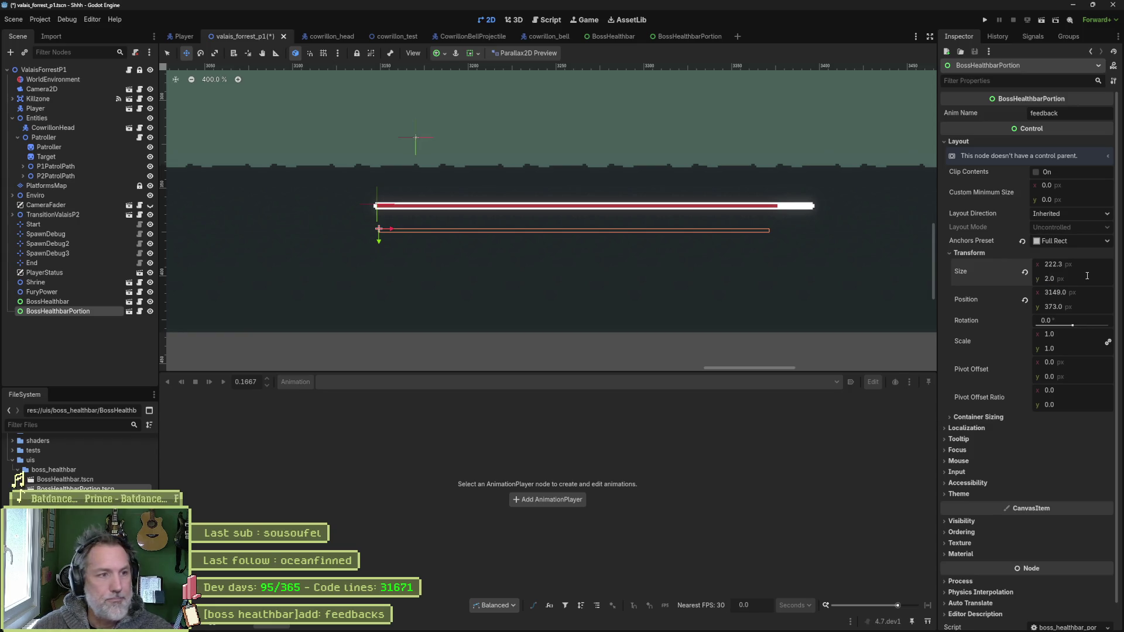
- Nudge the portion up just under the red bar and save the level
{"action": "left_click_drag", "start_coordinate": [378, 241], "coordinate": [384, 210]}
{"action": "scroll", "coordinate": [379, 224], "scroll_direction": "up", "scroll_amount": 4}
{"action": "scroll", "coordinate": [609, 209], "scroll_direction": "down", "scroll_amount": 2}
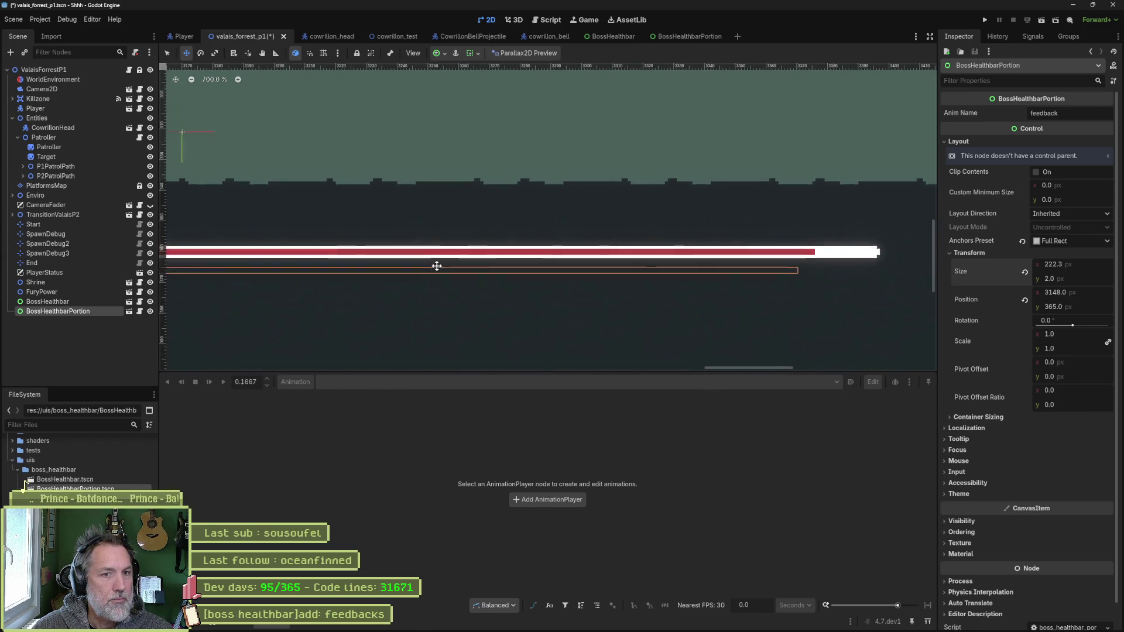
{"action": "left_click_drag", "start_coordinate": [437, 267], "coordinate": [504, 264]}
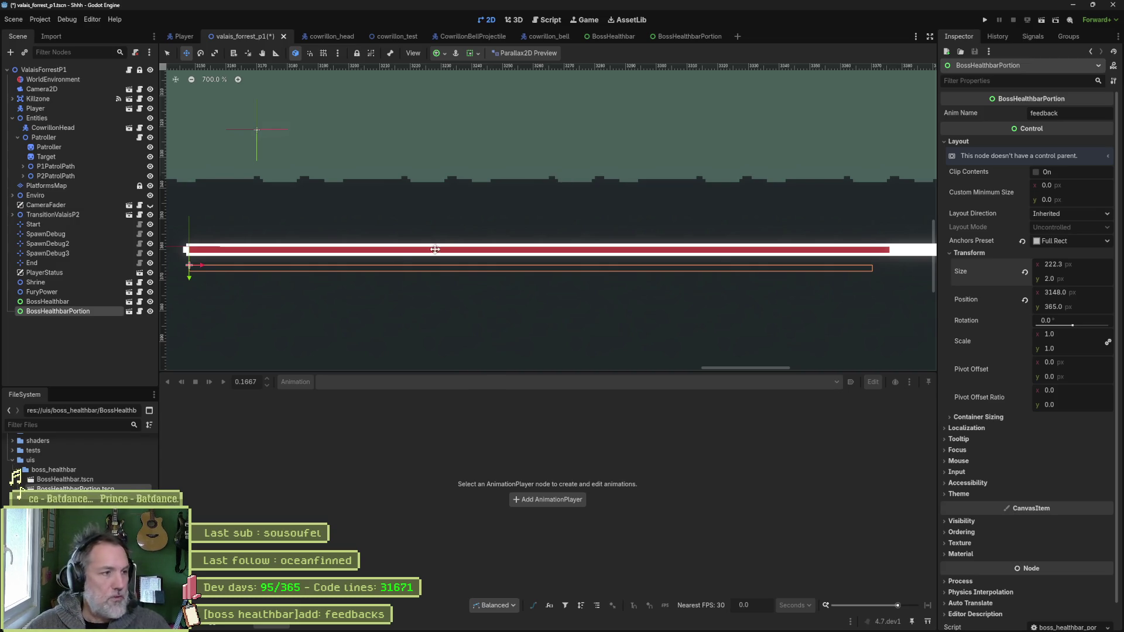
{"action": "key", "text": "ctrl+s"}
{"action": "left_click", "coordinate": [82, 300]}
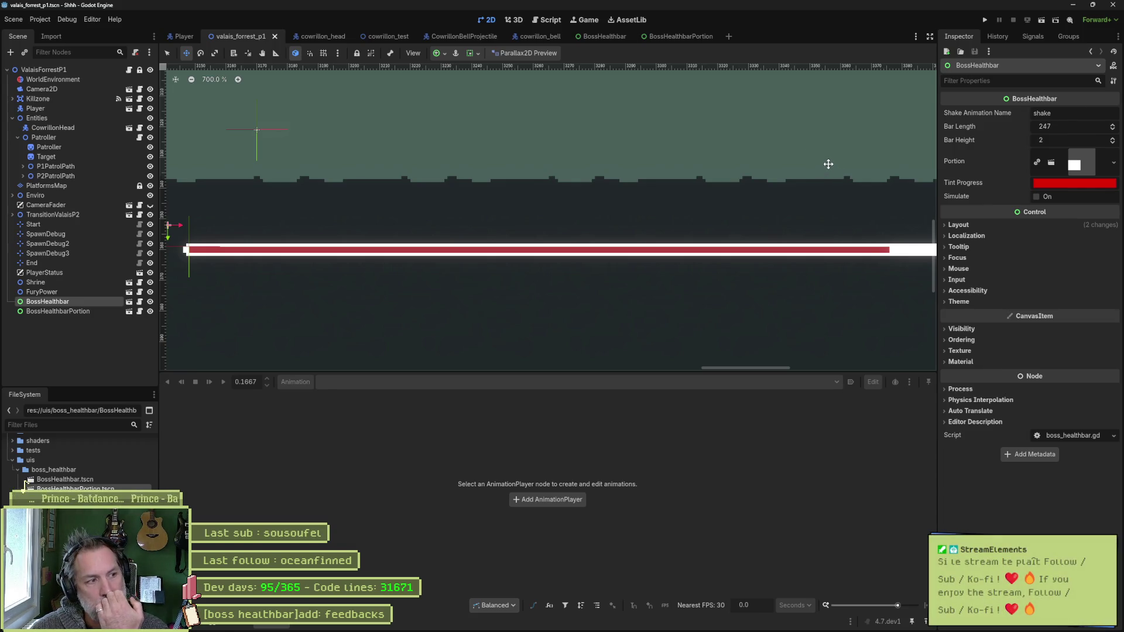
- Inspect the BossHealthbarPortion scene's ColorRect and root node, and scrub its feedback animation to 0.2 s
{"action": "left_click", "coordinate": [669, 34]}
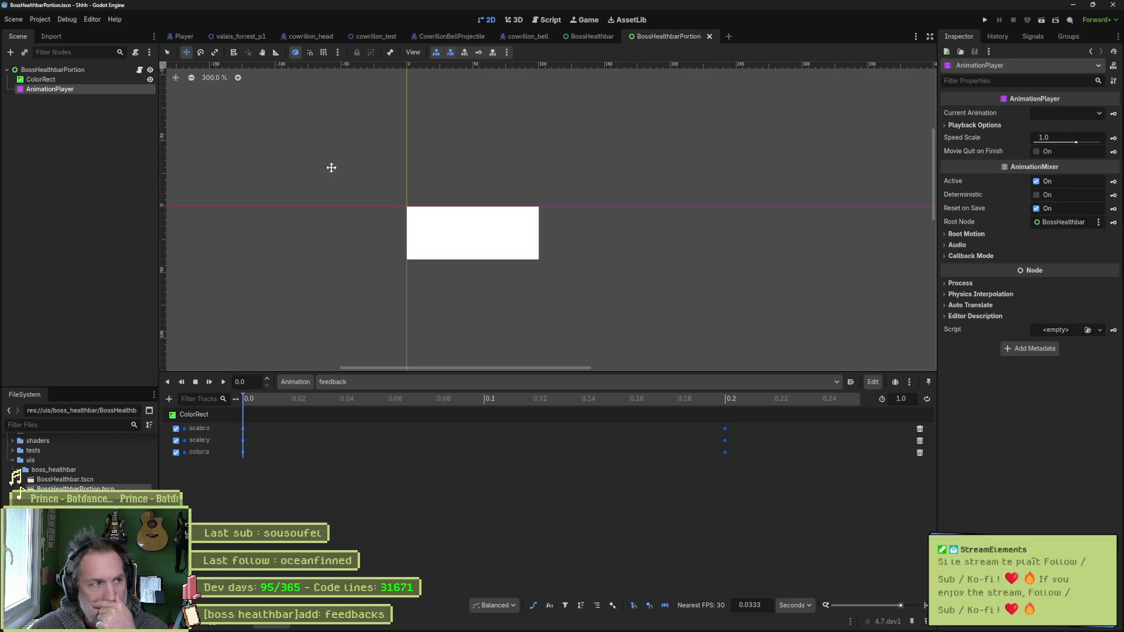
{"action": "left_click", "coordinate": [53, 79]}
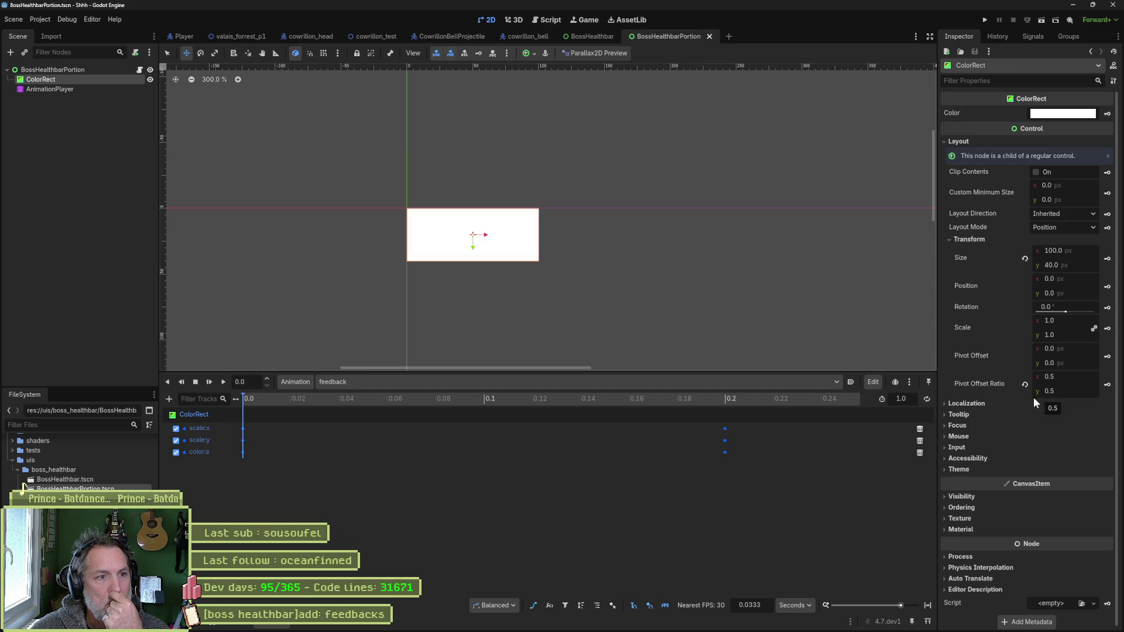
{"action": "left_click", "coordinate": [89, 69]}
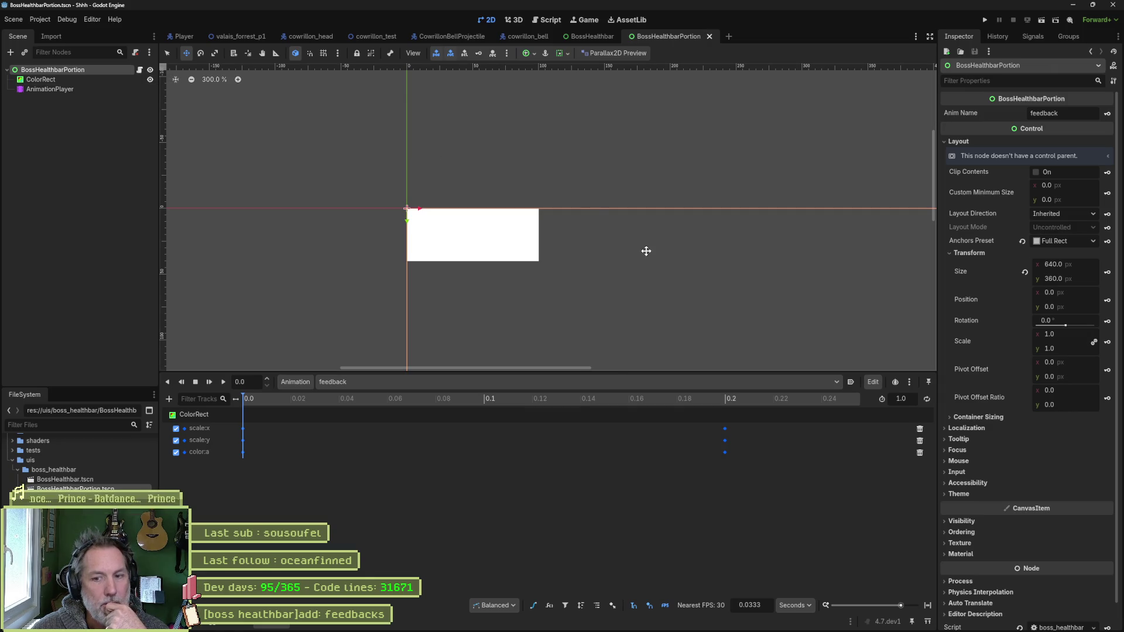
{"action": "mouse_move", "coordinate": [301, 398]}
{"action": "left_mouse_down"}
{"action": "mouse_move", "coordinate": [784, 411]}
{"action": "mouse_move", "coordinate": [236, 408]}
{"action": "left_mouse_up"}
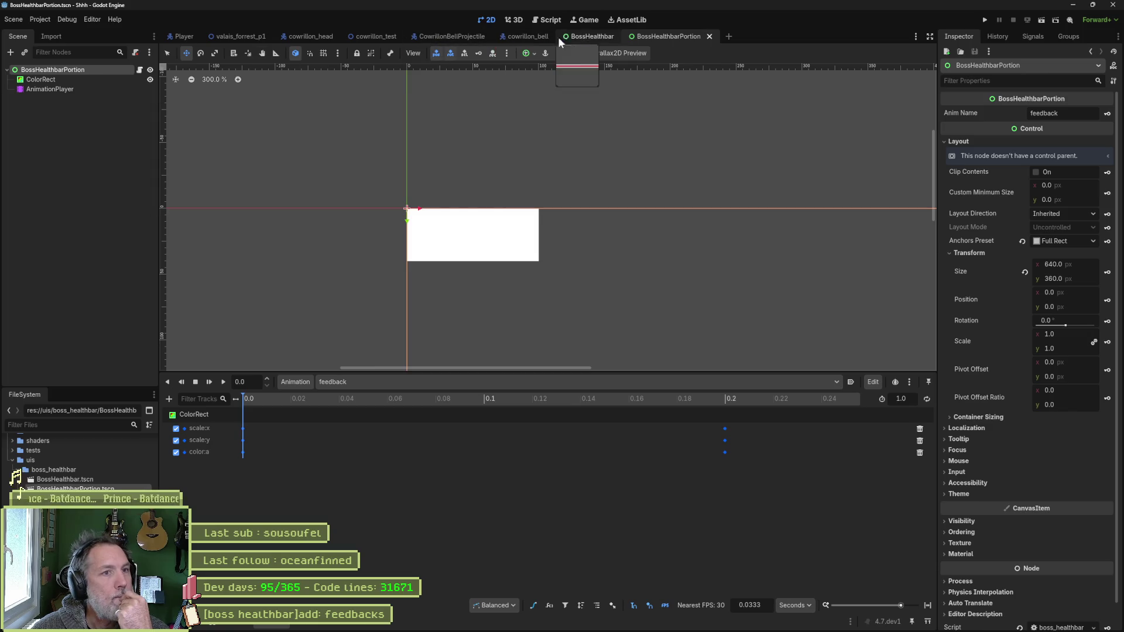
- In valais_forrest_p1, set the BossHealthbarPortion instance's width to 247 px
{"action": "left_click", "coordinate": [590, 36]}
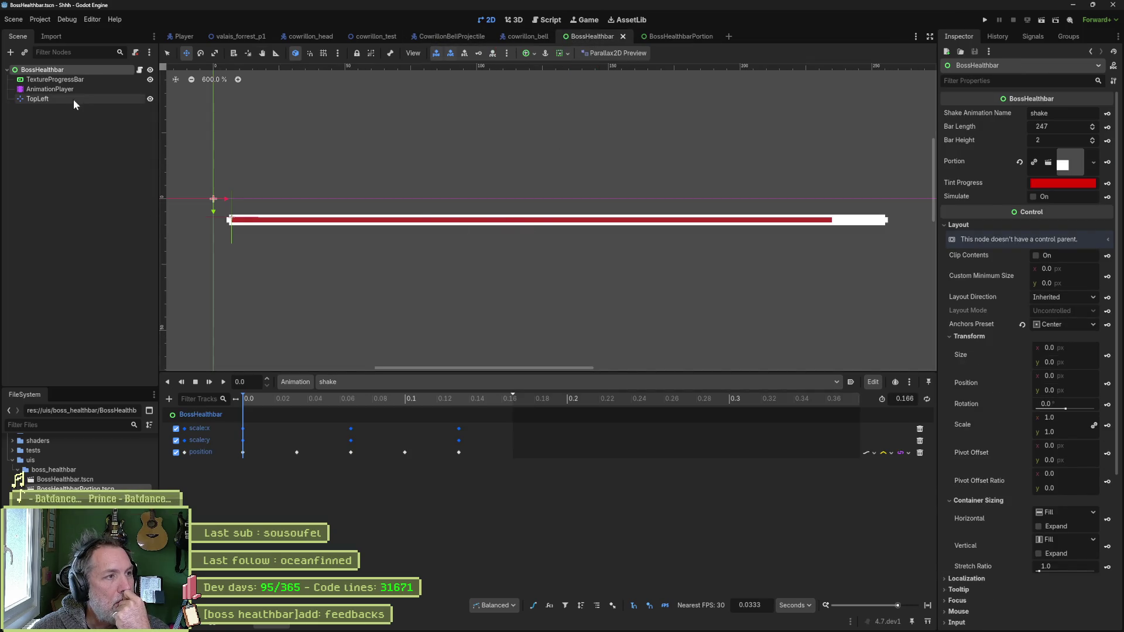
{"action": "left_click", "coordinate": [312, 36]}
{"action": "left_click", "coordinate": [240, 36]}
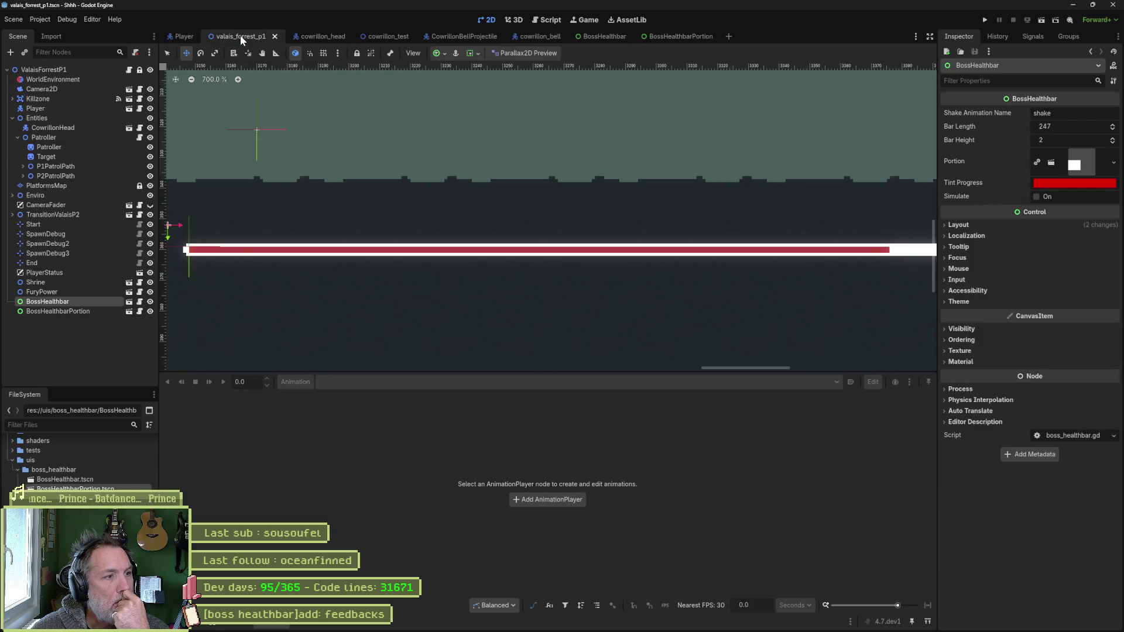
{"action": "left_click", "coordinate": [54, 311]}
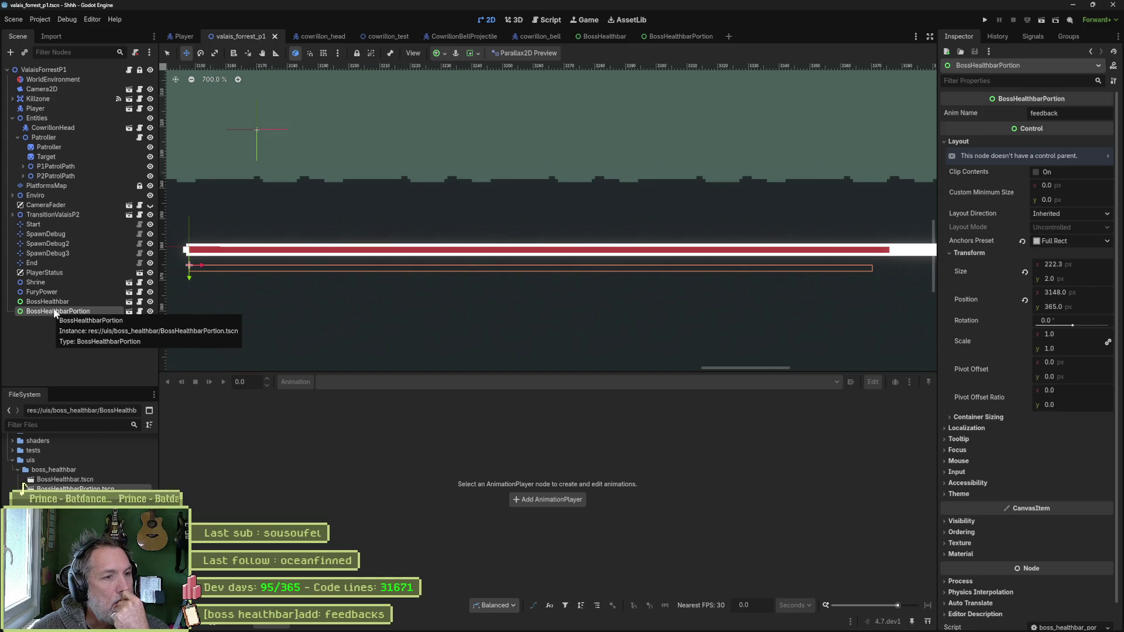
{"action": "left_click", "coordinate": [1084, 267]}
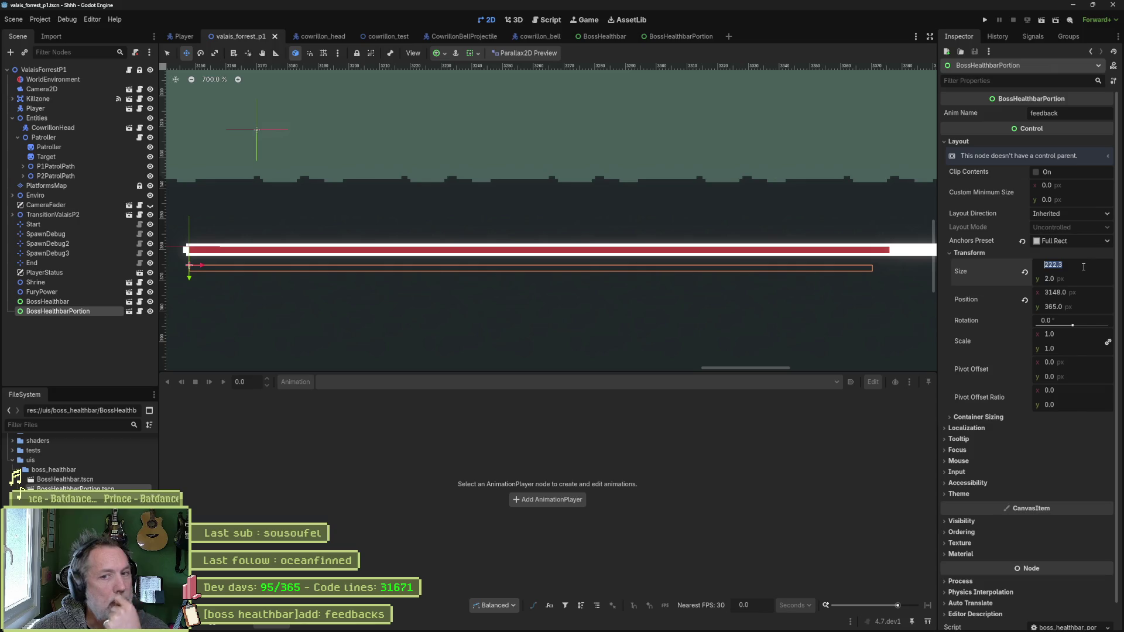
{"action": "type", "text": "247"}
{"action": "key", "text": "Return"}
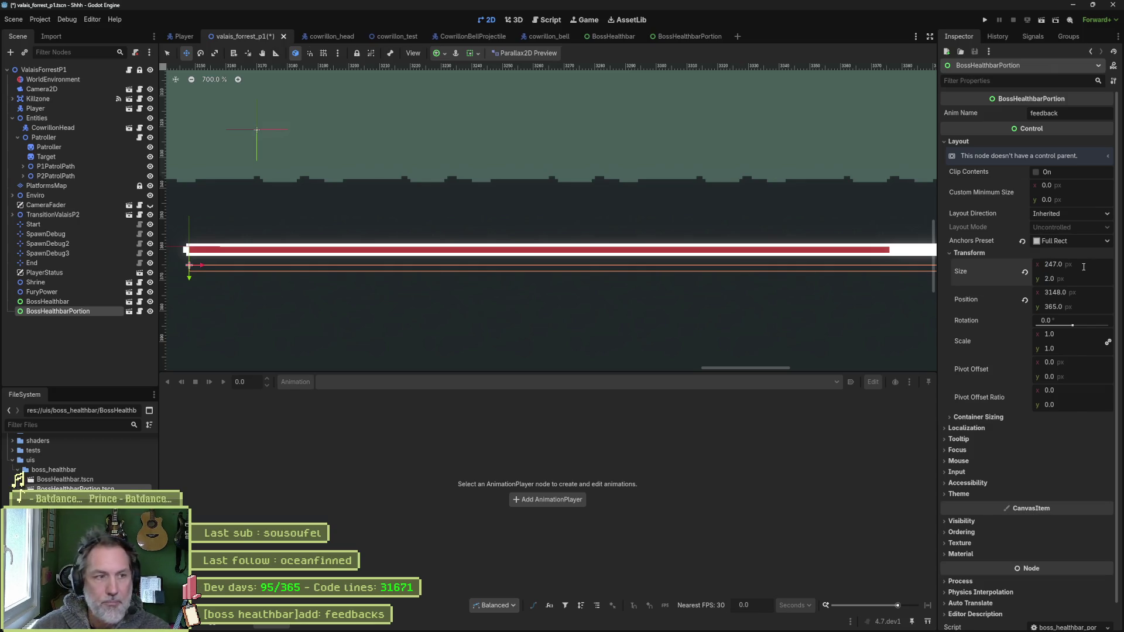
- Delete the portion instance, save the level, and switch to the BossHealthbar scene
{"action": "scroll", "coordinate": [819, 231], "scroll_direction": "down", "scroll_amount": 2}
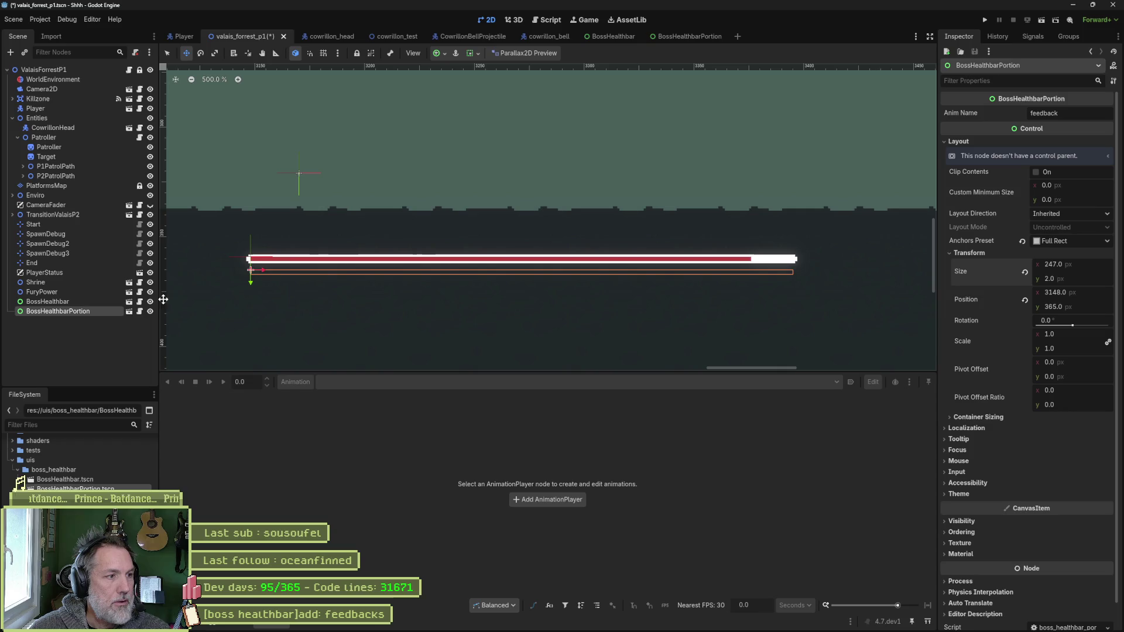
{"action": "left_click", "coordinate": [69, 336]}
{"action": "left_click", "coordinate": [76, 311]}
{"action": "key", "text": "Delete"}
{"action": "key", "text": "ctrl+s"}
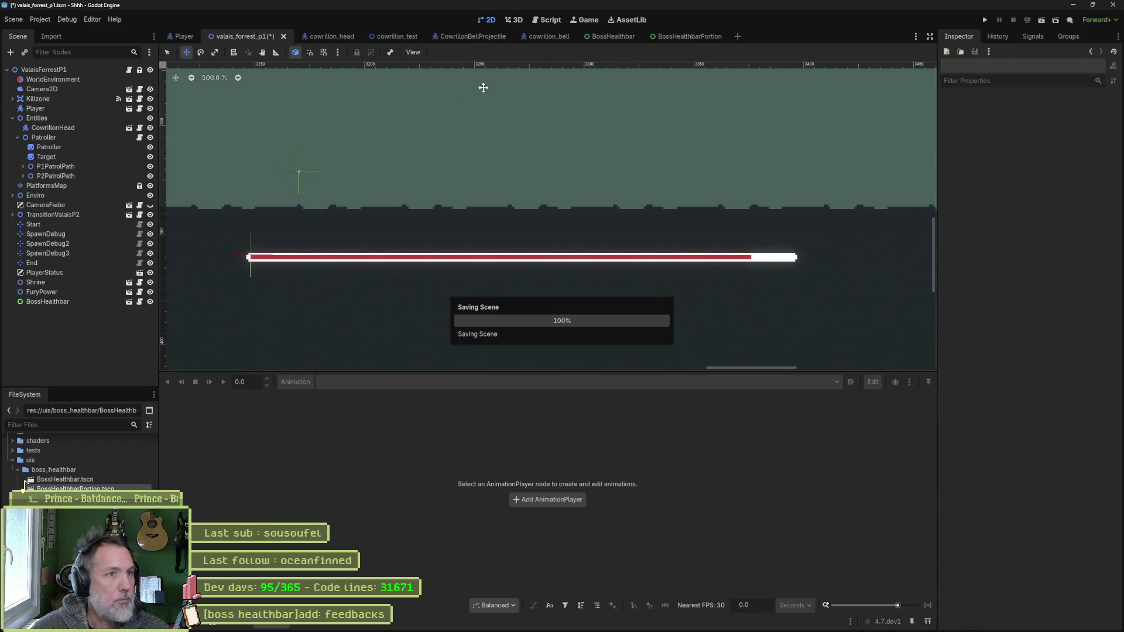
{"action": "left_click", "coordinate": [597, 35]}
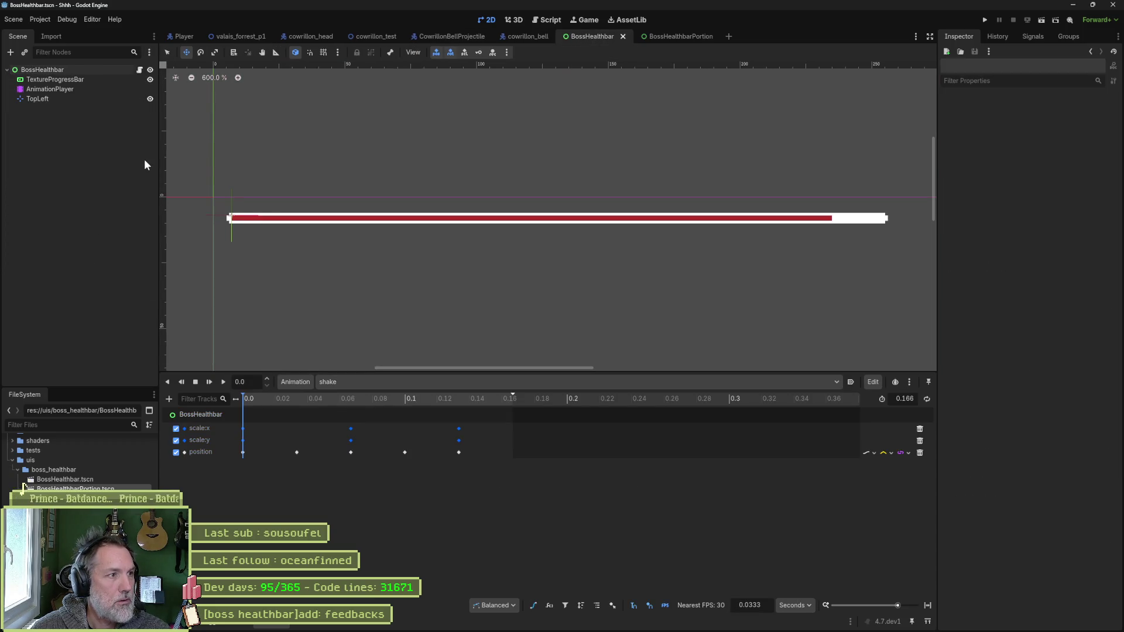
- Instance BossHealthbarPortion into the BossHealthbar scene and place it below the red bar
{"action": "key", "text": "ctrl+shift+o"}
{"action": "type", "text": "portion"}
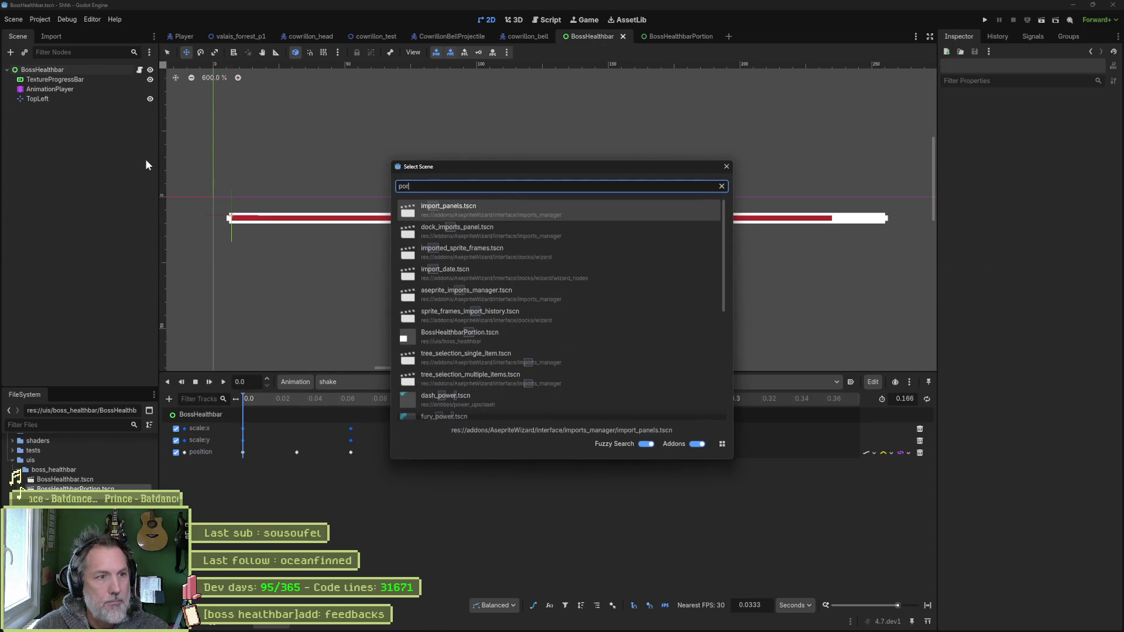
{"action": "key", "text": "Return"}
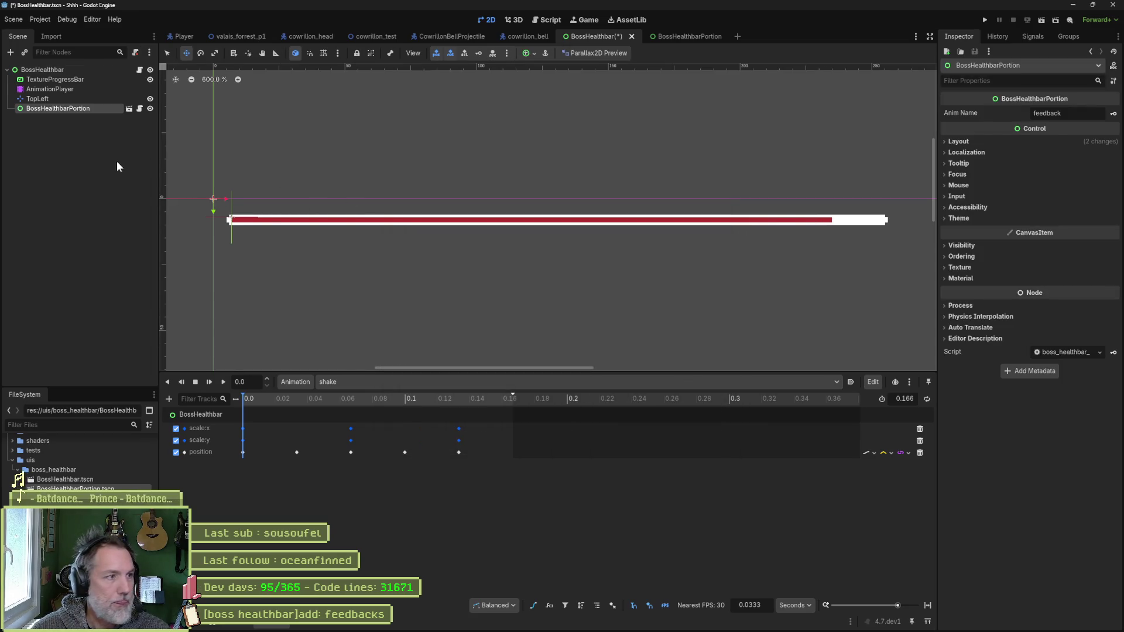
{"action": "left_click_drag", "start_coordinate": [183, 203], "coordinate": [202, 239]}
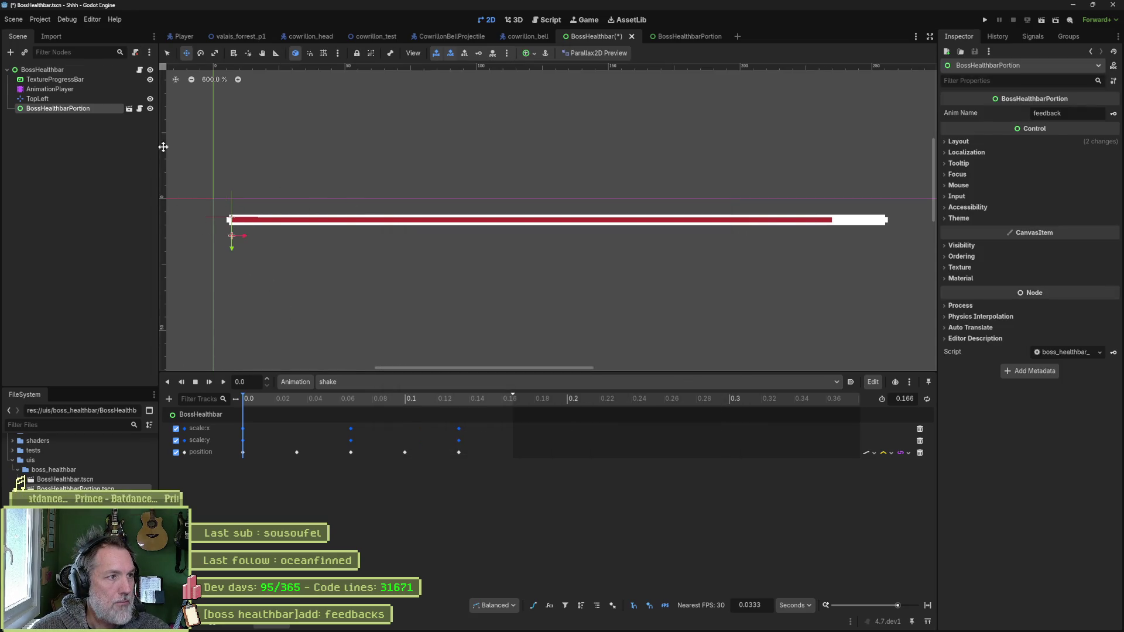
- Set the portion's Transform size to 247 × 2 px
{"action": "left_click", "coordinate": [972, 142]}
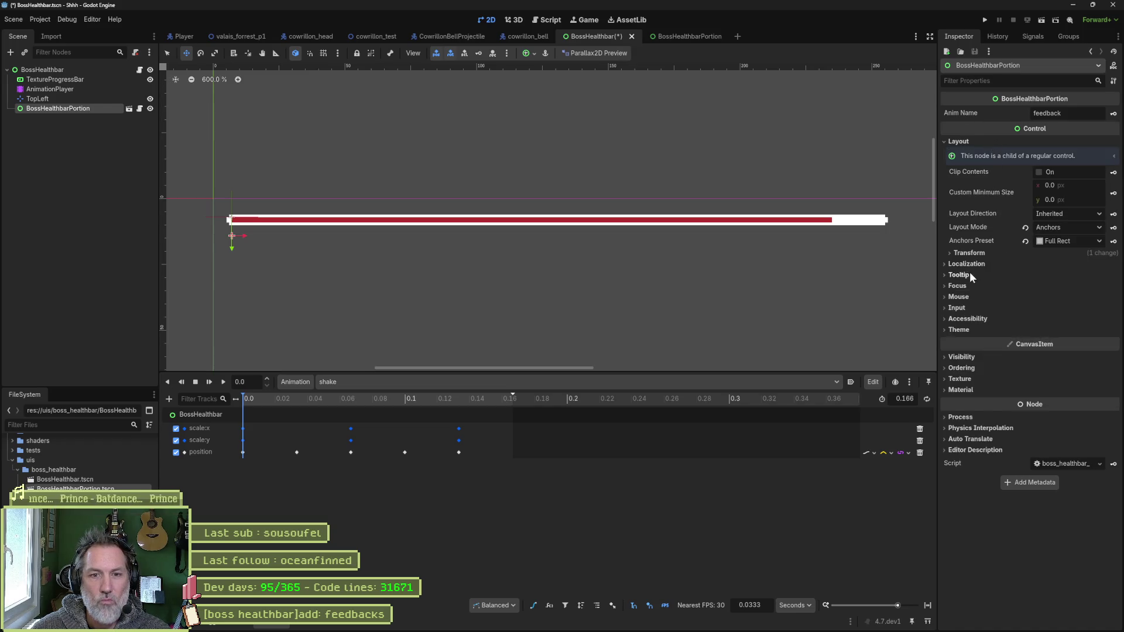
{"action": "left_click", "coordinate": [975, 253]}
{"action": "left_click", "coordinate": [1078, 264]}
{"action": "type", "text": "247"}
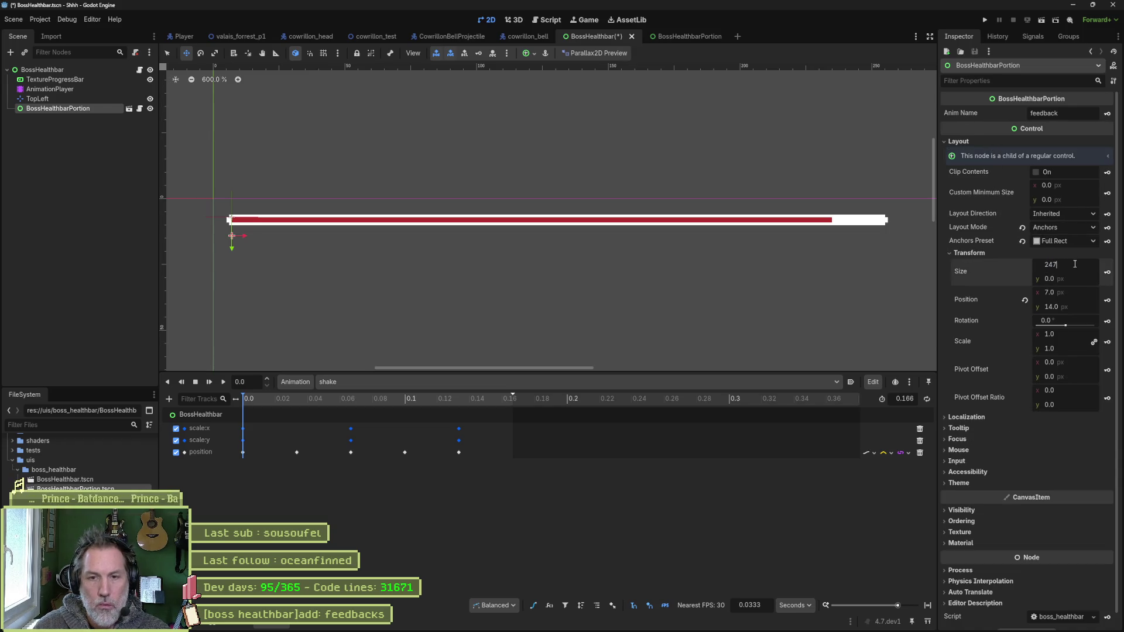
{"action": "key", "text": "Tab"}
{"action": "type", "text": "2"}
{"action": "key", "text": "Return"}
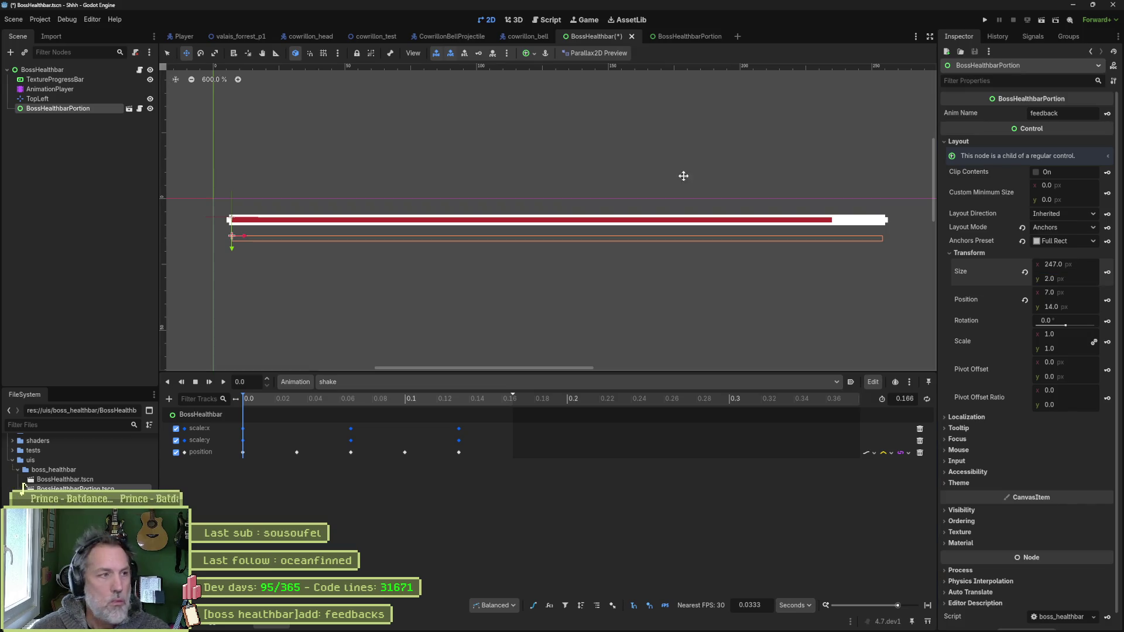
- Set the TextureProgressBar value to 100 and clear its Under texture
{"action": "left_click", "coordinate": [55, 79]}
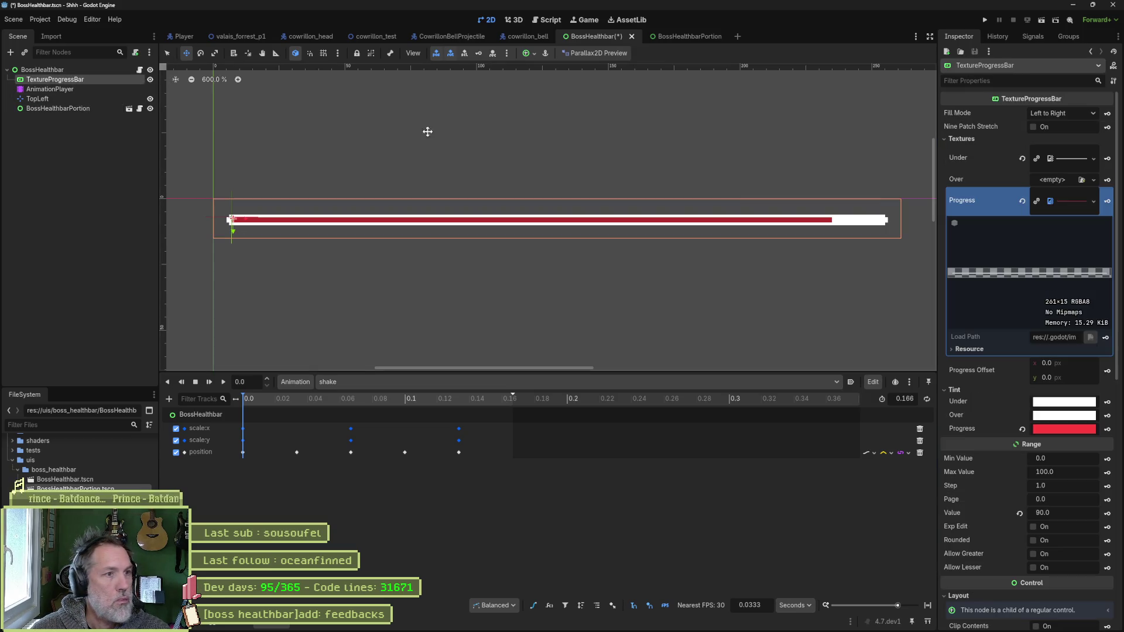
{"action": "left_click", "coordinate": [1064, 514]}
{"action": "type", "text": "100"}
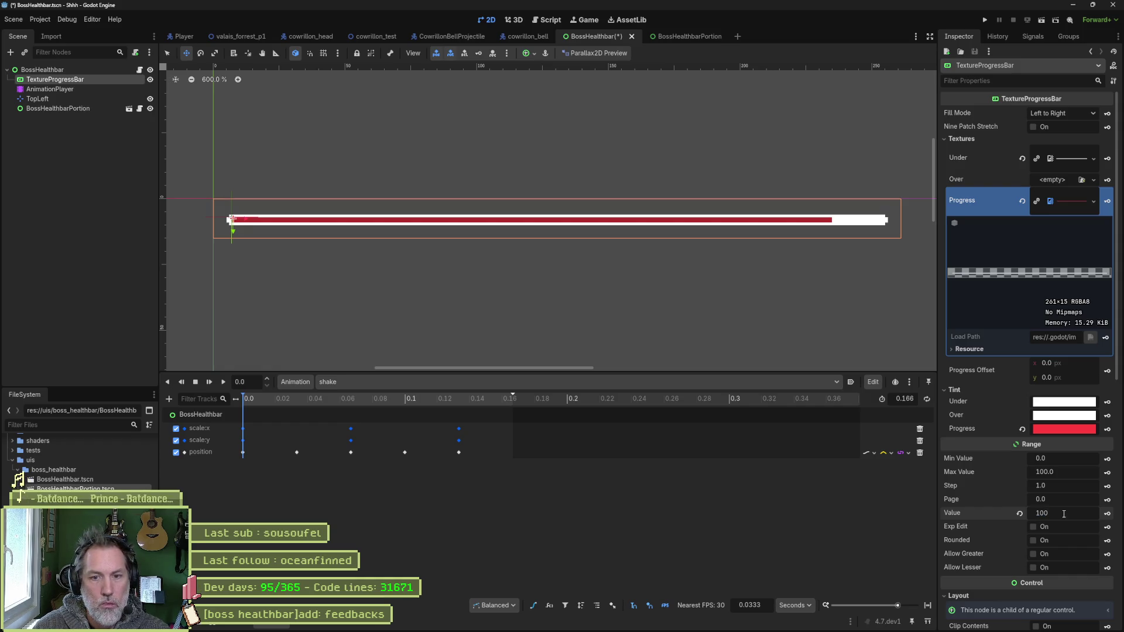
{"action": "key", "text": "Return"}
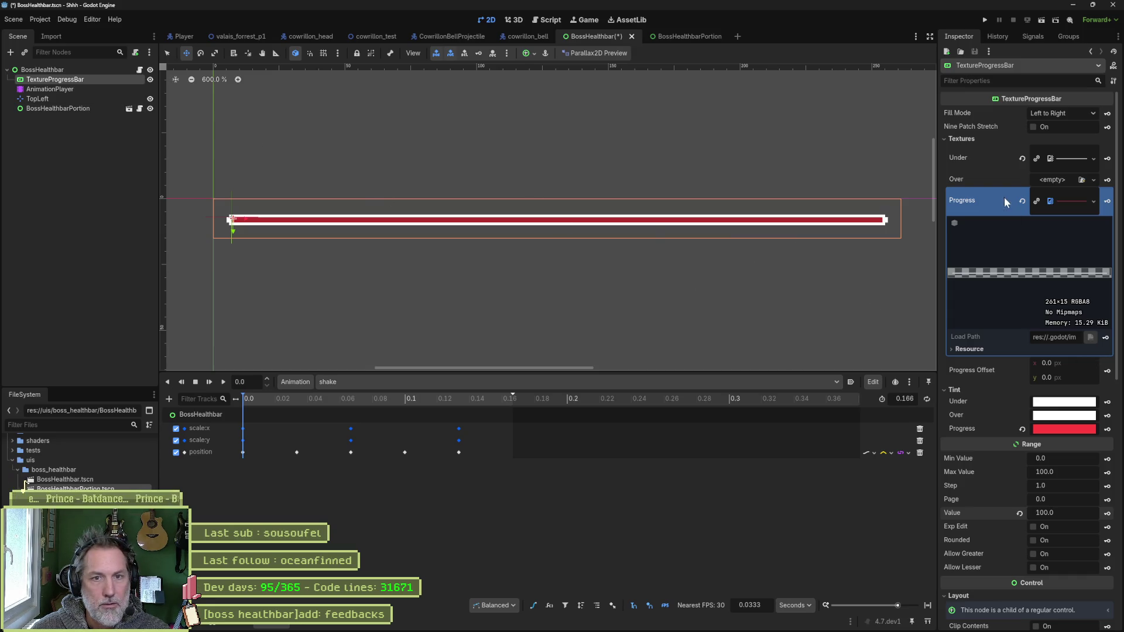
{"action": "left_click", "coordinate": [1021, 158]}
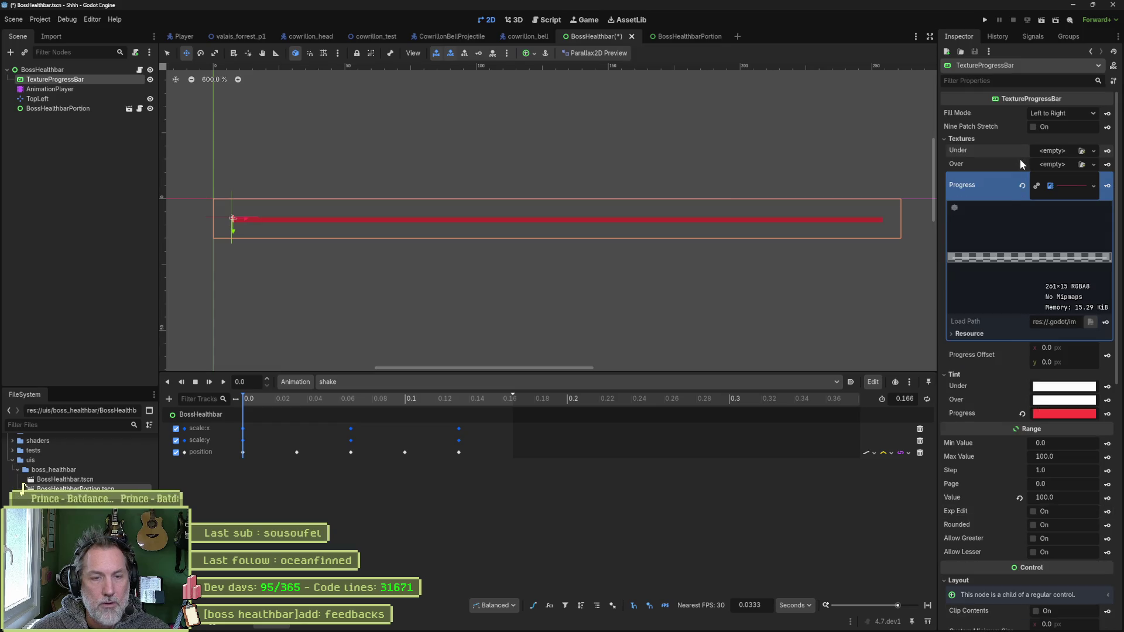
- Set the TextureProgressBar value to 50 and drag in a second BossHealthbarPortion instance
{"action": "left_click", "coordinate": [74, 110]}
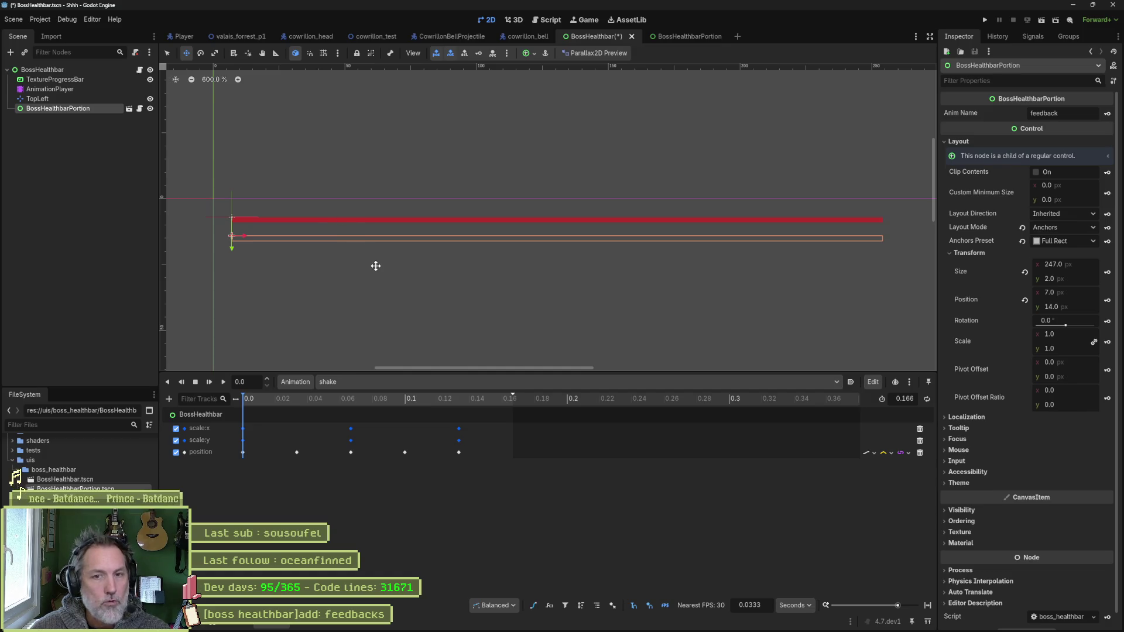
{"action": "left_click", "coordinate": [89, 80]}
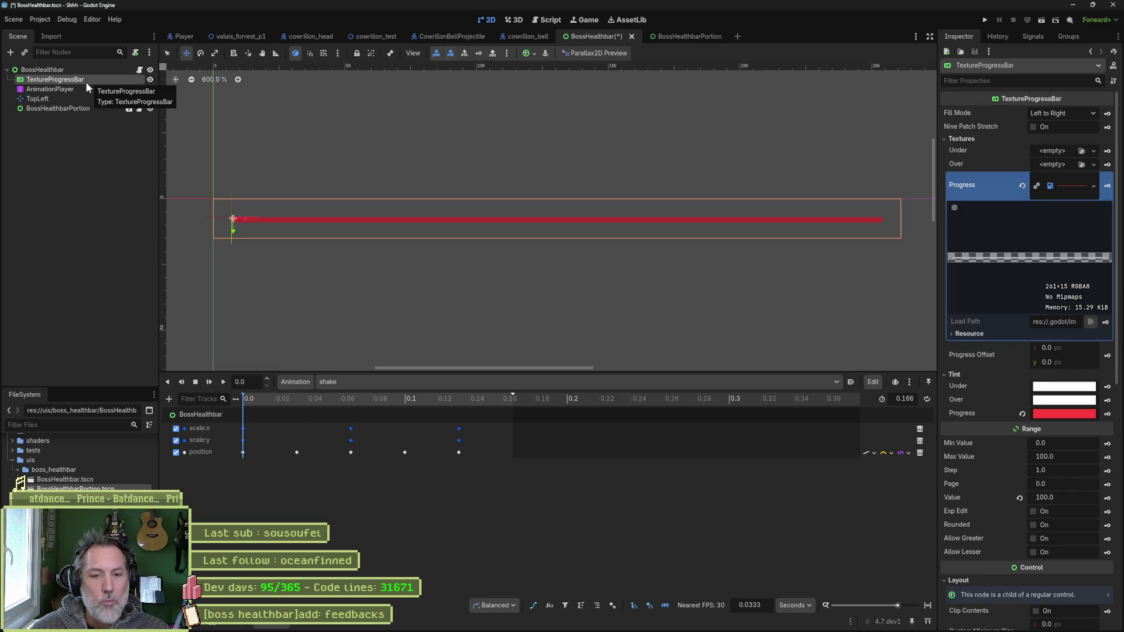
{"action": "left_click", "coordinate": [75, 107]}
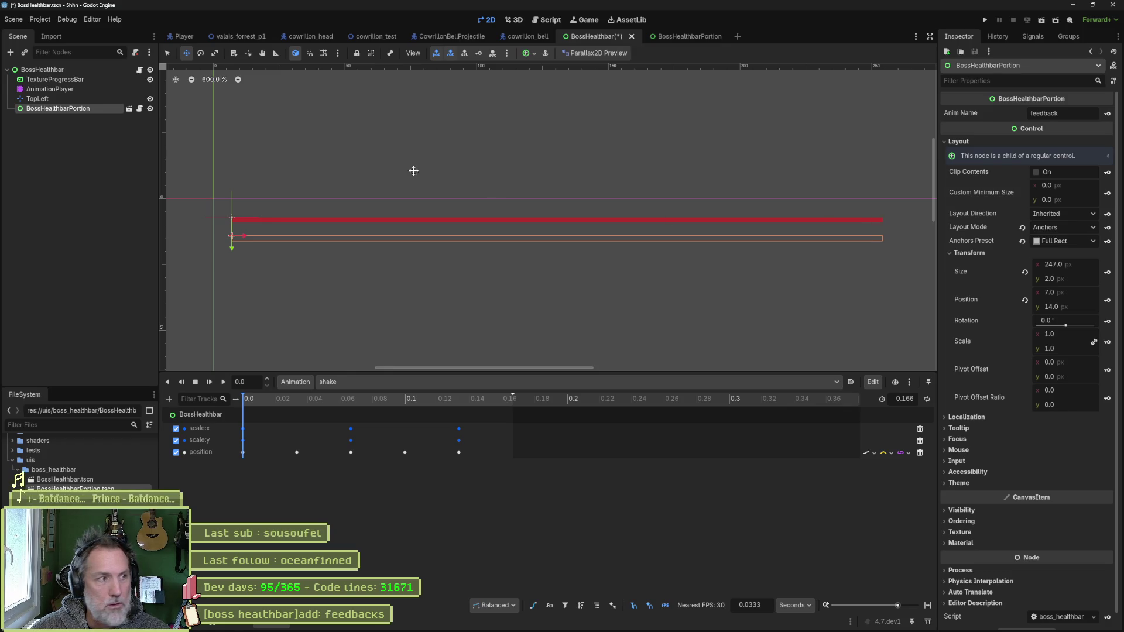
{"action": "left_click", "coordinate": [84, 79]}
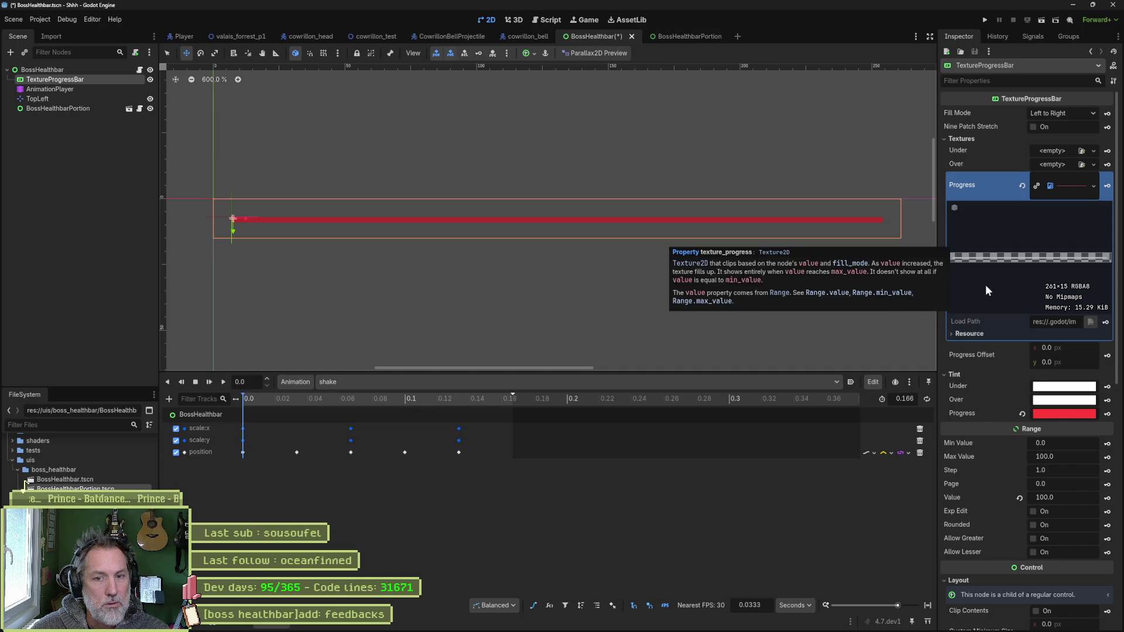
{"action": "left_click", "coordinate": [1074, 498]}
{"action": "type", "text": "50"}
{"action": "key", "text": "Return"}
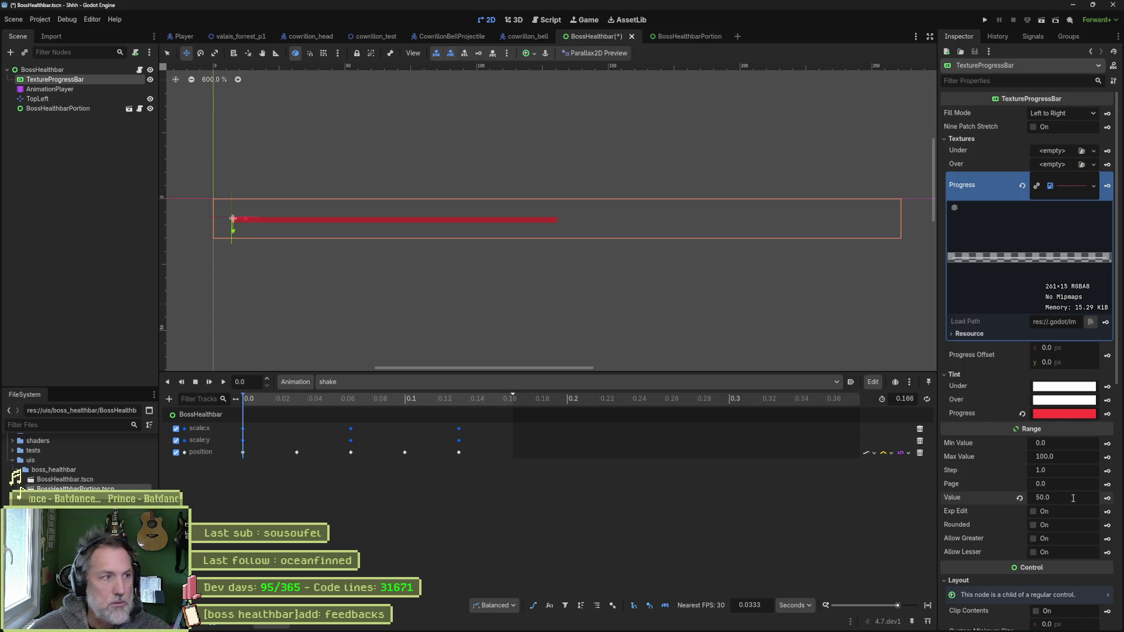
{"action": "mouse_move", "coordinate": [75, 489]}
{"action": "left_mouse_down"}
{"action": "mouse_move", "coordinate": [54, 131]}
{"action": "mouse_move", "coordinate": [69, 127]}
{"action": "left_mouse_up"}
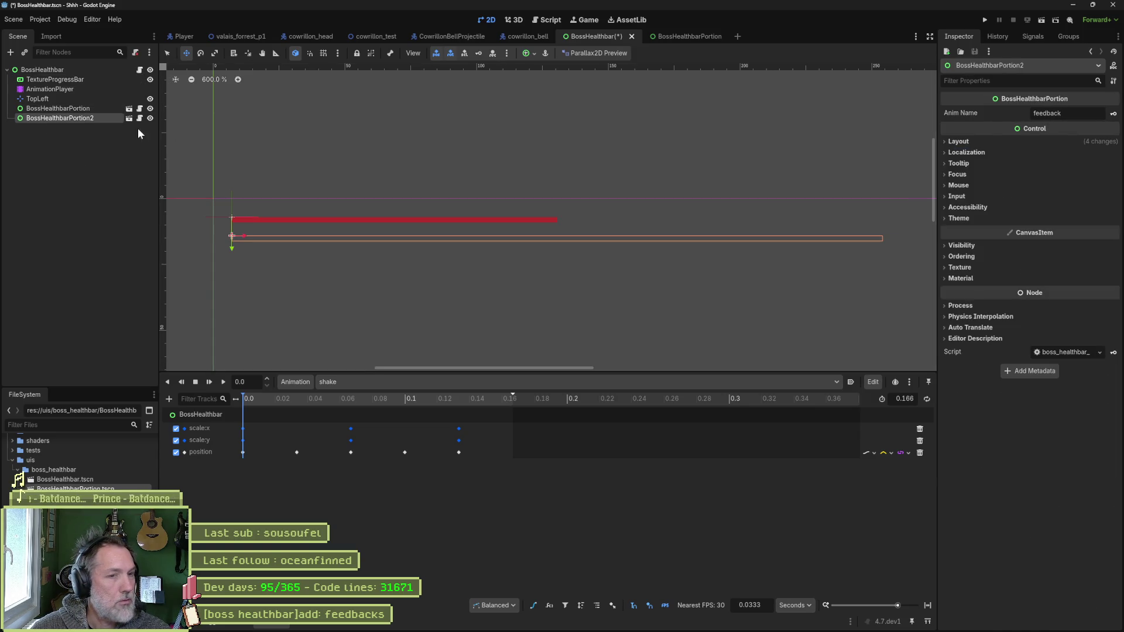
- Set BossHealthbarPortion2's width to 247*0.5 (123.5 px), then delete that node
{"action": "left_click", "coordinate": [964, 142]}
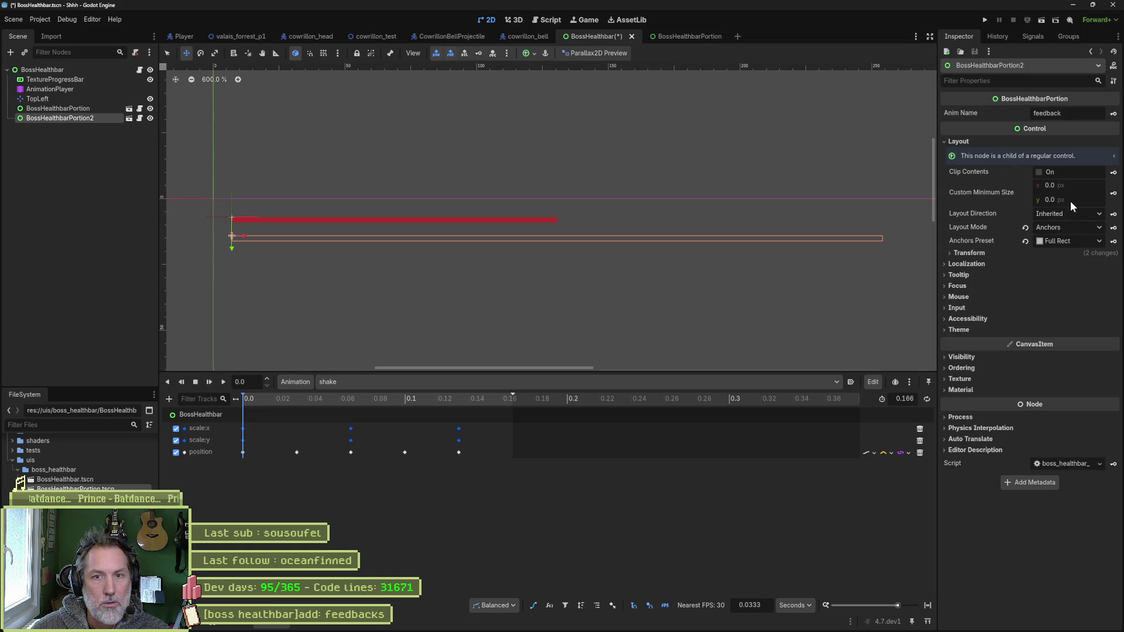
{"action": "left_click", "coordinate": [1030, 256]}
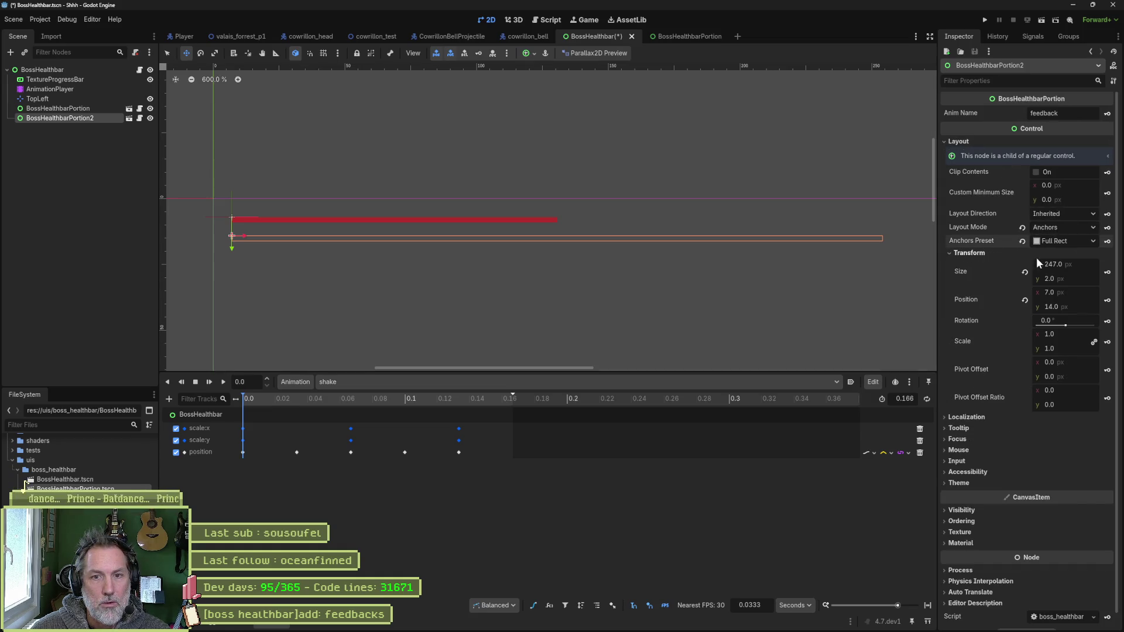
{"action": "left_click", "coordinate": [1079, 265]}
{"action": "left_click", "coordinate": [1076, 264]}
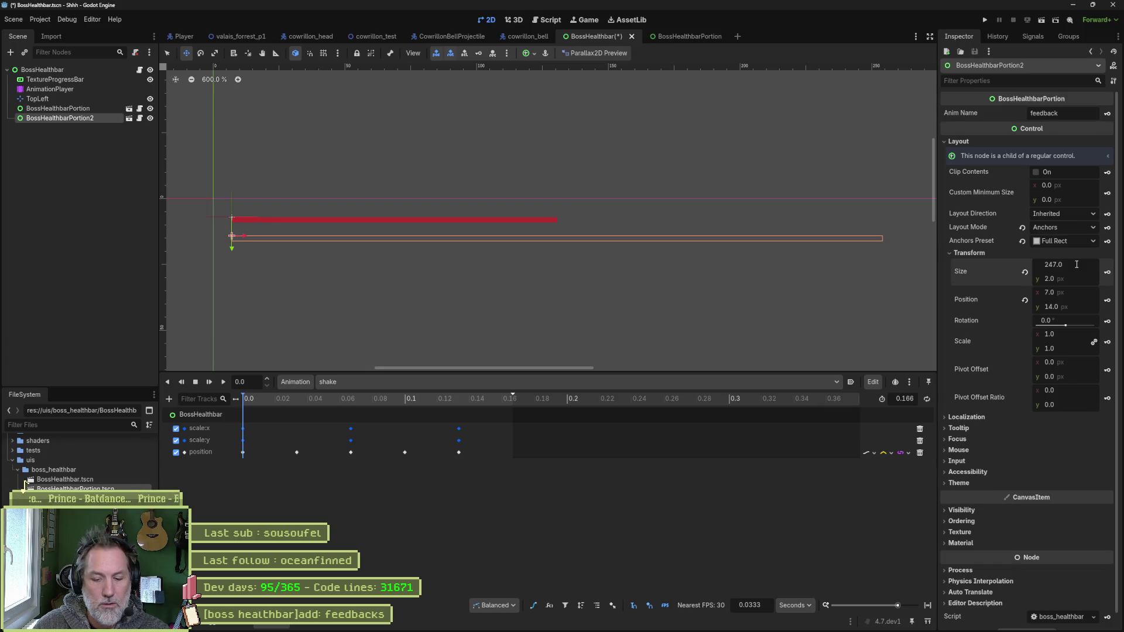
{"action": "type", "text": "0.5"}
{"action": "key", "text": "Return"}
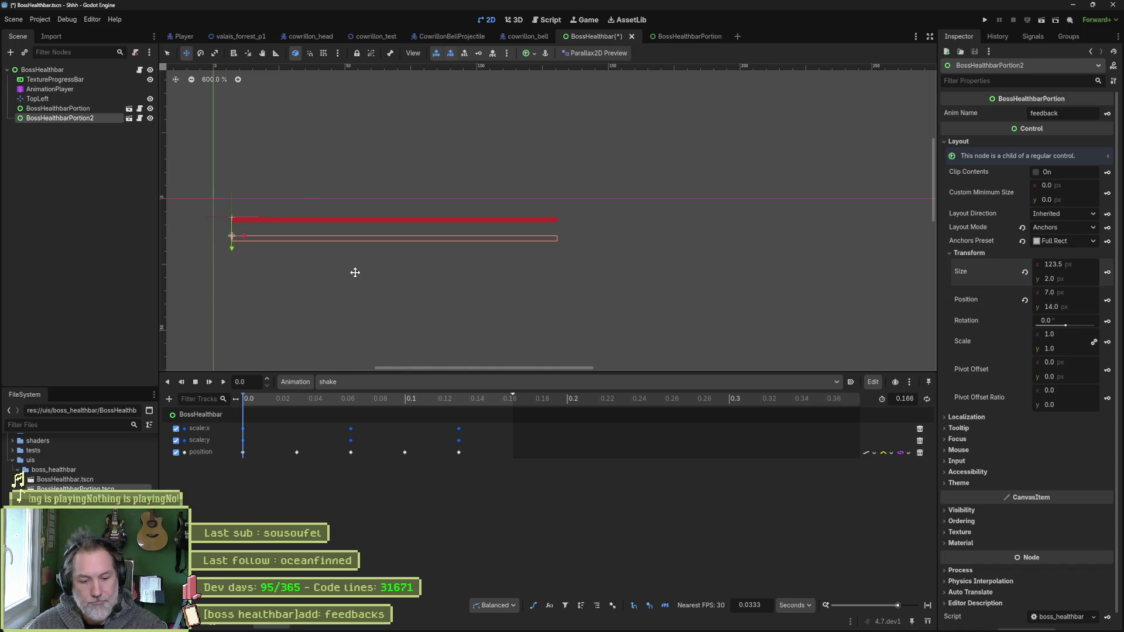
{"action": "key", "text": "Delete"}
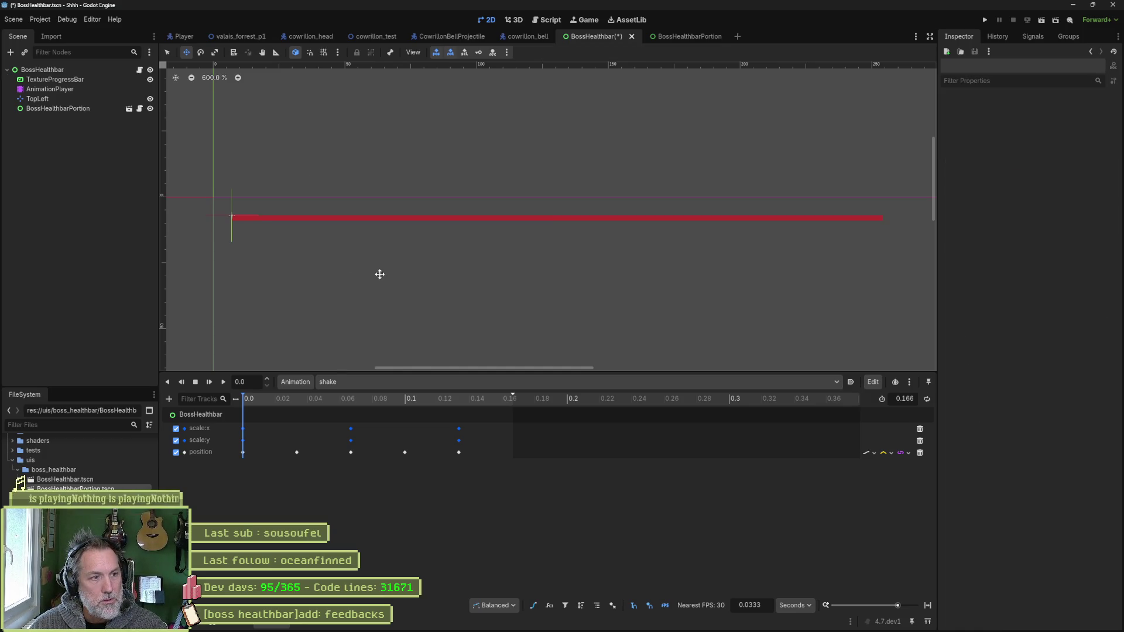
- Set the portion's width to 90% (222.3 px) and lower the progress bar value to 90
{"action": "left_click", "coordinate": [69, 108]}
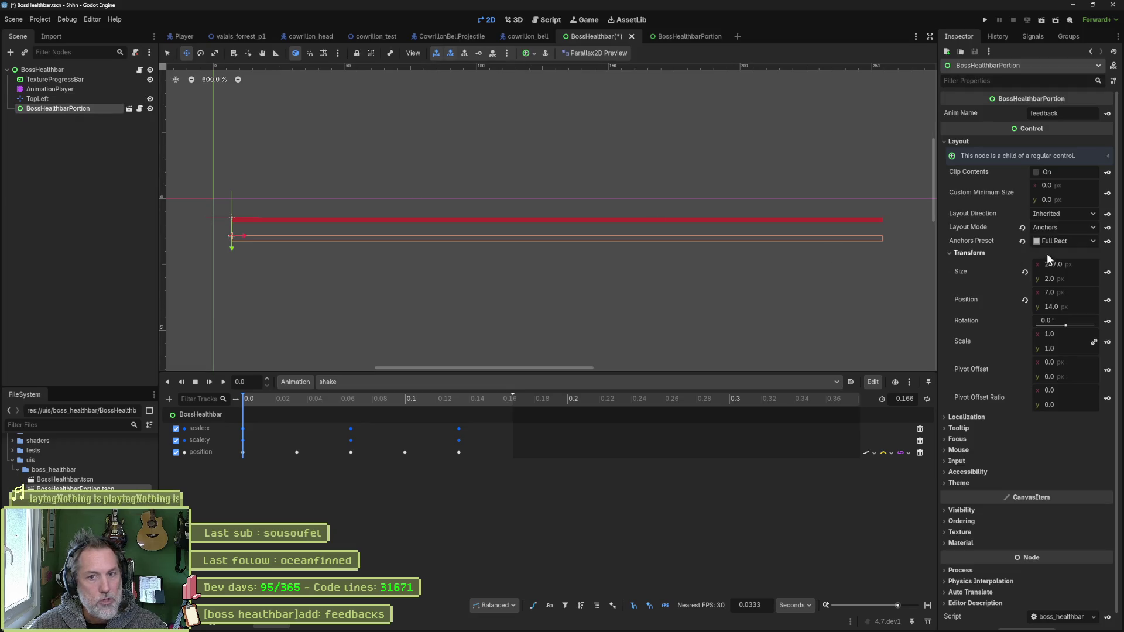
{"action": "left_click", "coordinate": [1078, 263]}
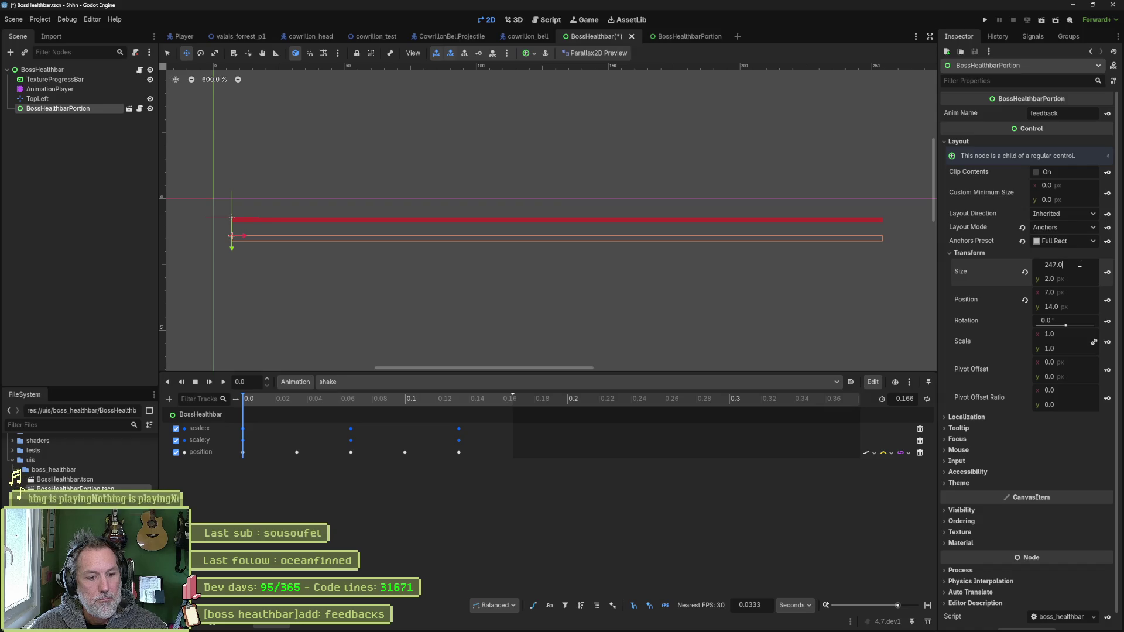
{"action": "type", "text": "*"}
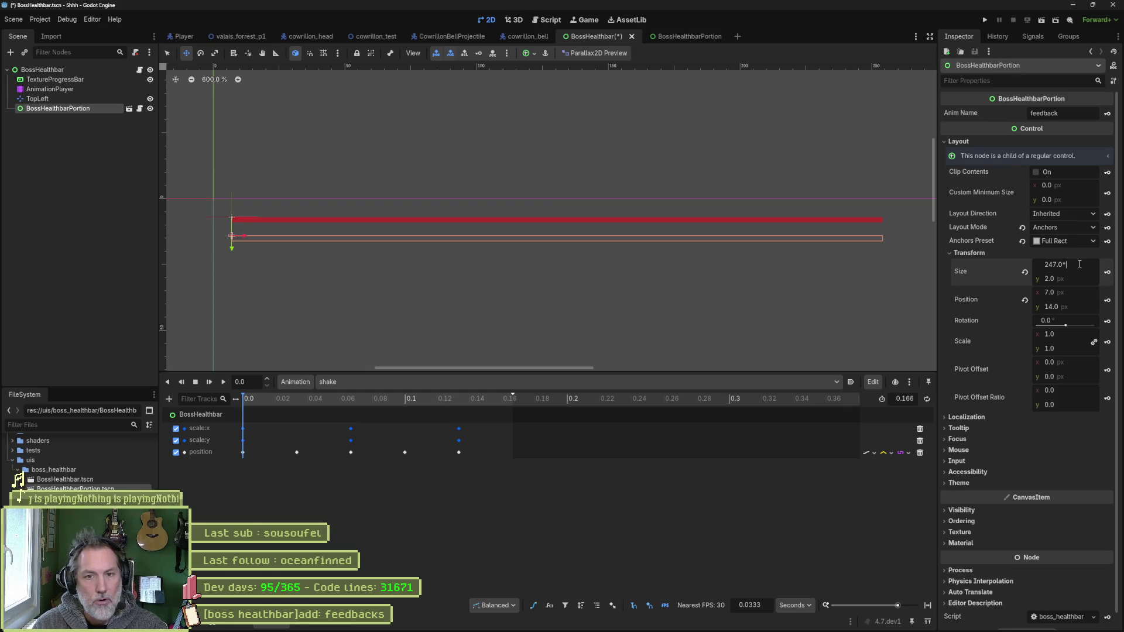
{"action": "key", "text": "Return"}
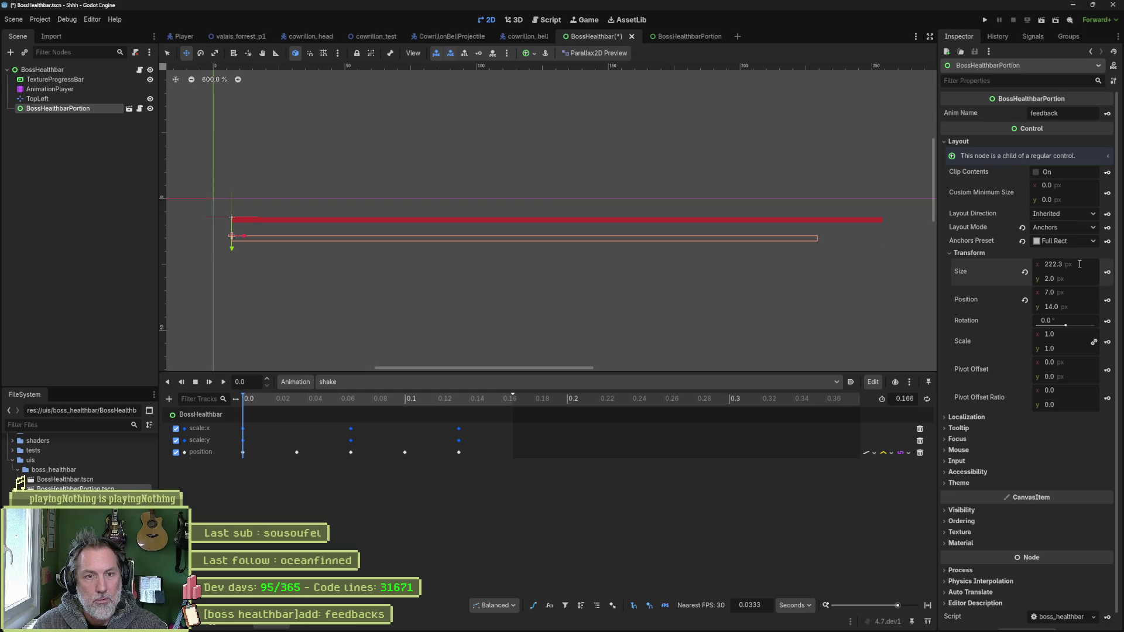
{"action": "left_click", "coordinate": [58, 80]}
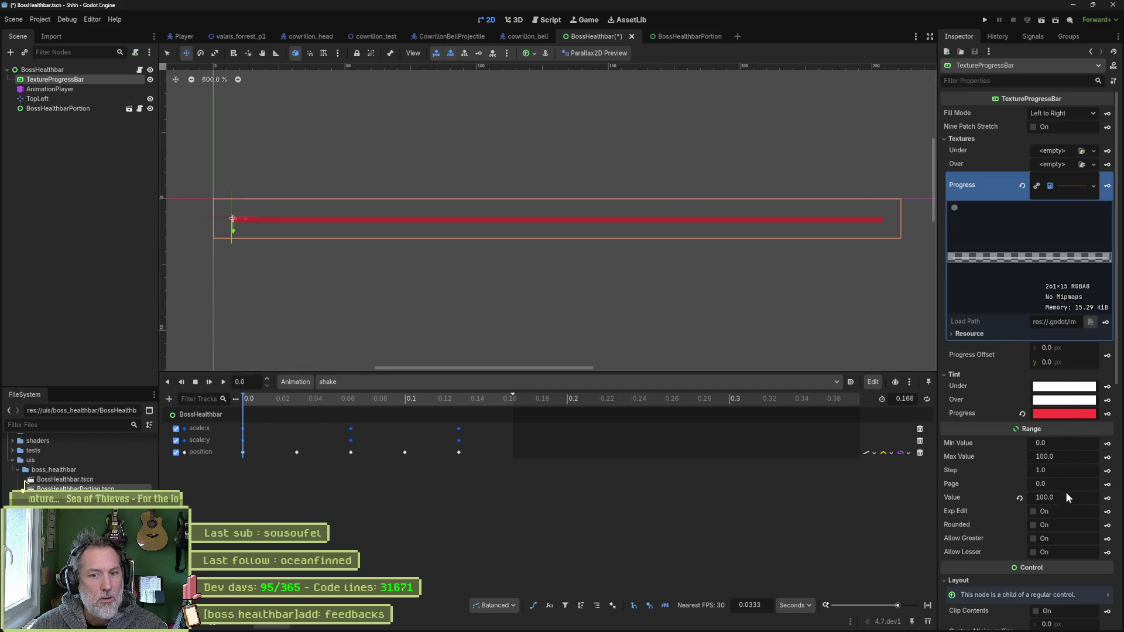
{"action": "left_click_drag", "start_coordinate": [1065, 496], "coordinate": [1061, 496]}
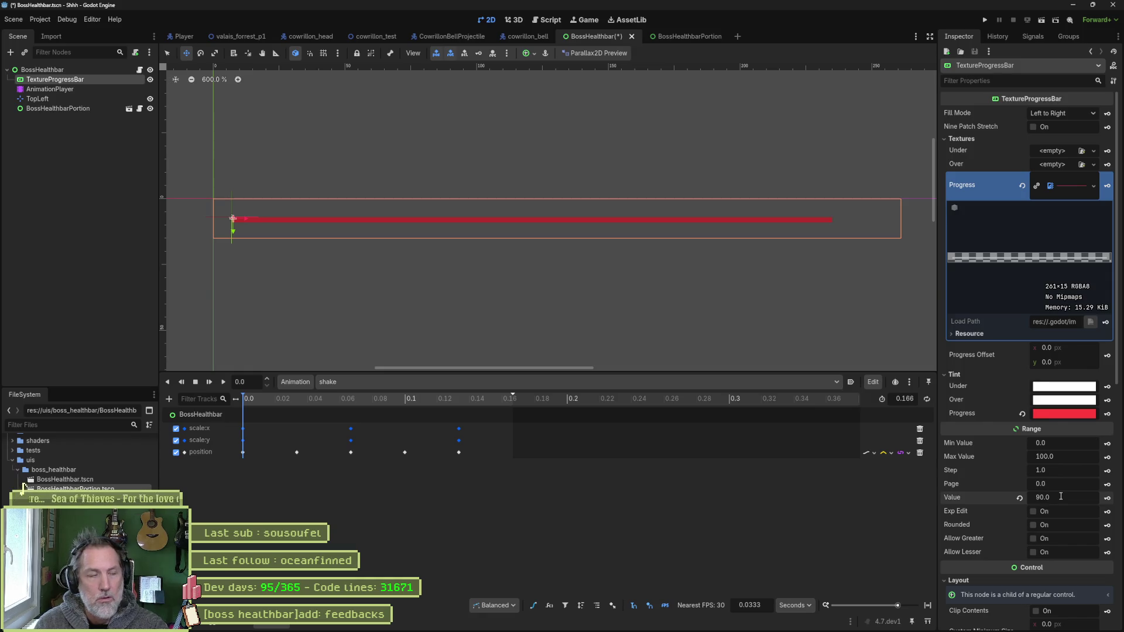
{"action": "left_click", "coordinate": [79, 110]}
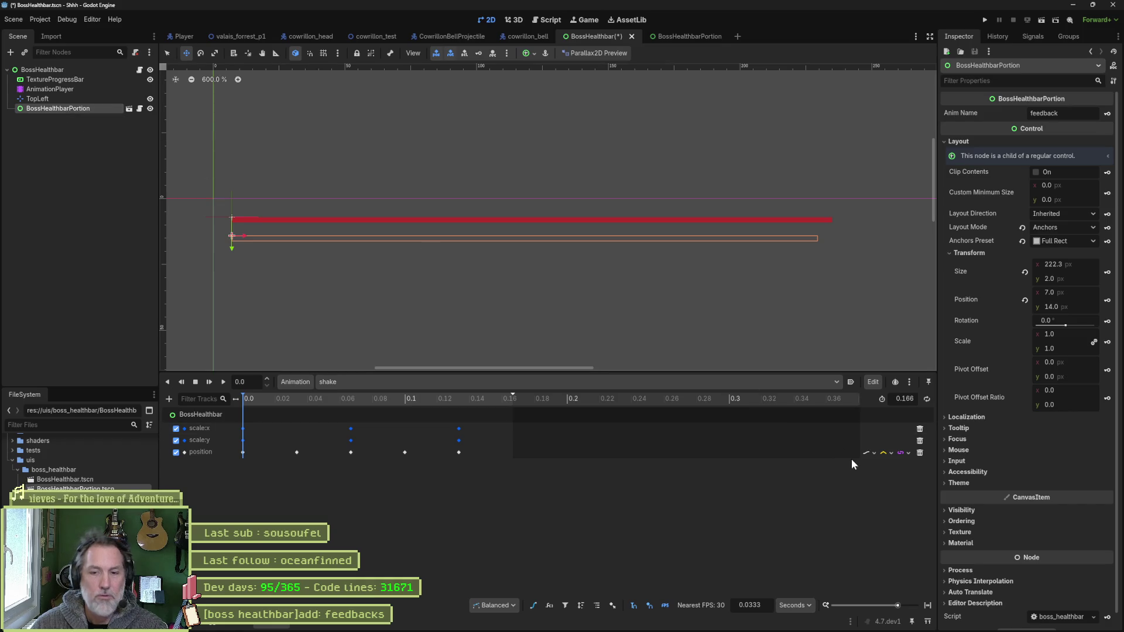
- Snip a screenshot of the healthbar area and bring up the ChatGPT conversation
{"action": "mouse_move", "coordinate": [672, 628]}
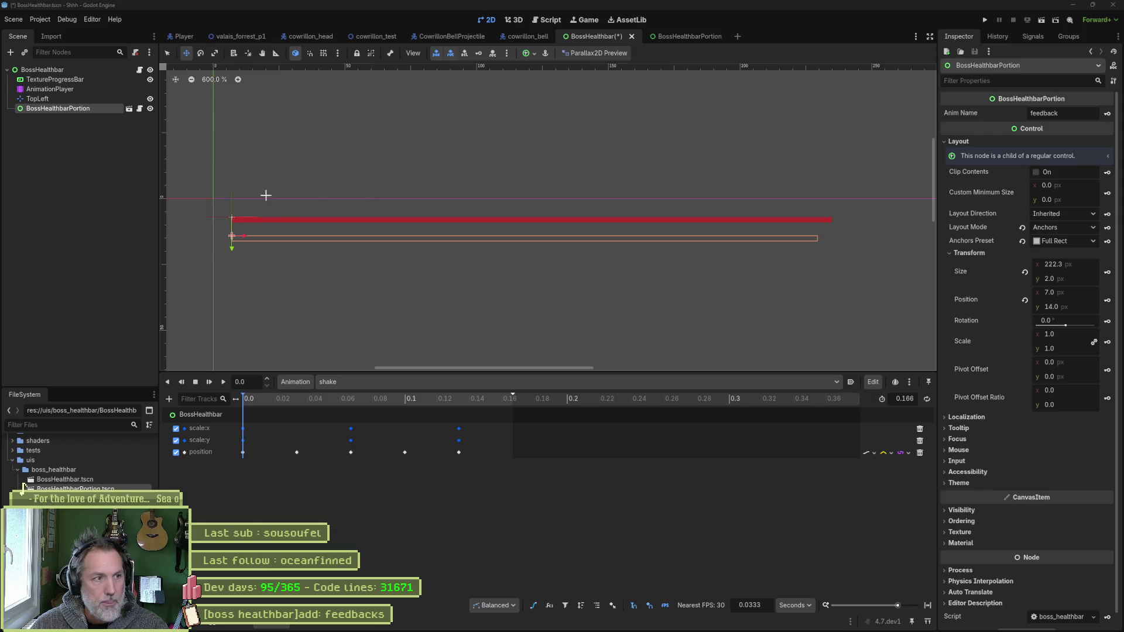
{"action": "key", "text": "super+shift+s"}
{"action": "mouse_move", "coordinate": [220, 199]}
{"action": "left_mouse_down"}
{"action": "mouse_move", "coordinate": [1077, 265]}
{"action": "mouse_move", "coordinate": [1119, 297]}
{"action": "left_mouse_up"}
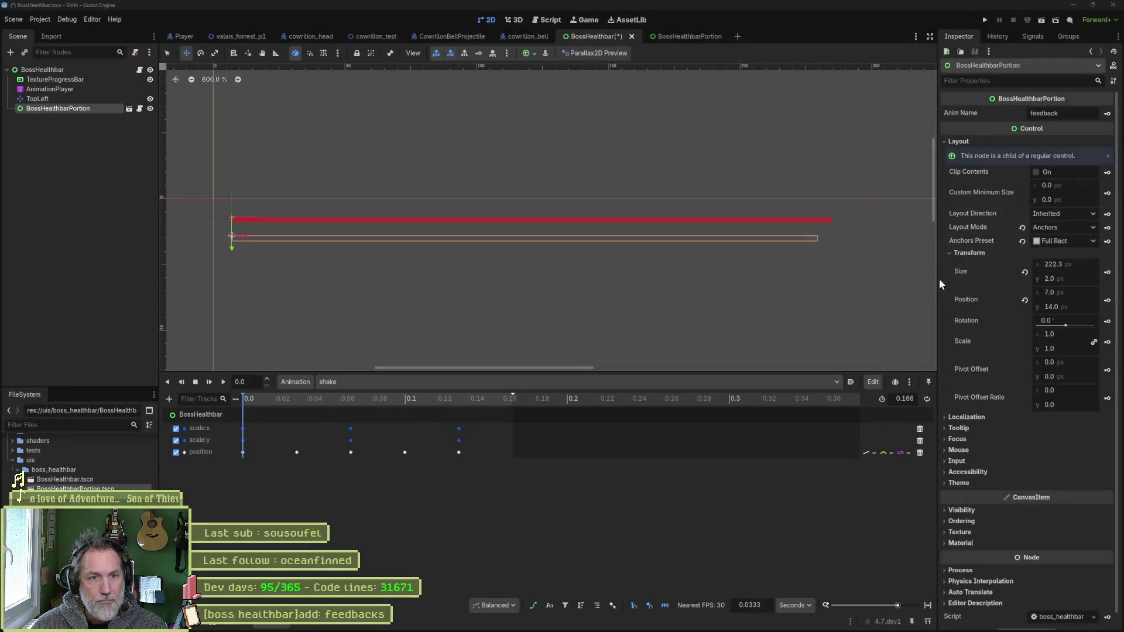
{"action": "left_click", "coordinate": [58, 81]}
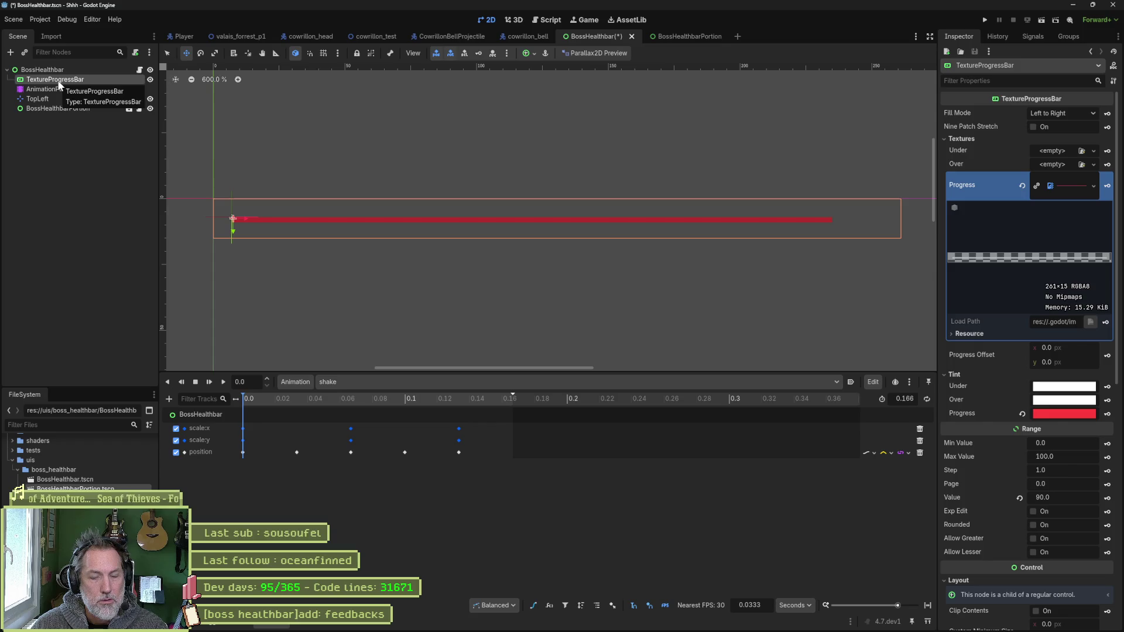
{"action": "mouse_move", "coordinate": [520, 627]}
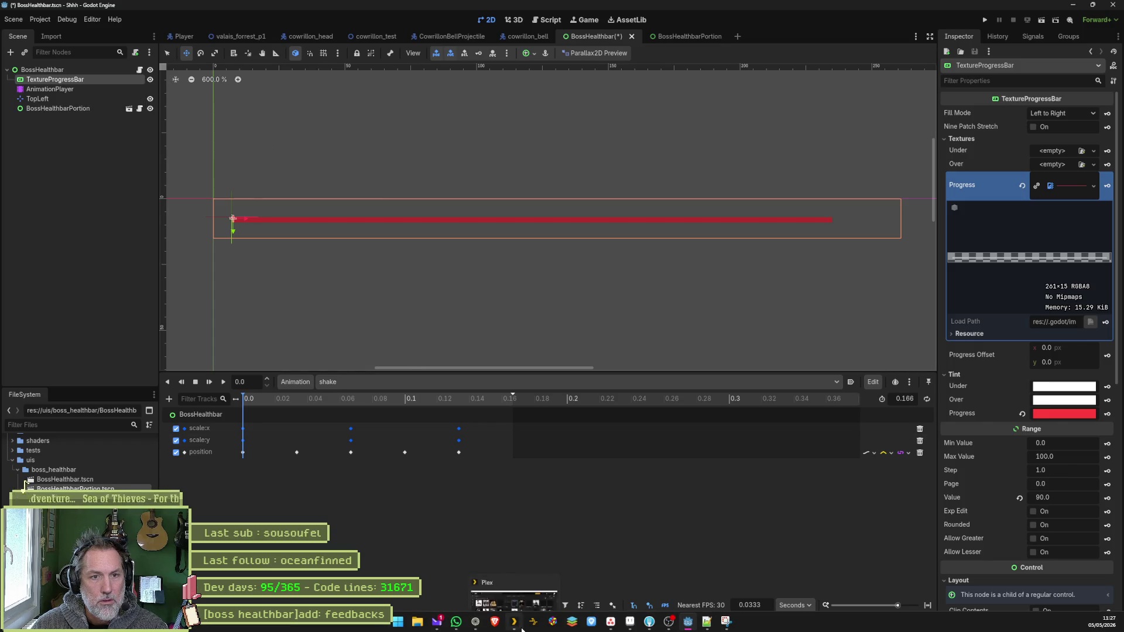
{"action": "left_click", "coordinate": [475, 621]}
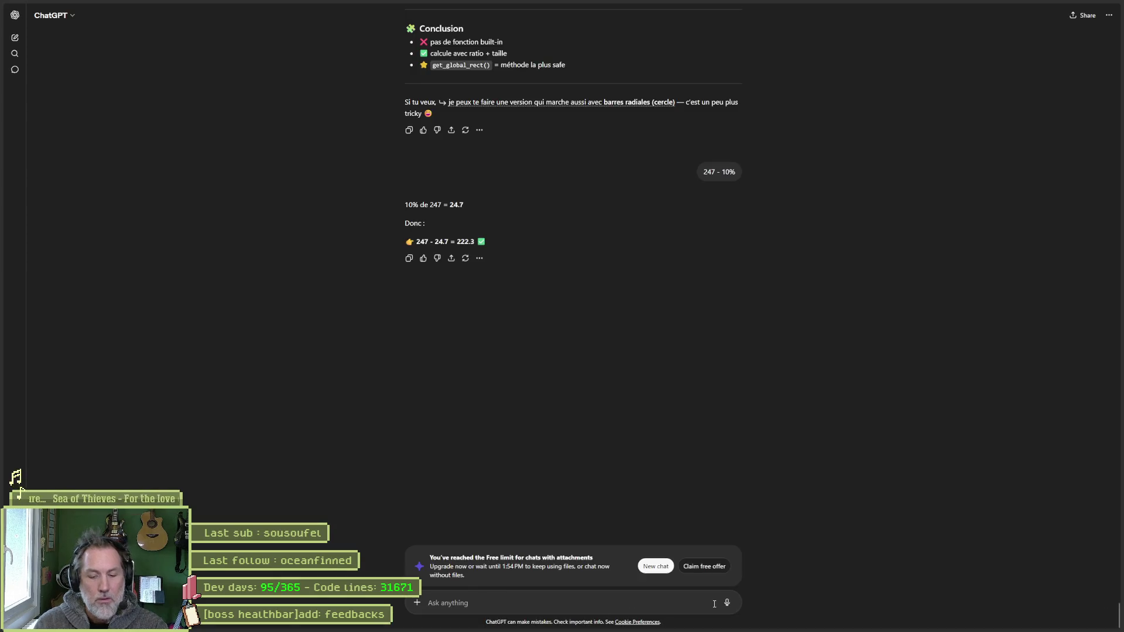
- Draft the question about the 247-pixel red bar reduced by 10%, attaching the healthbar screenshot
{"action": "type", "text": "la barre rouge"}
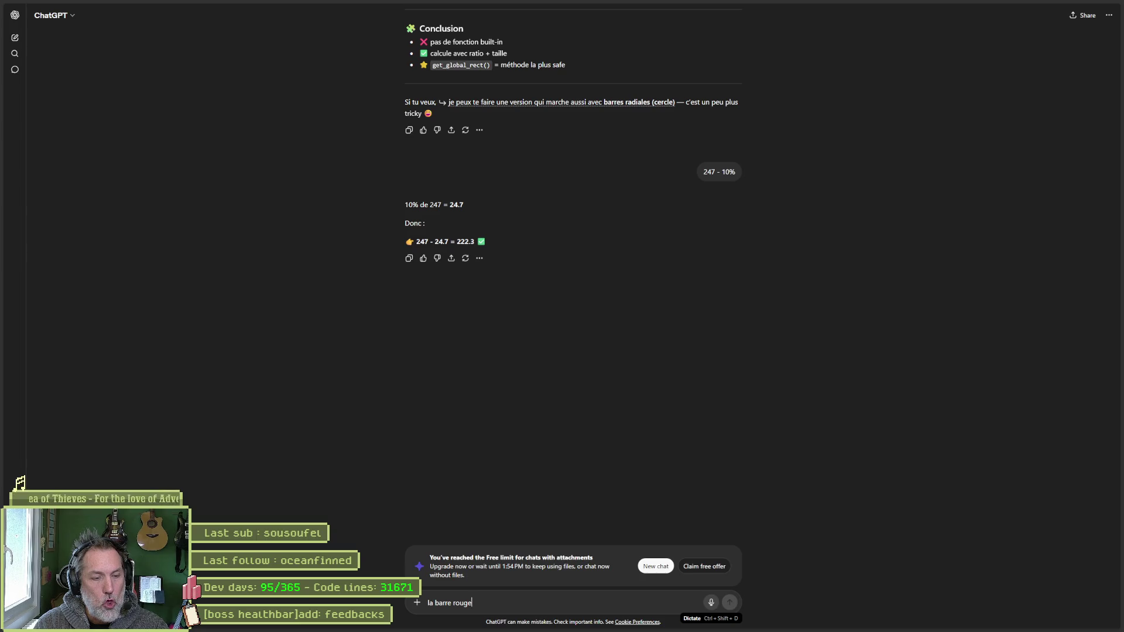
{"action": "type", "text": " fait "}
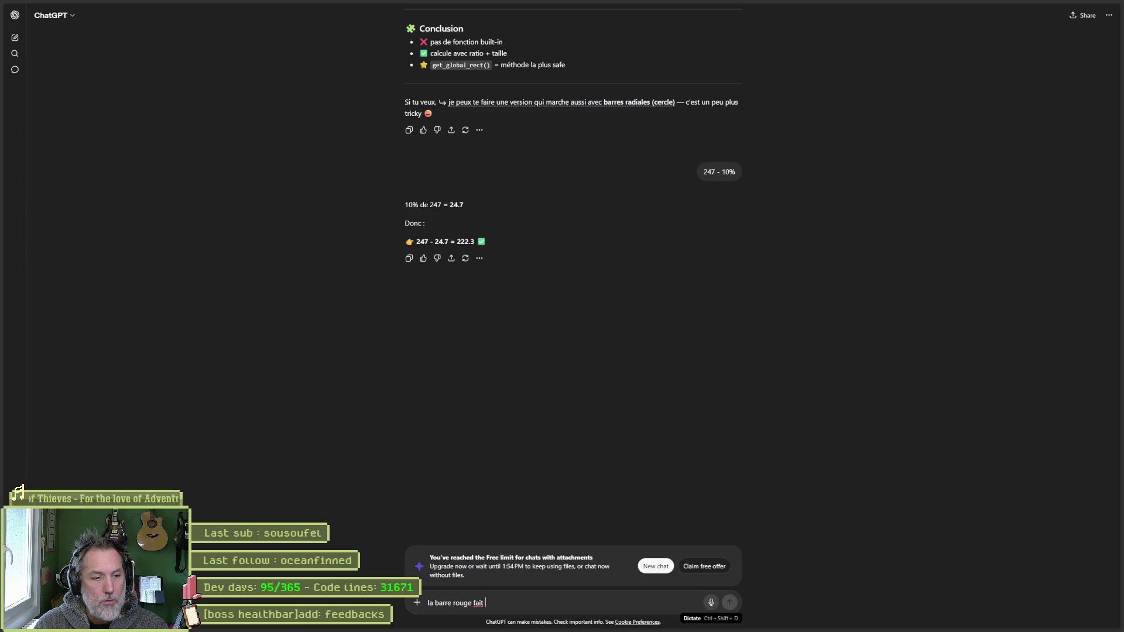
{"action": "type", "text": "247 pixels "}
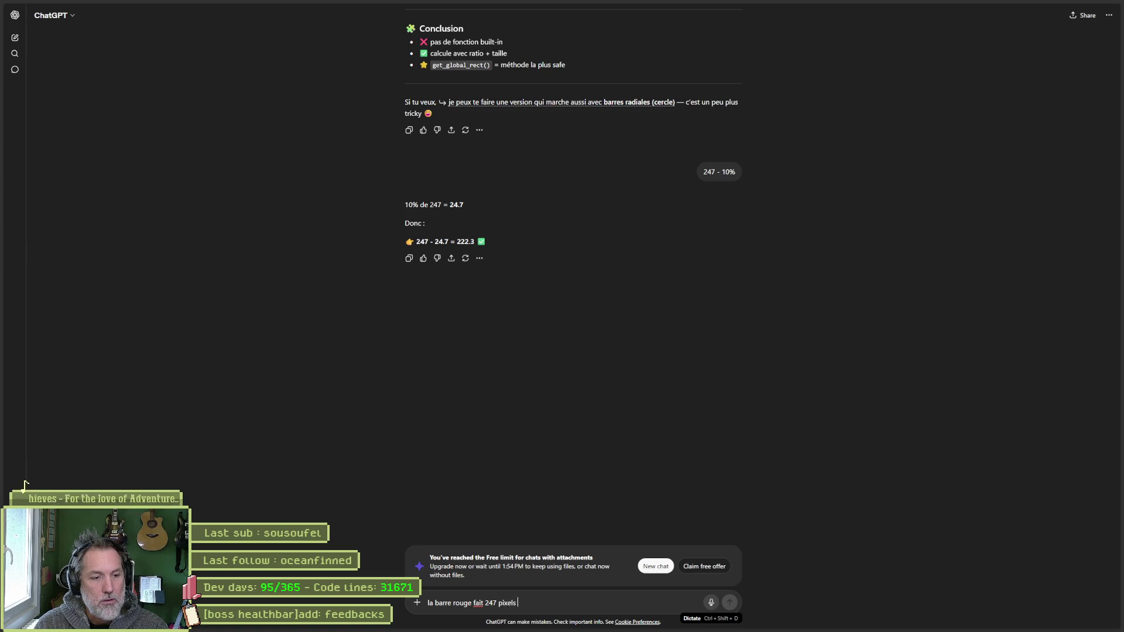
{"action": "type", "text": "de la"}
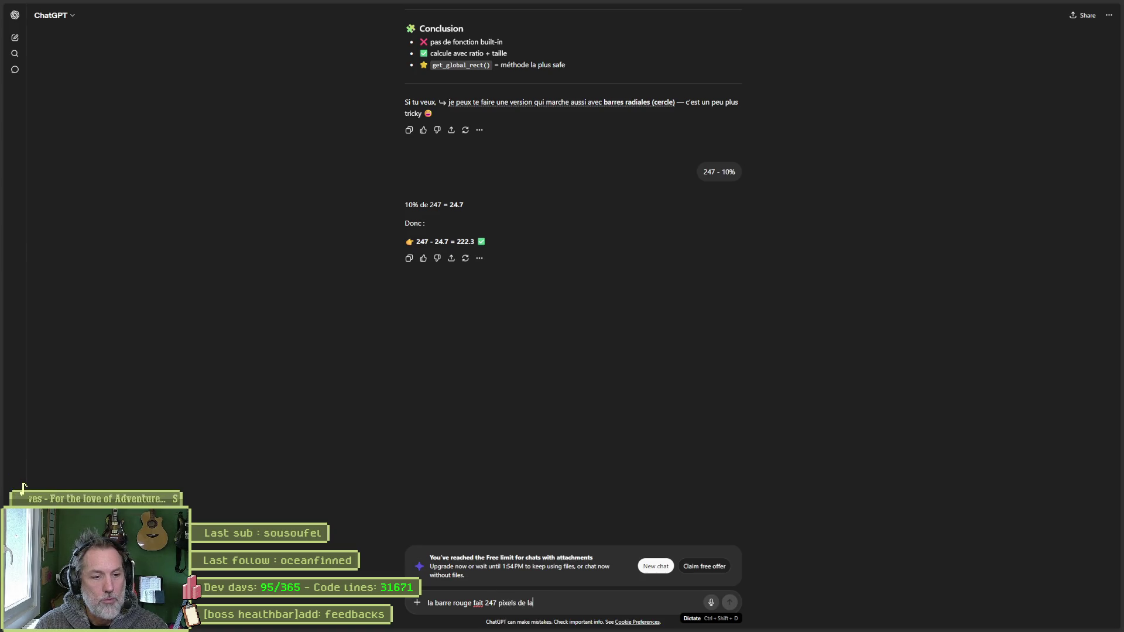
{"action": "key", "text": "BackSpace"}
{"action": "type", "text": "ong mais"}
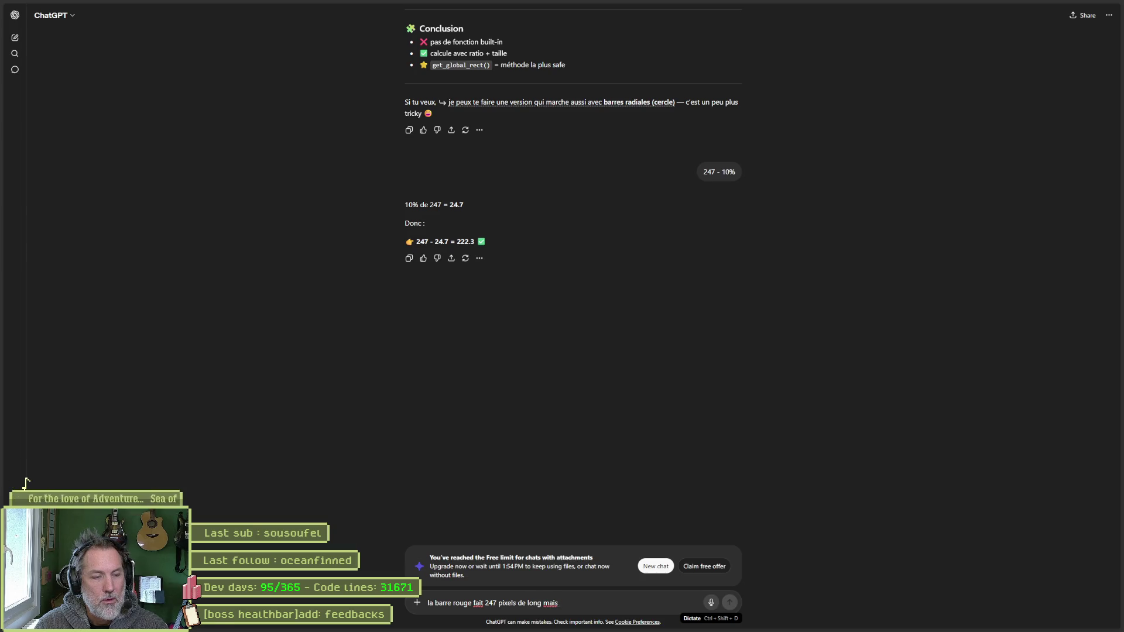
{"action": "key", "text": "alt+Tab"}
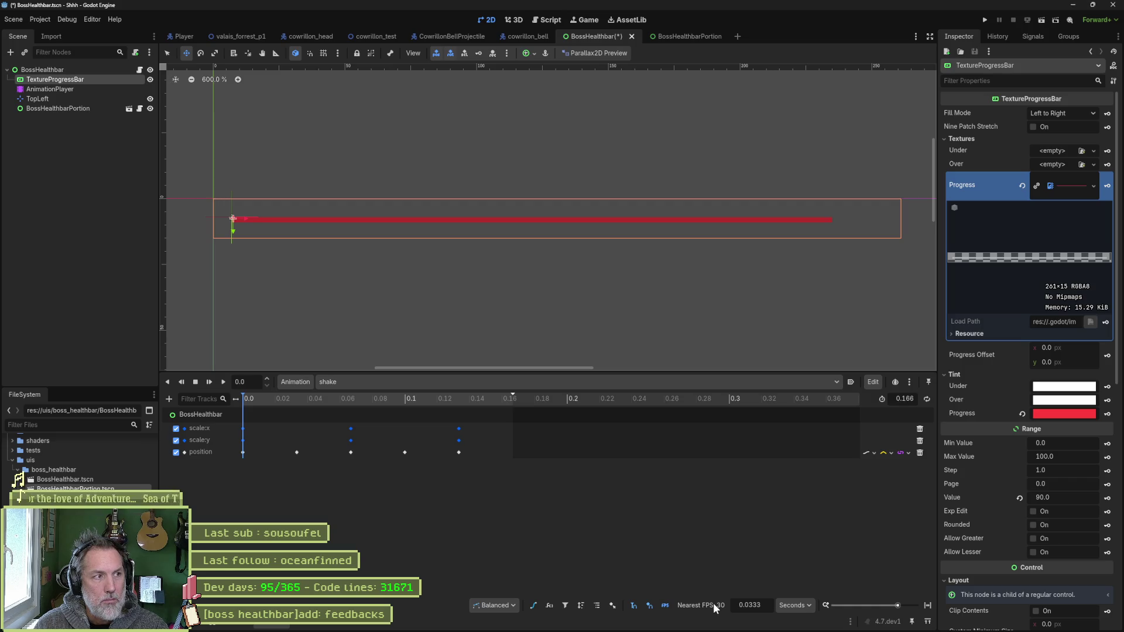
{"action": "key", "text": "alt+Tab"}
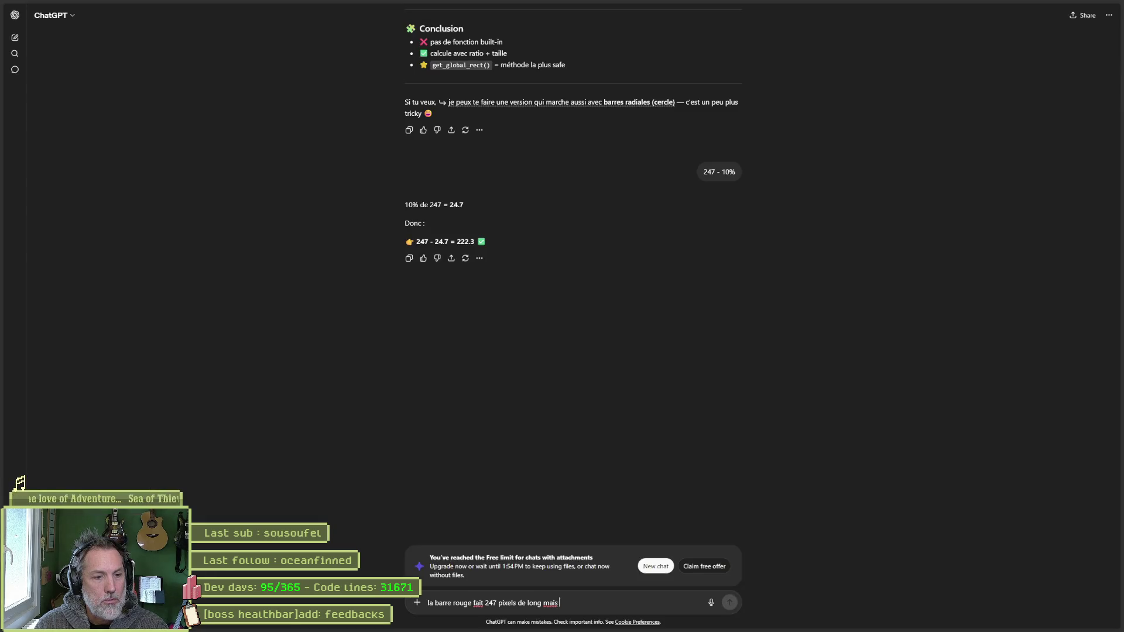
{"action": "type", "text": "quand je la reduis d"}
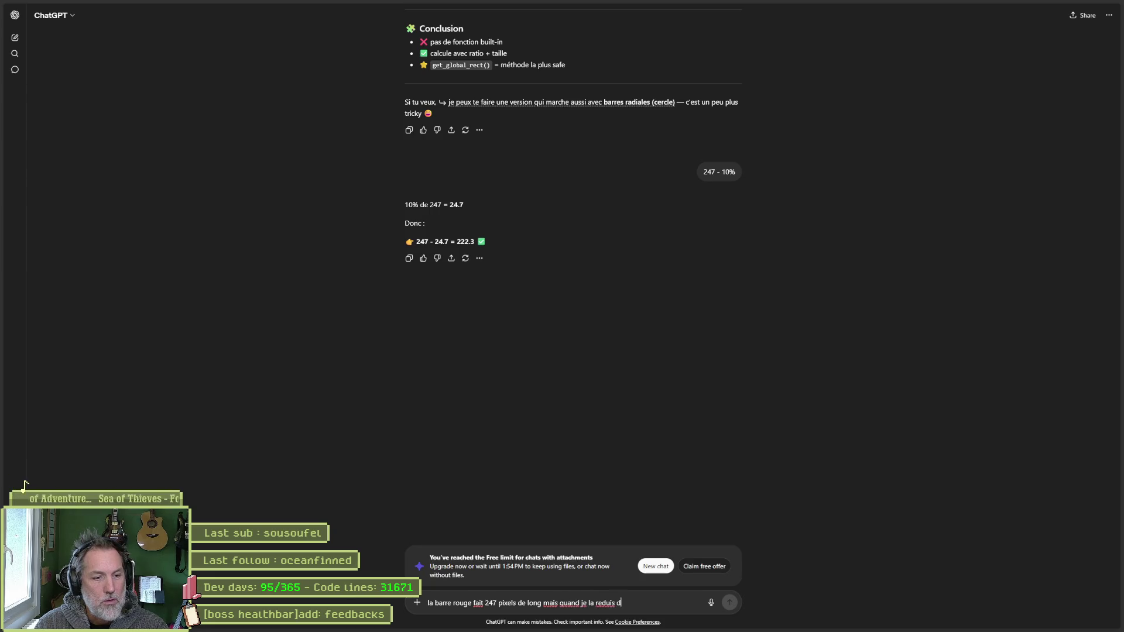
{"action": "type", "text": "e 10%, je n'a"}
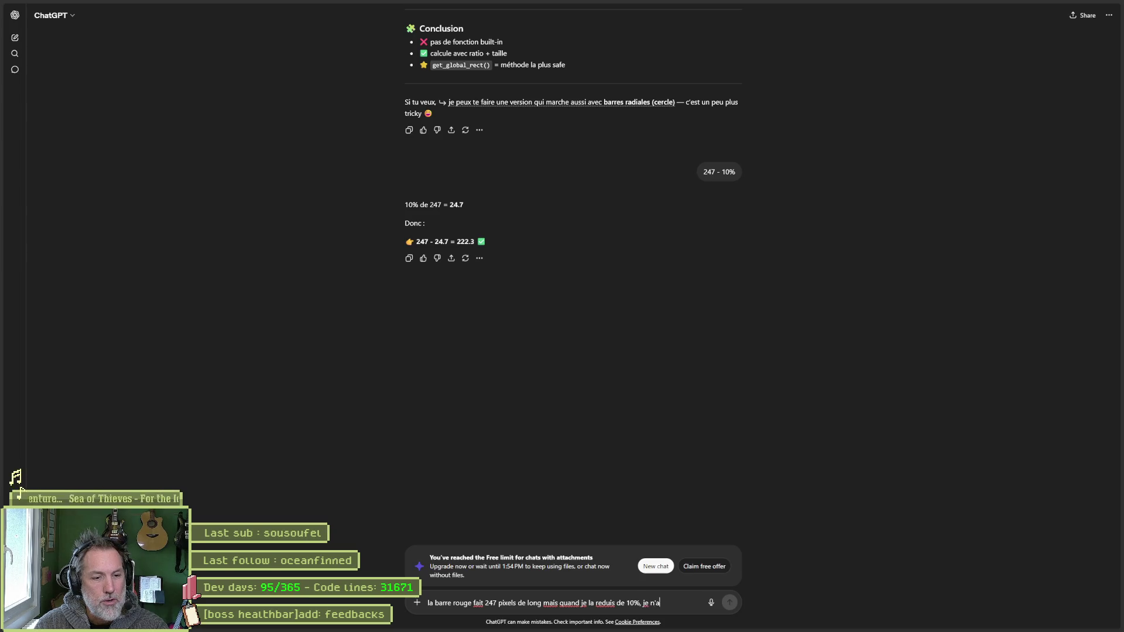
{"action": "type", "text": " la meme longu"}
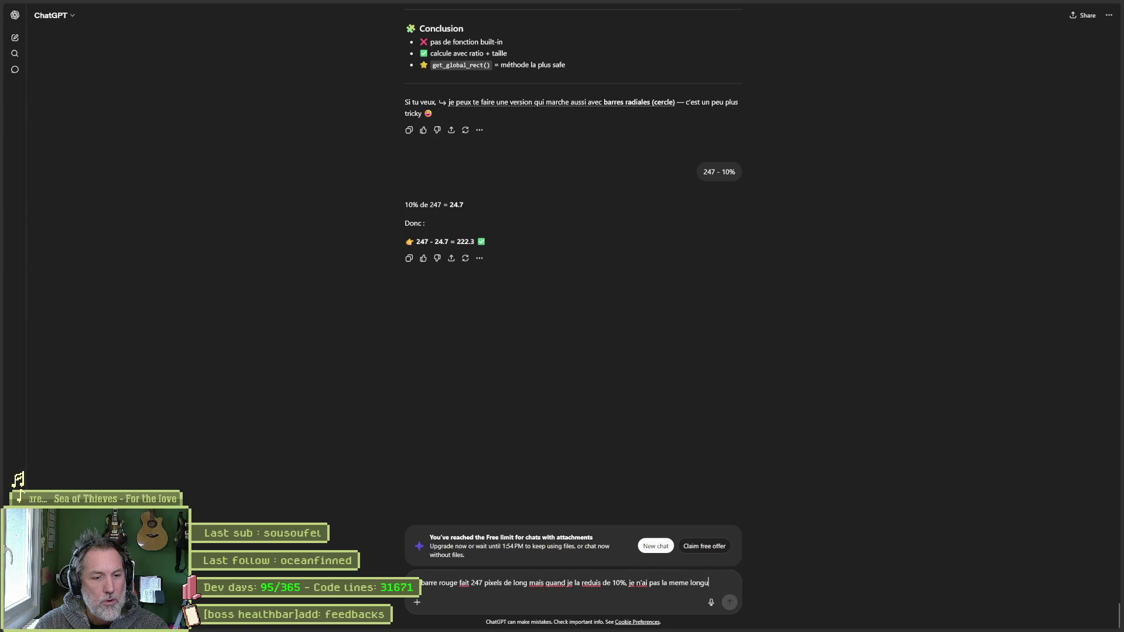
{"action": "type", "text": "e "}
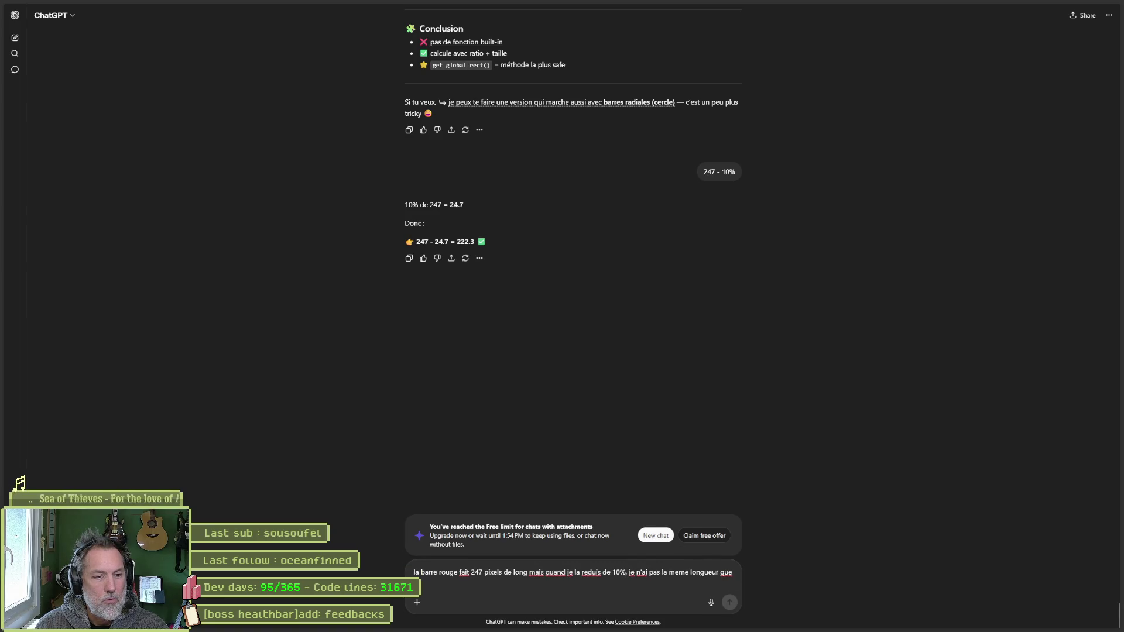
{"action": "type", "text": "on noeud "}
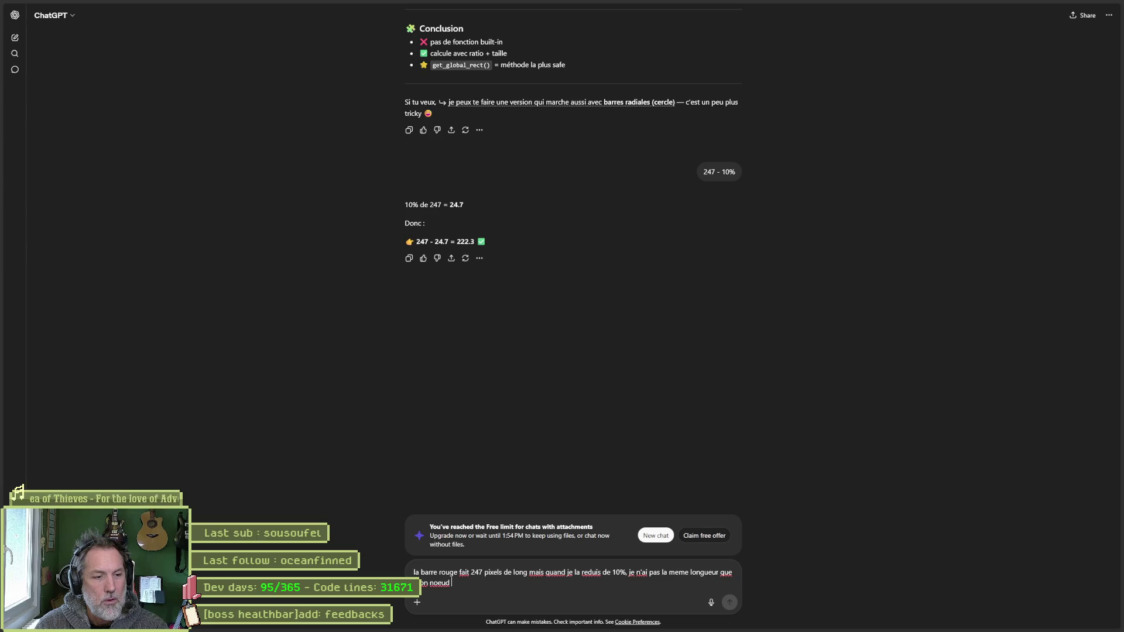
{"action": "type", "text": "Portion"}
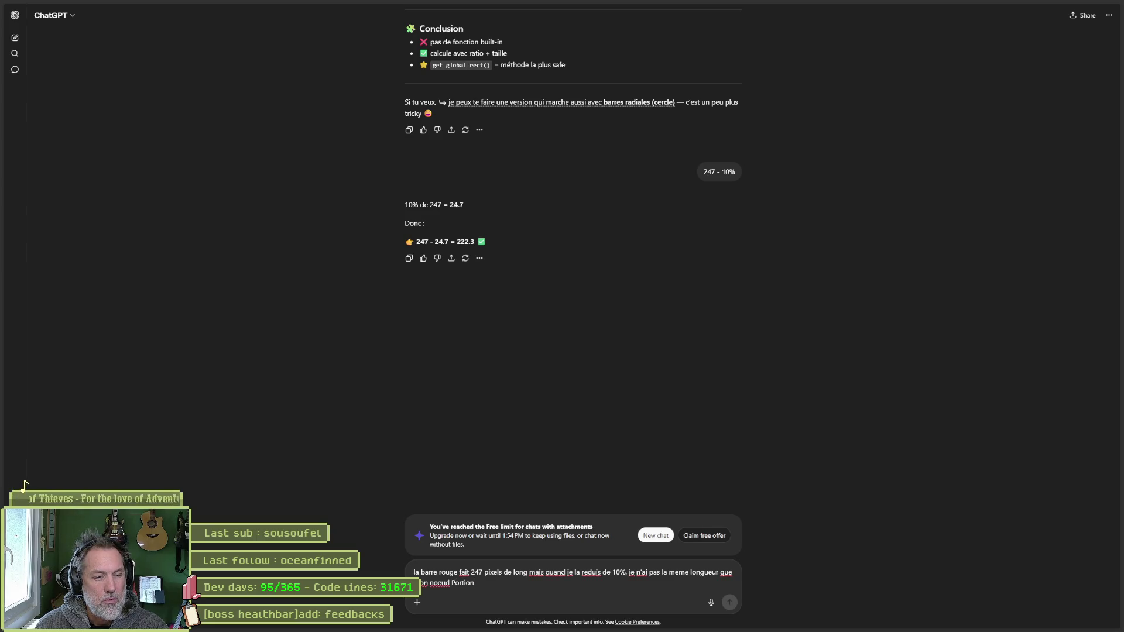
{"action": "key", "text": "ctrl+v"}
- Check the BossHealthbarPortion width, add its 222.3 size to the message, then start a fresh chat
{"action": "key", "text": "alt+Tab"}
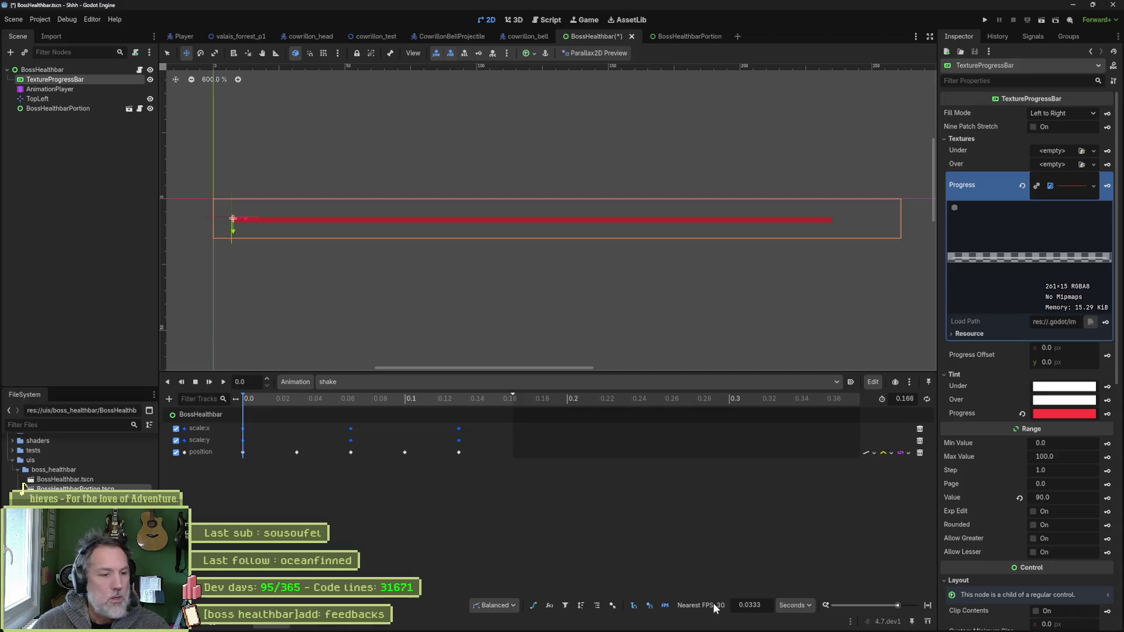
{"action": "left_click", "coordinate": [41, 110]}
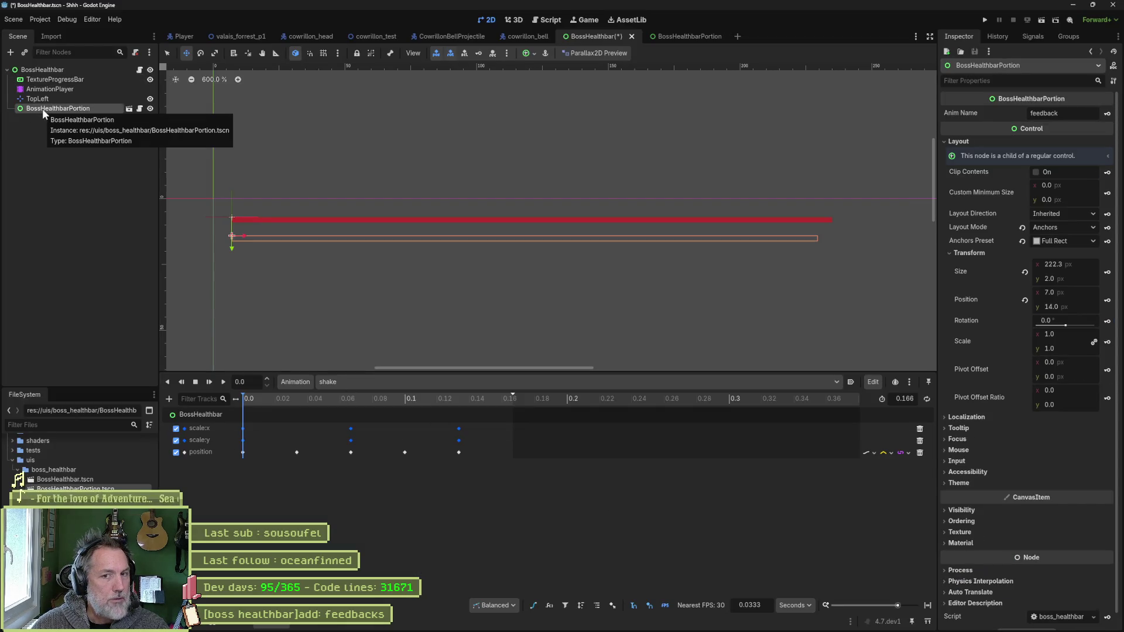
{"action": "key", "text": "alt+Tab"}
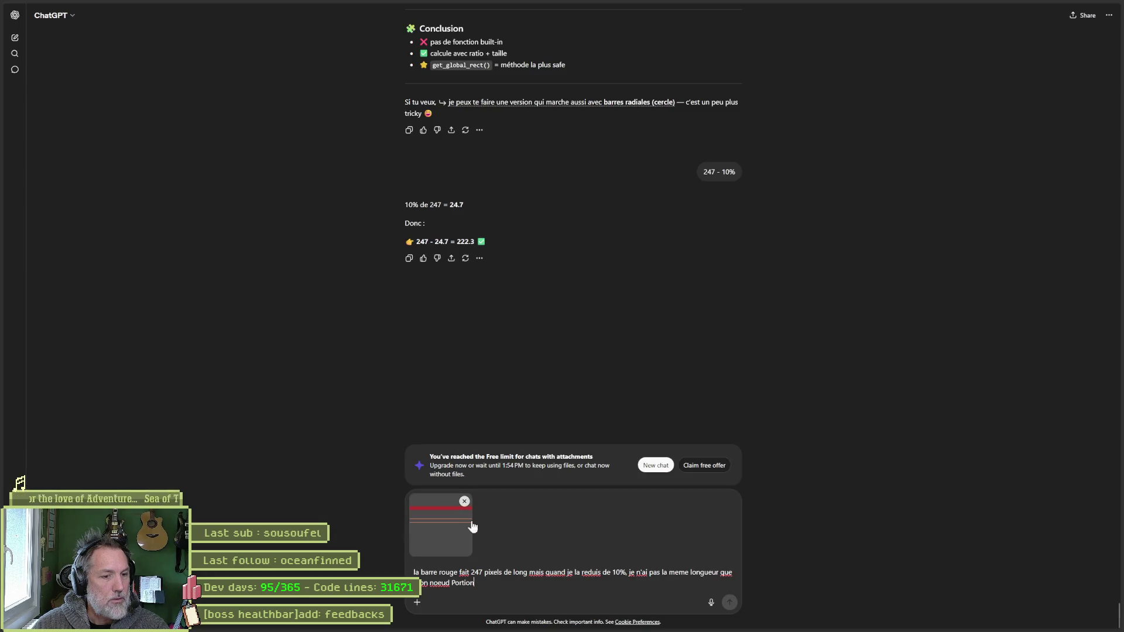
{"action": "type", "text": " qui a u"}
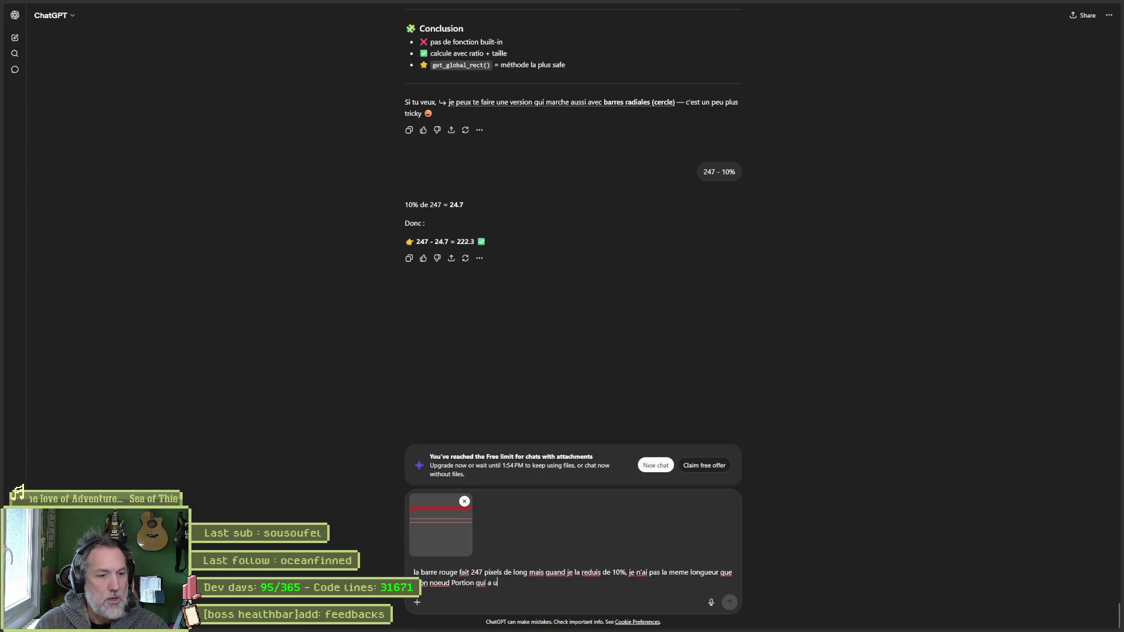
{"action": "type", "text": "ne wi"}
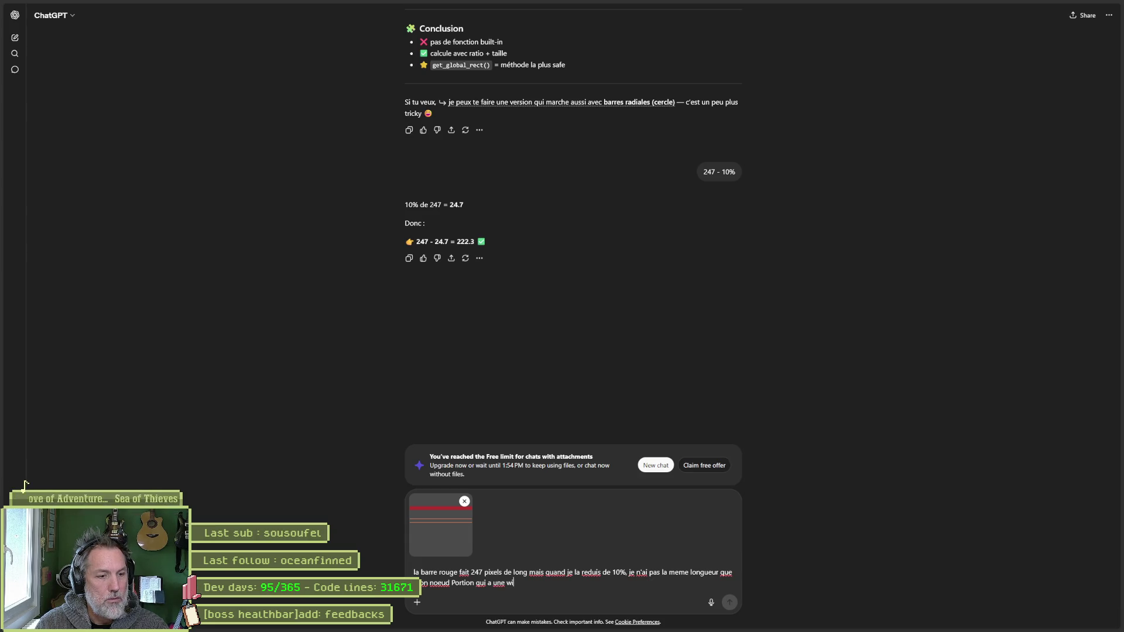
{"action": "type", "text": "siy"}
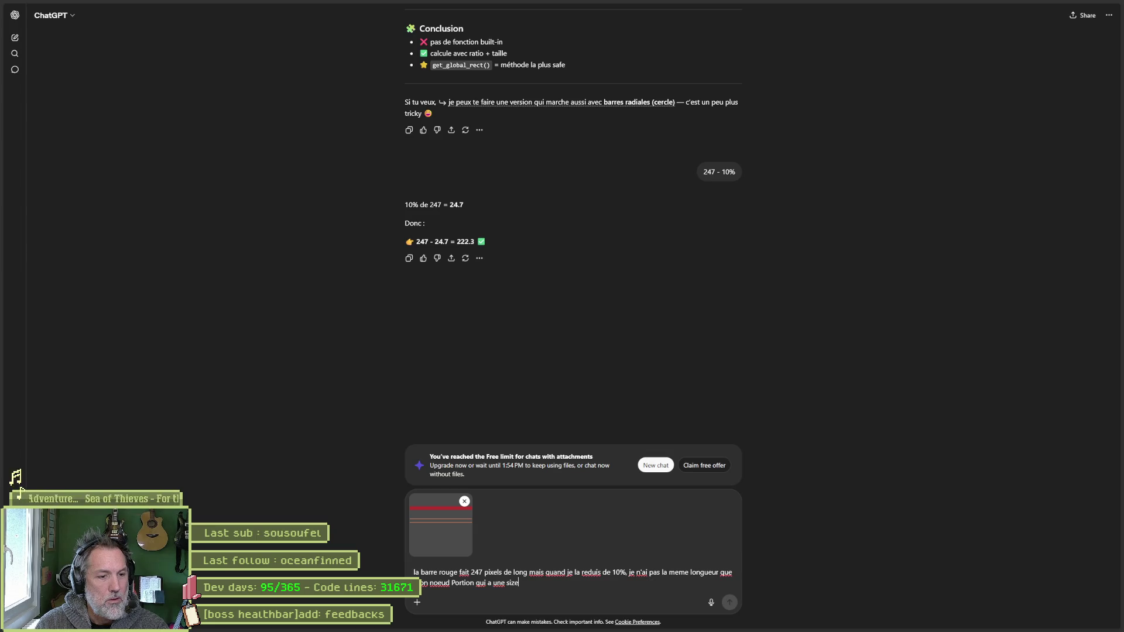
{"action": "type", "text": " x de 22"}
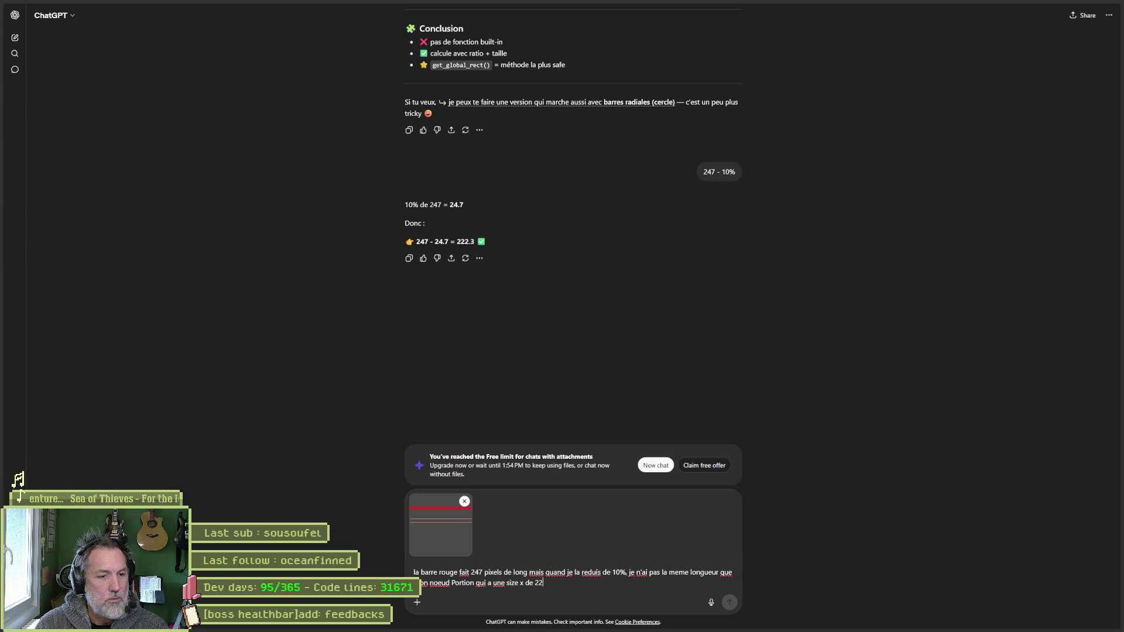
{"action": "type", "text": "2.4"}
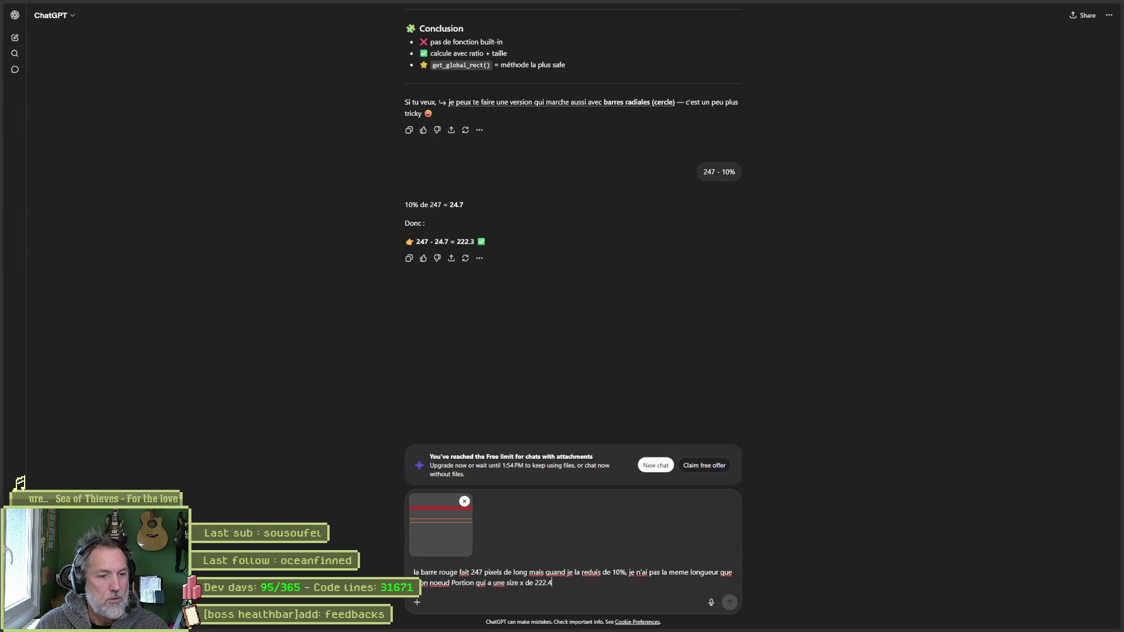
{"action": "key", "text": "alt+Tab"}
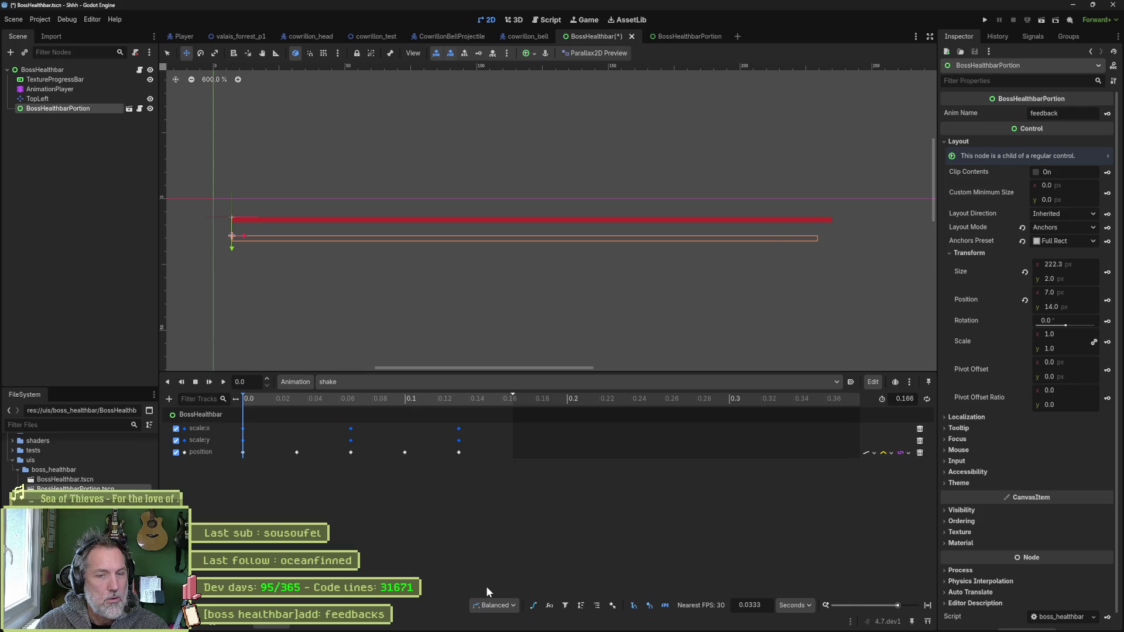
{"action": "key", "text": "alt+Tab"}
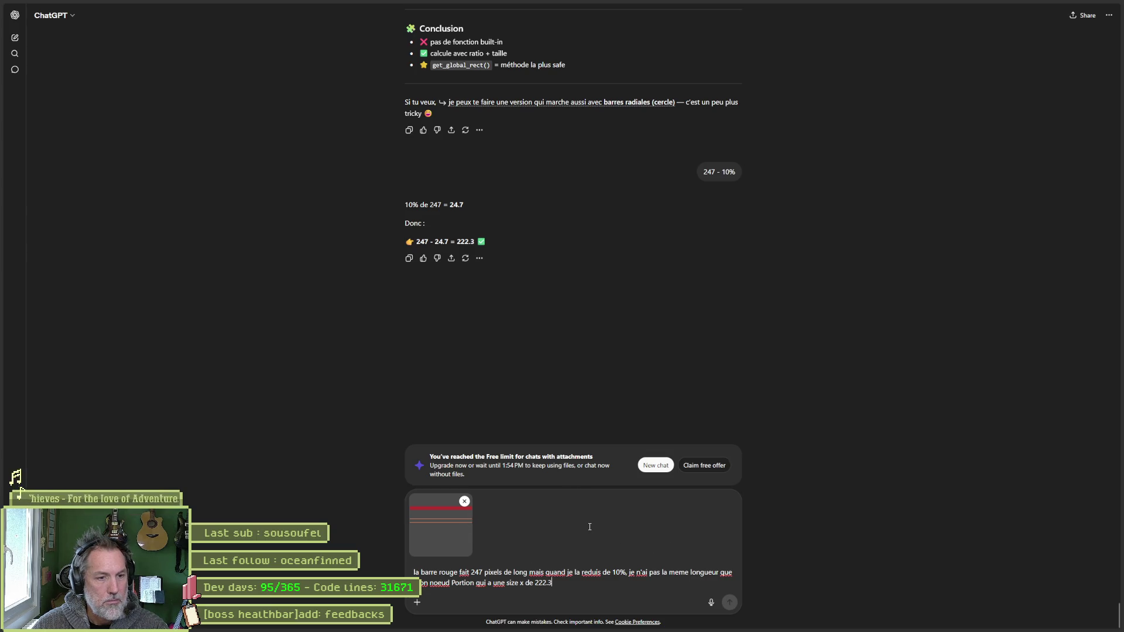
{"action": "key", "text": "ctrl+a"}
{"action": "left_click", "coordinate": [656, 465]}
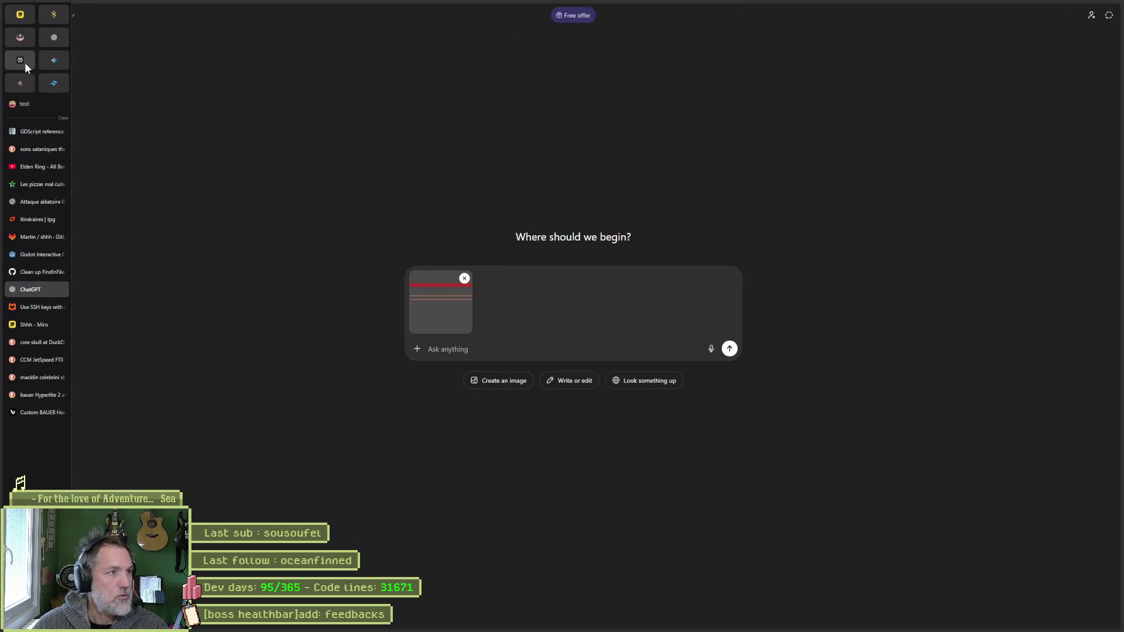
- Switch to Gemini and snip the Godot healthbar editor view
{"action": "left_click", "coordinate": [24, 290]}
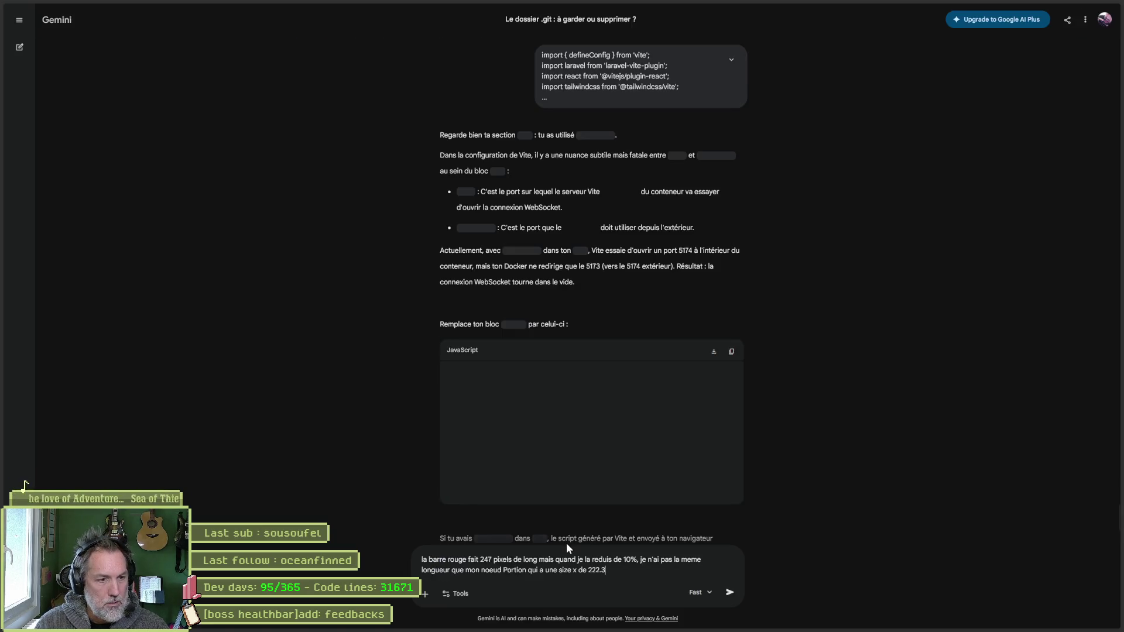
{"action": "key", "text": "alt+Tab"}
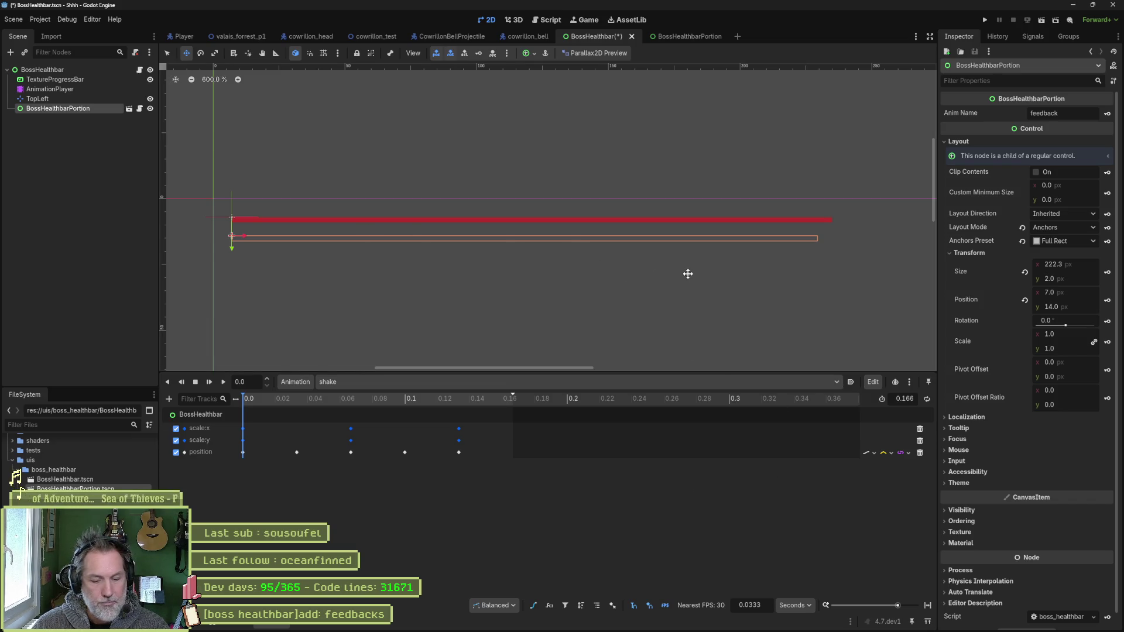
{"action": "key", "text": "super+shift+s"}
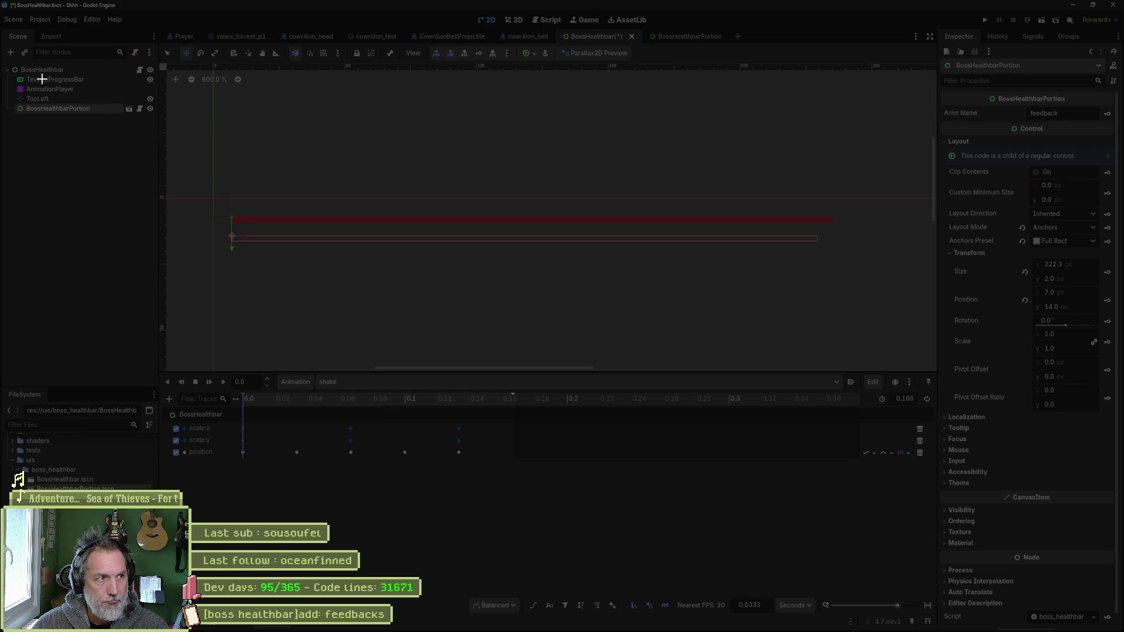
{"action": "mouse_move", "coordinate": [6, 61]}
{"action": "left_mouse_down"}
{"action": "mouse_move", "coordinate": [904, 283]}
{"action": "mouse_move", "coordinate": [1117, 298]}
{"action": "left_mouse_up"}
- Paste the snip under the 247 versus 222.3 question in Gemini and send it
{"action": "mouse_move", "coordinate": [632, 627]}
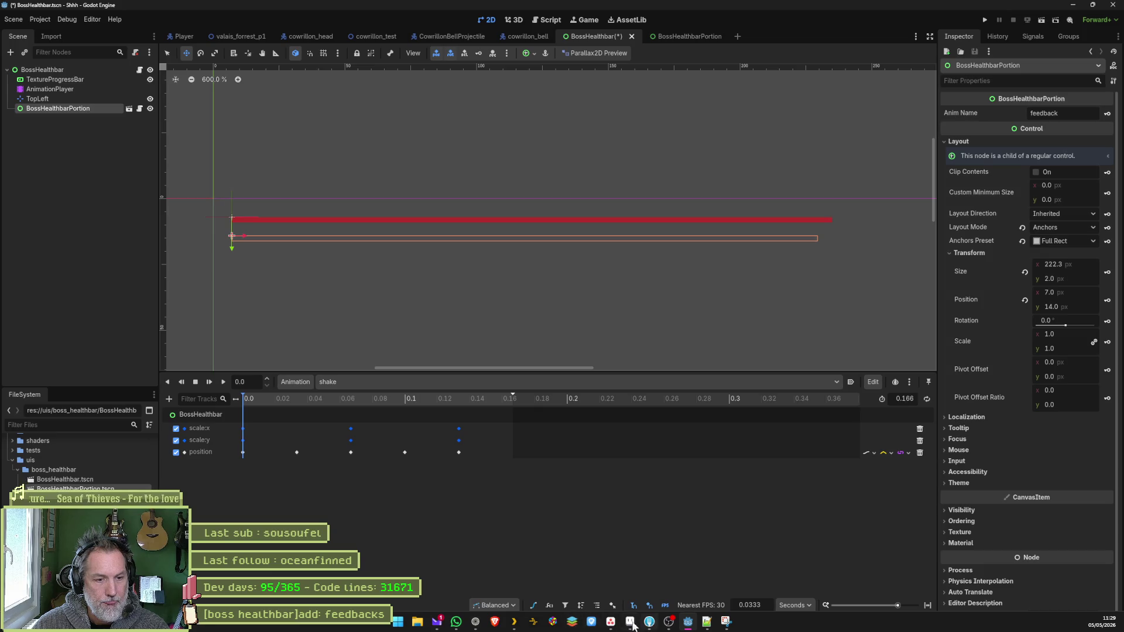
{"action": "left_click", "coordinate": [475, 622]}
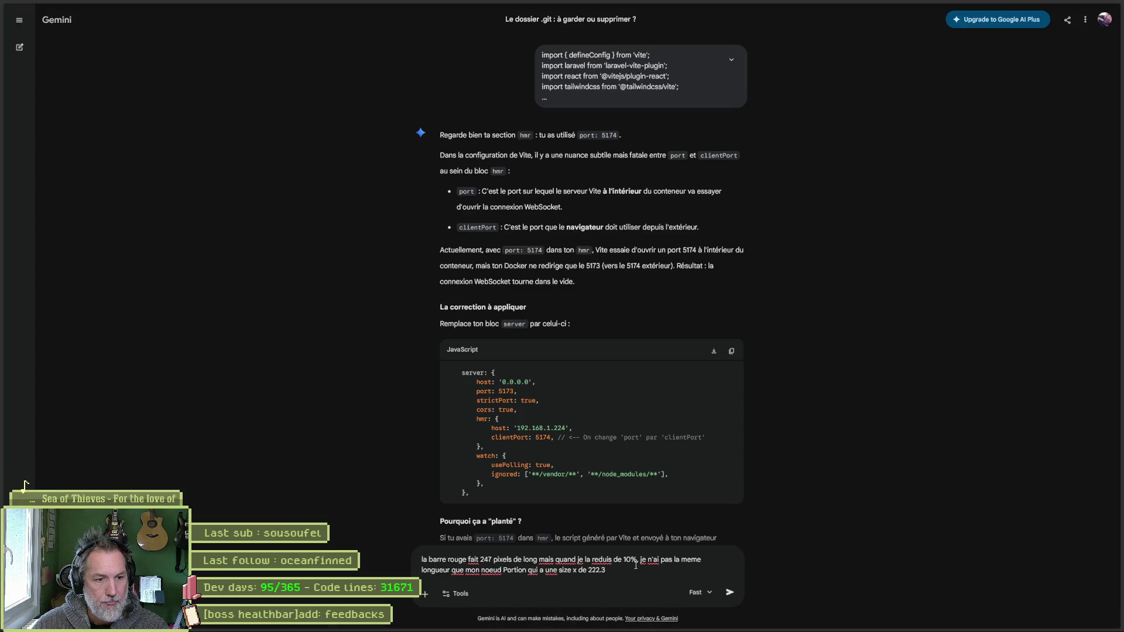
{"action": "key", "text": "ctrl+v"}
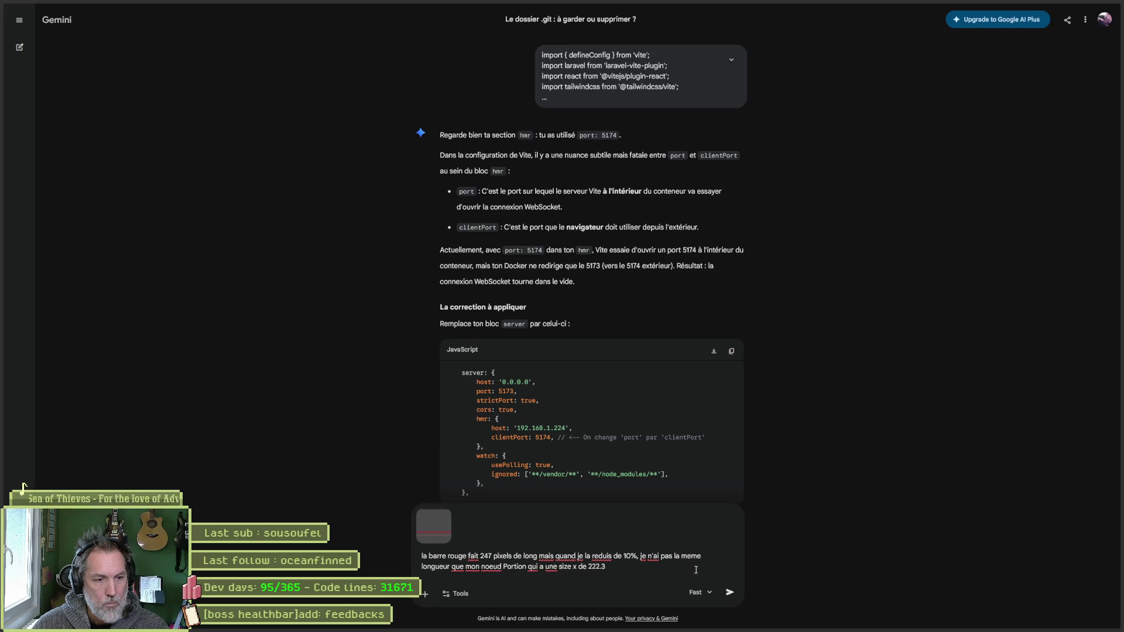
{"action": "left_click", "coordinate": [730, 594]}
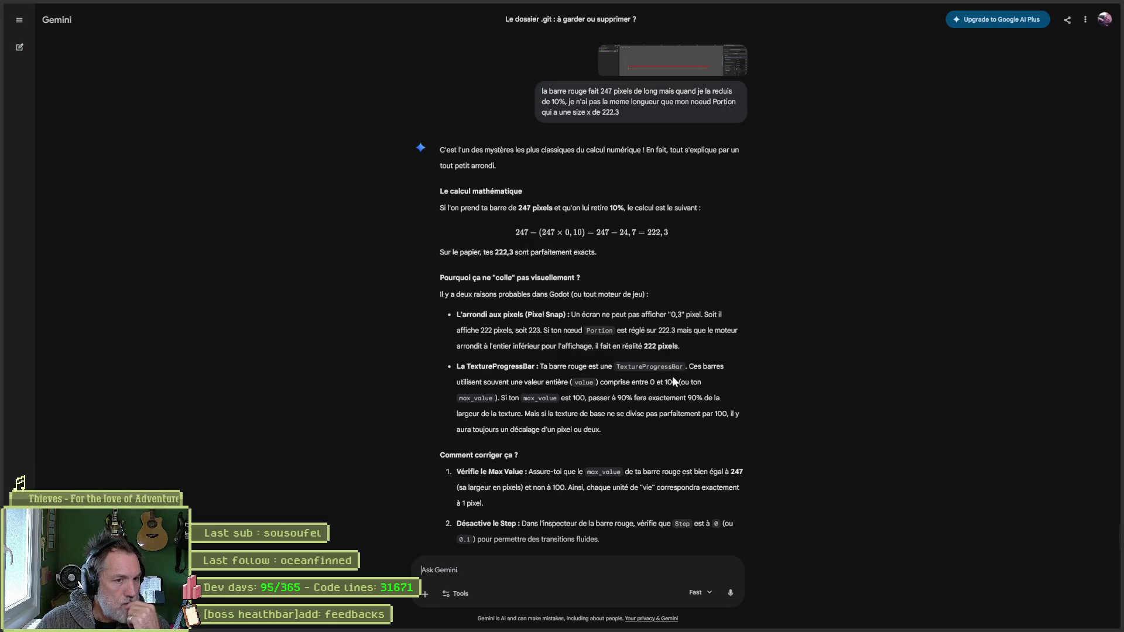
{"action": "left_click", "coordinate": [678, 623]}
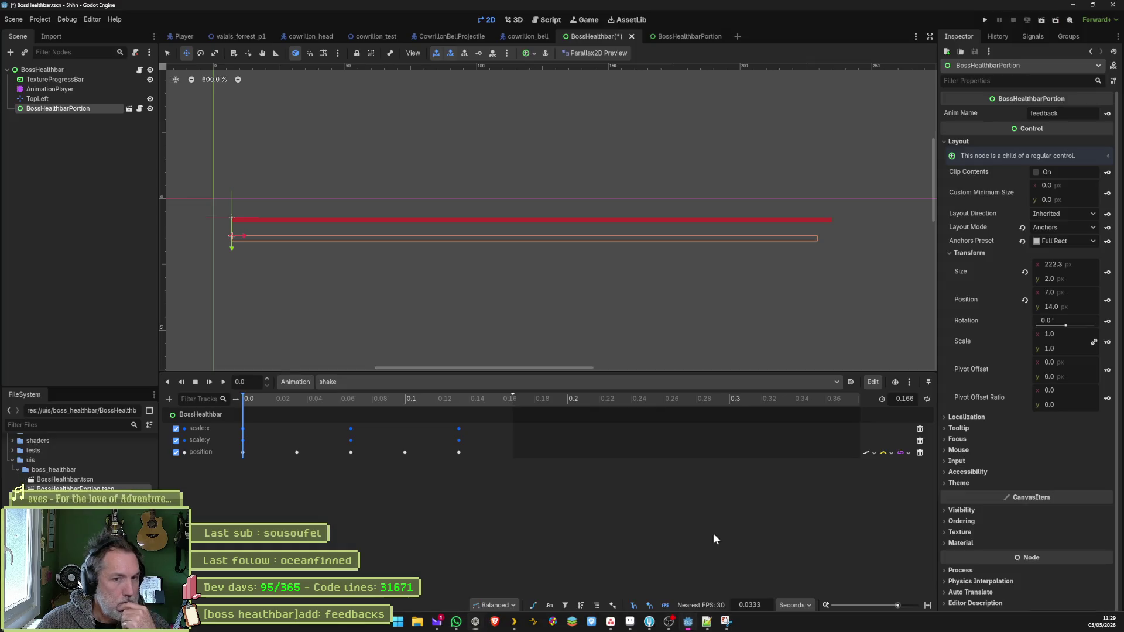
- Change BossHealthbarPortion's Transform Size x from 222.3 to 223, checking Gemini's rounding answer
{"action": "left_click", "coordinate": [1046, 266]}
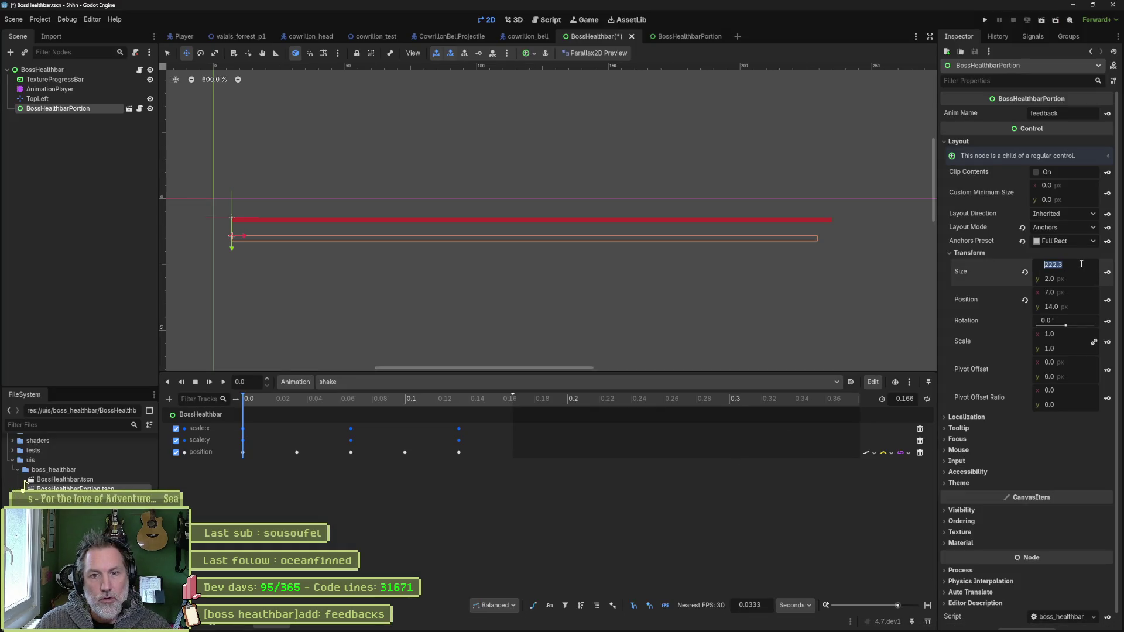
{"action": "left_click", "coordinate": [1081, 264]}
{"action": "key", "text": "BackSpace"}
{"action": "key", "text": "BackSpace"}
{"action": "key", "text": "BackSpace"}
{"action": "type", "text": "3"}
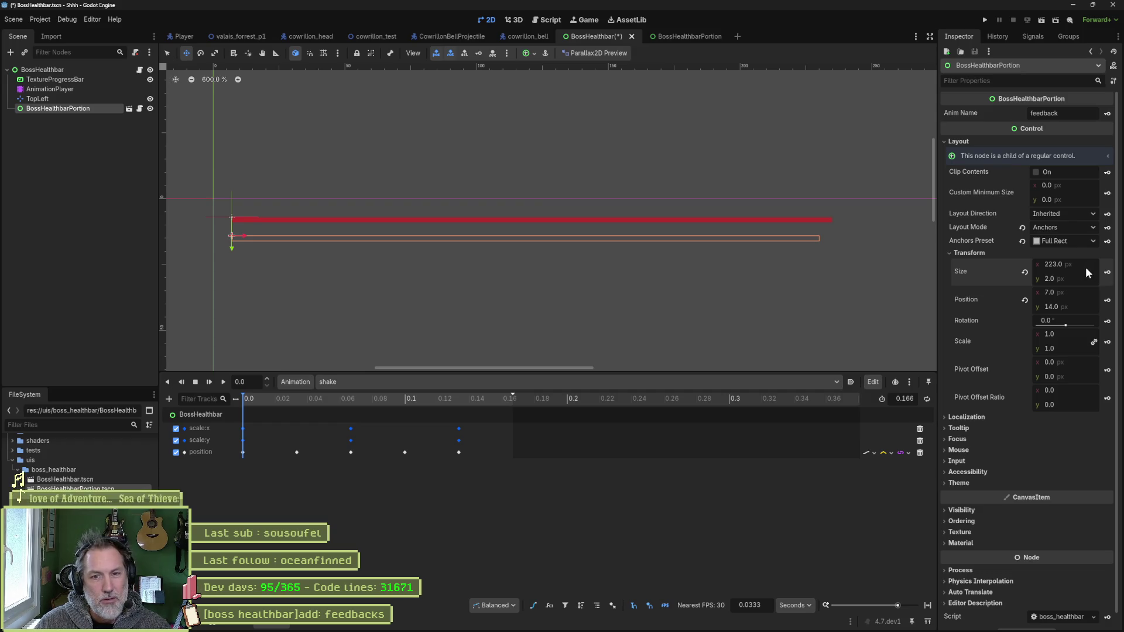
{"action": "key", "text": "alt+Tab"}
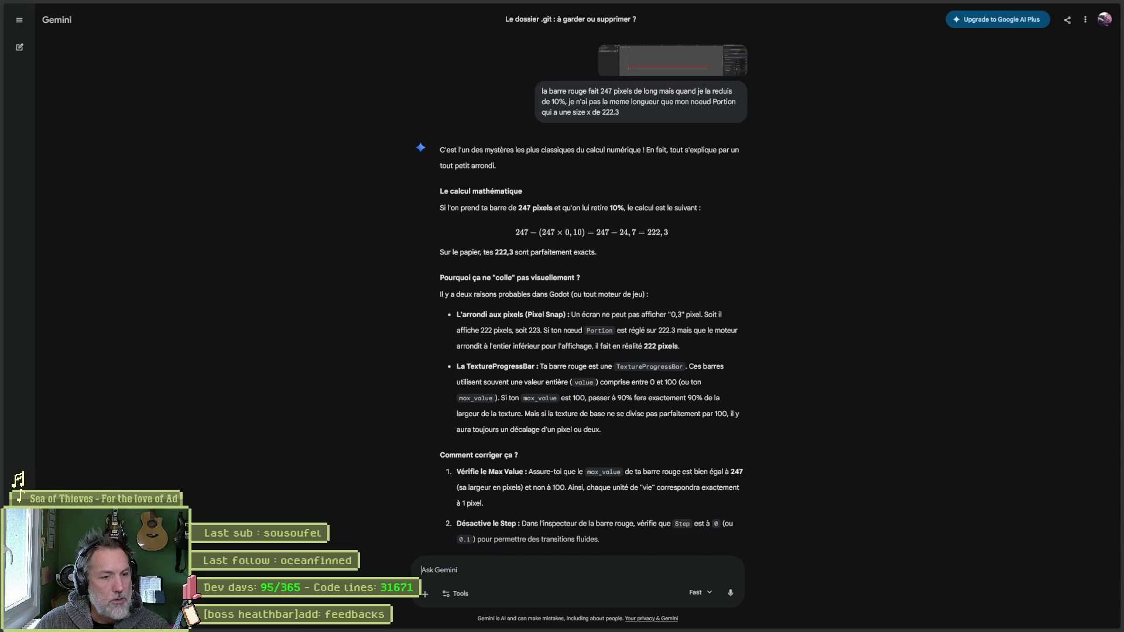
{"action": "mouse_move", "coordinate": [614, 630]}
{"action": "left_click", "coordinate": [688, 622]}
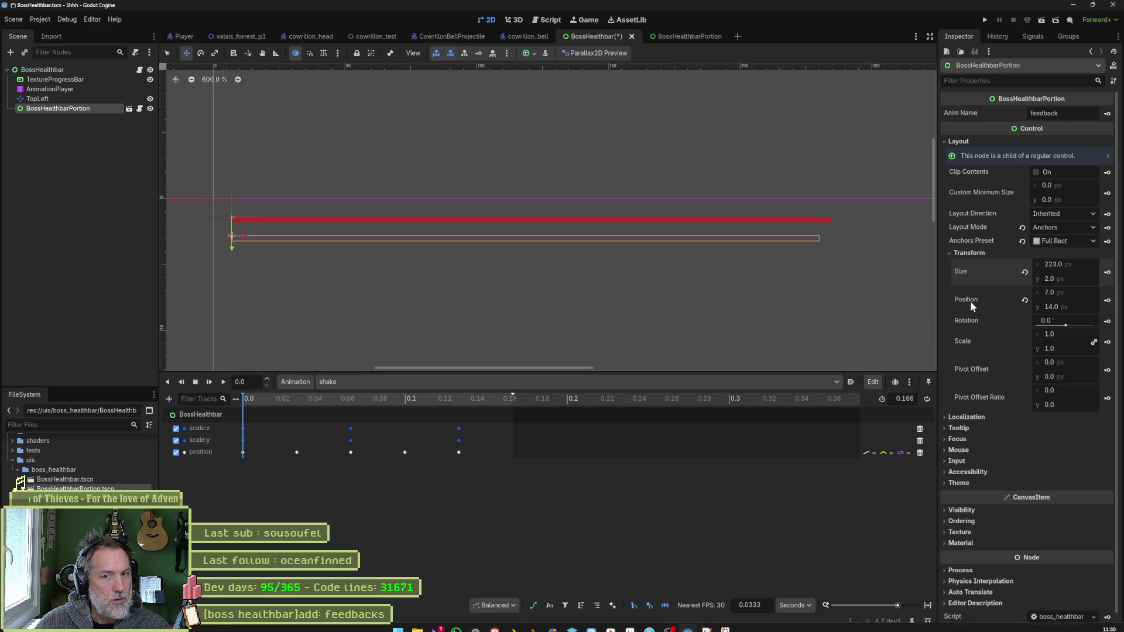
- Set the TextureProgressBar's Max Value to 247 and its Value to 247-24.7
{"action": "left_click", "coordinate": [99, 79]}
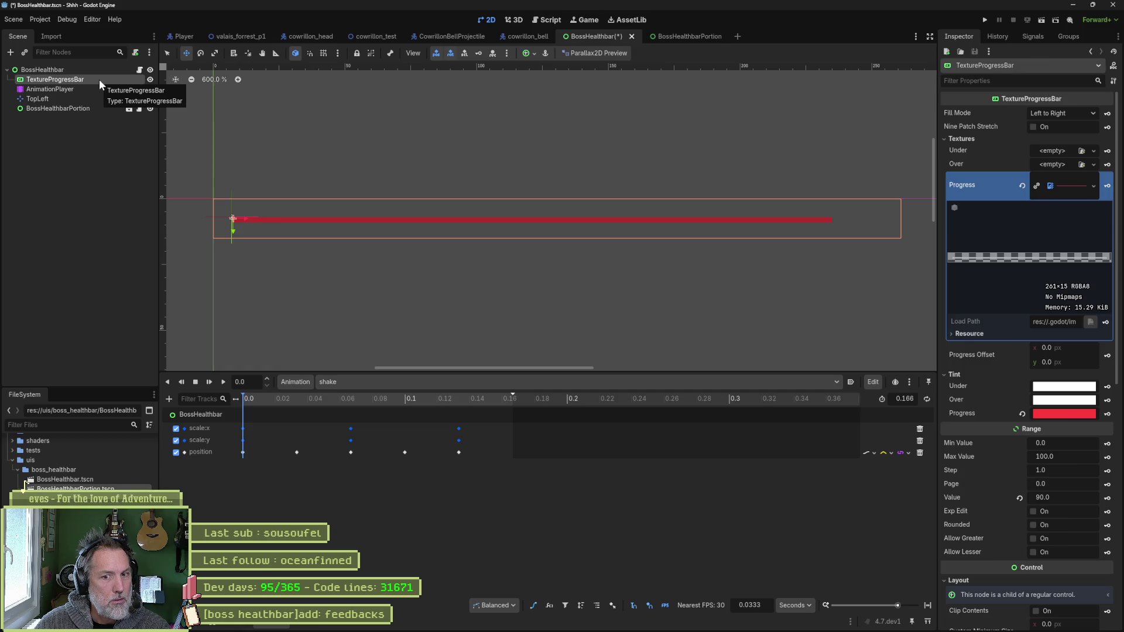
{"action": "left_click", "coordinate": [1076, 457]}
{"action": "type", "text": "2"}
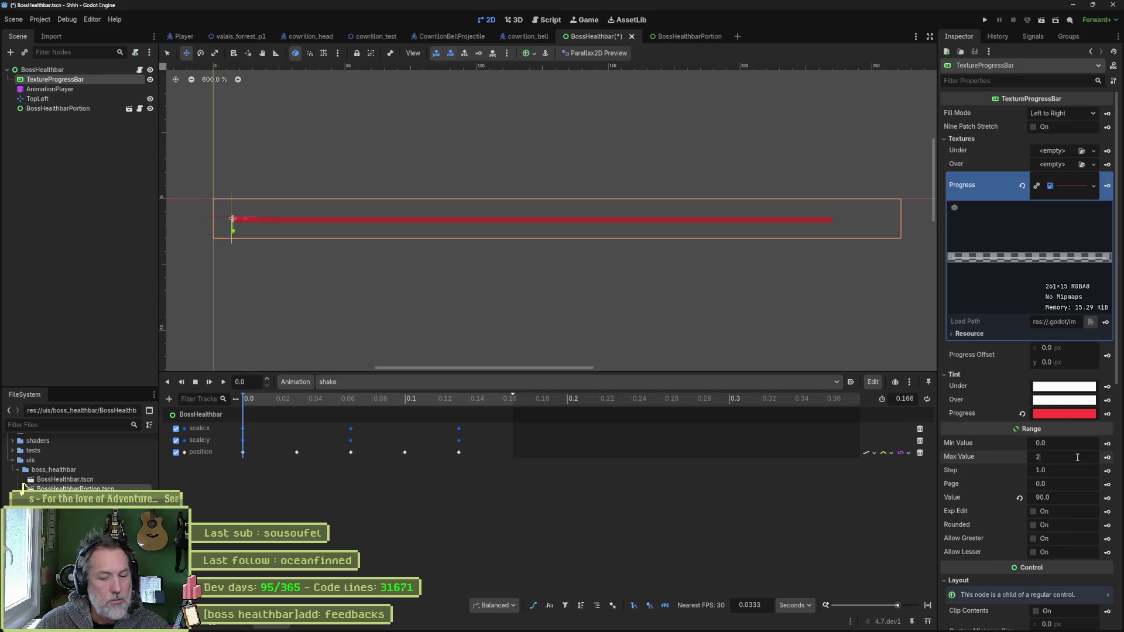
{"action": "type", "text": "47"}
{"action": "key", "text": "Return"}
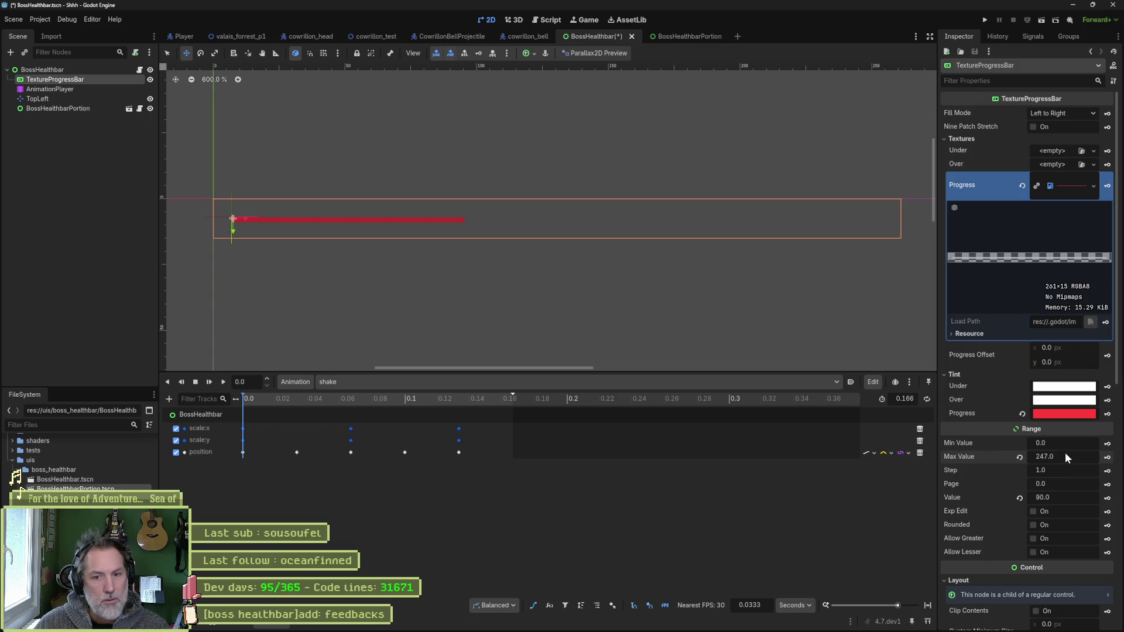
{"action": "left_click", "coordinate": [1072, 496]}
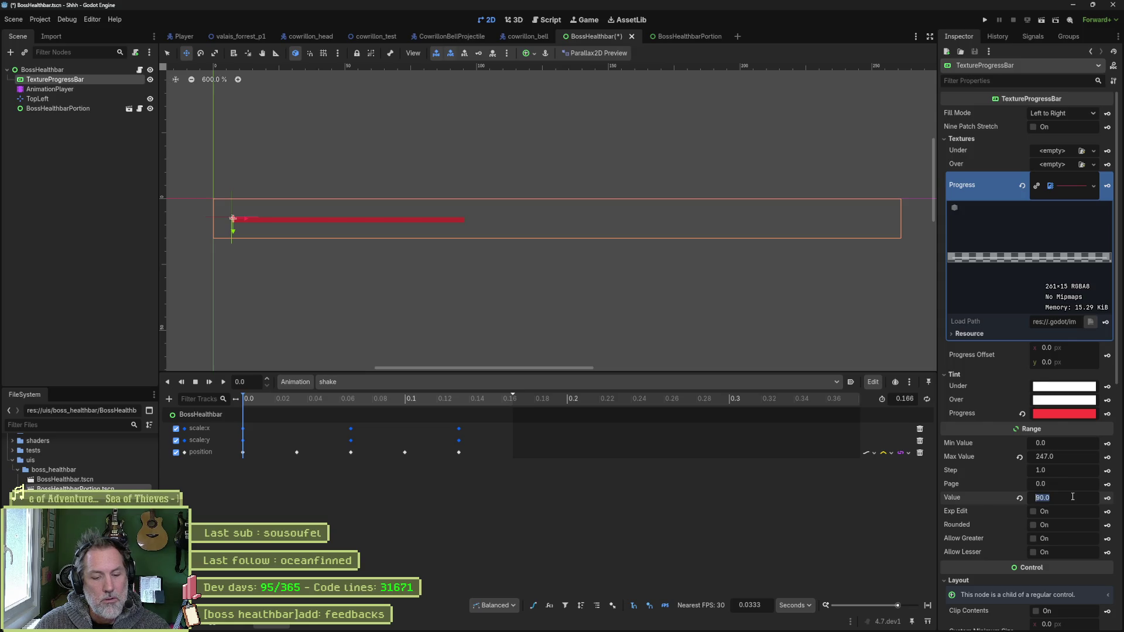
{"action": "type", "text": "22"}
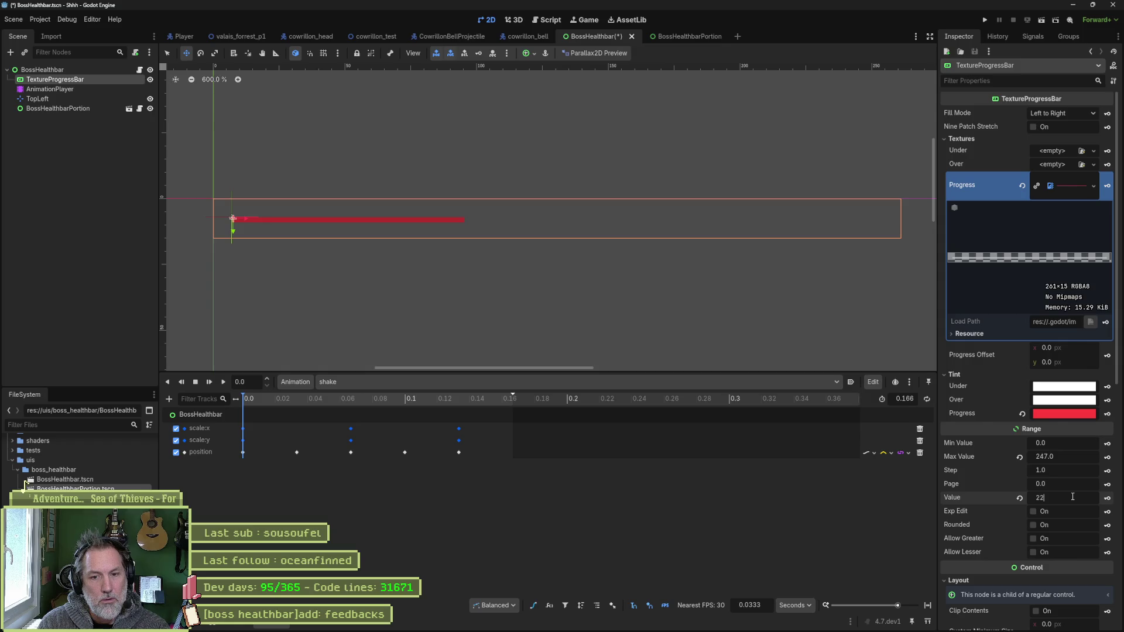
{"action": "type", "text": "247"}
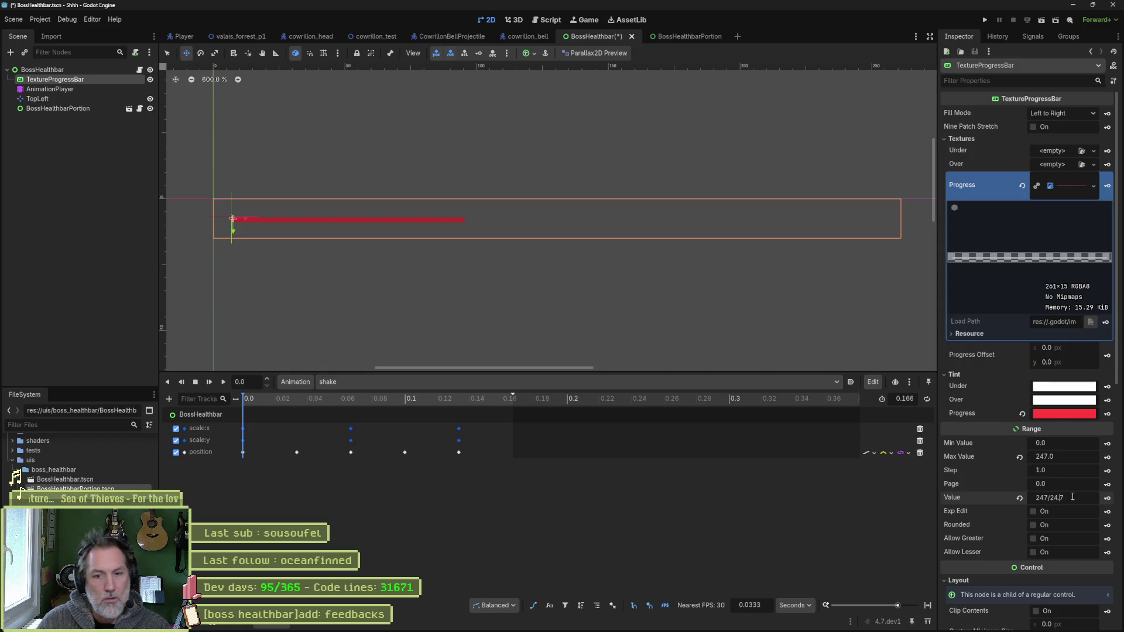
{"action": "key", "text": "Left"}
{"action": "key", "text": "Left"}
{"action": "key", "text": "Left"}
{"action": "key", "text": "BackSpace"}
{"action": "type", "text": "-"}
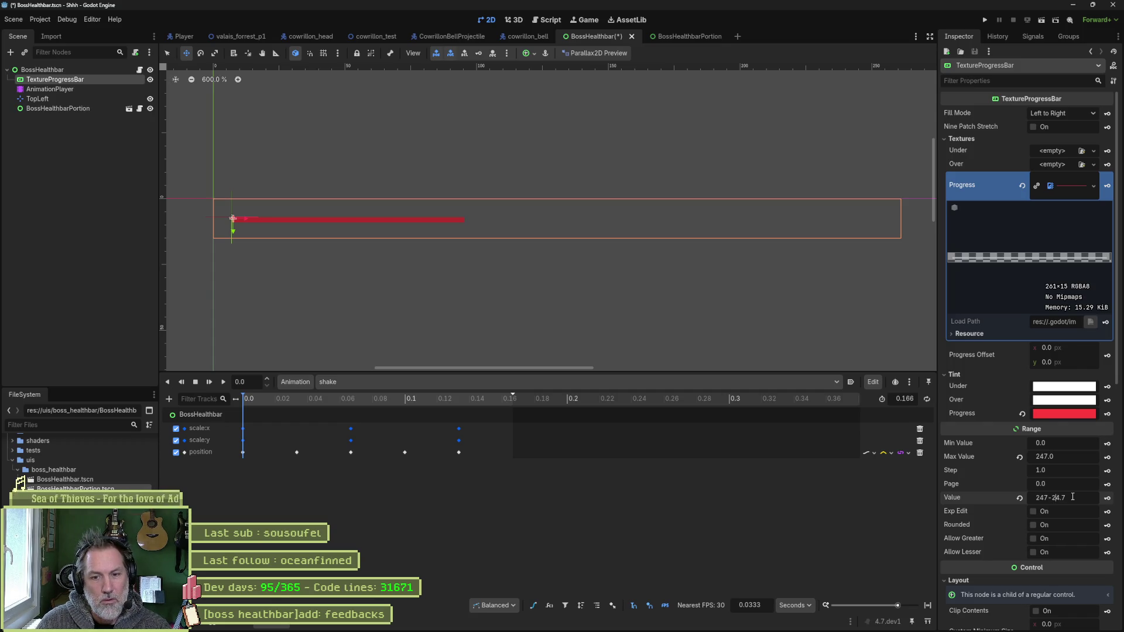
{"action": "key", "text": "Return"}
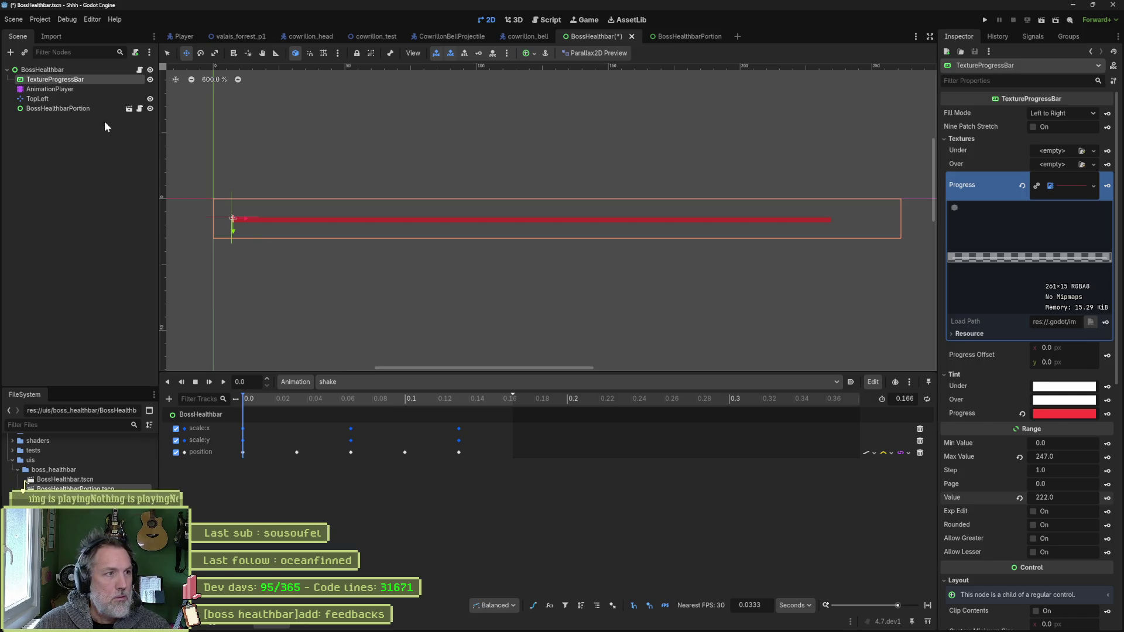
- Set the BossHealthbarPortion Size x to 247-24.7
{"action": "left_click", "coordinate": [79, 110]}
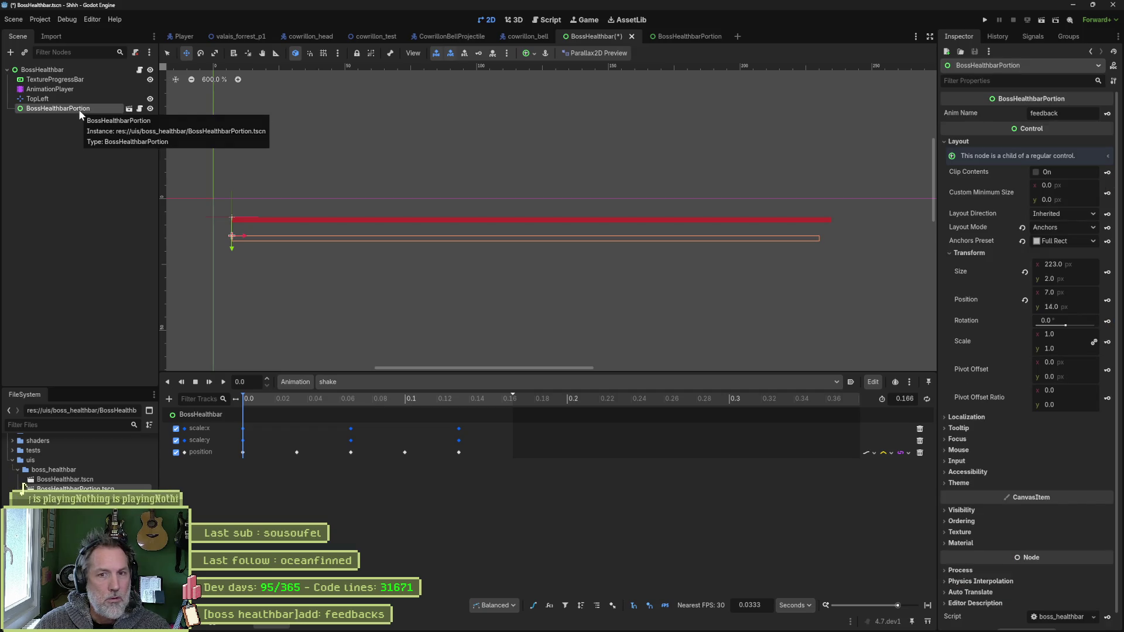
{"action": "left_click", "coordinate": [1087, 263]}
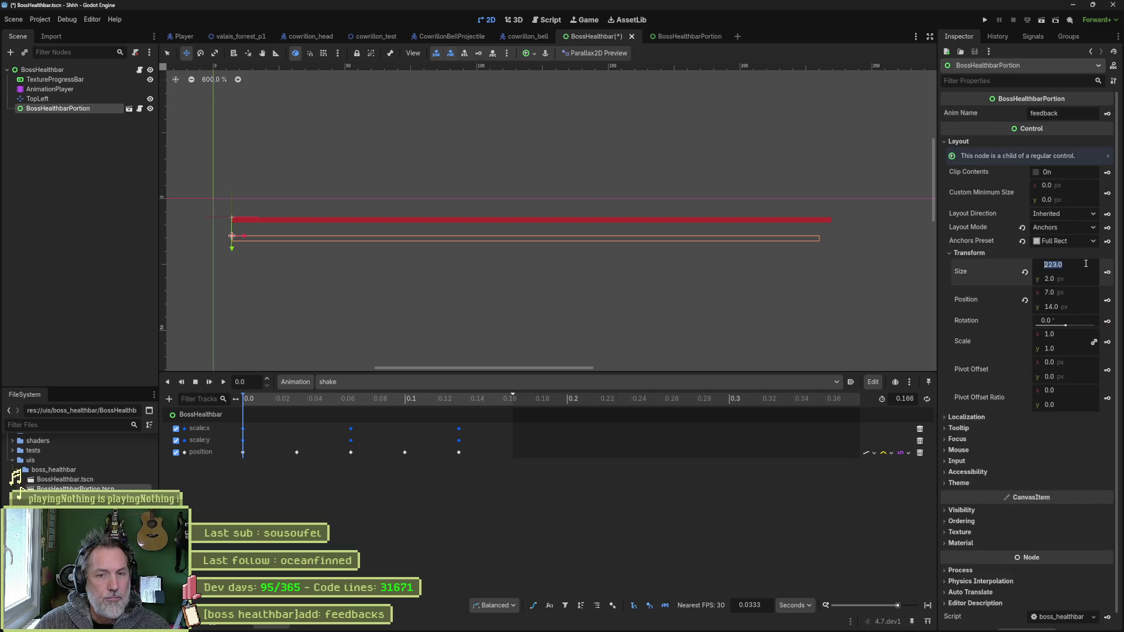
{"action": "type", "text": "247"}
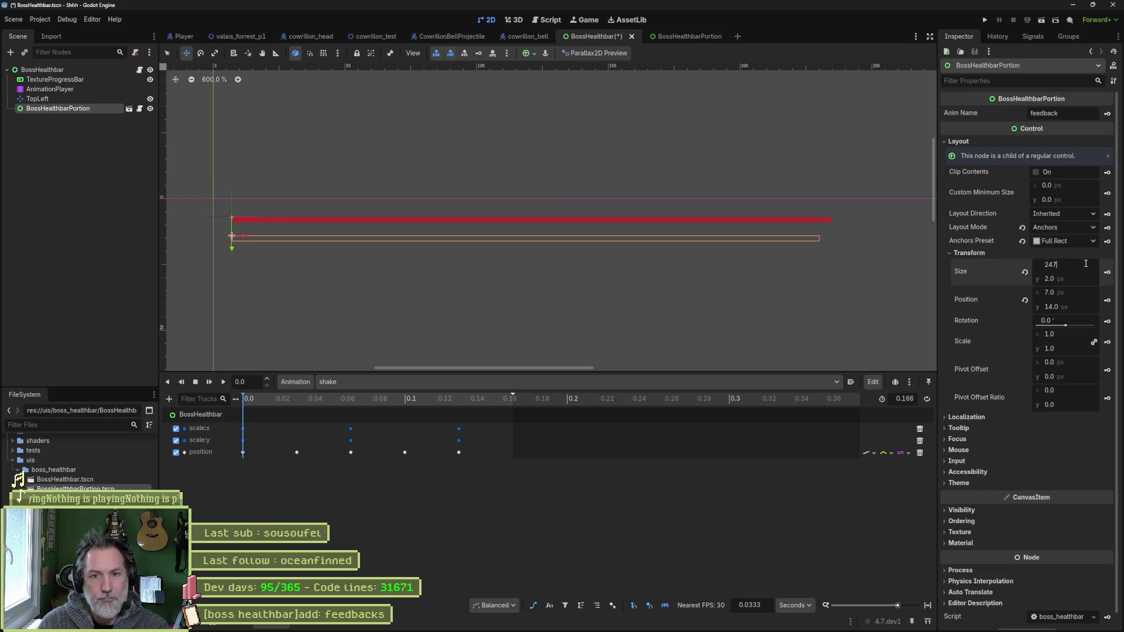
{"action": "type", "text": "-24.7"}
{"action": "key", "text": "Return"}
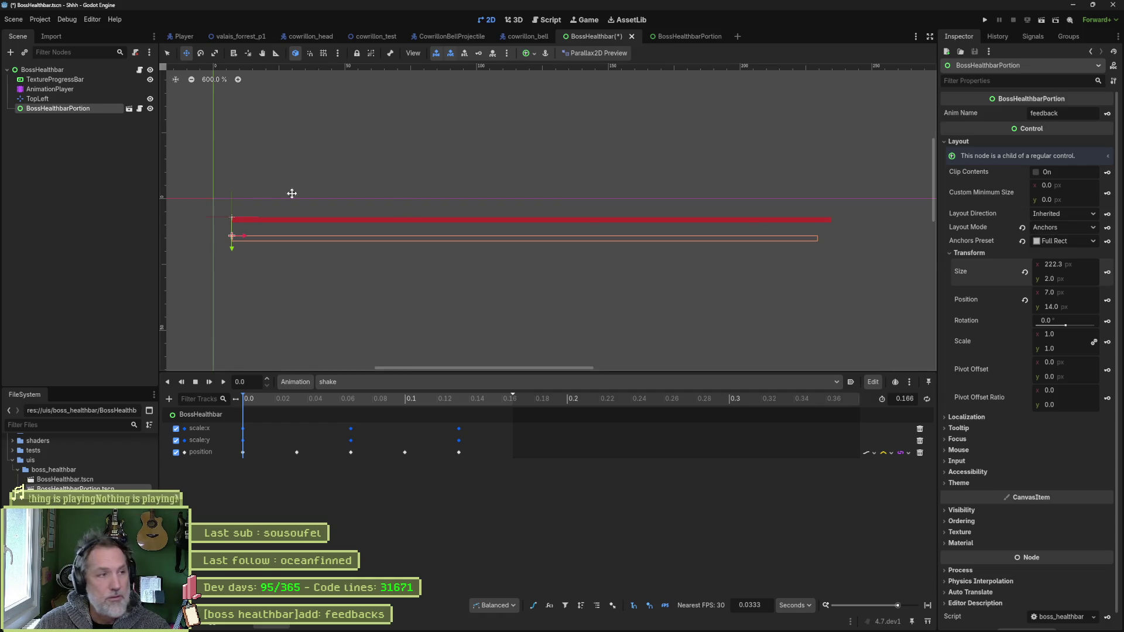
- Reselect TextureProgressBar, save the BossHealthbar scene with Ctrl+S, and return to Gemini
{"action": "left_click", "coordinate": [65, 79]}
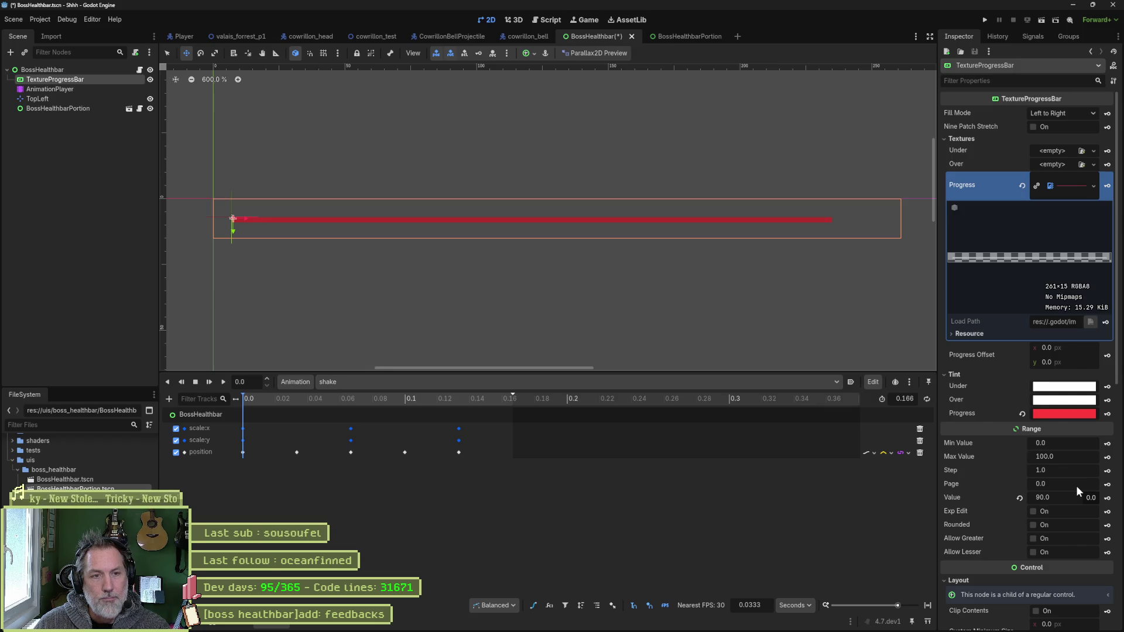
{"action": "key", "text": "ctrl+s"}
{"action": "left_click", "coordinate": [550, 250]}
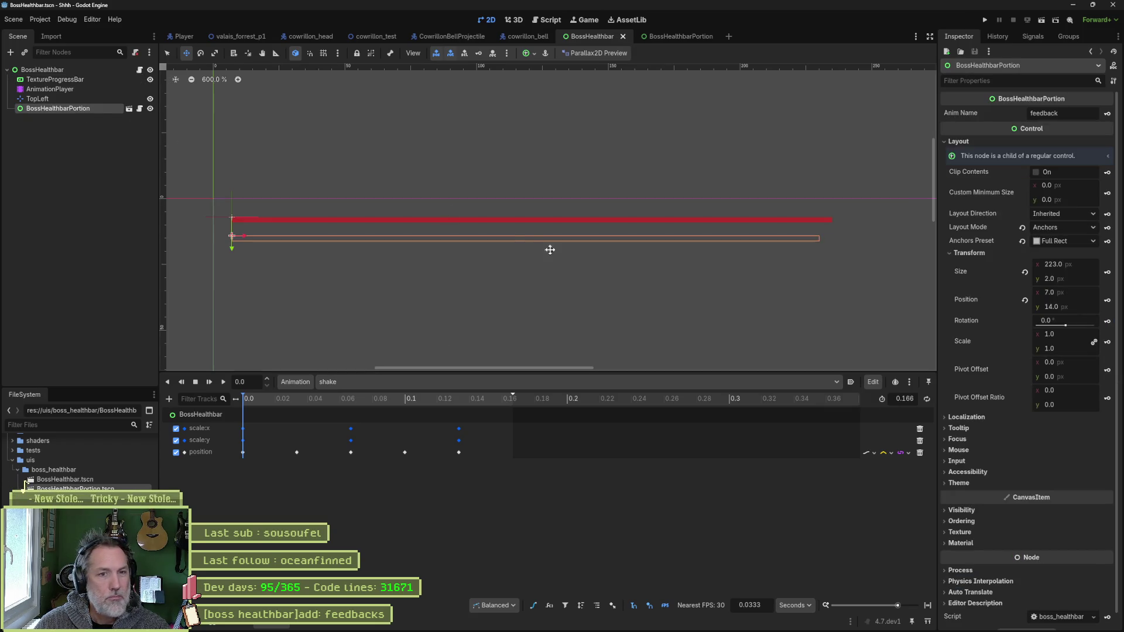
{"action": "mouse_move", "coordinate": [747, 628]}
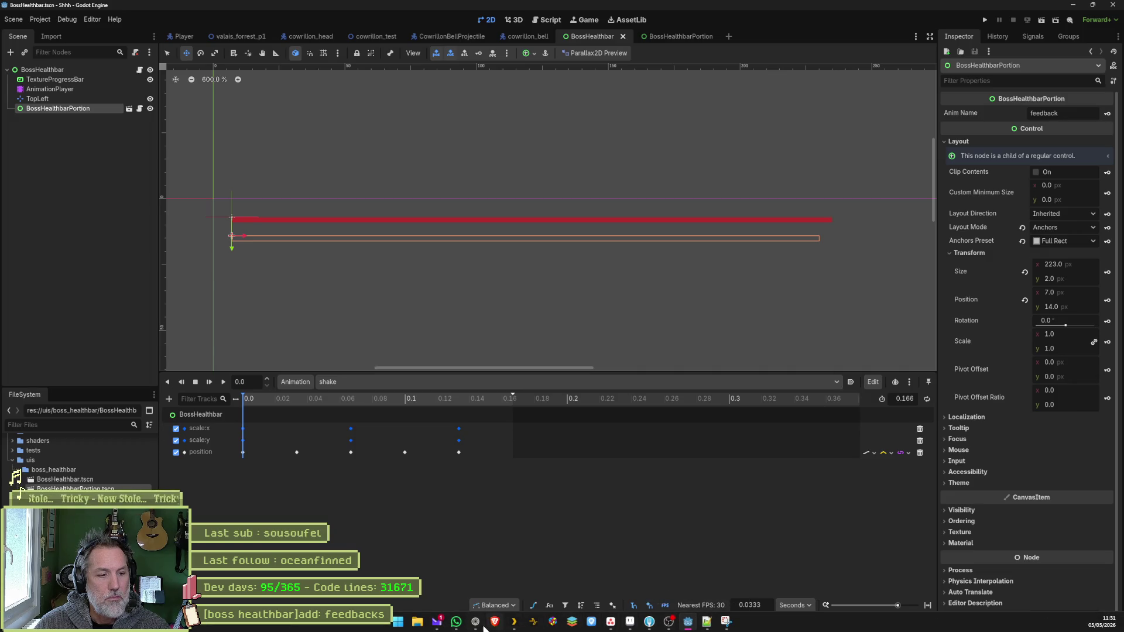
{"action": "mouse_move", "coordinate": [484, 627]}
{"action": "left_click", "coordinate": [492, 589]}
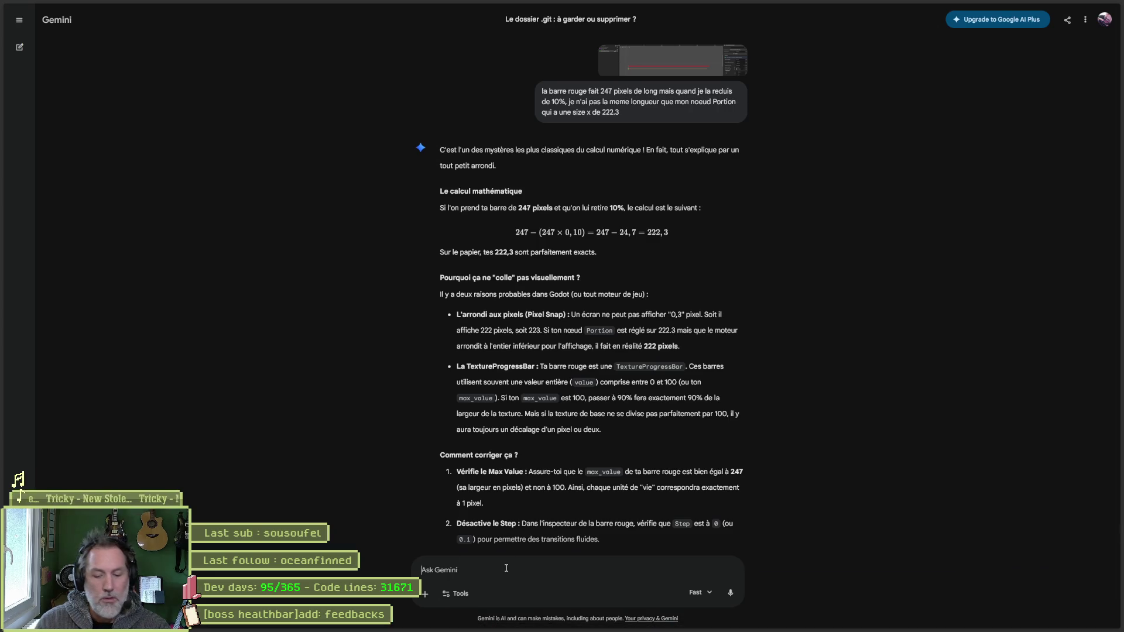
- Write that with max value 100 and value 100, both bars adapt the same way
{"action": "type", "text": "si je met"}
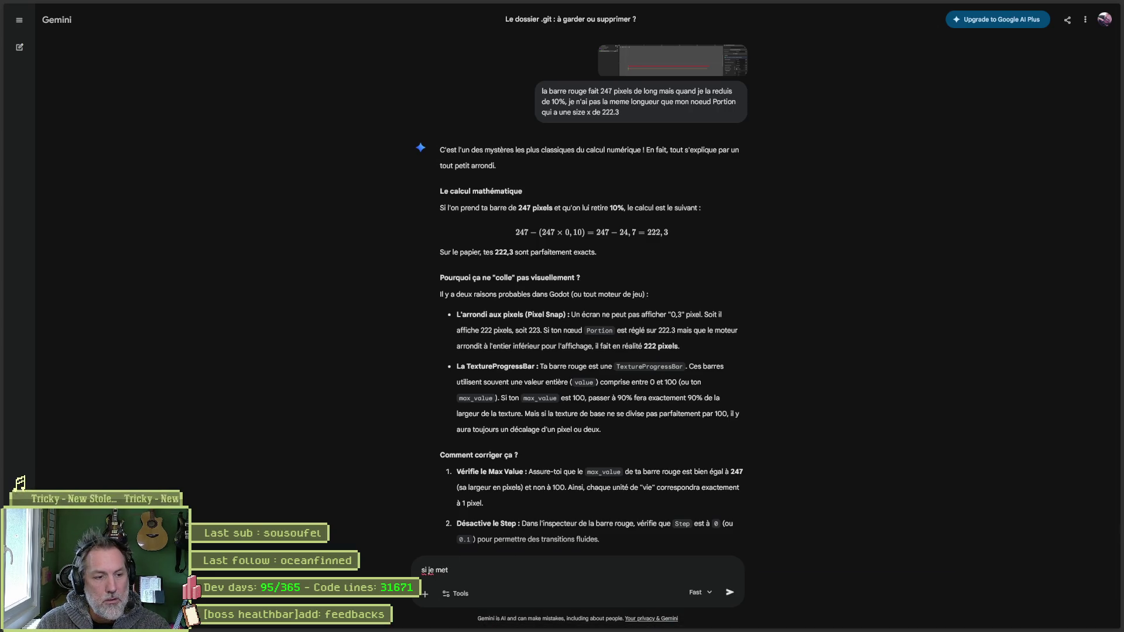
{"action": "type", "text": "s max value 100 et "}
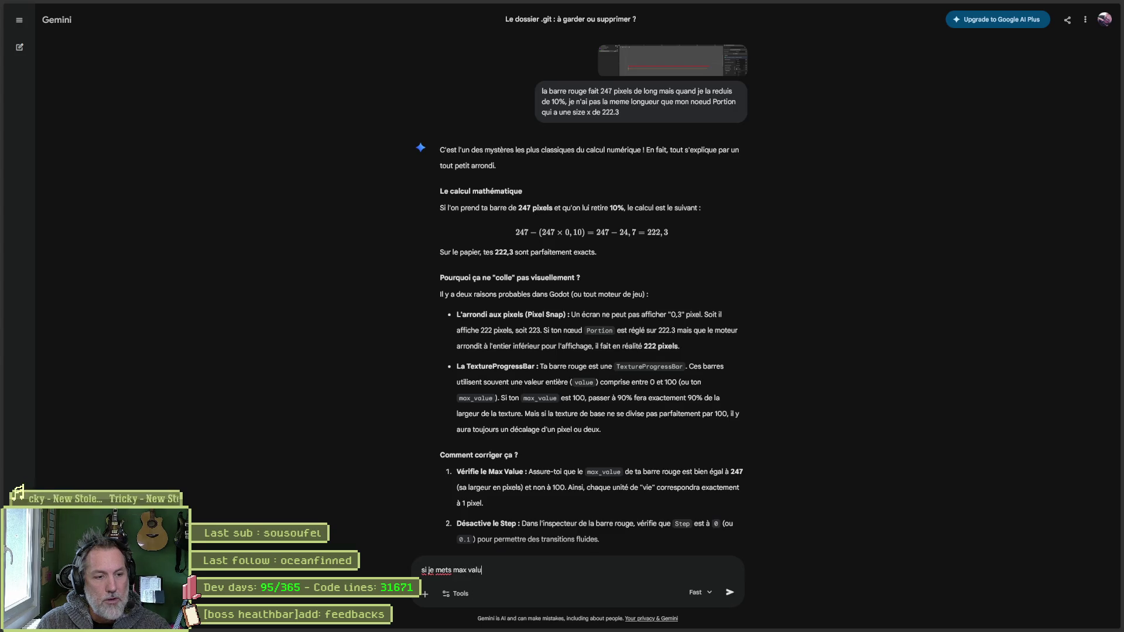
{"action": "type", "text": "que j"}
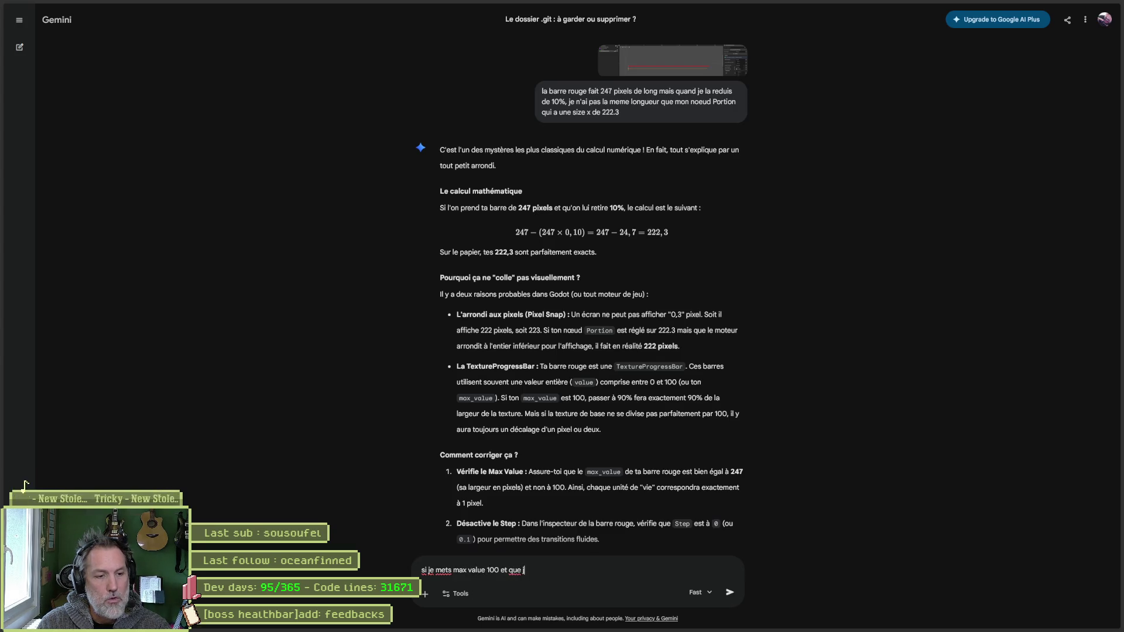
{"action": "type", "text": "e mets l"}
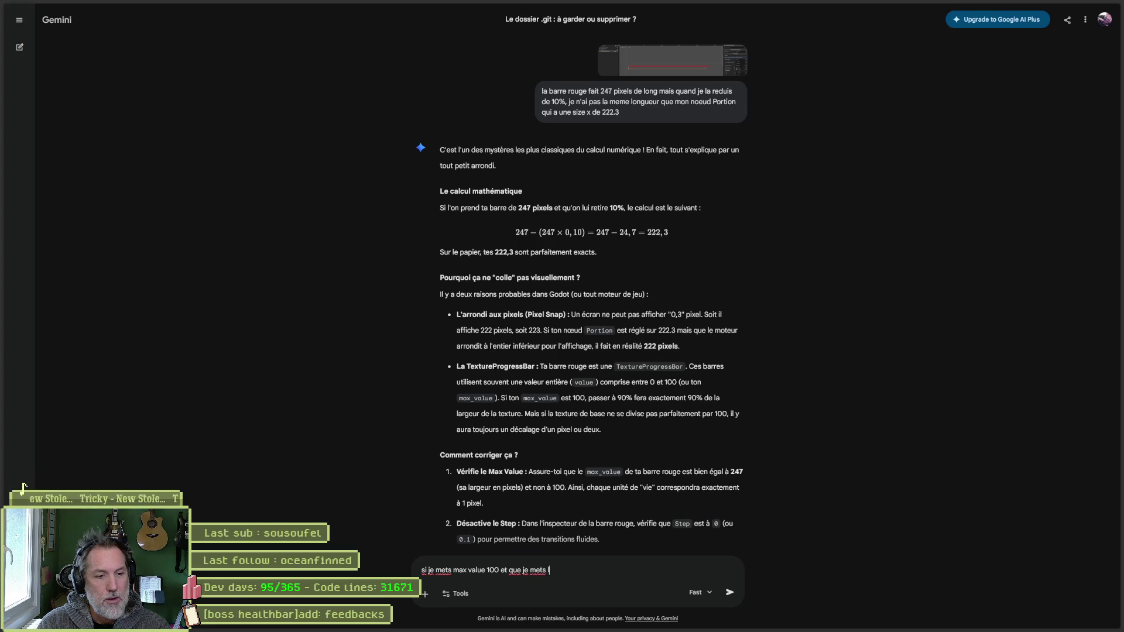
{"action": "type", "text": "a value a 100,"}
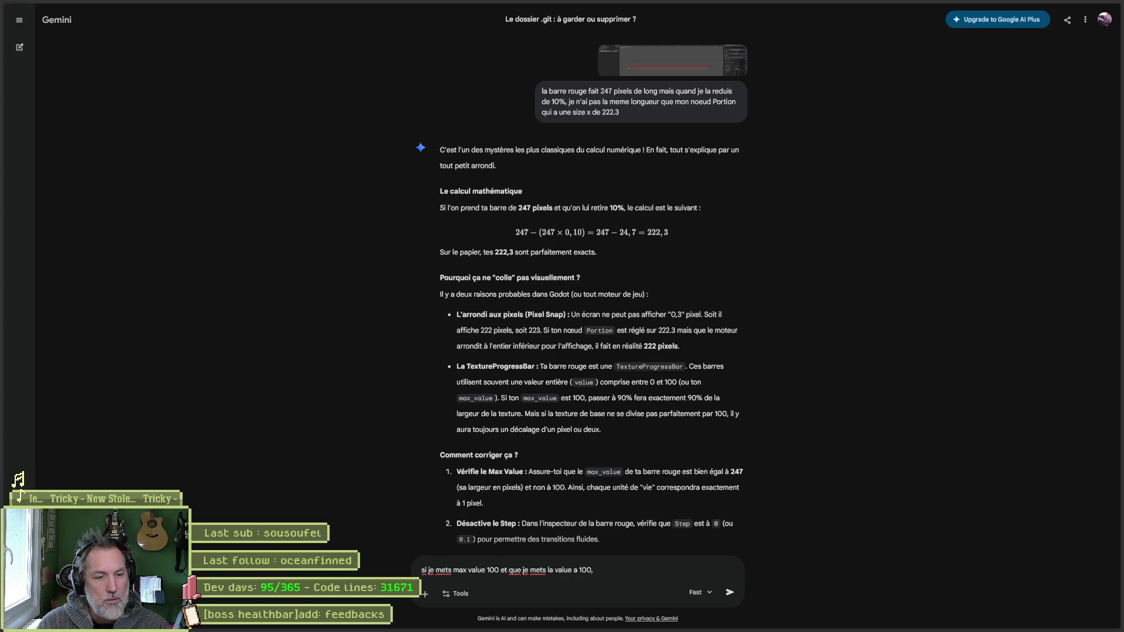
{"action": "type", "text": " donc barre complete"}
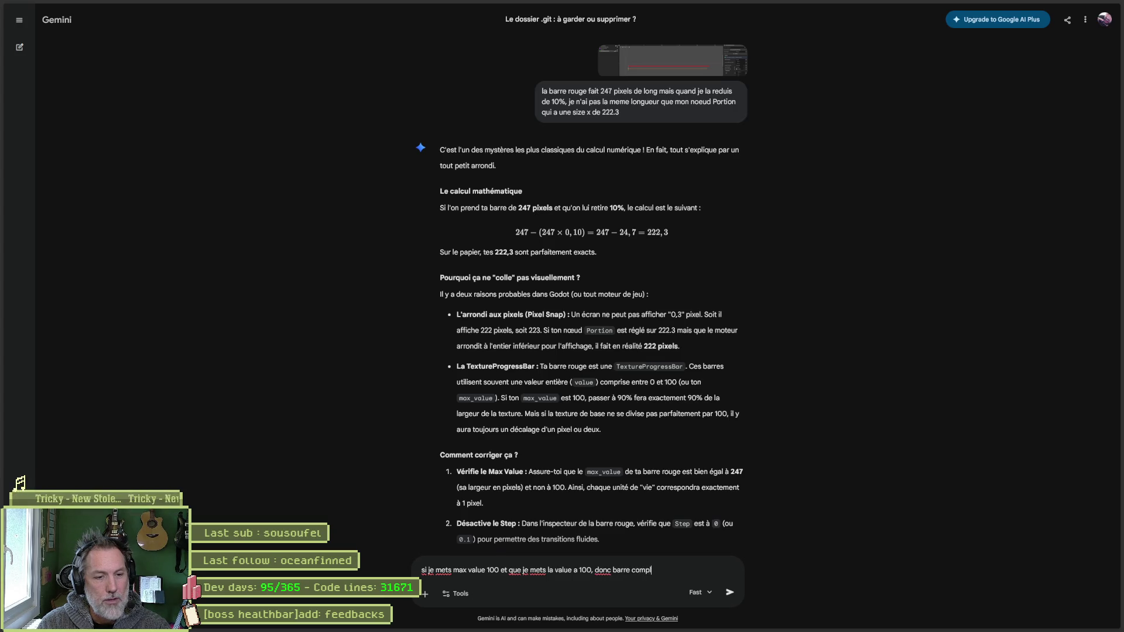
{"action": "type", "text": " e "}
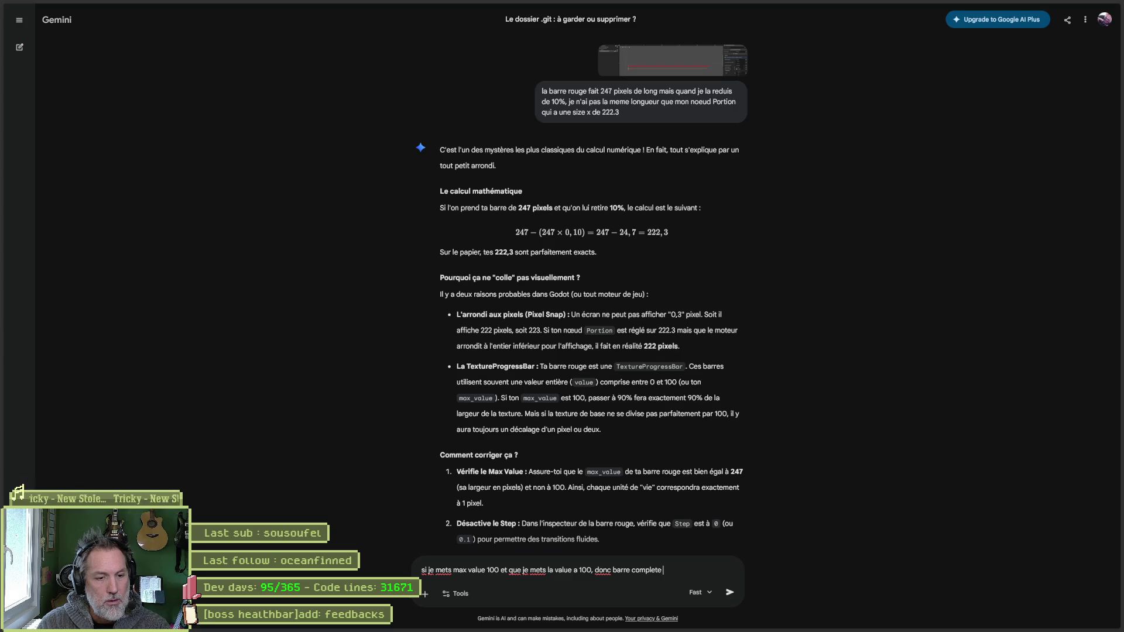
{"action": "type", "text": "et que mon "}
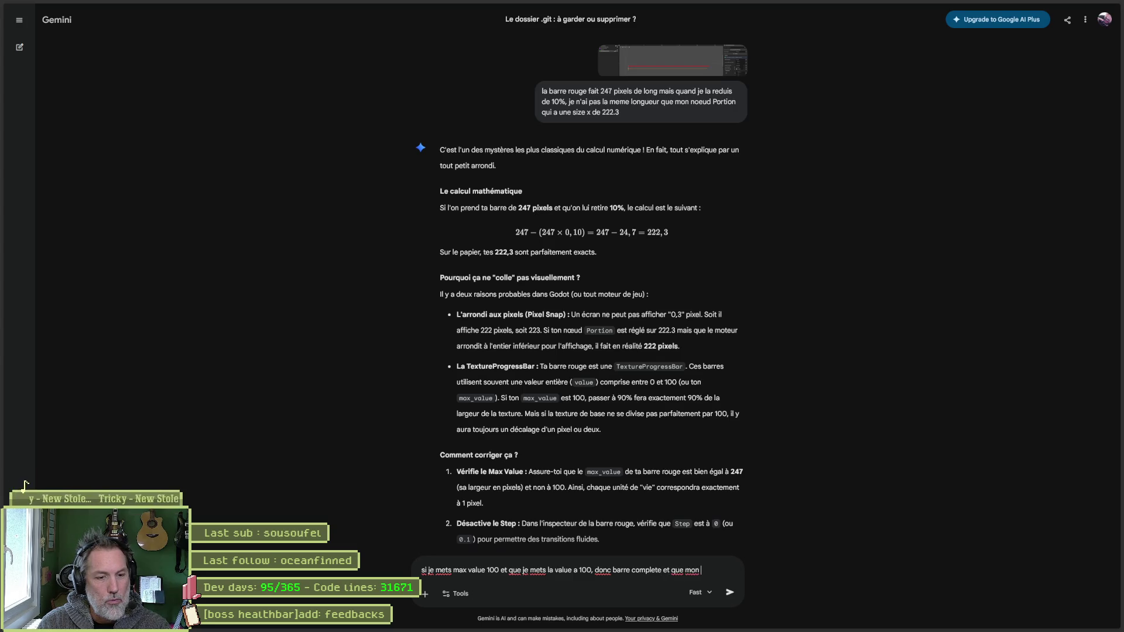
{"action": "type", "text": "noeud portion "}
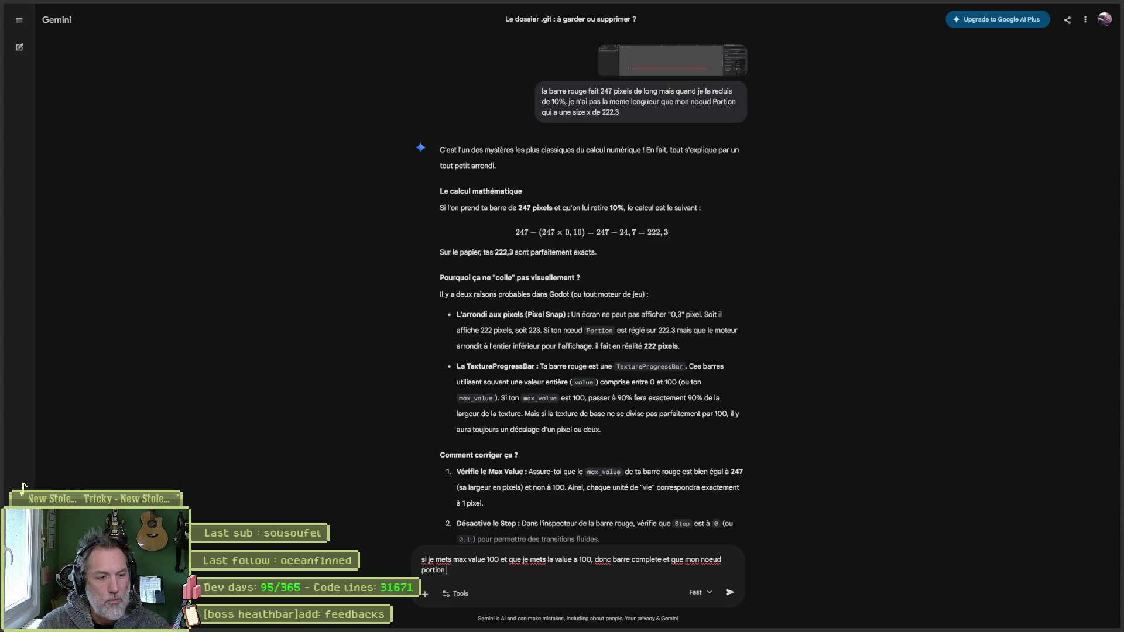
{"action": "type", "text": "fait une taille de "}
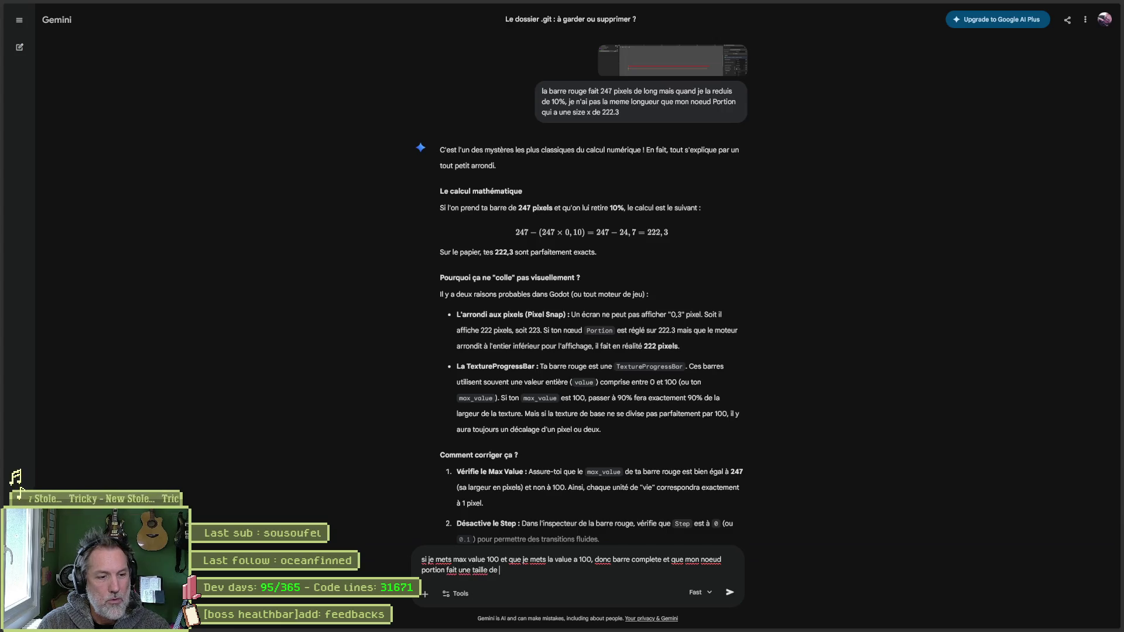
{"action": "type", "text": "224, les "}
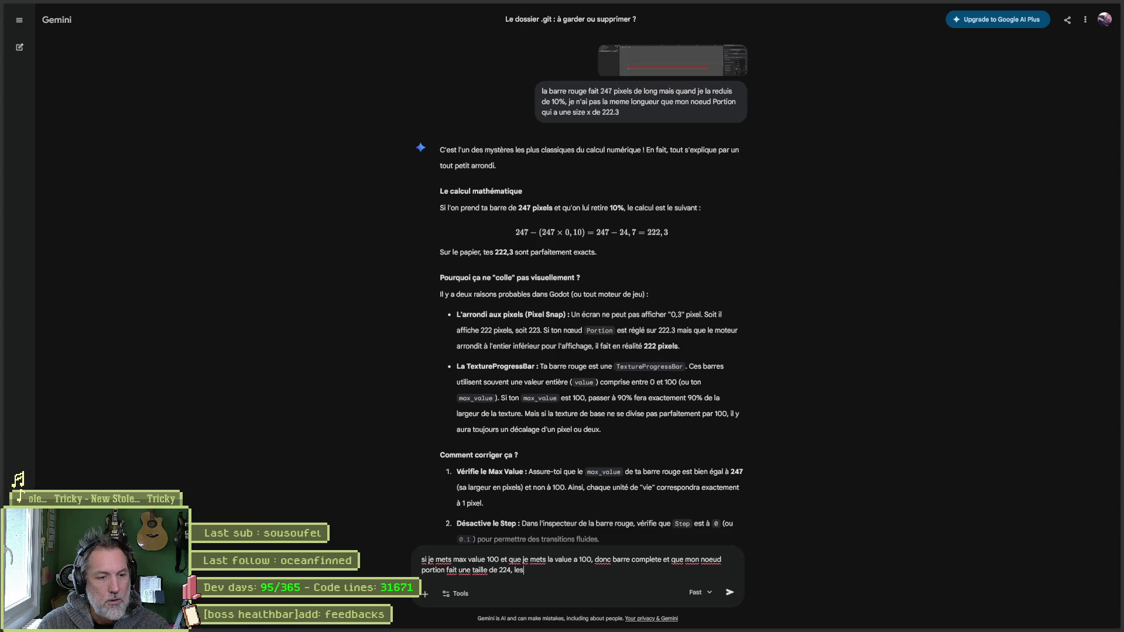
{"action": "type", "text": "2 font la me"}
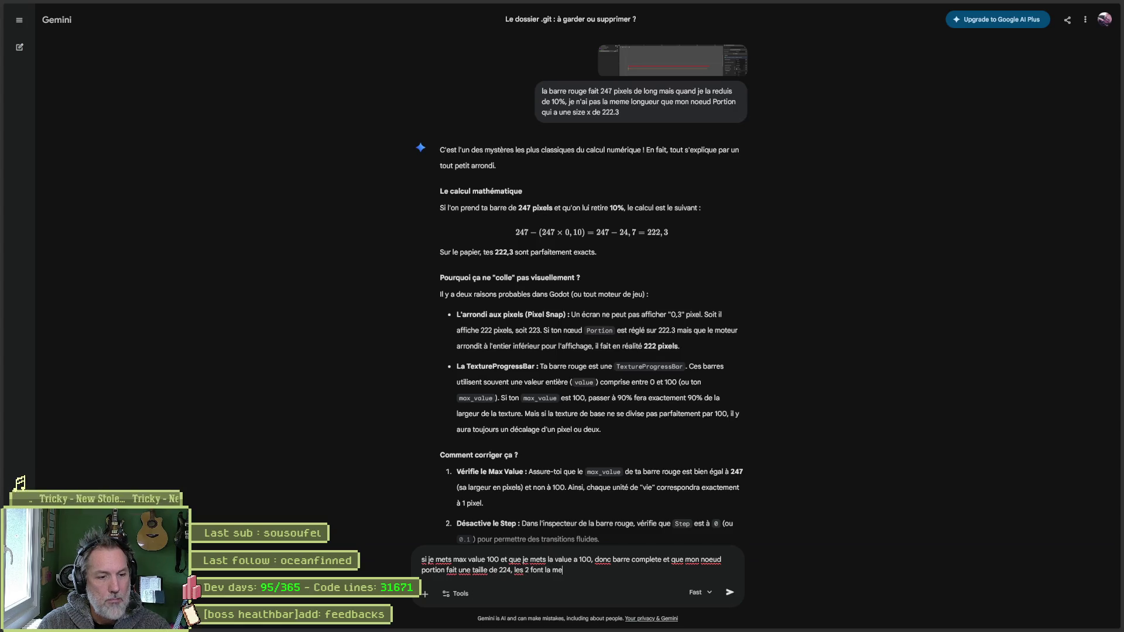
{"action": "type", "text": "me taille. "}
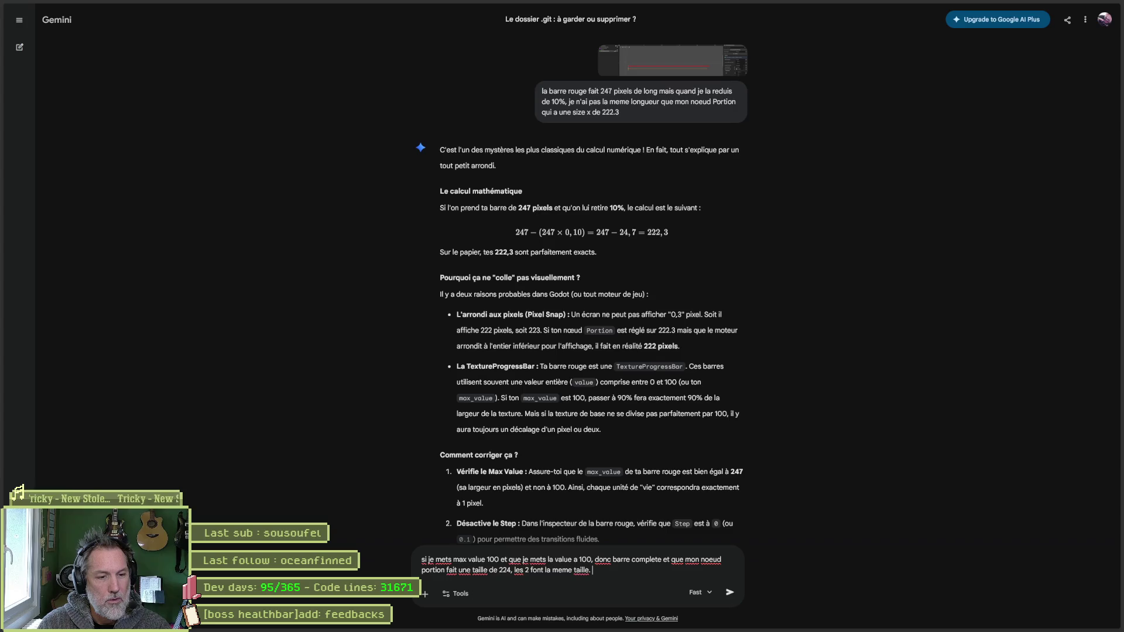
{"action": "type", "text": "Si je"}
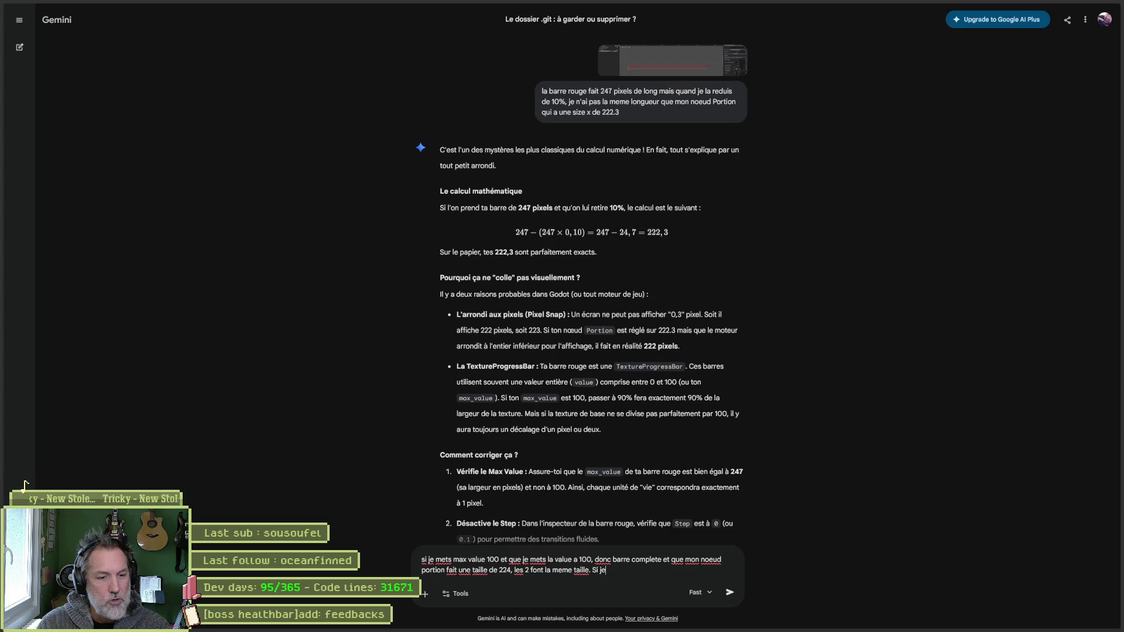
{"action": "type", "text": " divise les 2, les 2 "}
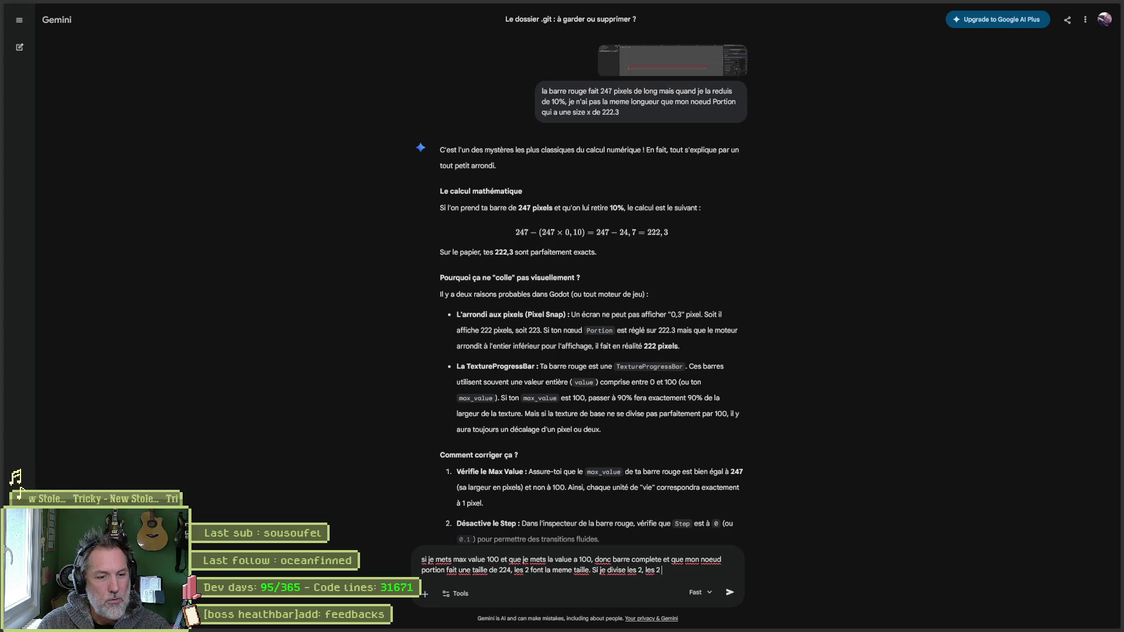
{"action": "type", "text": "font toujours "}
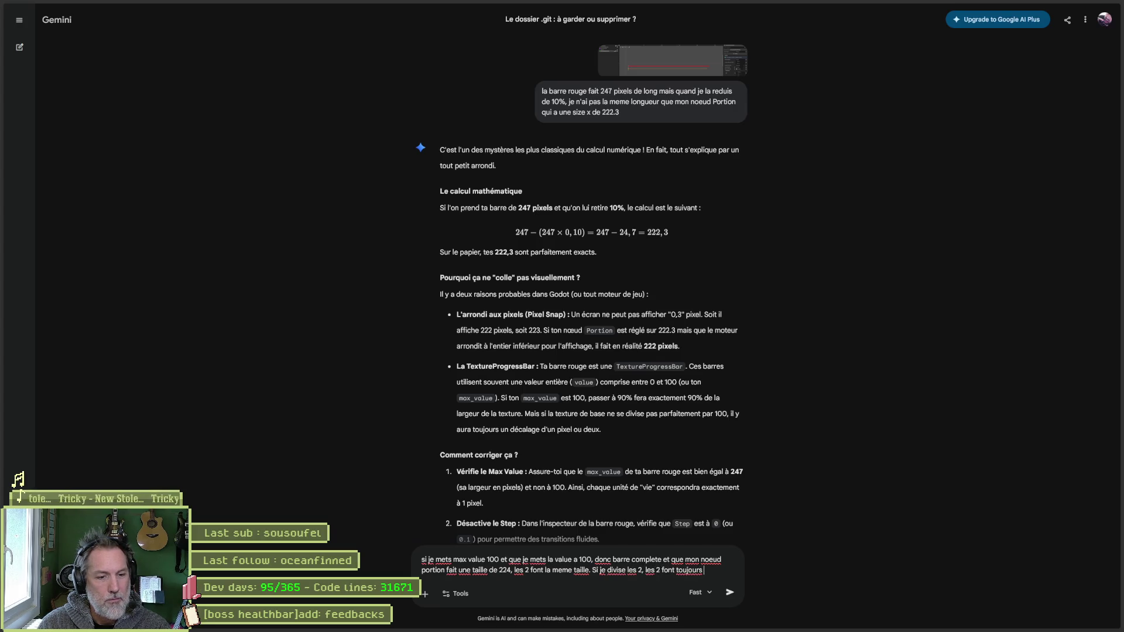
{"action": "type", "text": "la meme"}
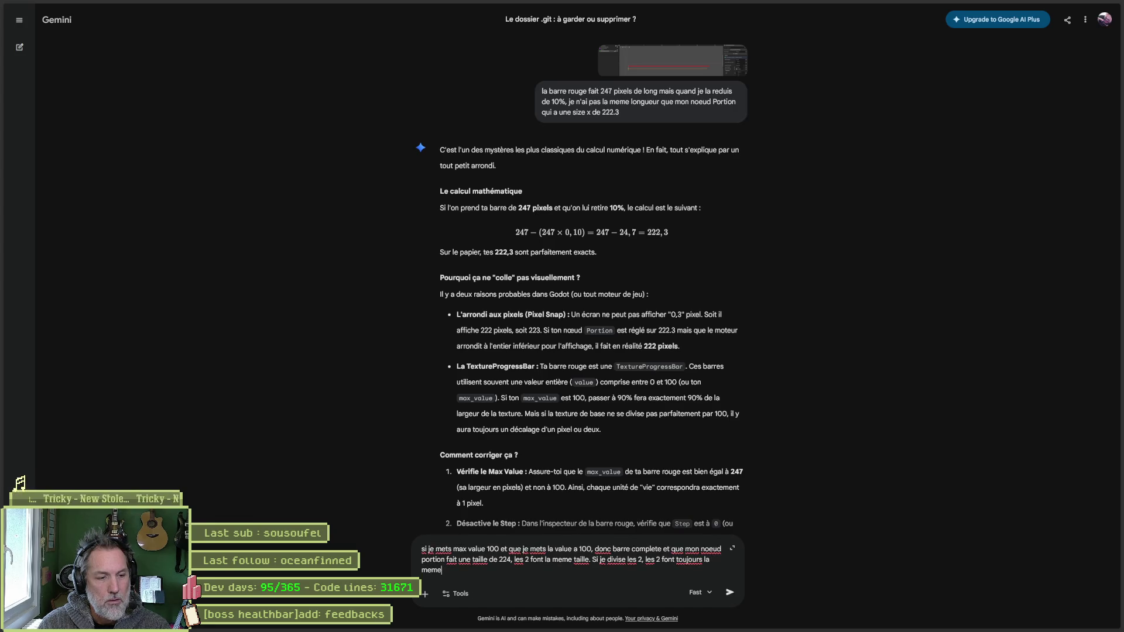
{"action": "key", "text": "BackSpace"}
{"action": "key", "text": "BackSpace"}
{"action": "key", "text": "BackSpace"}
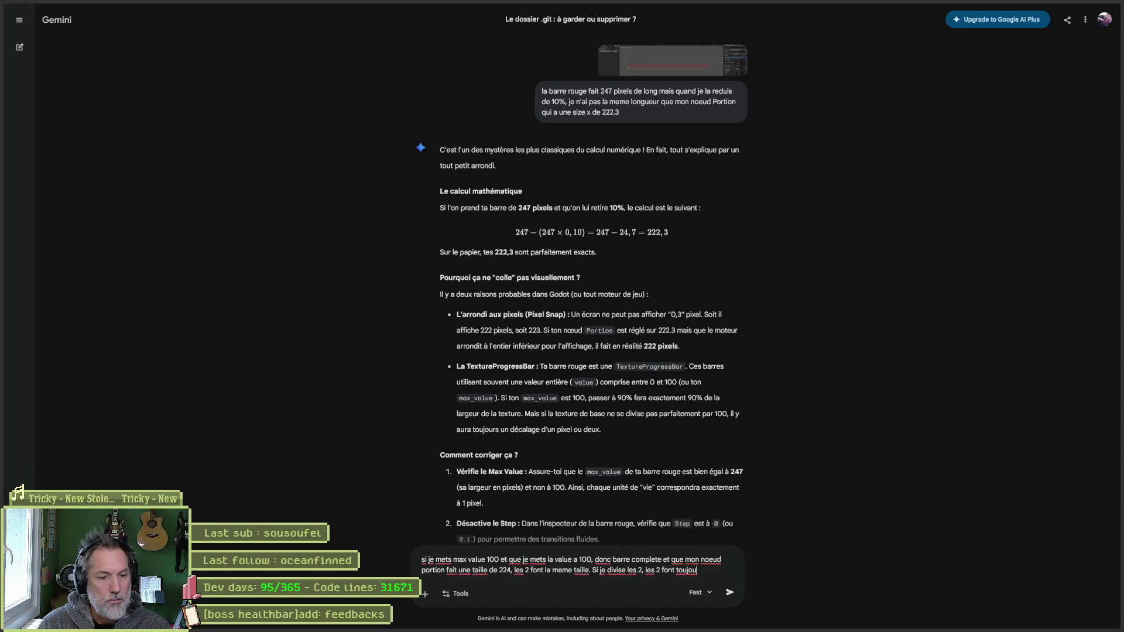
{"action": "key", "text": "BackSpace"}
{"action": "key", "text": "BackSpace"}
{"action": "key", "text": "BackSpace"}
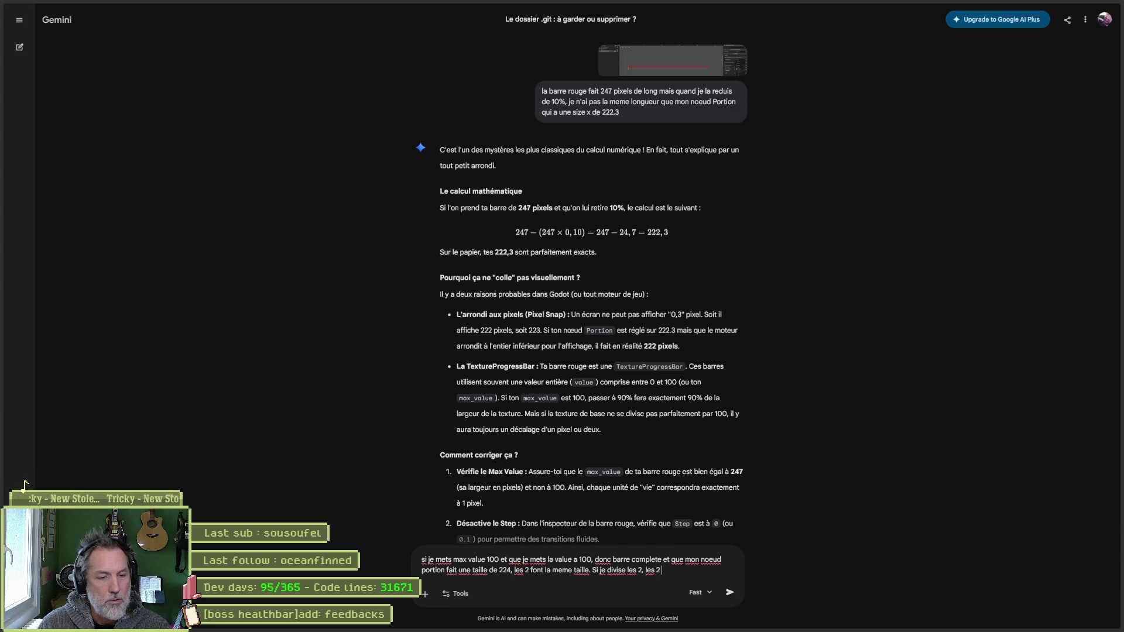
{"action": "type", "text": "s"}
{"action": "key", "text": "BackSpace"}
{"action": "key", "text": "BackSpace"}
{"action": "key", "text": "BackSpace"}
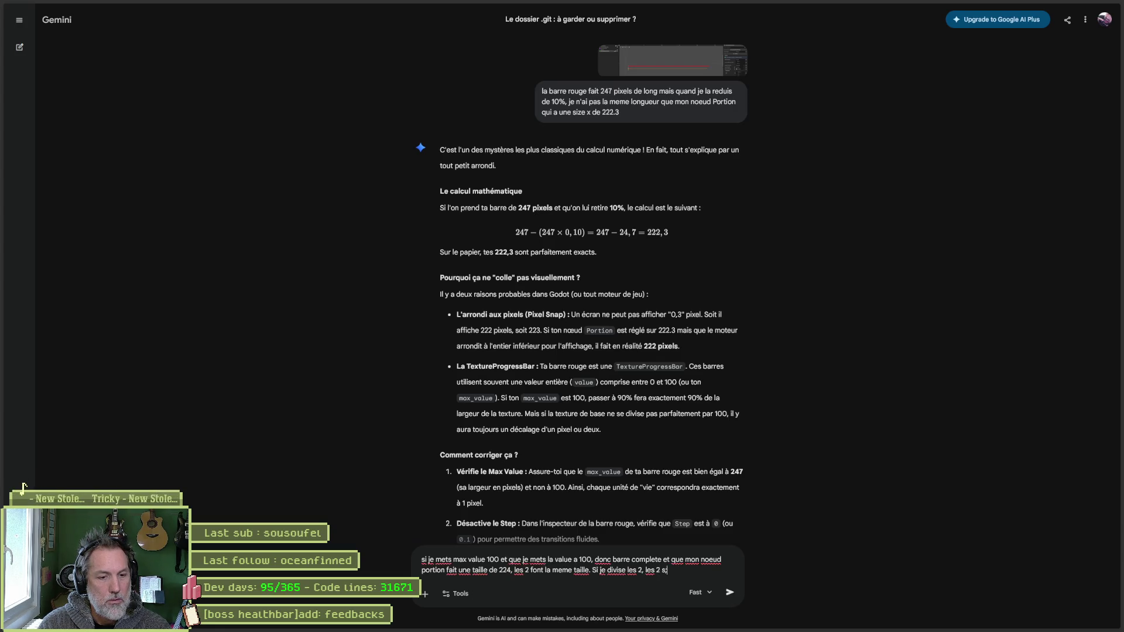
{"action": "key", "text": "BackSpace"}
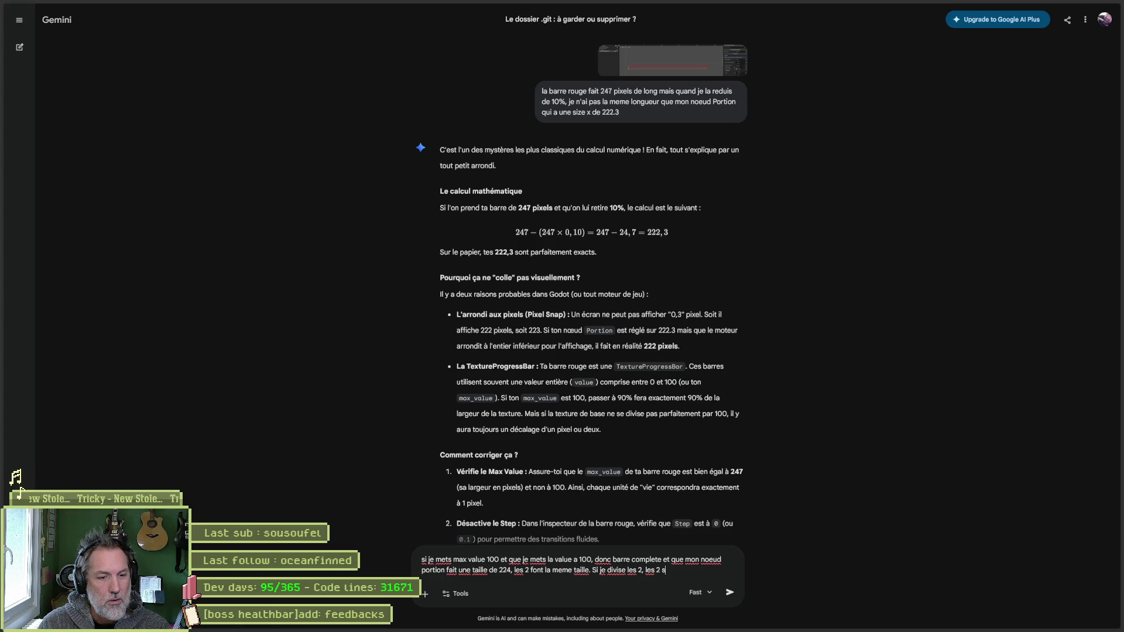
{"action": "type", "text": "'adapte"}
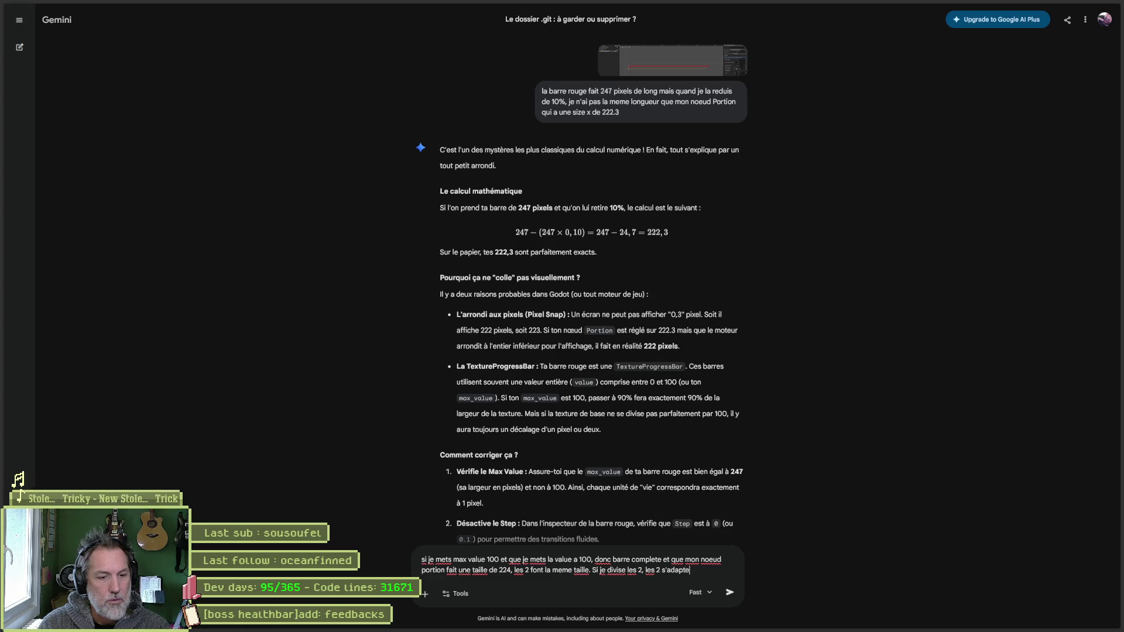
{"action": "type", "text": "nt de la meme manir"}
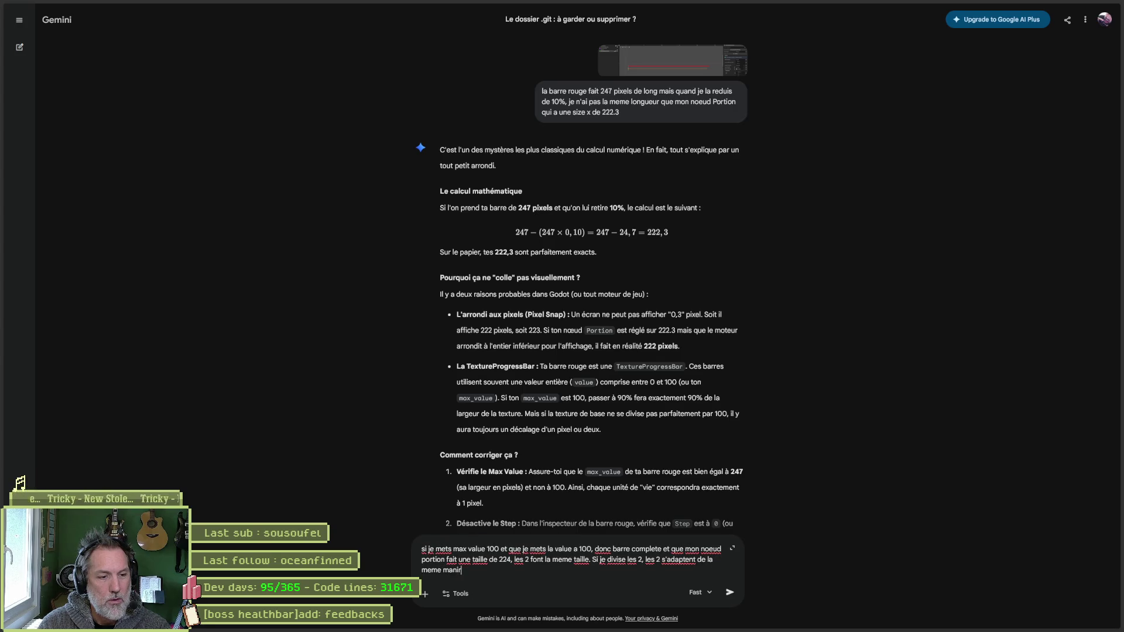
{"action": "key", "text": "BackSpace"}
{"action": "type", "text": "ere. par contr"}
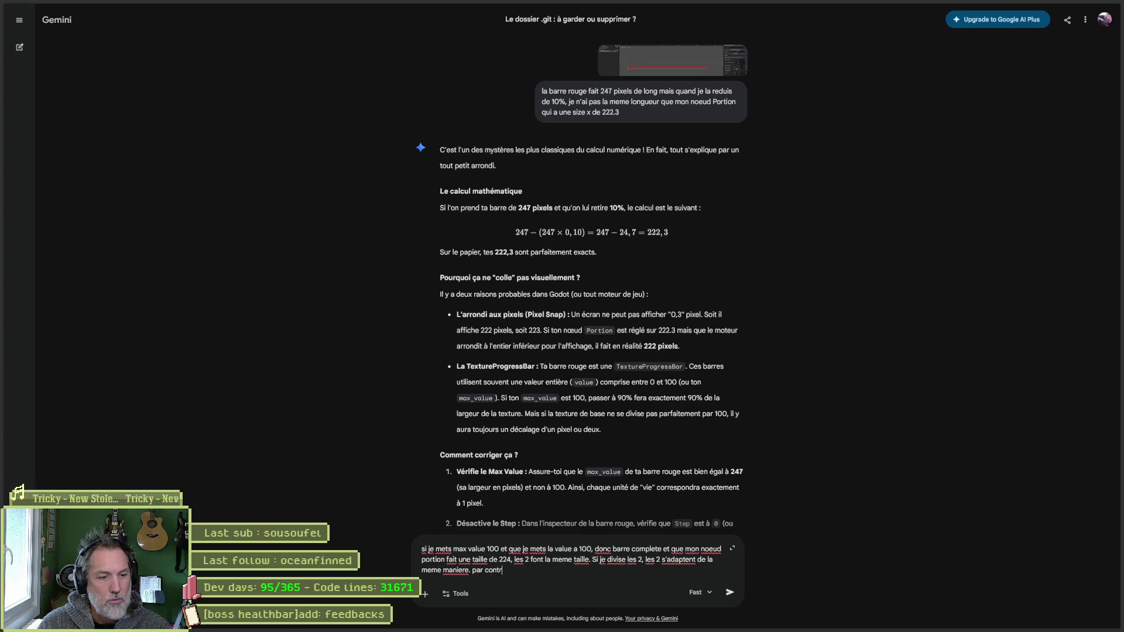
{"action": "type", "text": "e, si j'essaye d"}
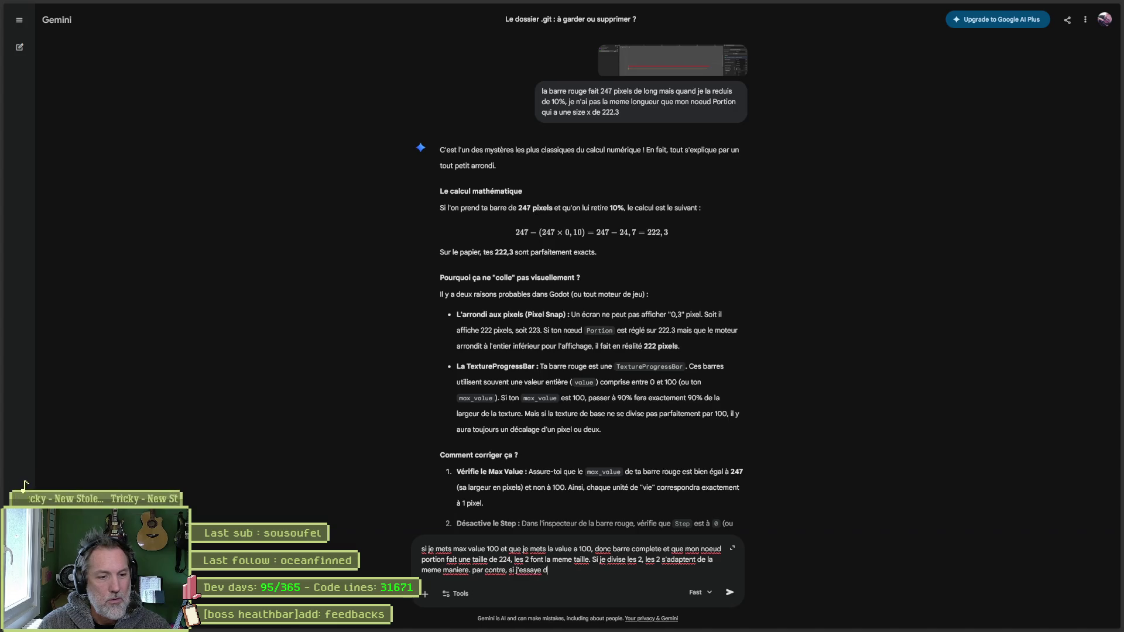
{"action": "type", "text": "'enlever 10"}
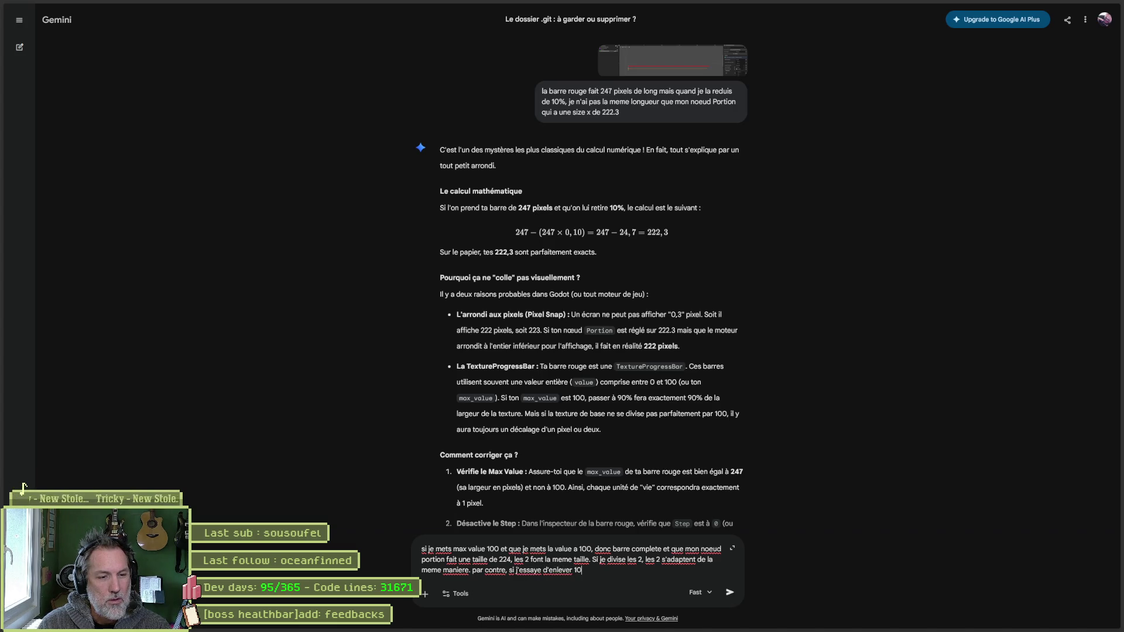
{"action": "type", "text": "%"}
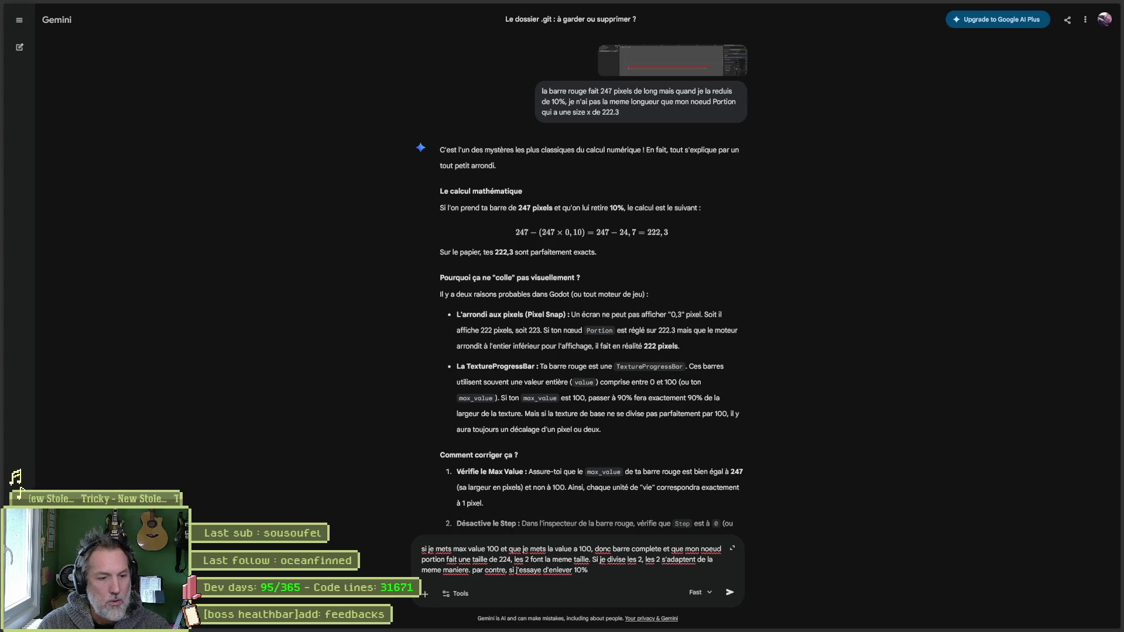
{"action": "type", "text": " a ma por"}
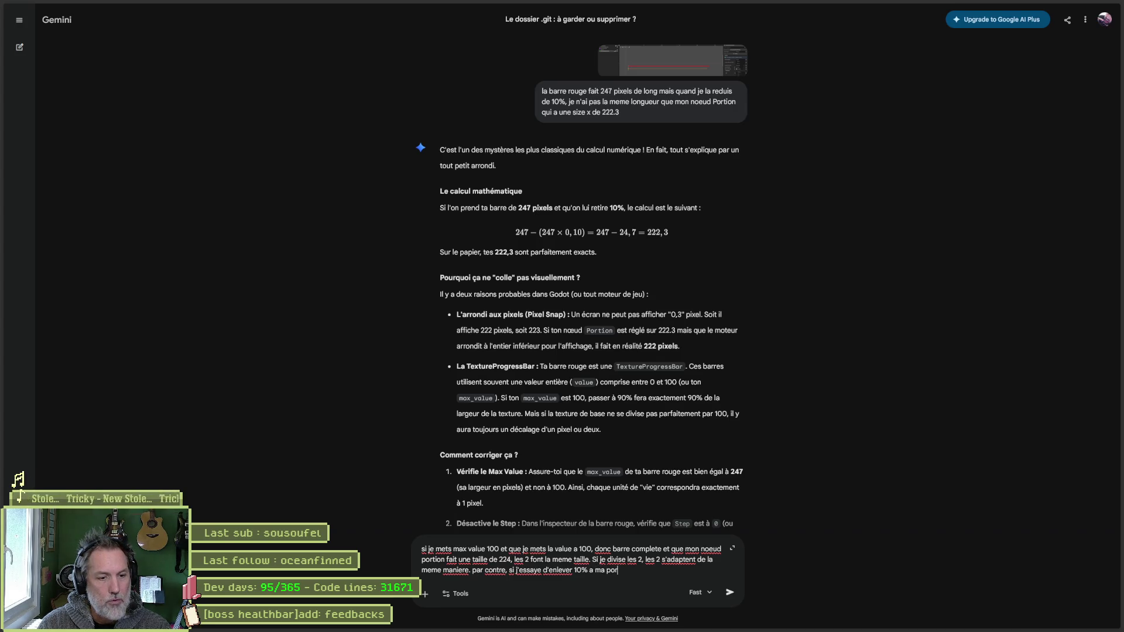
{"action": "type", "text": "tion, donc 22"}
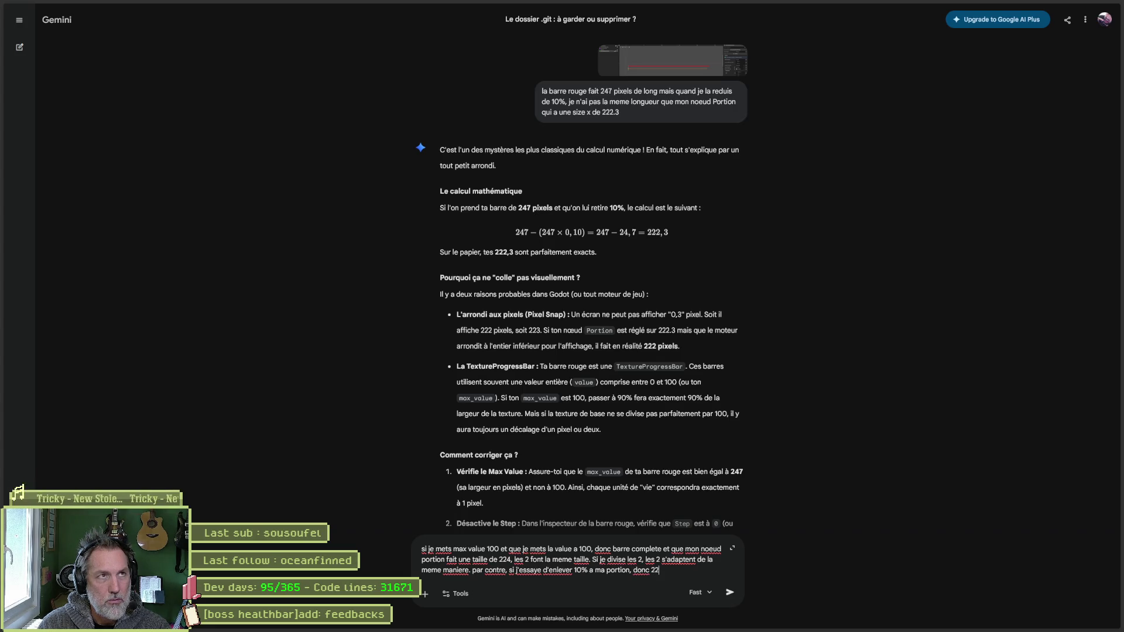
- Add that removing 10% from the 223 portion with progress at 90 mismatches, and send
{"action": "key", "text": "alt+Tab"}
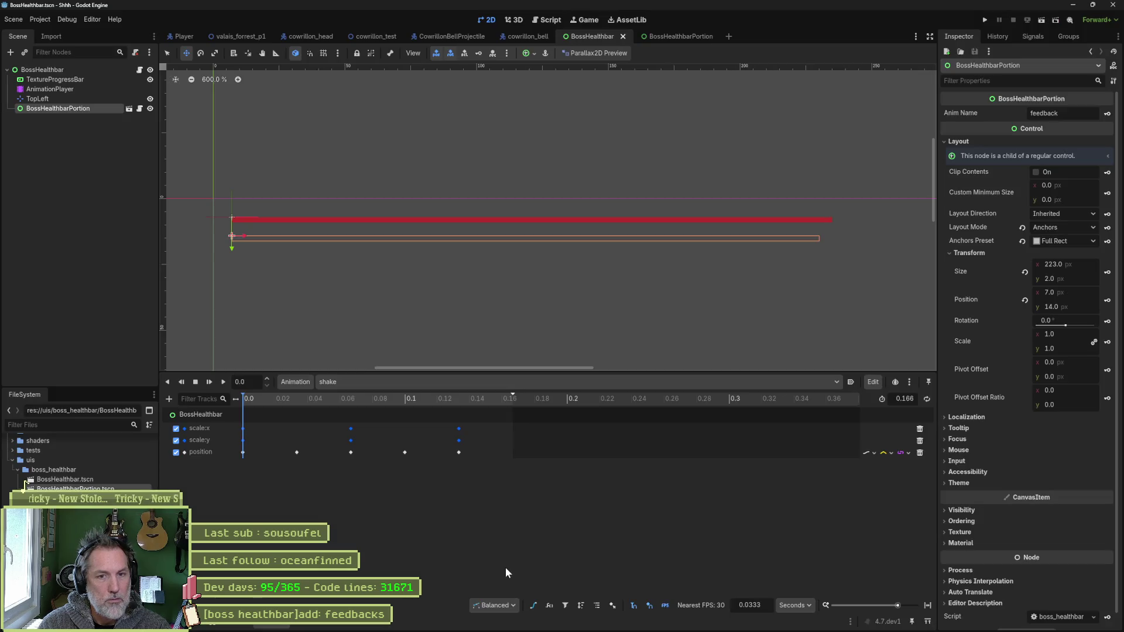
{"action": "key", "text": "alt+Tab"}
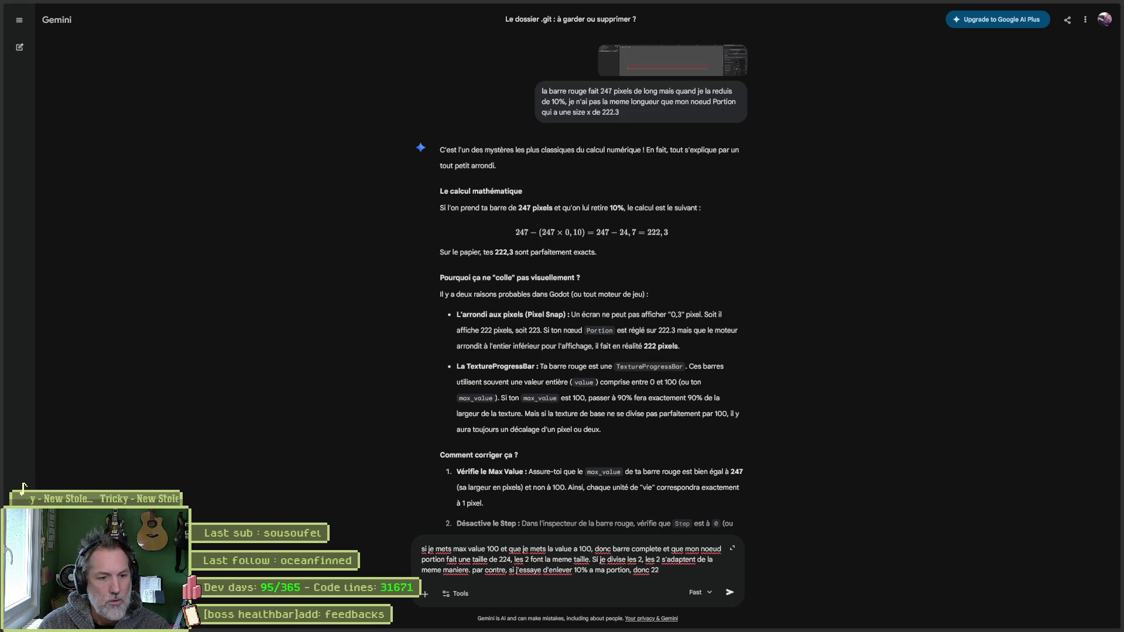
{"action": "type", "text": "3 et que je met 90"}
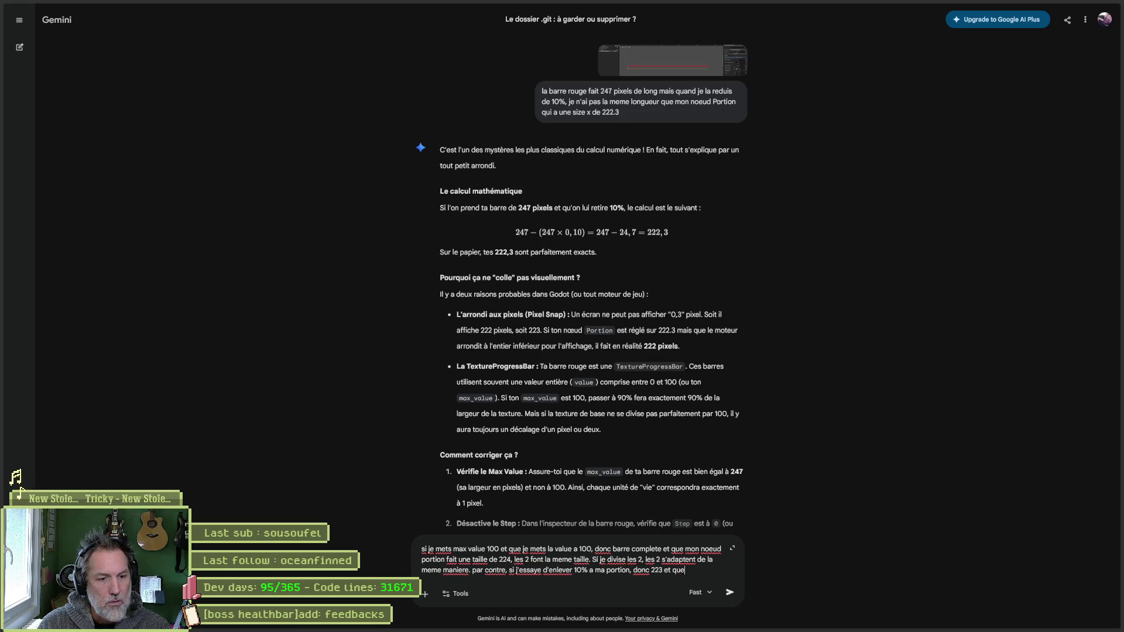
{"action": "type", "text": " com"}
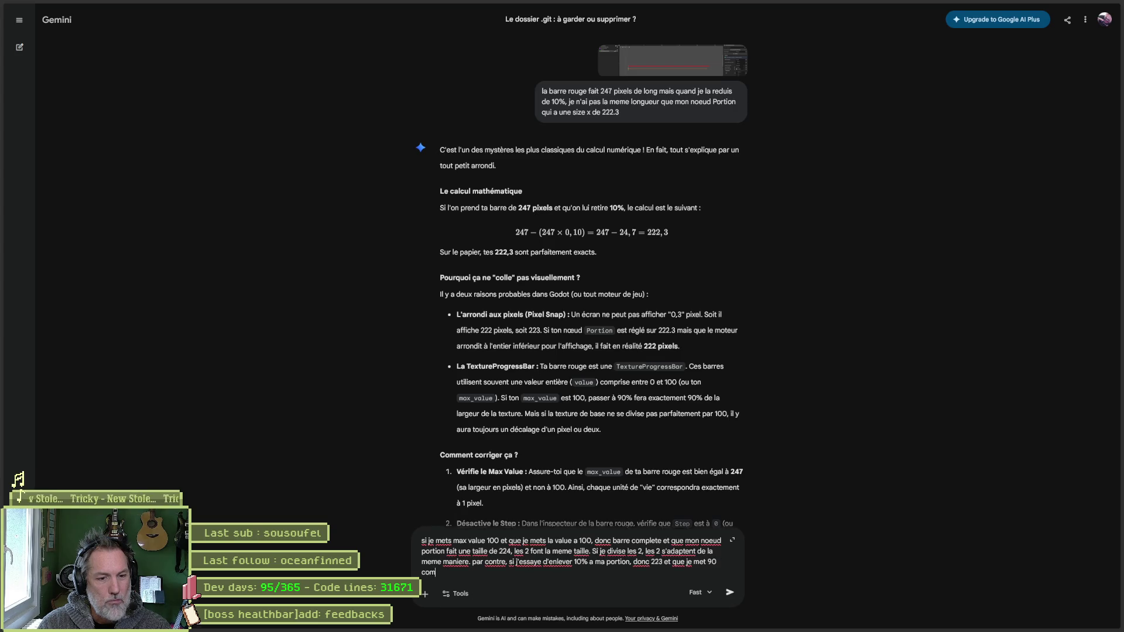
{"action": "type", "text": "me valeur a ma prog"}
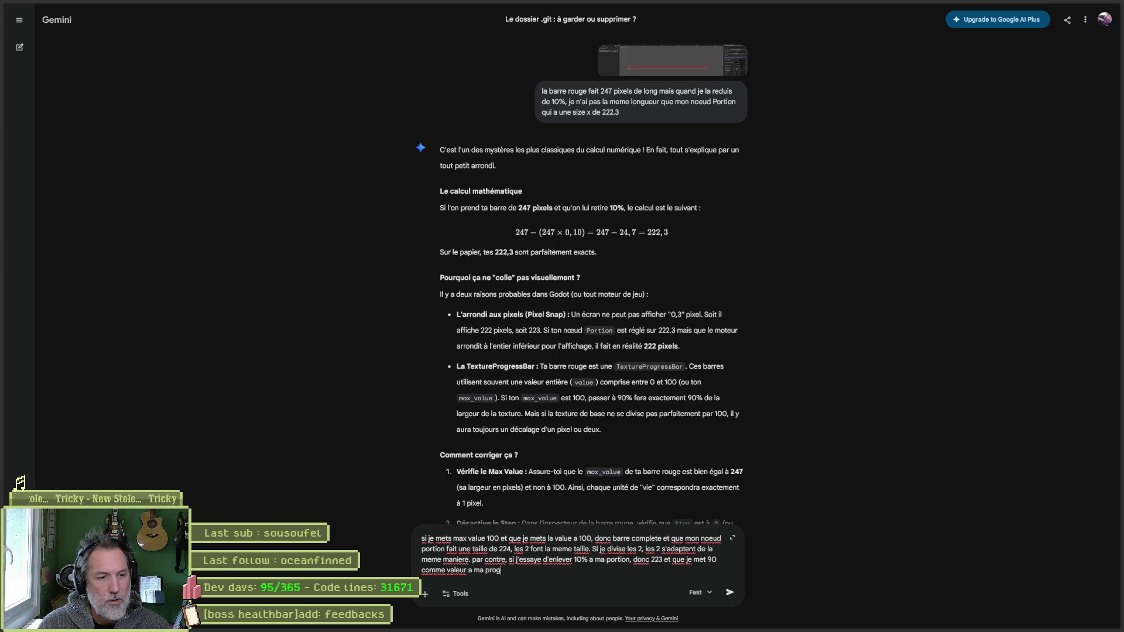
{"action": "type", "text": "ress bar, les deux sont c"}
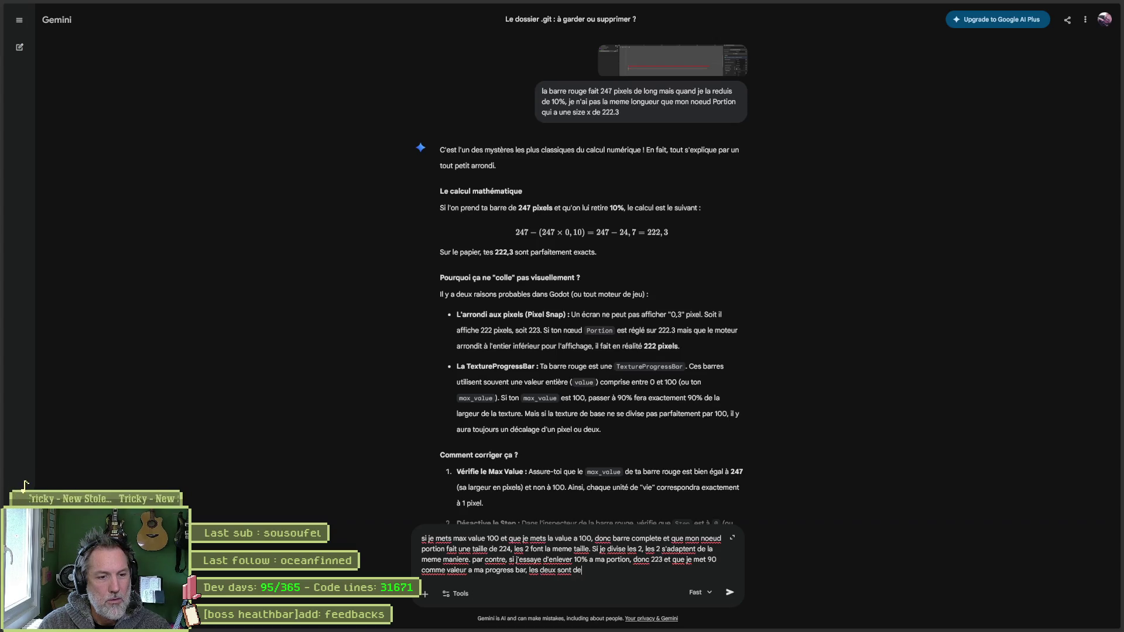
{"action": "key", "text": "Return"}
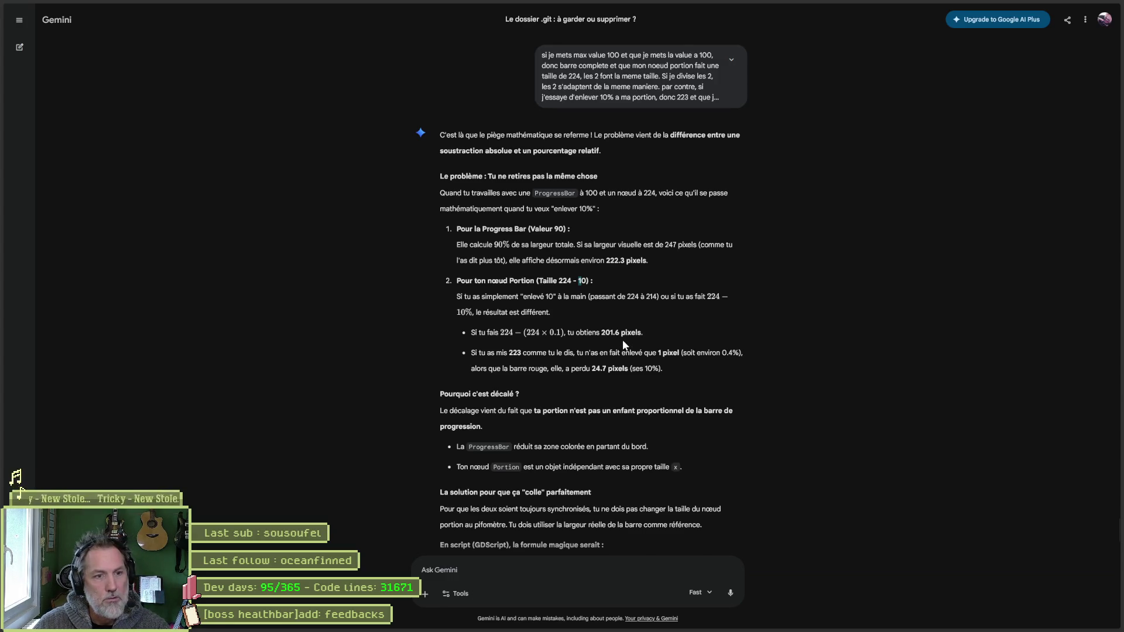
- Switch back to Godot after Gemini's reply on the 1-pixel versus 24.7-pixel loss
{"action": "key", "text": "alt+Tab"}
- Set BossHealthbarPortion Size x to 201.6 and compare it with TextureProgressBar at value 90
{"action": "left_click", "coordinate": [1078, 268]}
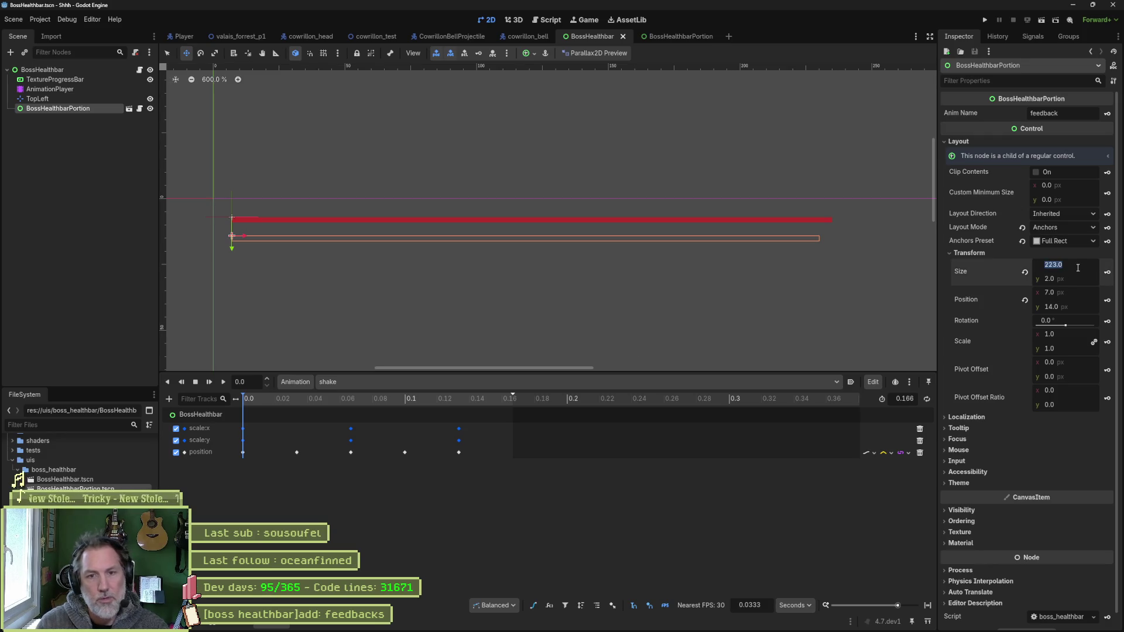
{"action": "type", "text": "201."}
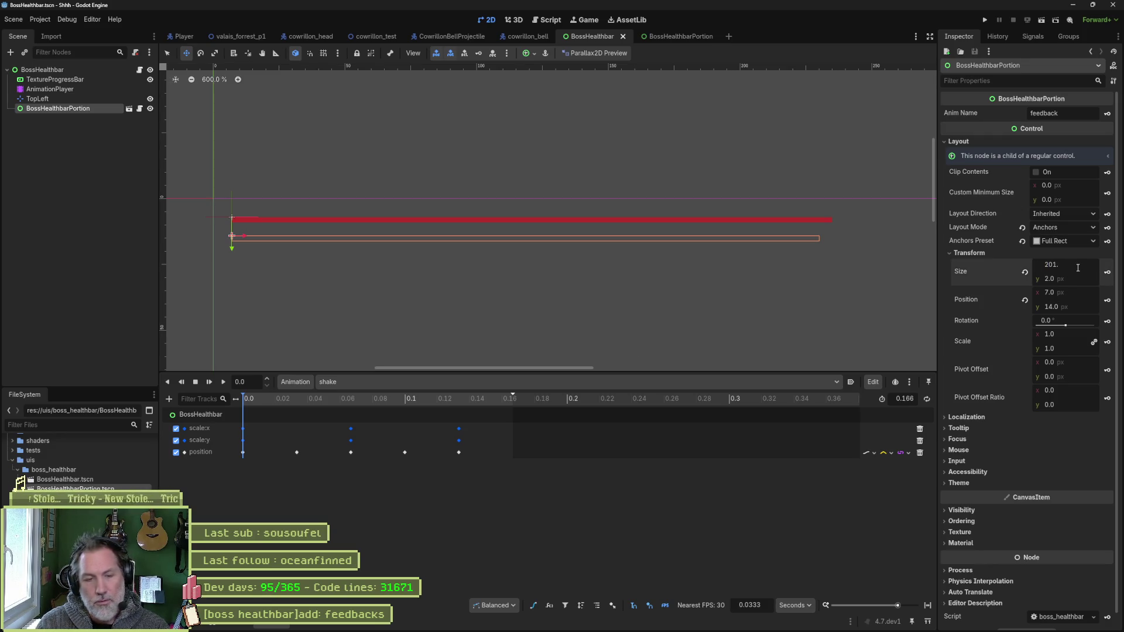
{"action": "type", "text": "6"}
{"action": "key", "text": "Return"}
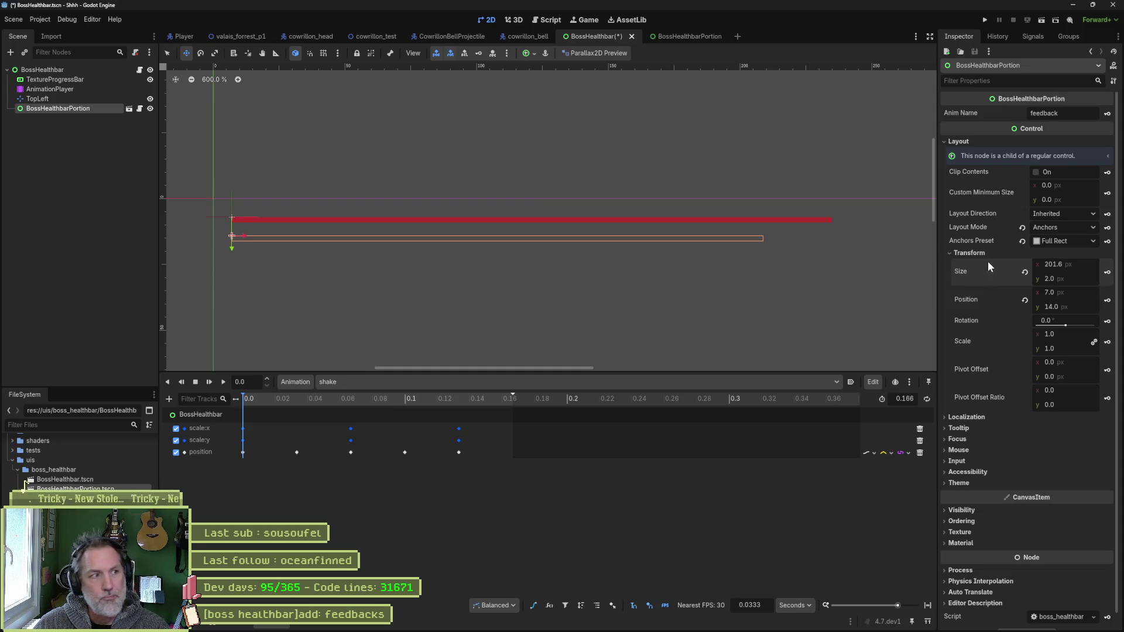
{"action": "left_click", "coordinate": [55, 80]}
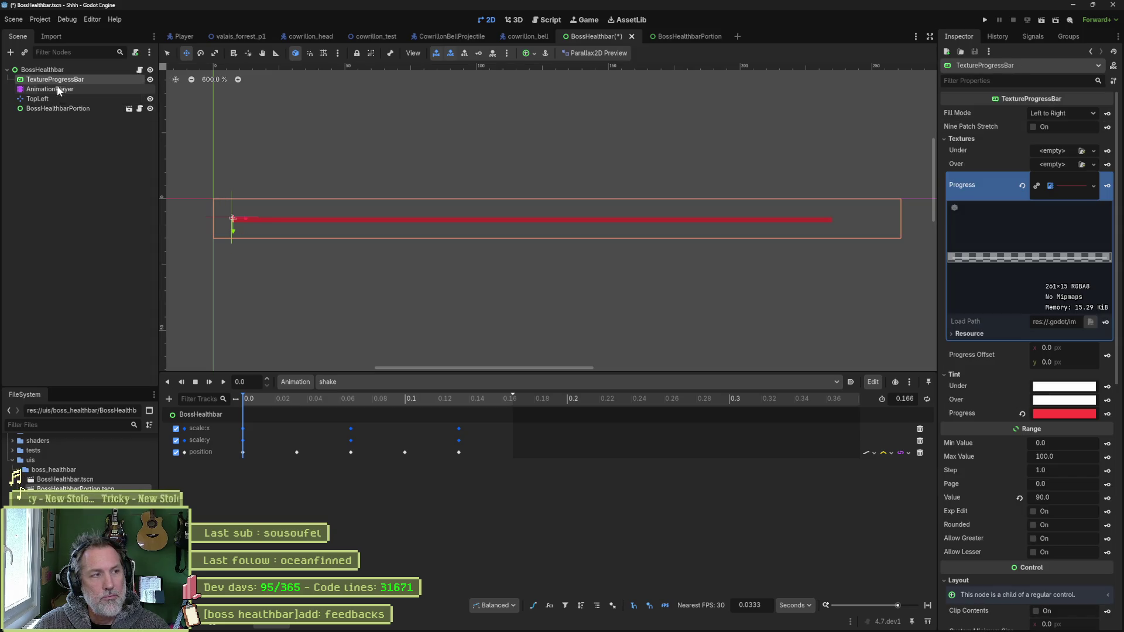
{"action": "left_click", "coordinate": [58, 107]}
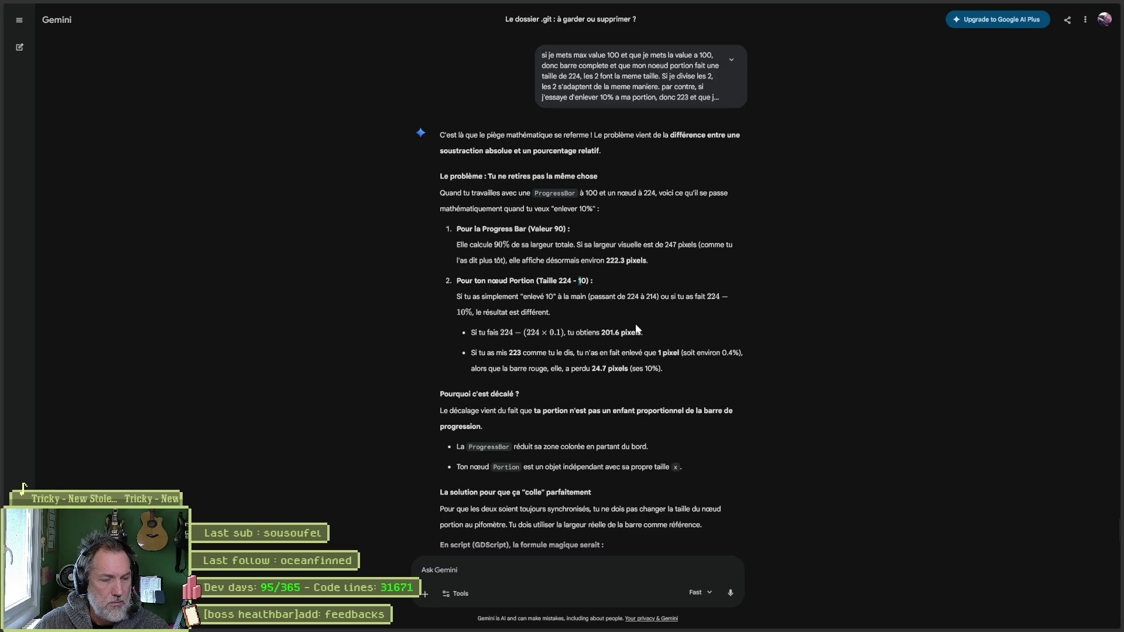
- Scroll Gemini's answer to the 222.3 (247 × 0.9) suggestion, then return to Godot
{"action": "scroll", "coordinate": [634, 324], "scroll_direction": "down", "scroll_amount": 2}
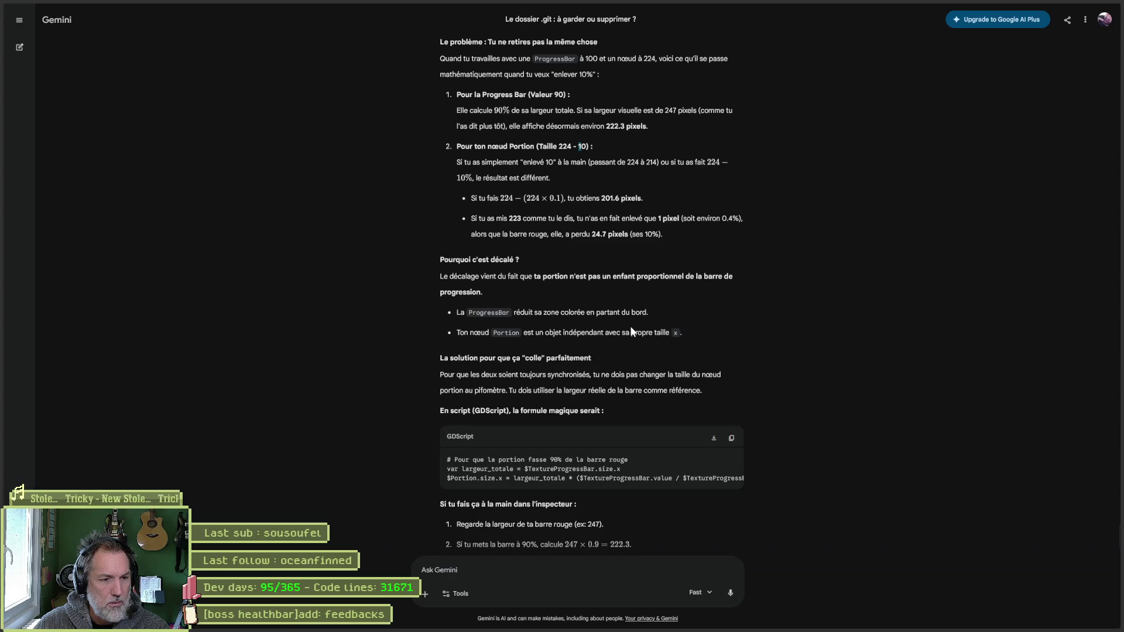
{"action": "scroll", "coordinate": [631, 330], "scroll_direction": "down", "scroll_amount": 1}
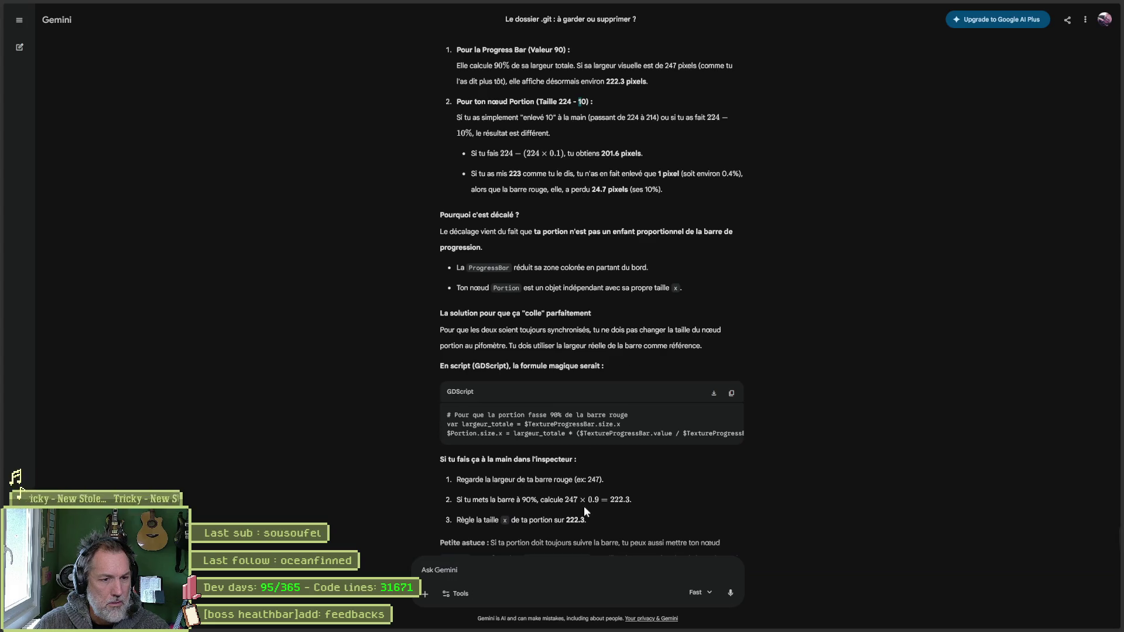
{"action": "scroll", "coordinate": [603, 507], "scroll_direction": "down", "scroll_amount": 2}
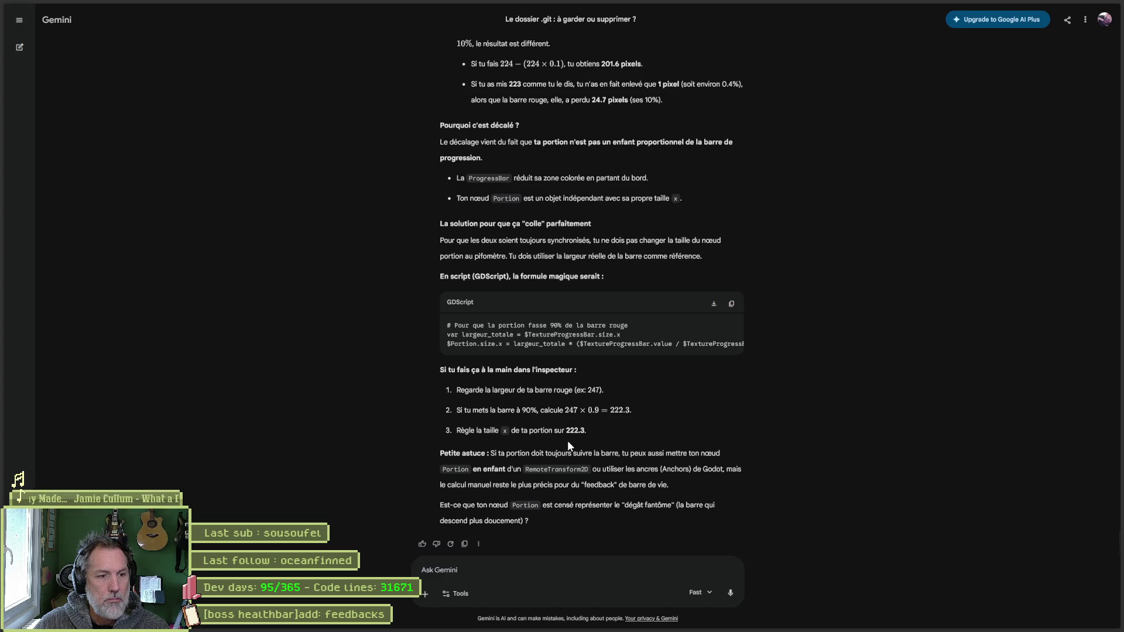
{"action": "key", "text": "alt+Tab"}
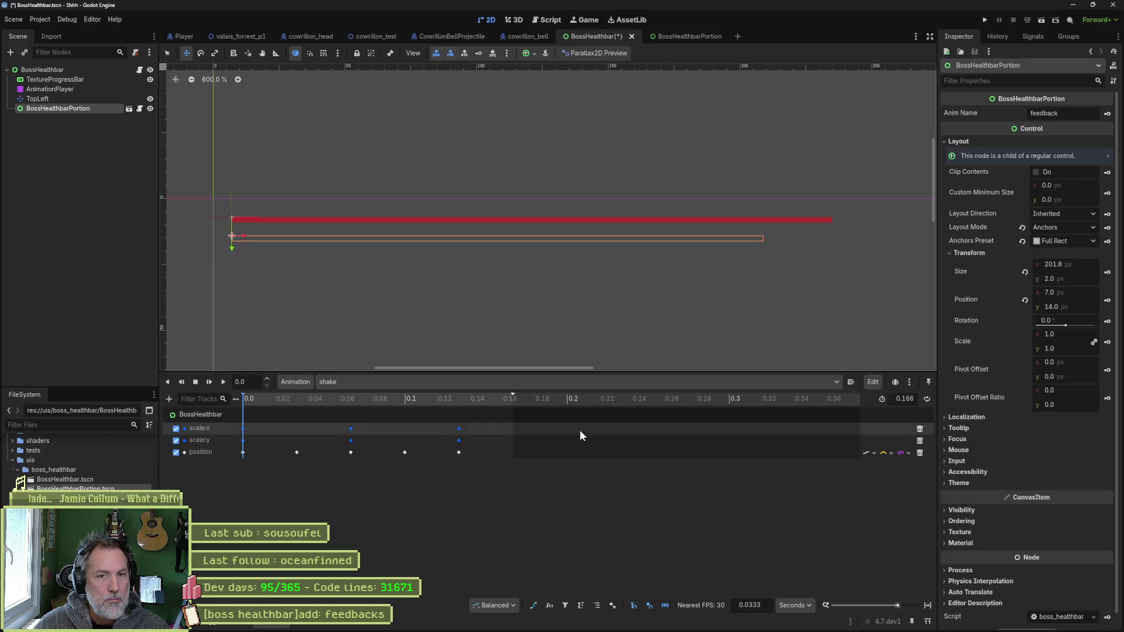
- Set the BossHealthbarPortion Size x to 222.3 px
{"action": "left_click", "coordinate": [1081, 266]}
{"action": "type", "text": "22"}
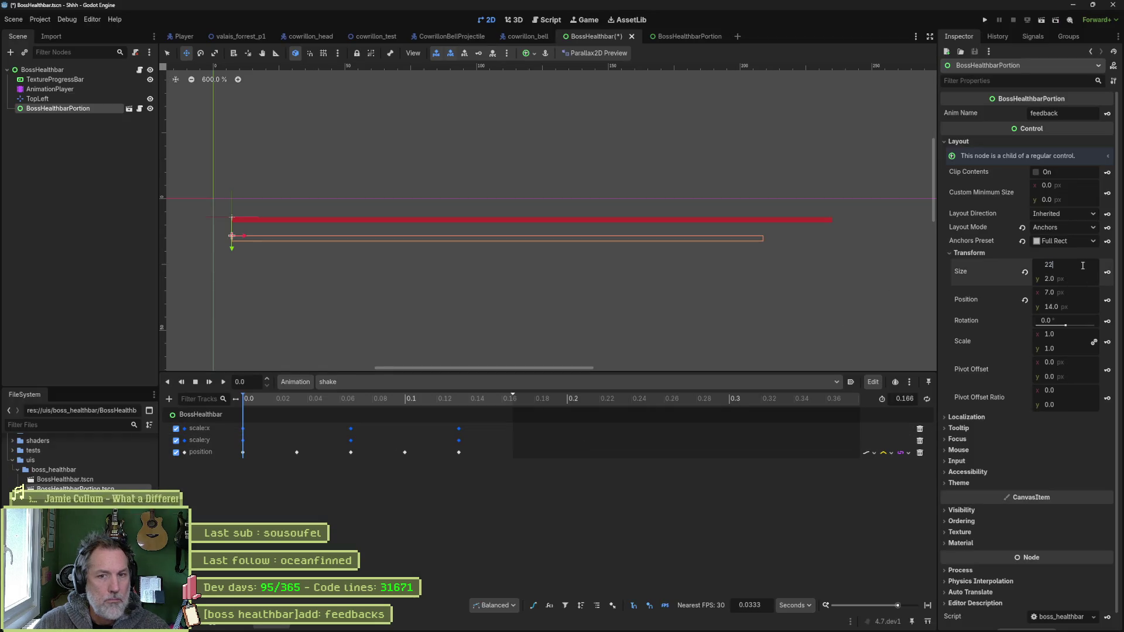
{"action": "type", "text": ".3"}
{"action": "key", "text": "Return"}
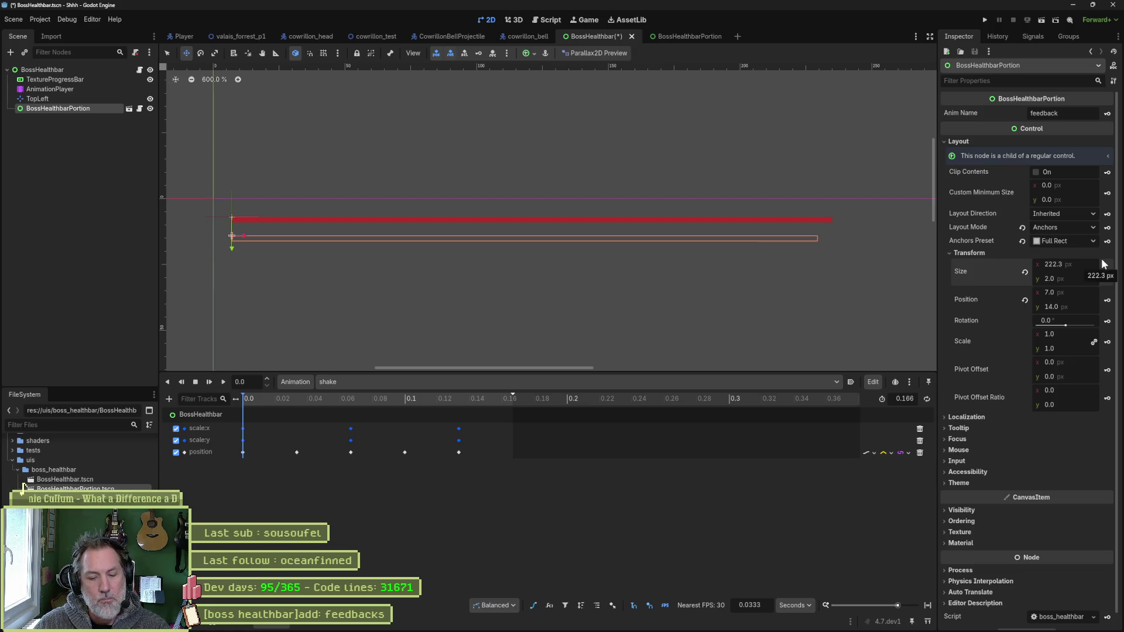
- Snip the canvas area showing both bars and go to the Gemini chat
{"action": "key", "text": "super+shift+s"}
{"action": "mouse_move", "coordinate": [220, 196]}
{"action": "left_mouse_down"}
{"action": "mouse_move", "coordinate": [946, 282]}
{"action": "mouse_move", "coordinate": [1089, 283]}
{"action": "left_mouse_up"}
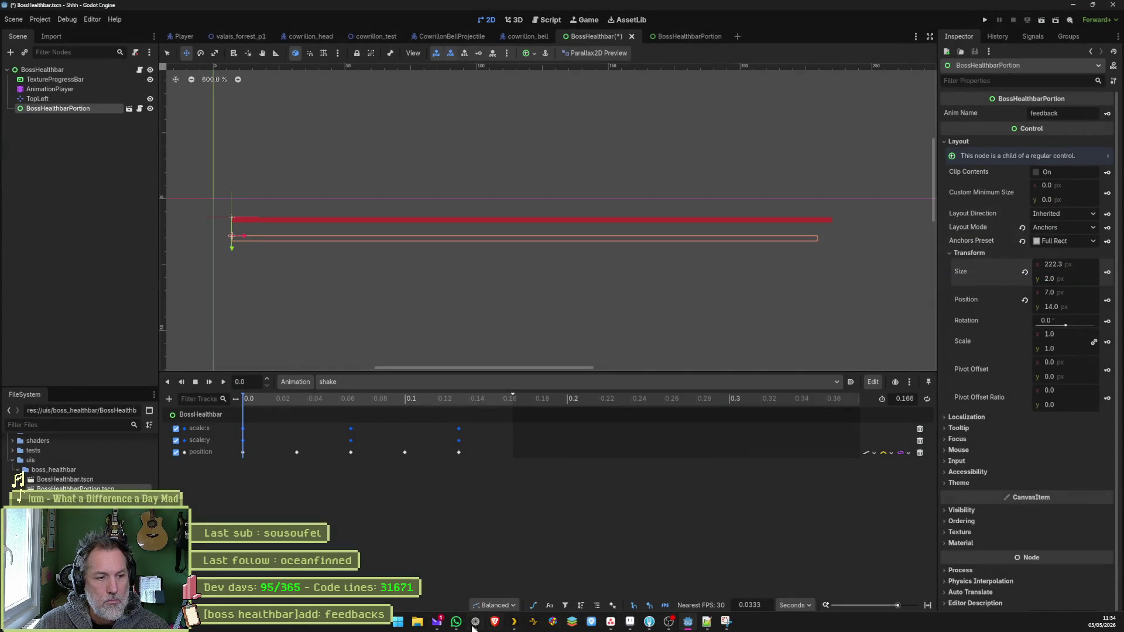
{"action": "left_click", "coordinate": [474, 623]}
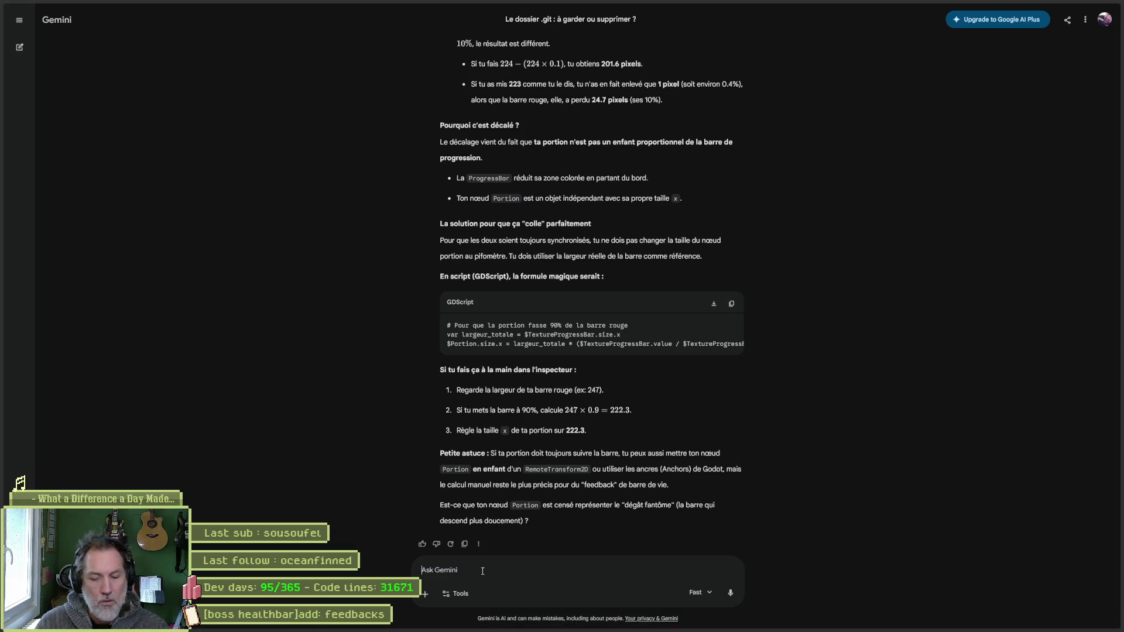
- Send Gemini the bars snip with the message 'progress a 90% et portion a 222.3'
{"action": "type", "text": "progress a 90"}
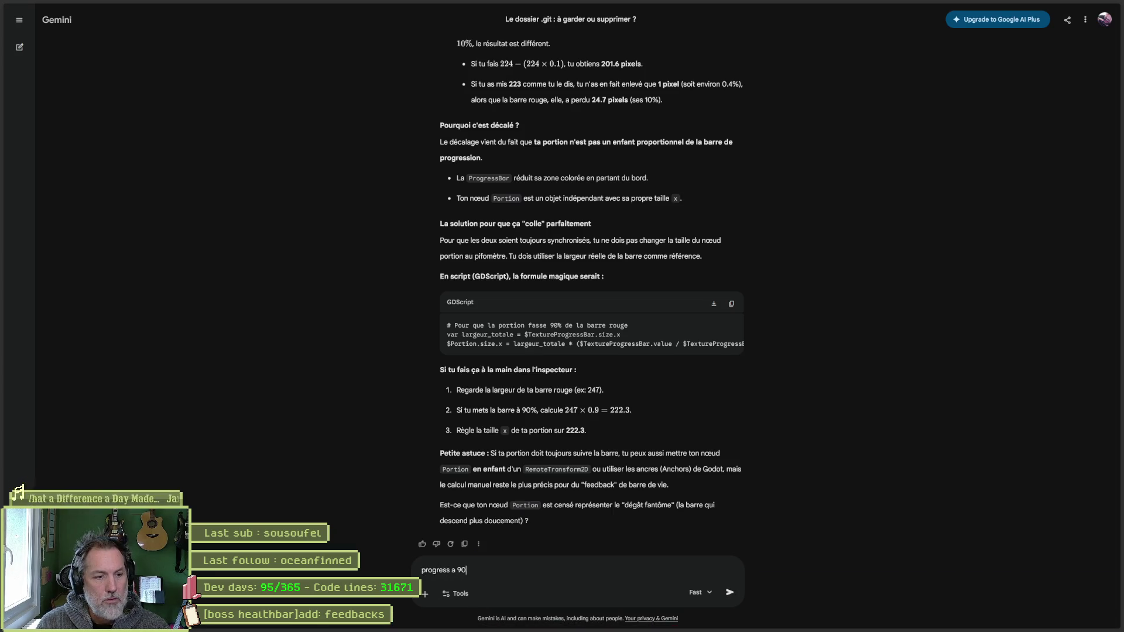
{"action": "type", "text": "% e"}
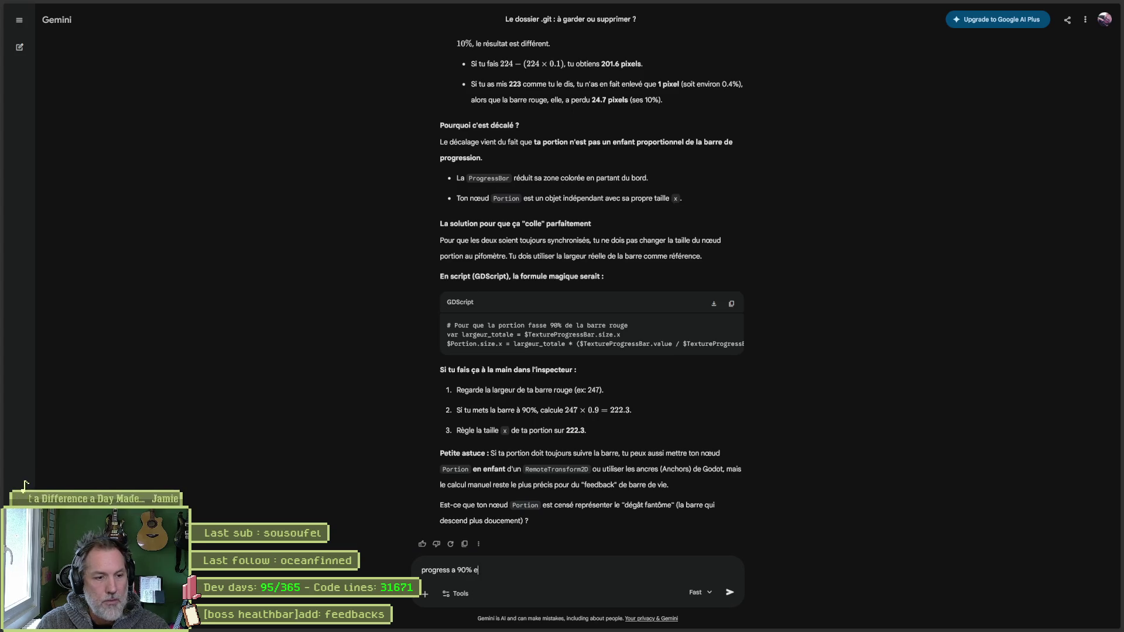
{"action": "type", "text": "t portion a 223"}
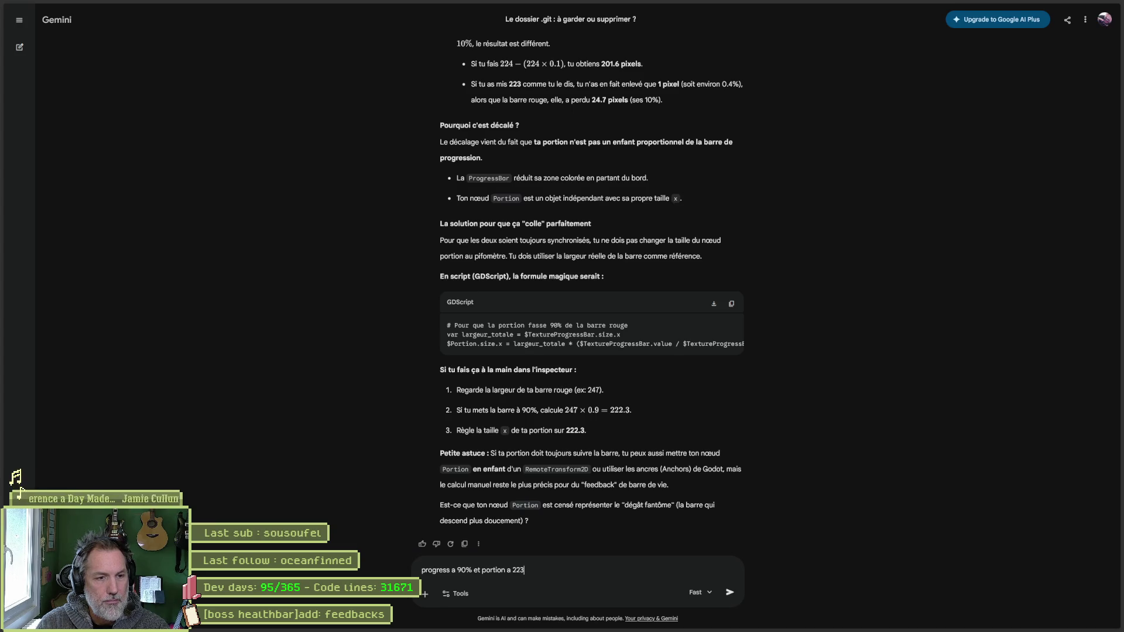
{"action": "key", "text": "BackSpace"}
{"action": "type", "text": "2"}
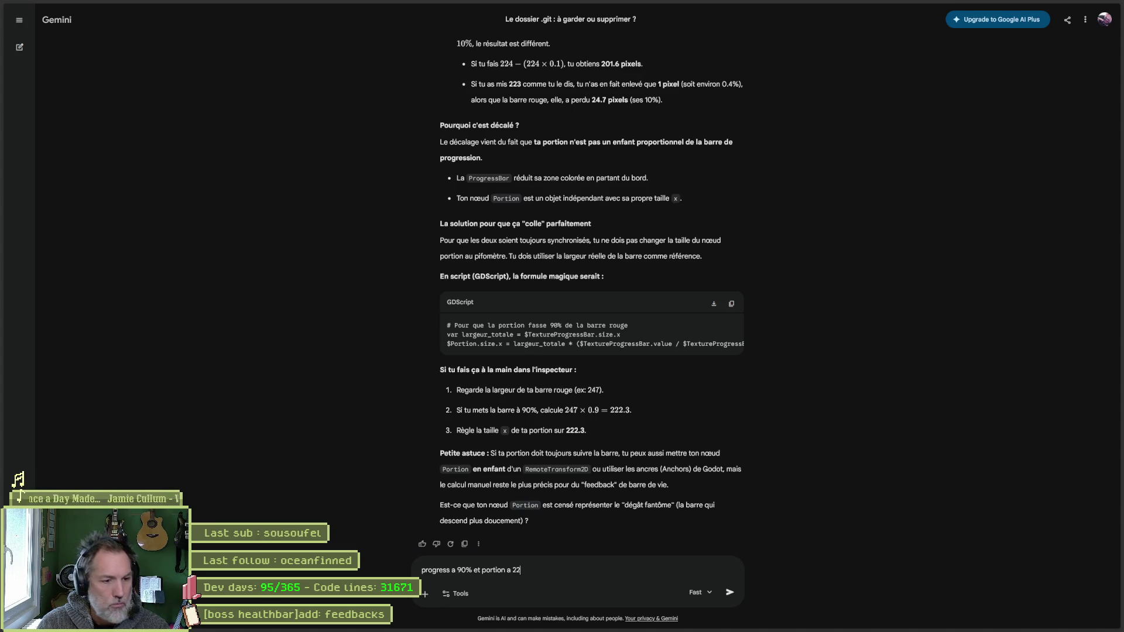
{"action": "type", "text": ".3"}
{"action": "key", "text": "ctrl+v"}
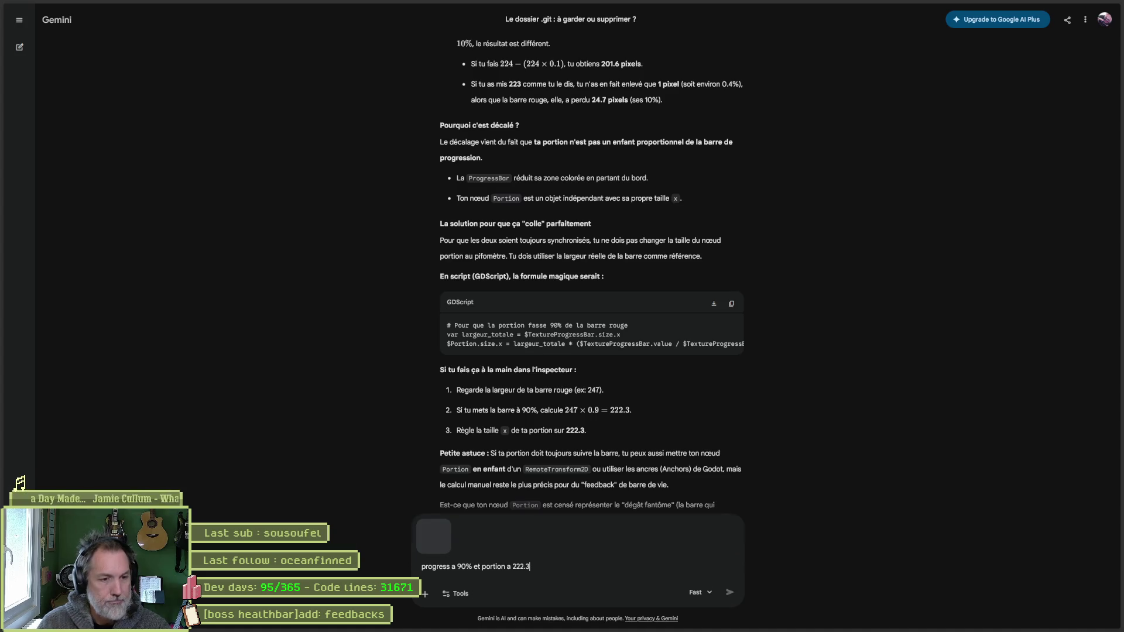
{"action": "left_click", "coordinate": [730, 593]}
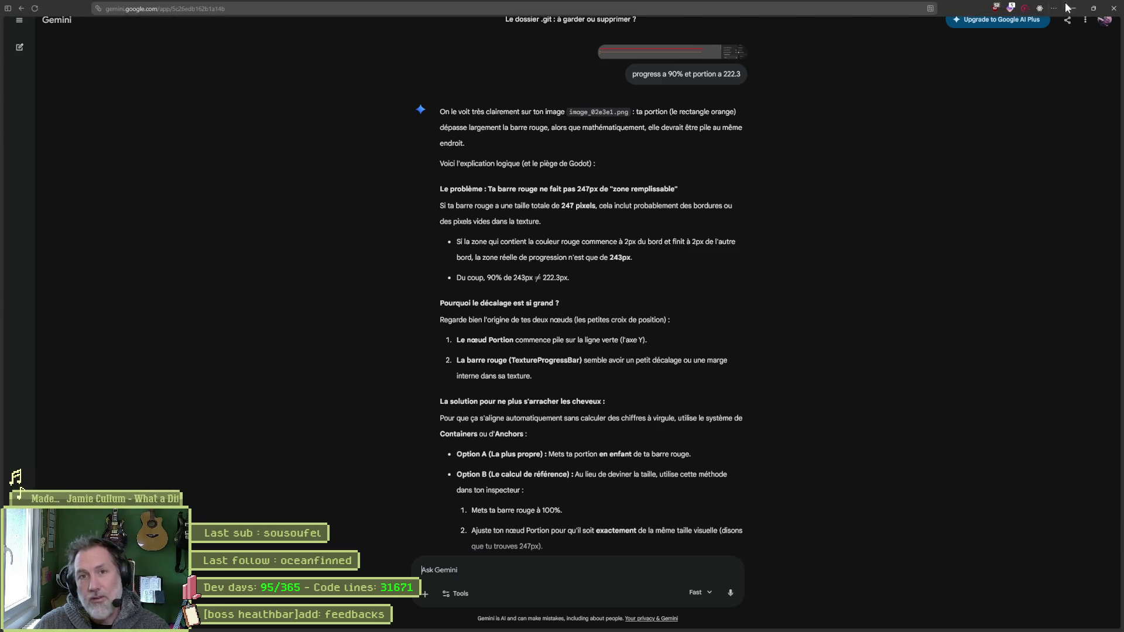
{"action": "left_click", "coordinate": [1074, 7]}
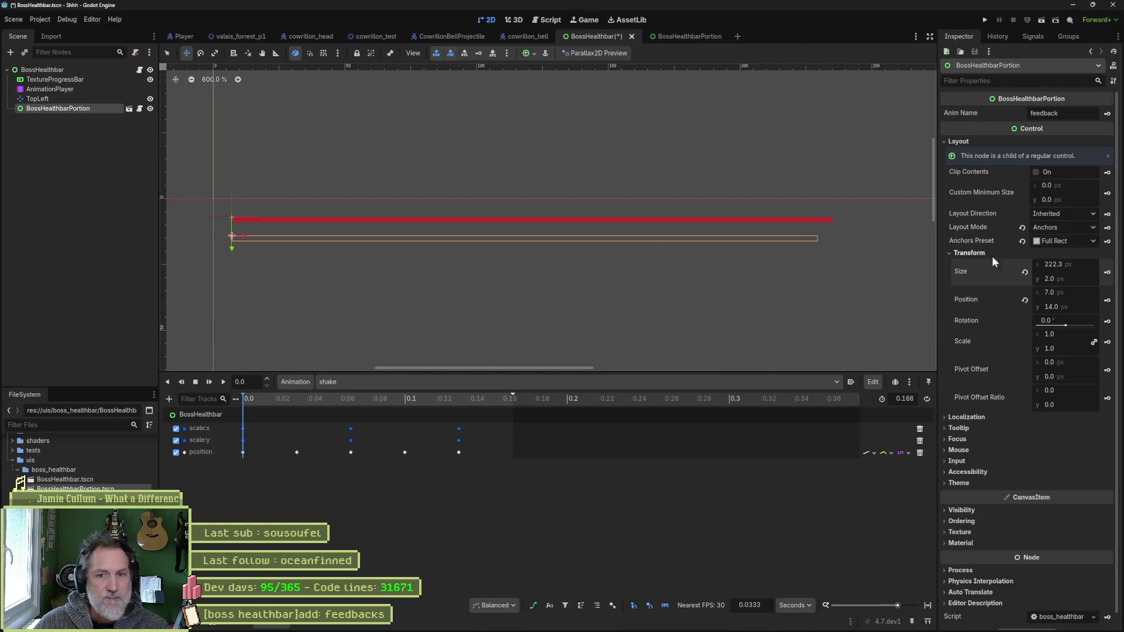
- Set the BossHealthbarPortion width to 247 px, check the TextureProgressBar, then reselect the portion
{"action": "left_click", "coordinate": [1071, 265]}
{"action": "type", "text": "247"}
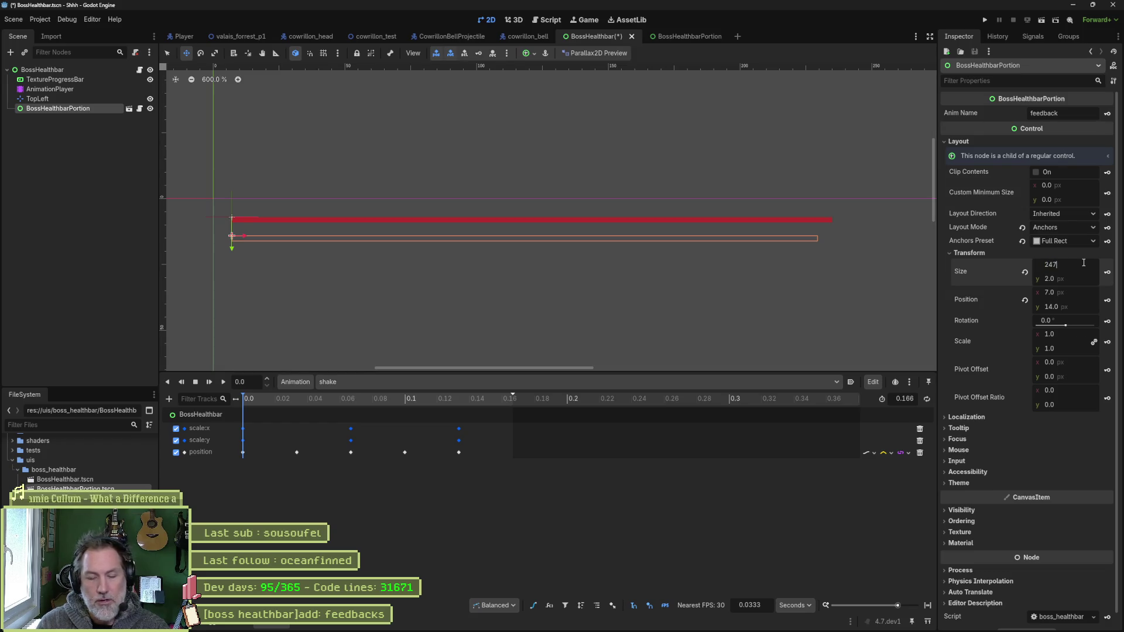
{"action": "key", "text": "Return"}
{"action": "left_click", "coordinate": [52, 80]}
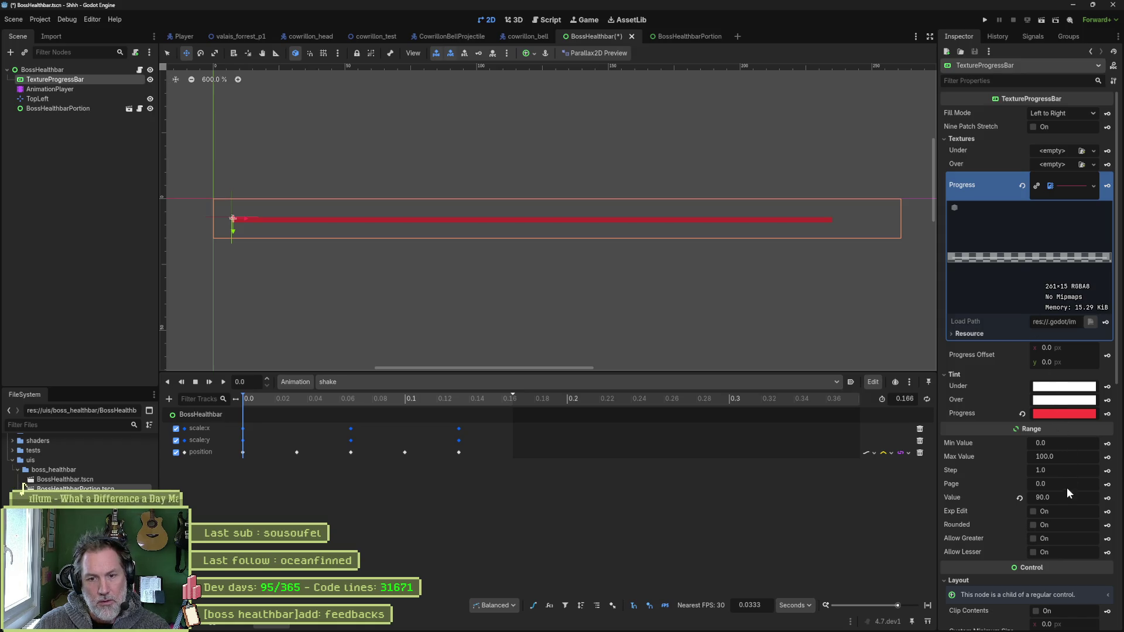
{"action": "scroll", "coordinate": [1058, 492], "scroll_direction": "up", "scroll_amount": 10}
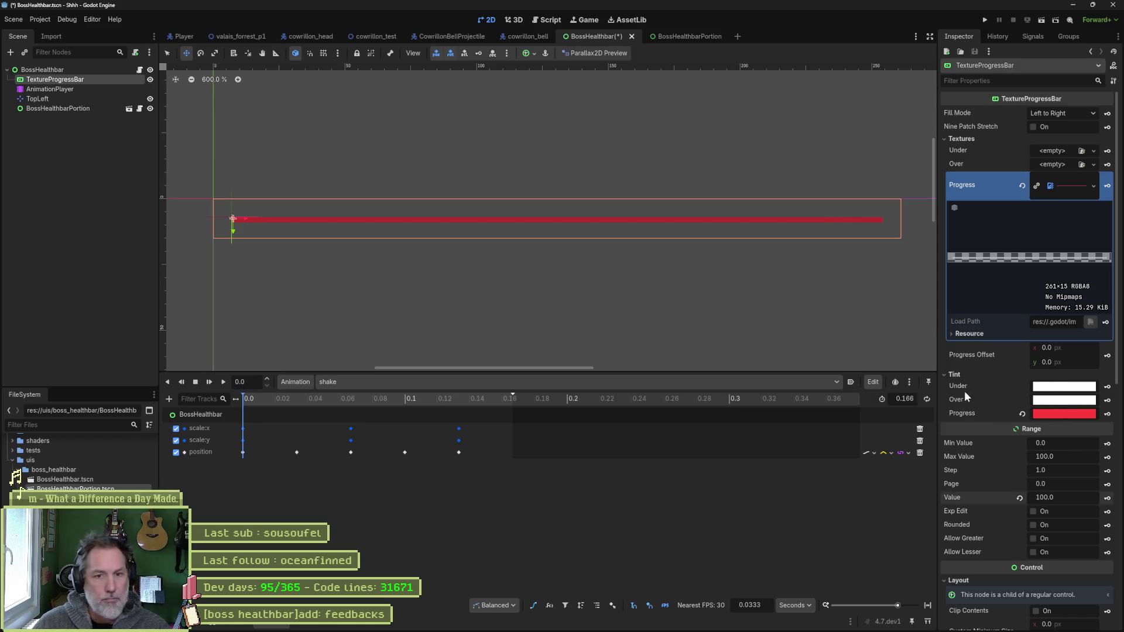
{"action": "left_click", "coordinate": [76, 108]}
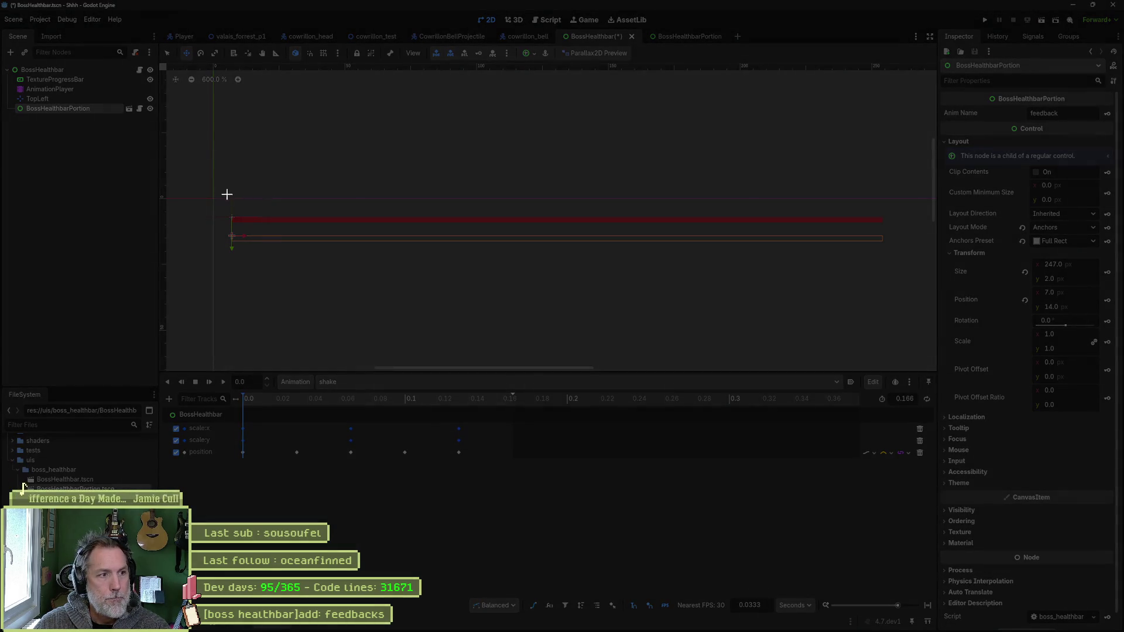
- Screenshot the editor region showing the red bar and orange portion, then bring up Gemini
{"action": "mouse_move", "coordinate": [219, 192]}
{"action": "left_mouse_down"}
{"action": "mouse_move", "coordinate": [867, 278]}
{"action": "mouse_move", "coordinate": [1111, 281]}
{"action": "left_mouse_up"}
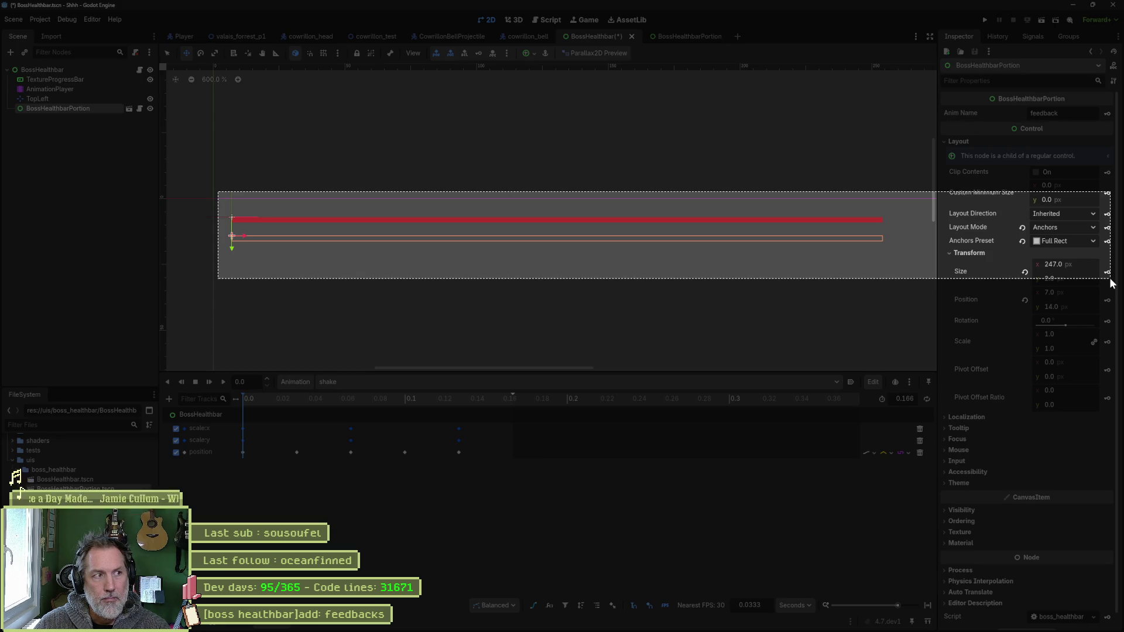
{"action": "left_click_drag", "start_coordinate": [1111, 283], "coordinate": [1110, 281]}
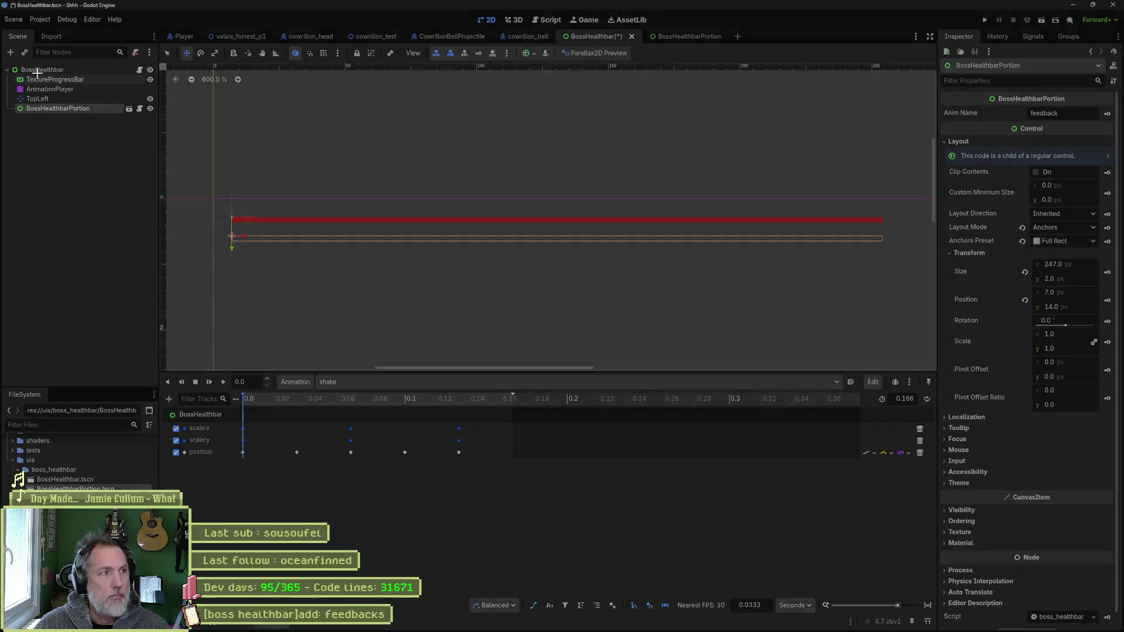
{"action": "key", "text": "super+shift+s"}
{"action": "mouse_move", "coordinate": [5, 61]}
{"action": "left_mouse_down"}
{"action": "mouse_move", "coordinate": [753, 237]}
{"action": "mouse_move", "coordinate": [1113, 282]}
{"action": "mouse_move", "coordinate": [1117, 361]}
{"action": "left_mouse_up"}
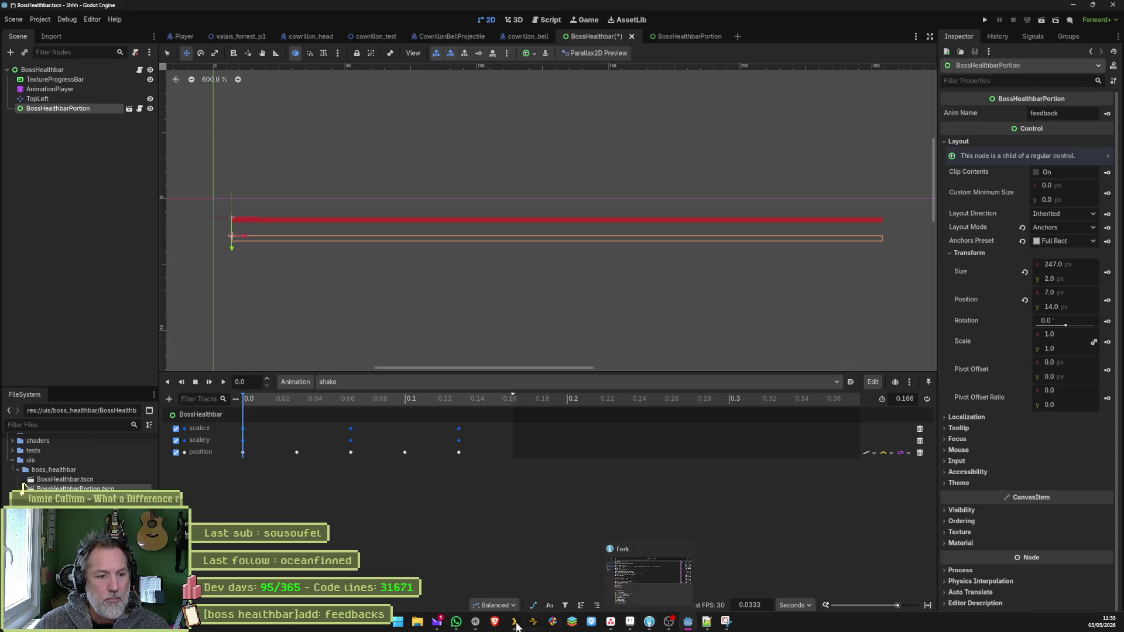
{"action": "left_click", "coordinate": [474, 627]}
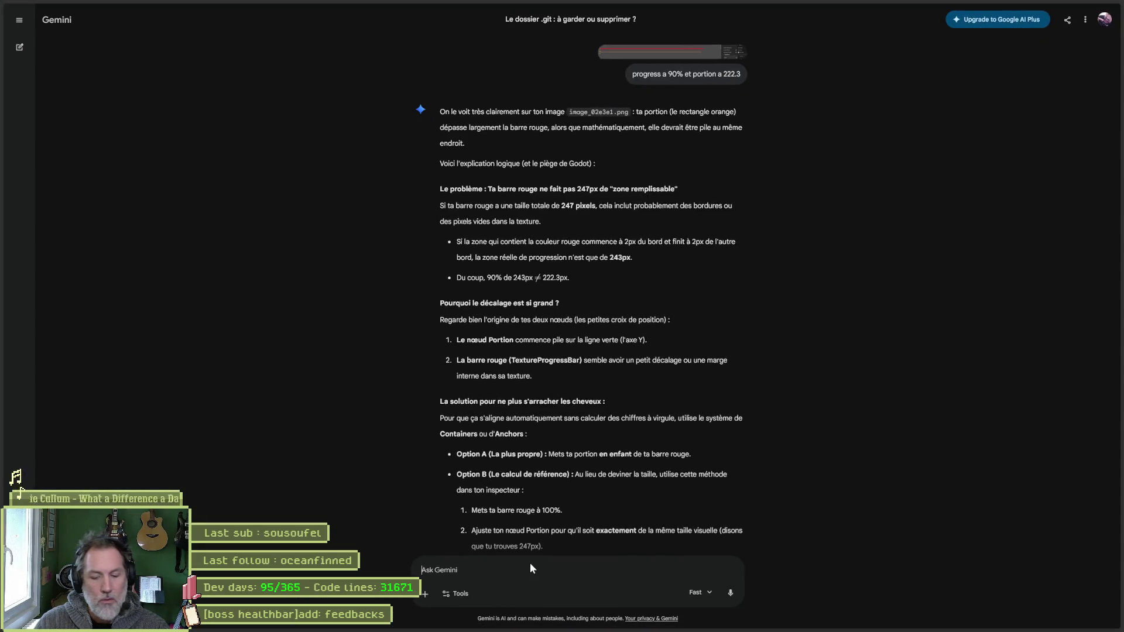
- Send Gemini the screenshot with the note 'a progress a 100% et la portion a 247'
{"action": "left_click", "coordinate": [529, 563]}
{"action": "type", "text": "les"}
{"action": "key", "text": "BackSpace"}
{"action": "key", "text": "BackSpace"}
{"action": "type", "text": "a progress a"}
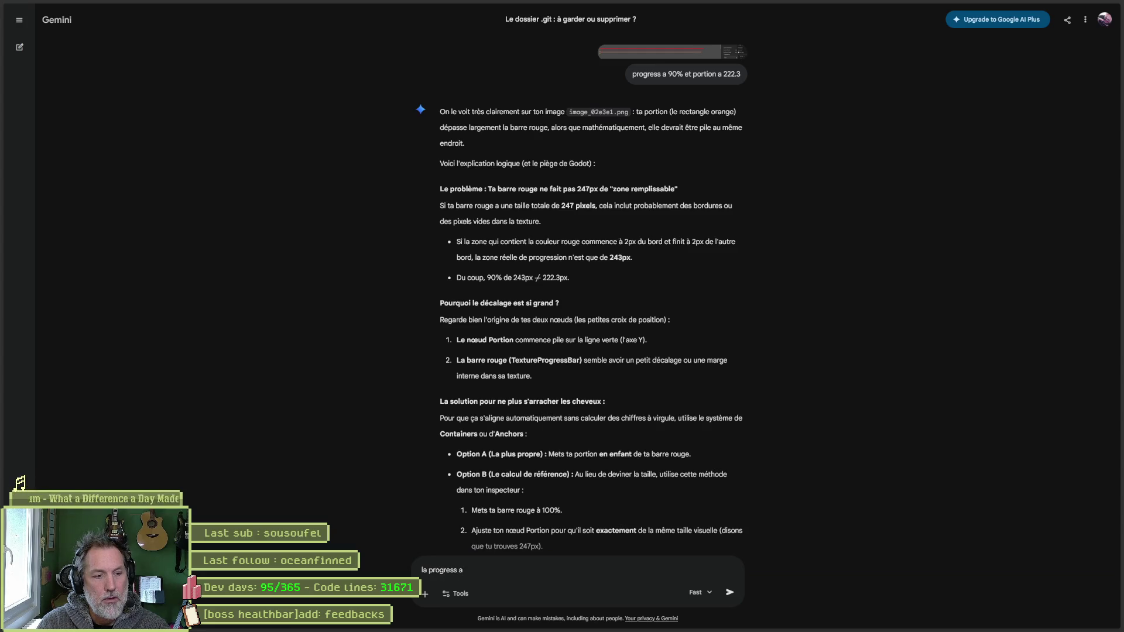
{"action": "type", "text": " 100"}
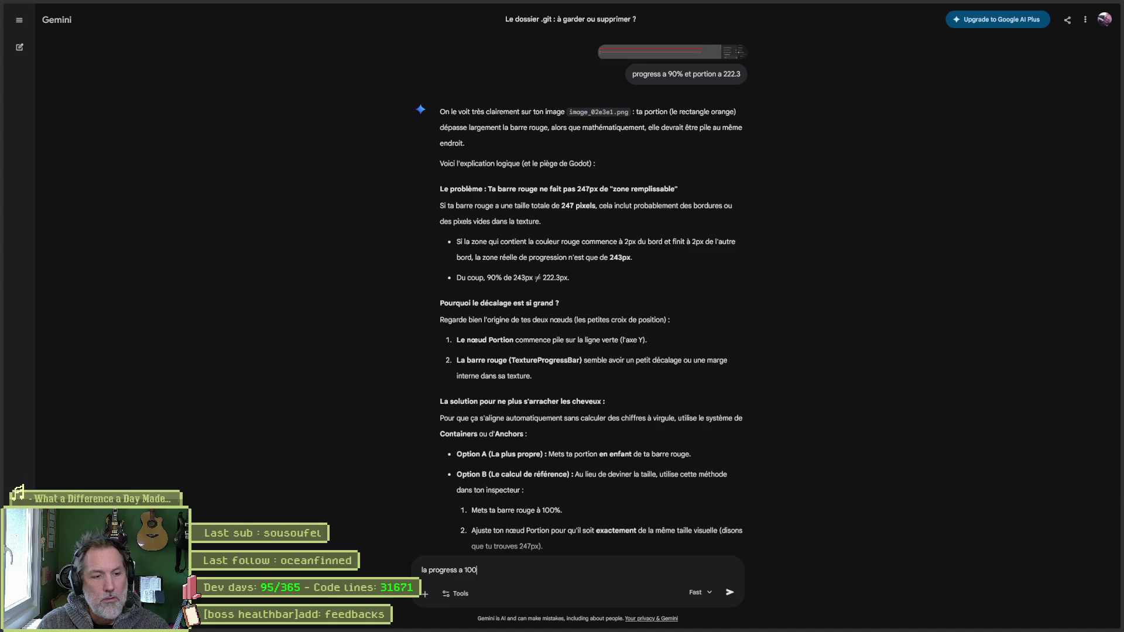
{"action": "type", "text": "% et"}
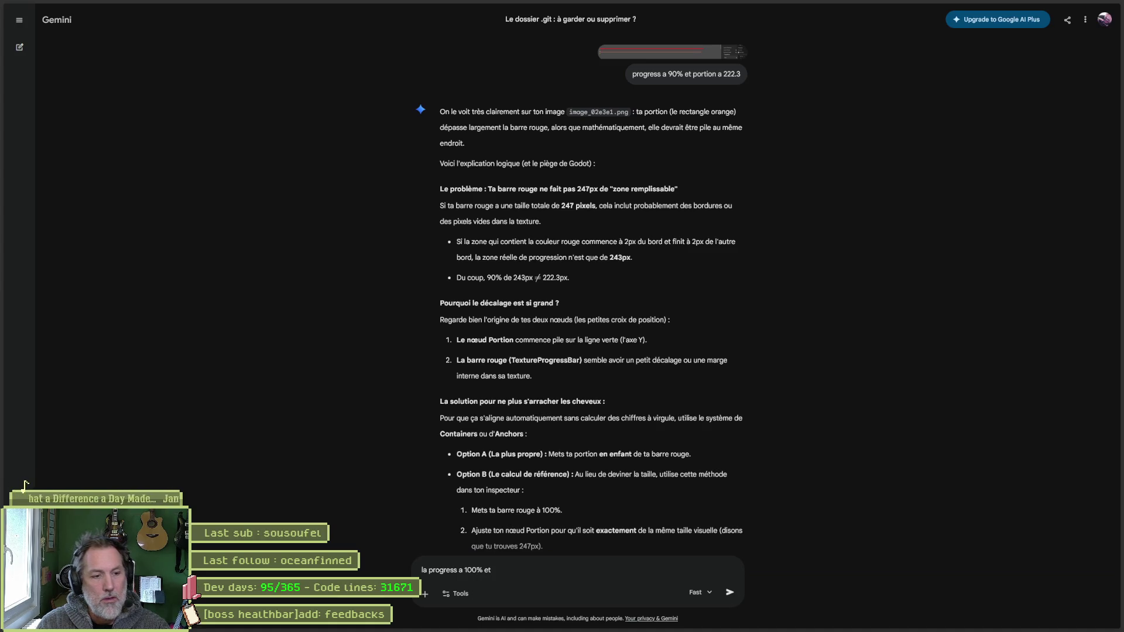
{"action": "type", "text": " la portion a 247"}
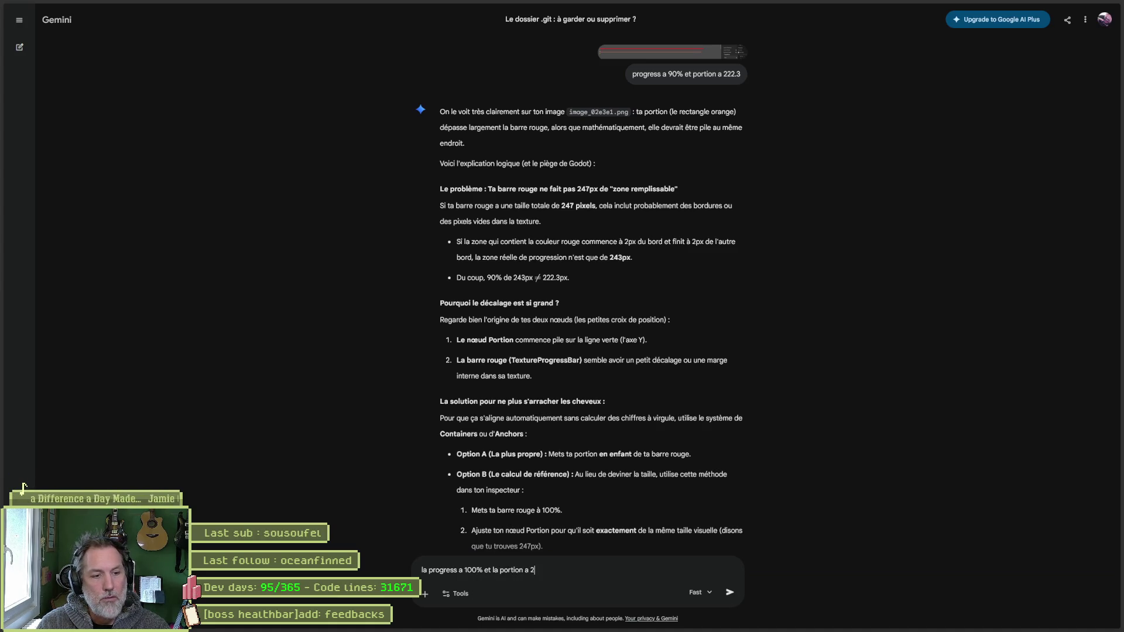
{"action": "key", "text": "ctrl+v"}
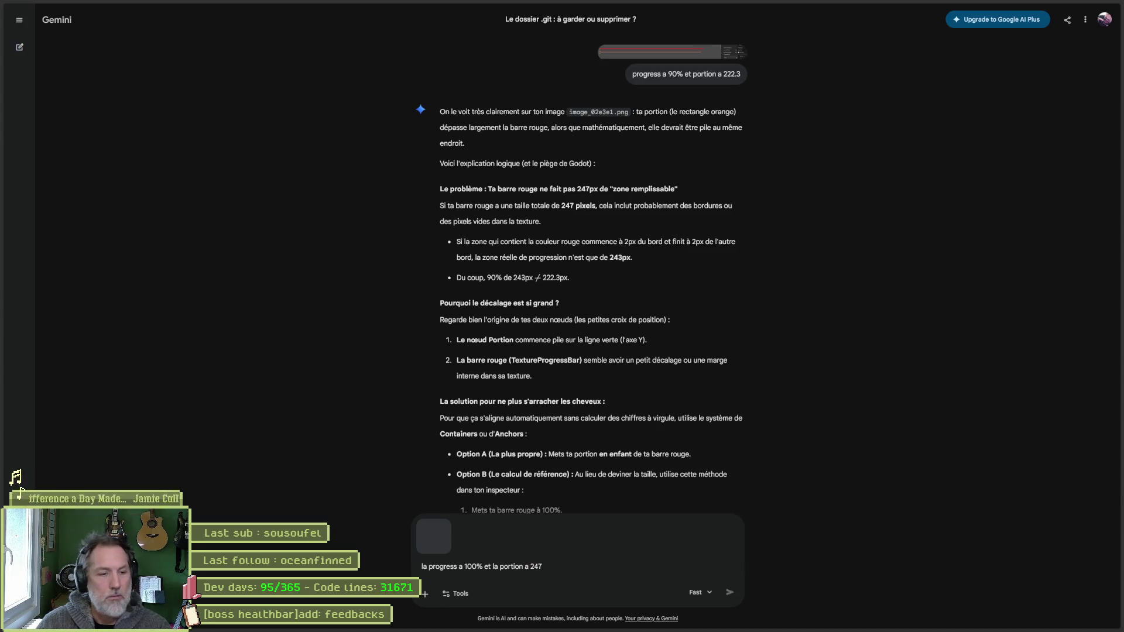
{"action": "left_click", "coordinate": [730, 591]}
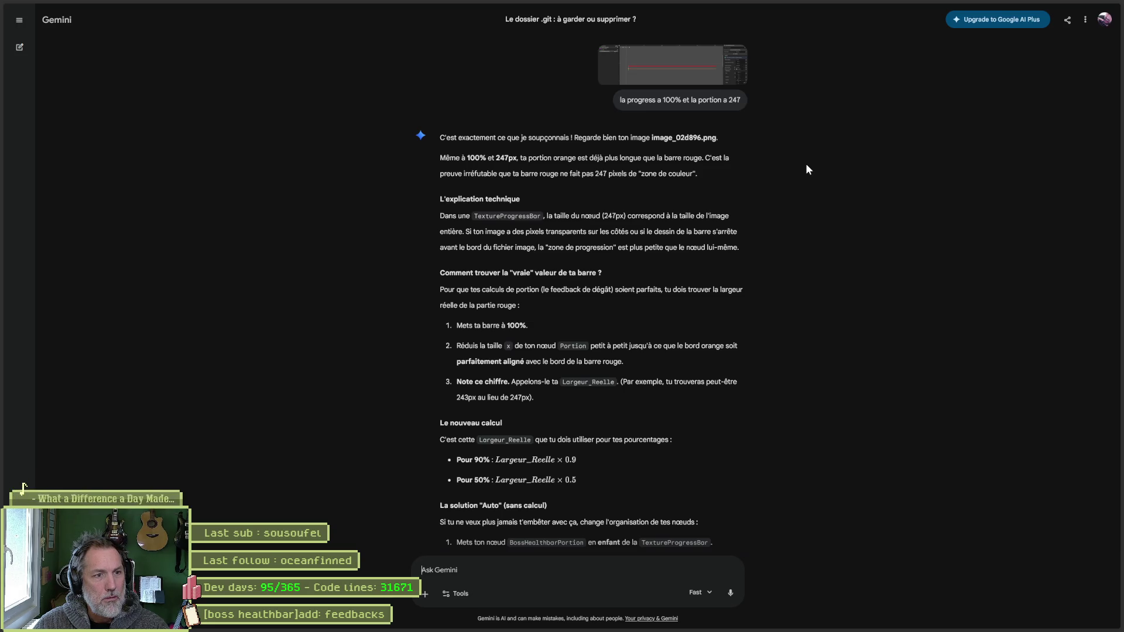
{"action": "key", "text": "alt+Tab"}
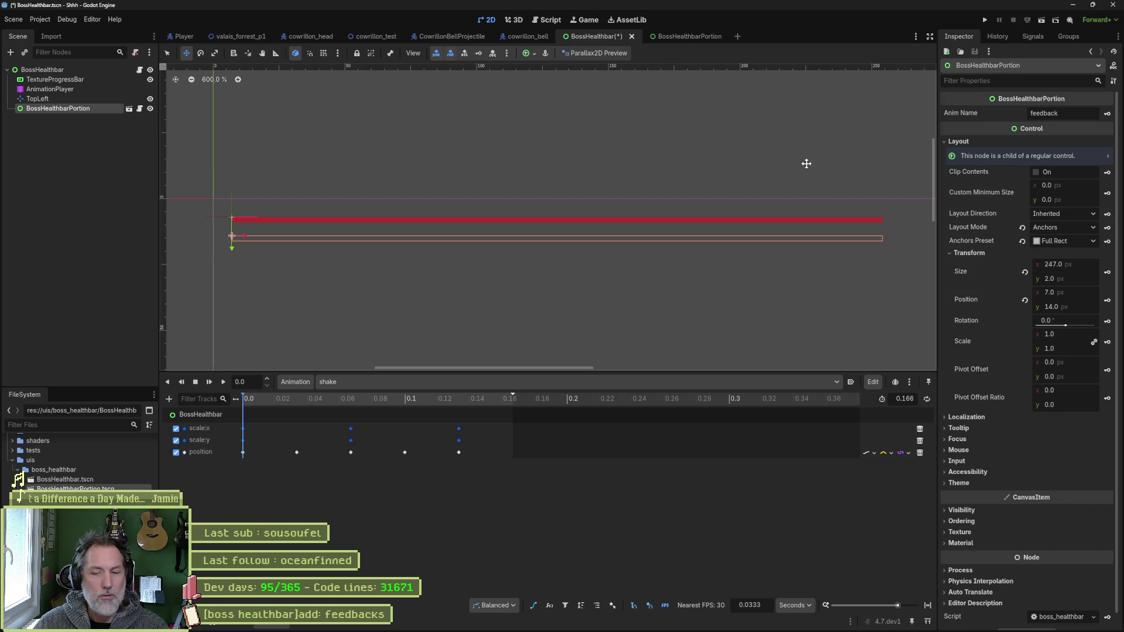
- Return to the Gemini tab in the Brave browser from the taskbar
{"action": "mouse_move", "coordinate": [773, 631]}
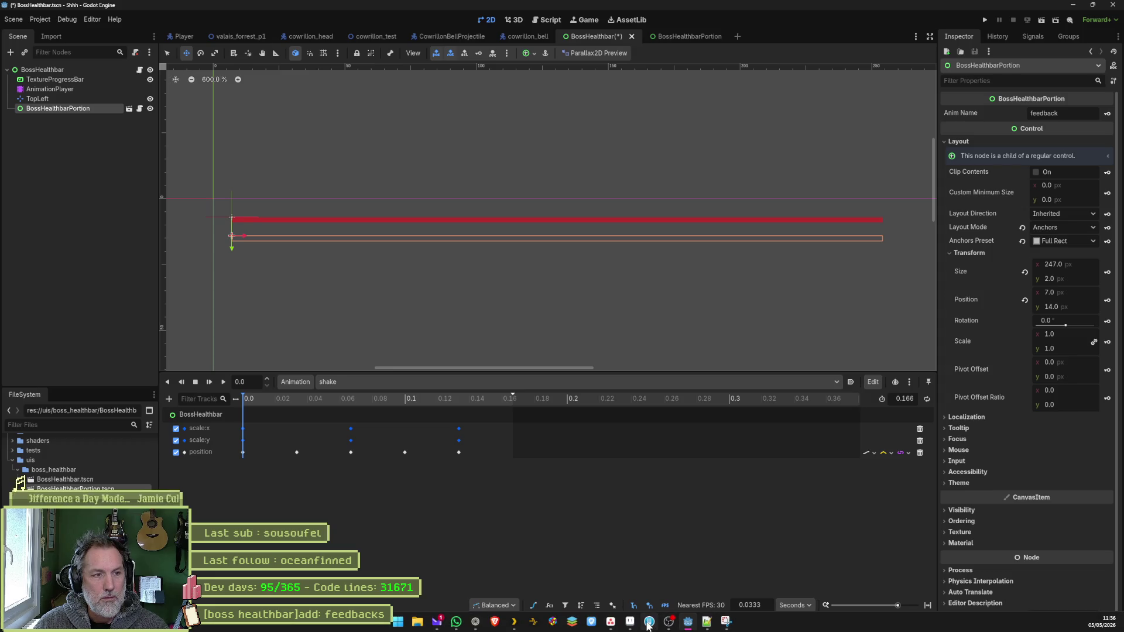
{"action": "mouse_move", "coordinate": [649, 626]}
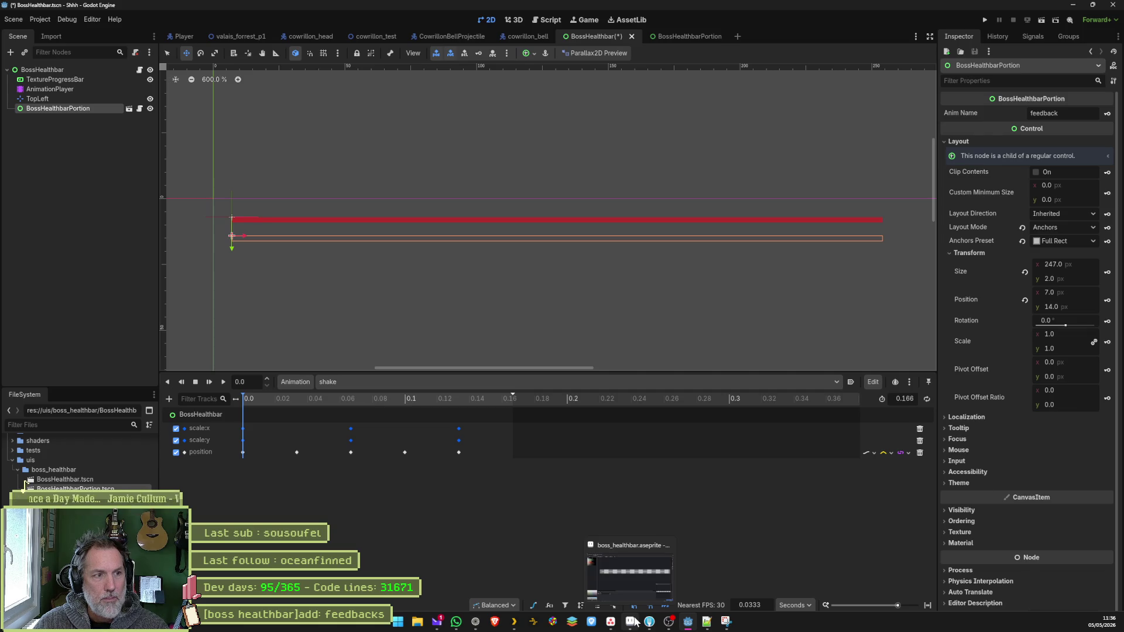
{"action": "left_click", "coordinate": [497, 622]}
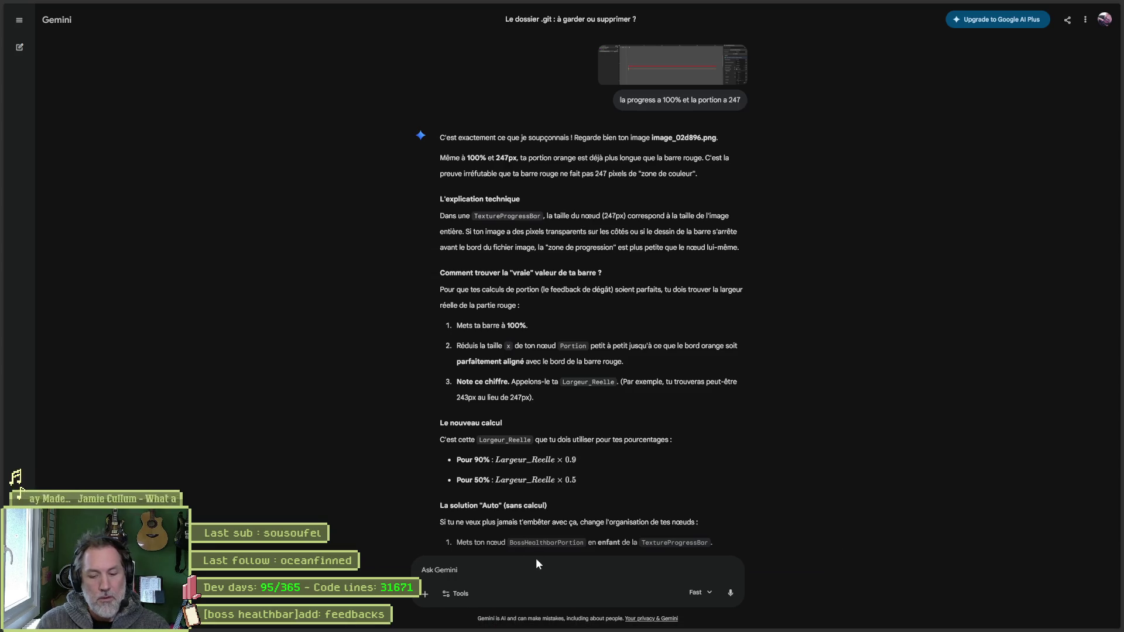
- Tell Gemini the orange wireframe is the portion and the reddish bar above is the progress
{"action": "type", "text": "la portion est le "}
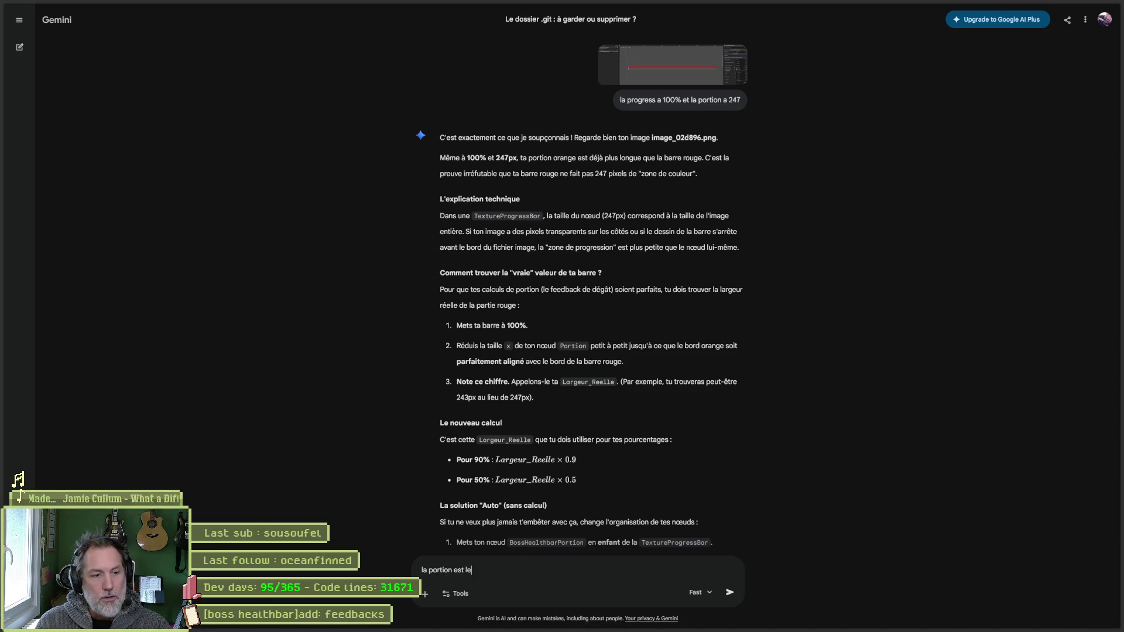
{"action": "type", "text": "recta"}
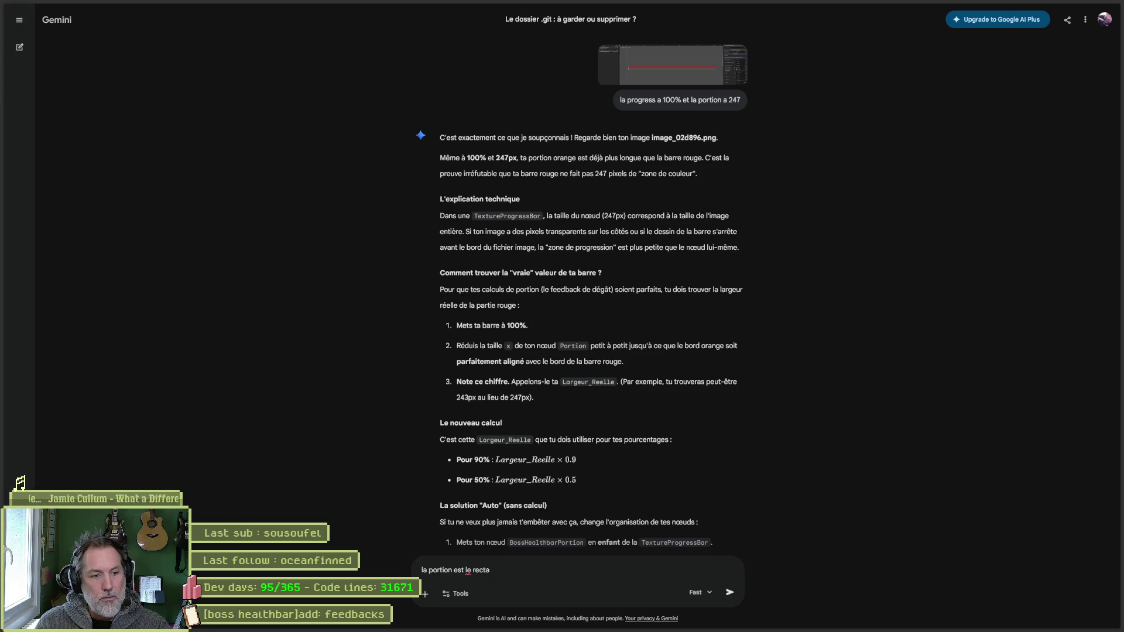
{"action": "type", "text": "ngle e"}
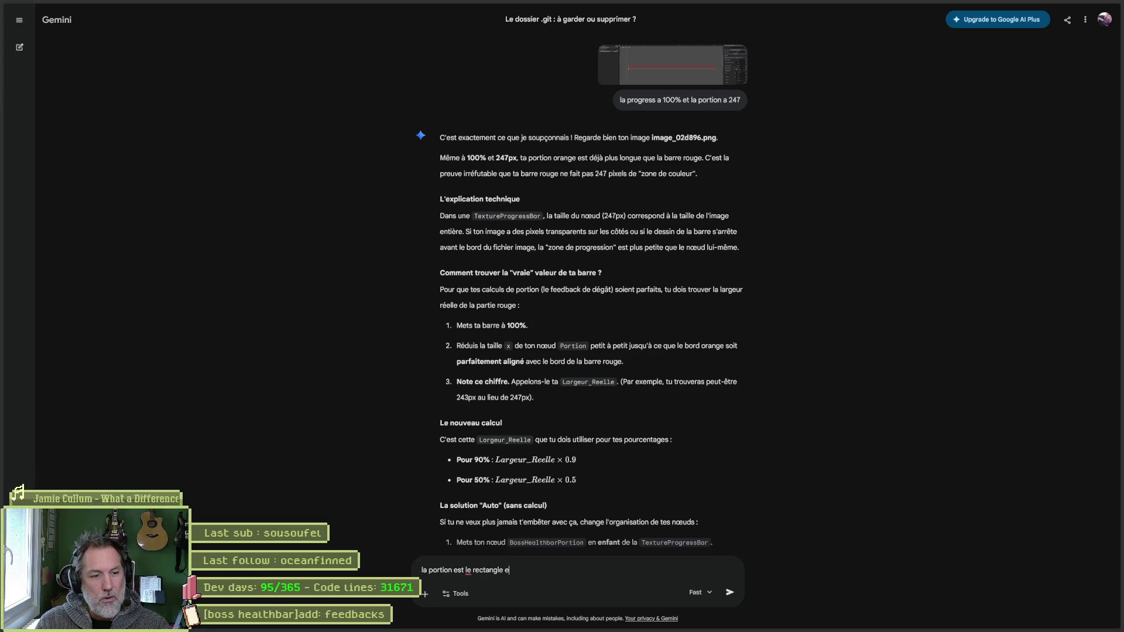
{"action": "type", "text": "n wireframe"}
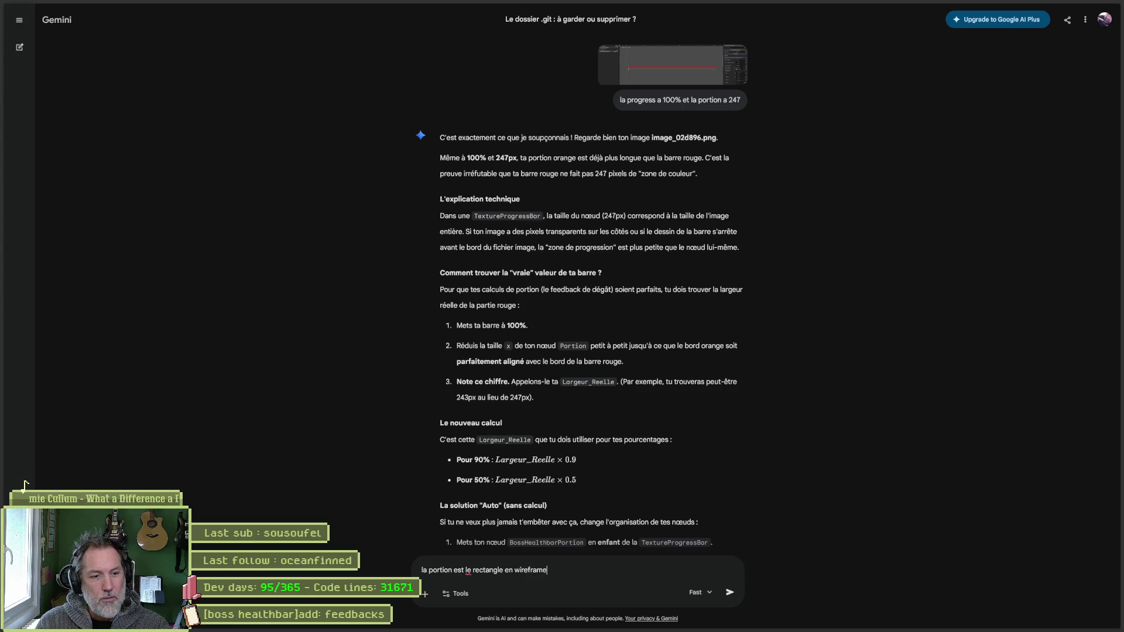
{"action": "type", "text": " de couleur orange et la progres"}
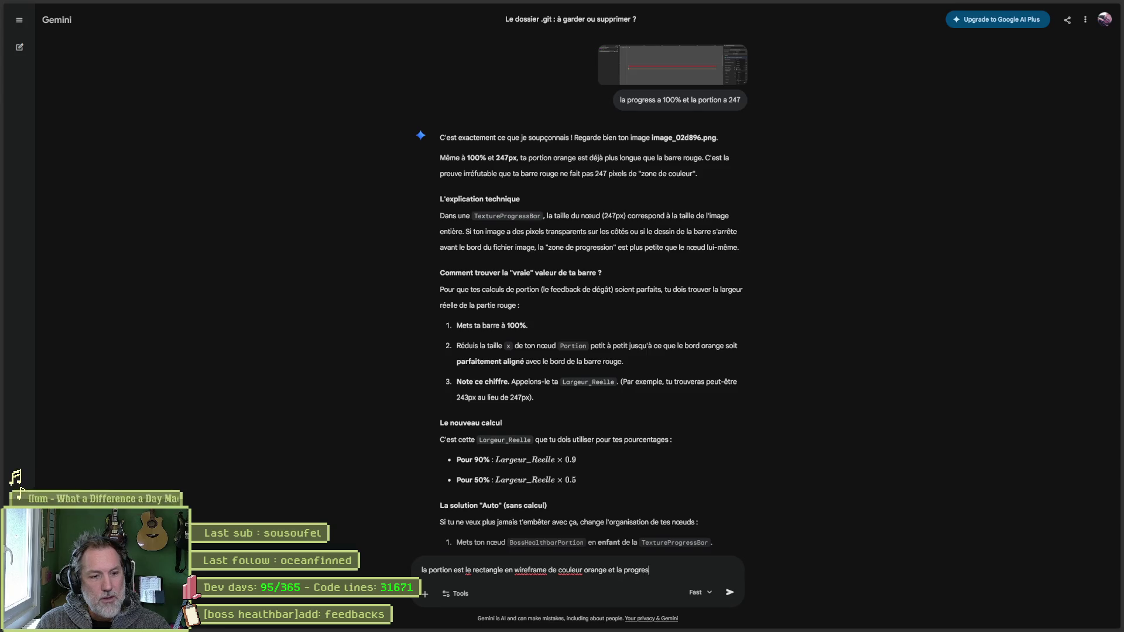
{"action": "type", "text": "s est la barre"}
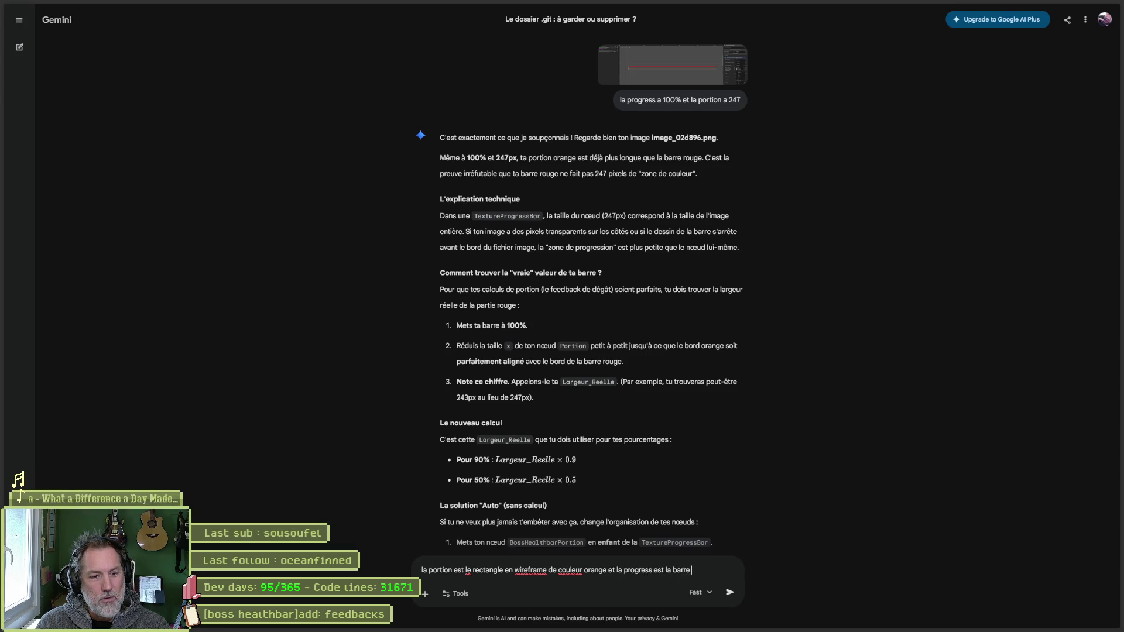
{"action": "type", "text": " du dessus"}
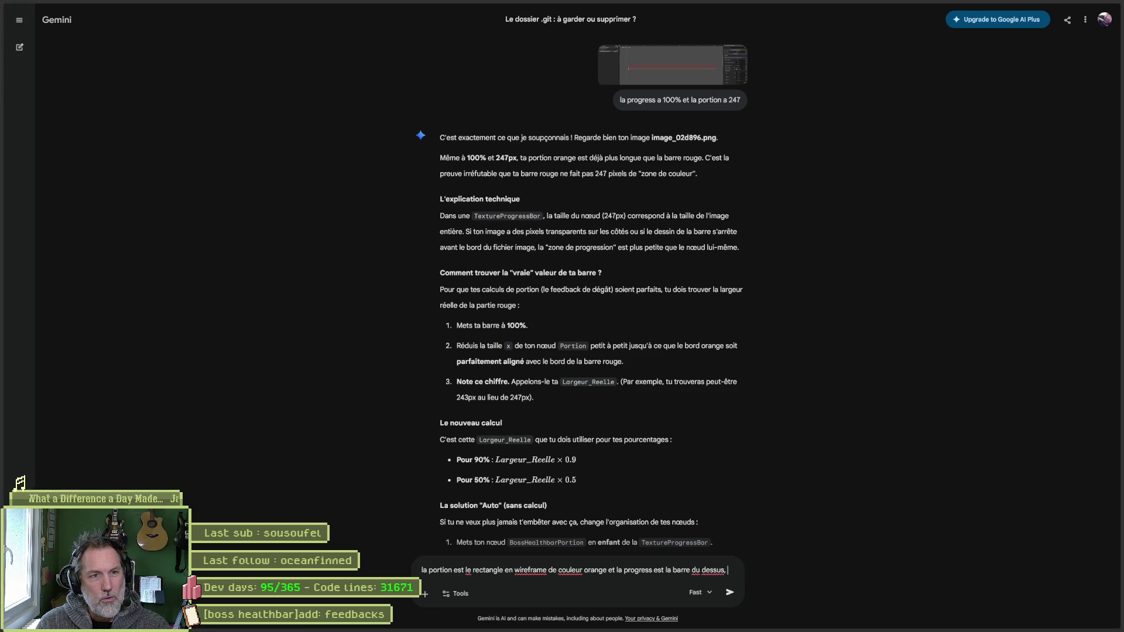
{"action": "type", "text": ", rougeatre. les 2 font"}
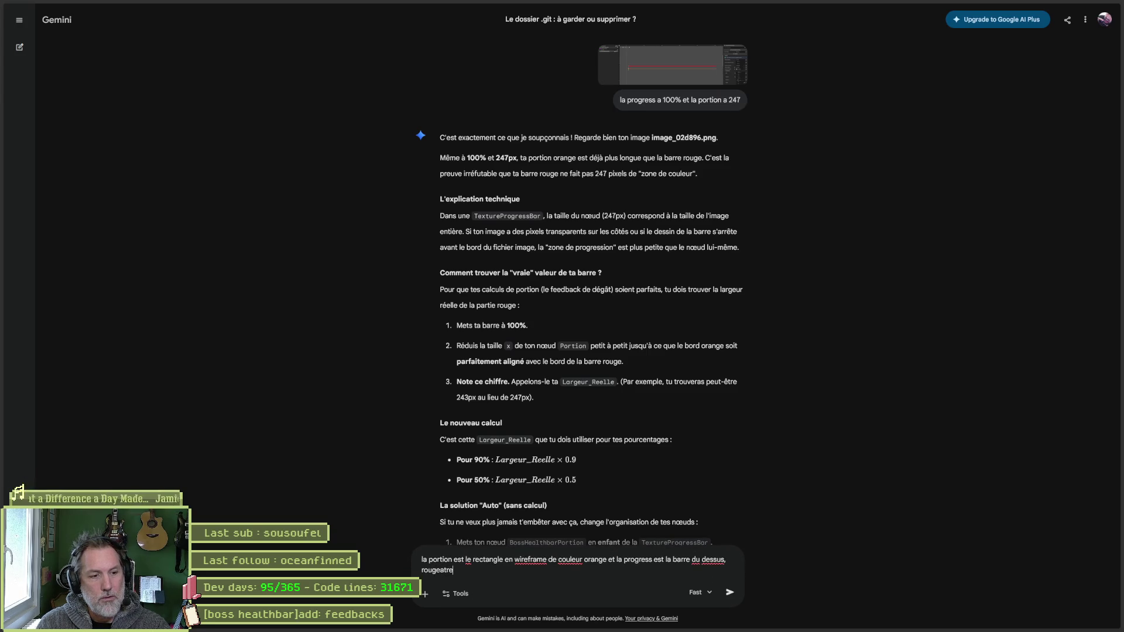
{"action": "type", "text": " exa"}
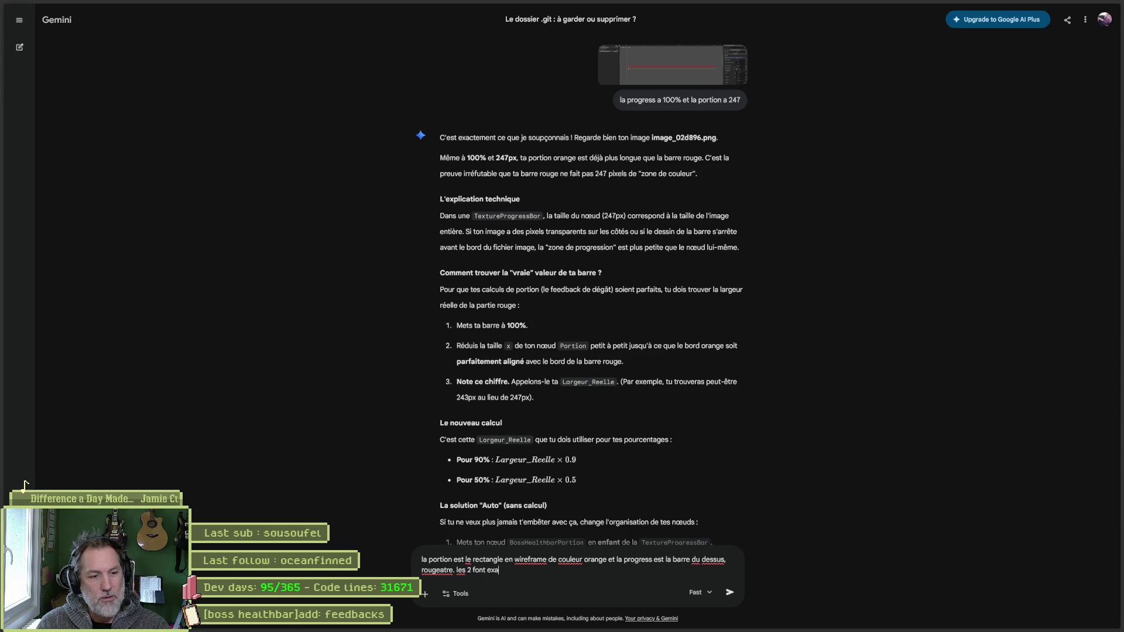
{"action": "type", "text": "ctement la meme t"}
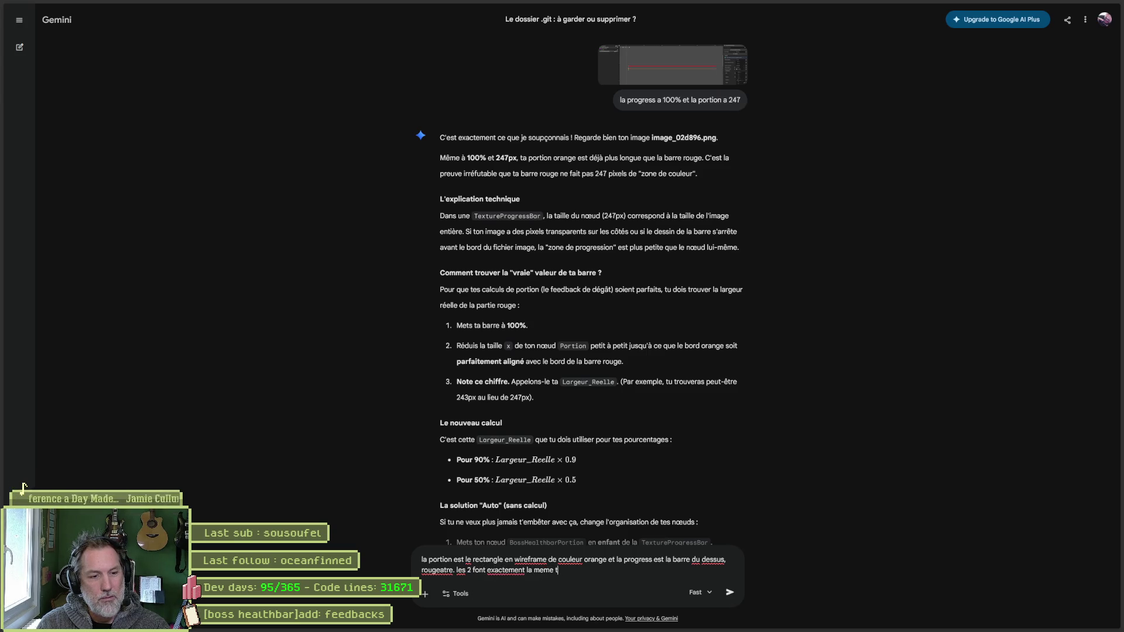
{"action": "type", "text": "aille visuellement."}
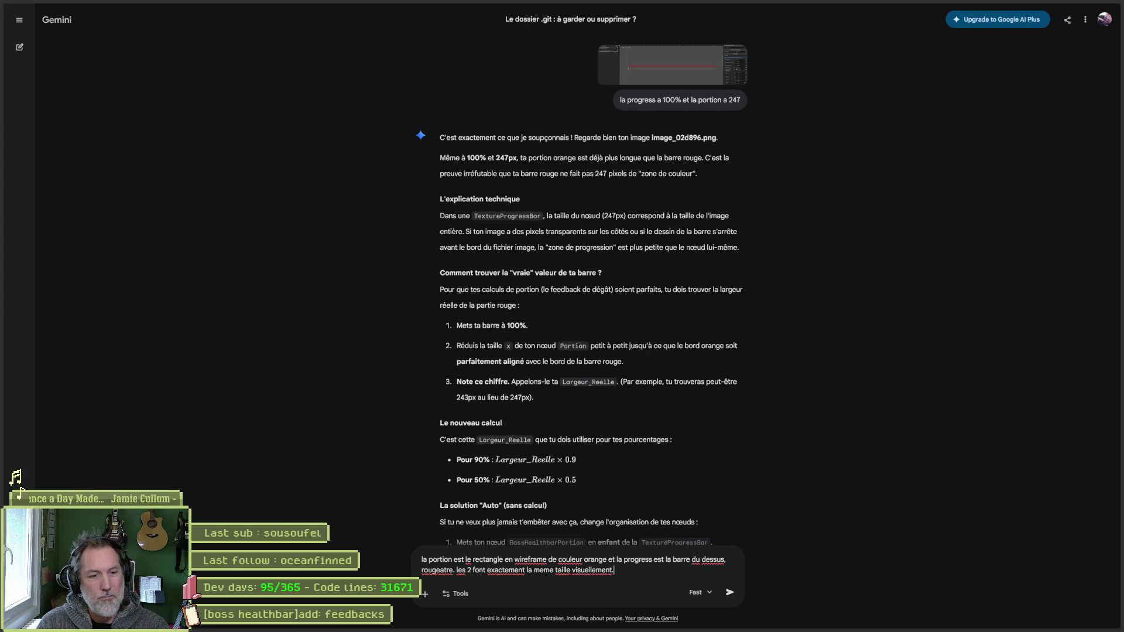
{"action": "key", "text": "Return"}
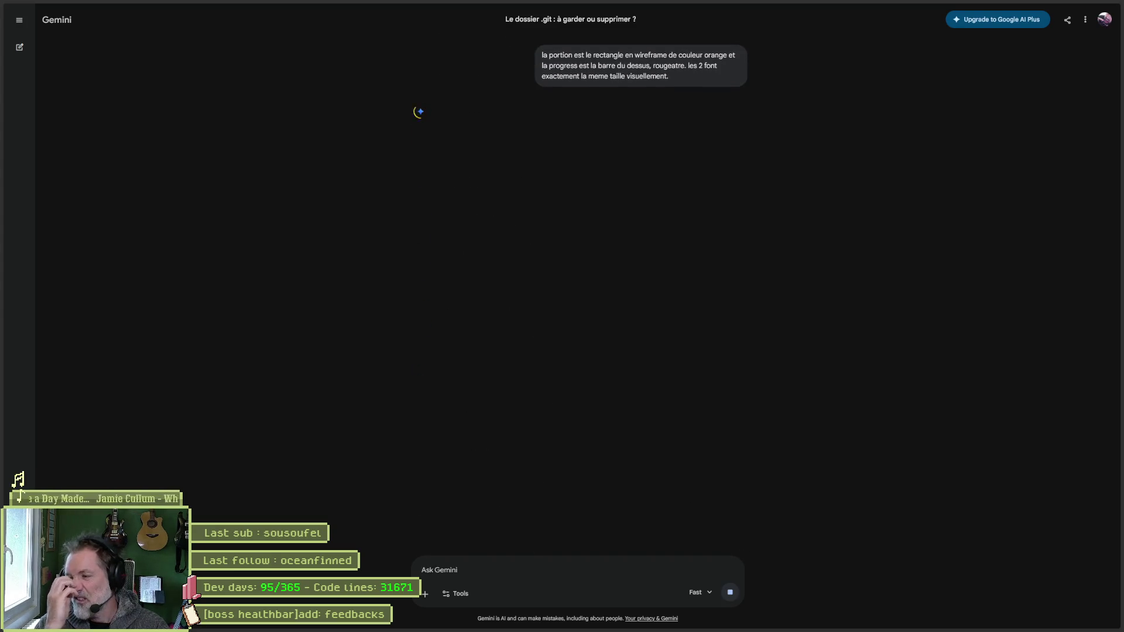
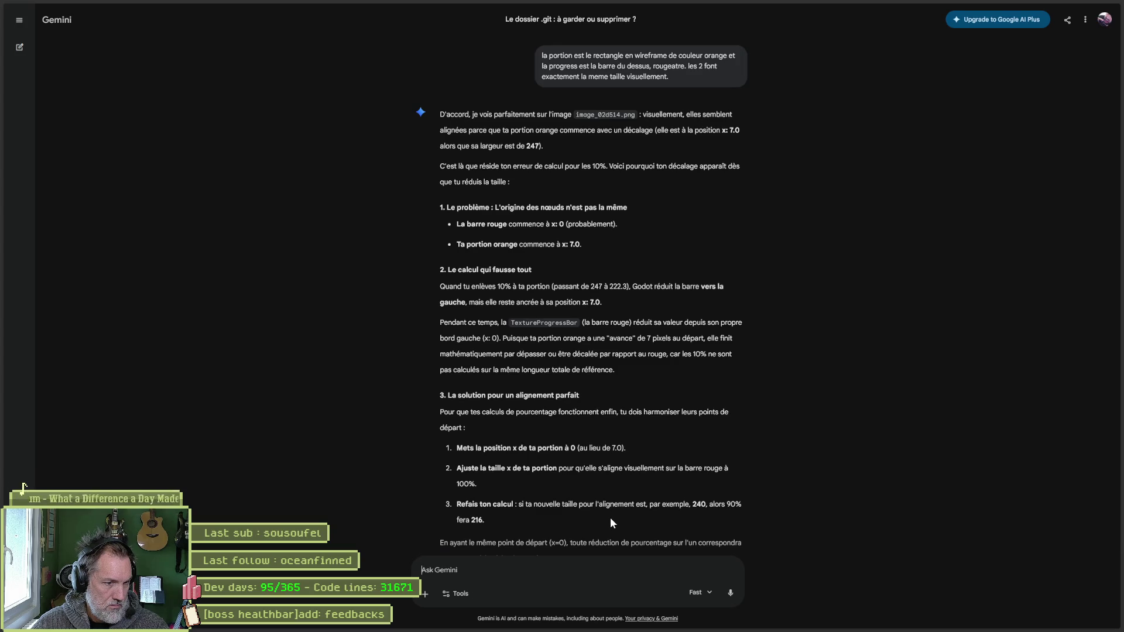
- Set the orange BossHealthbarPortion's Size x to 216
{"action": "key", "text": "alt+Tab"}
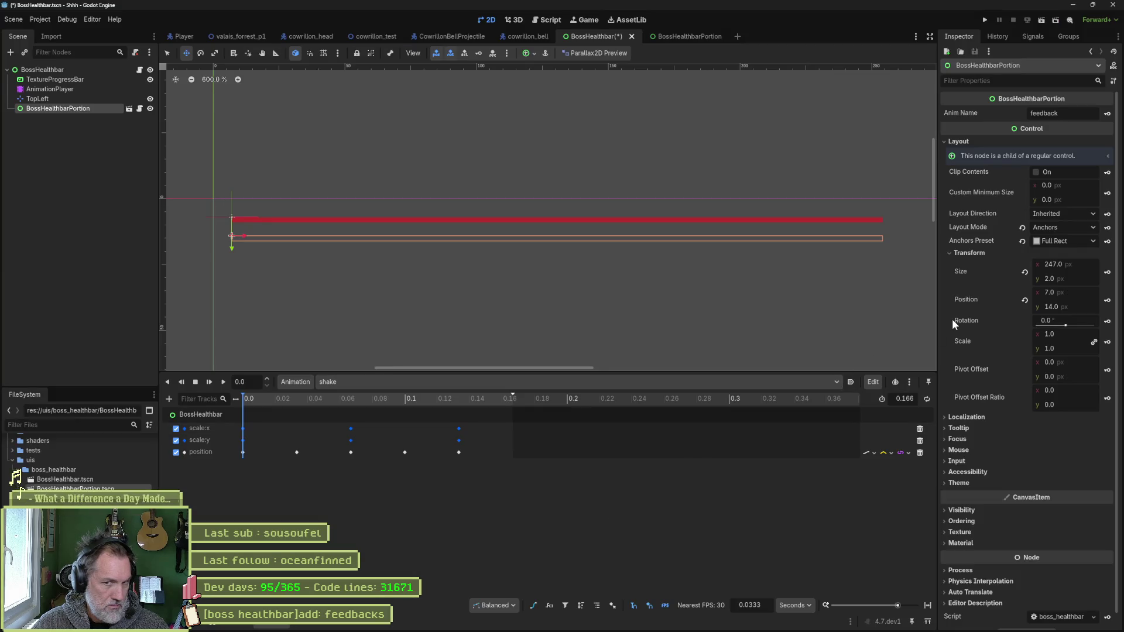
{"action": "left_click", "coordinate": [1083, 263]}
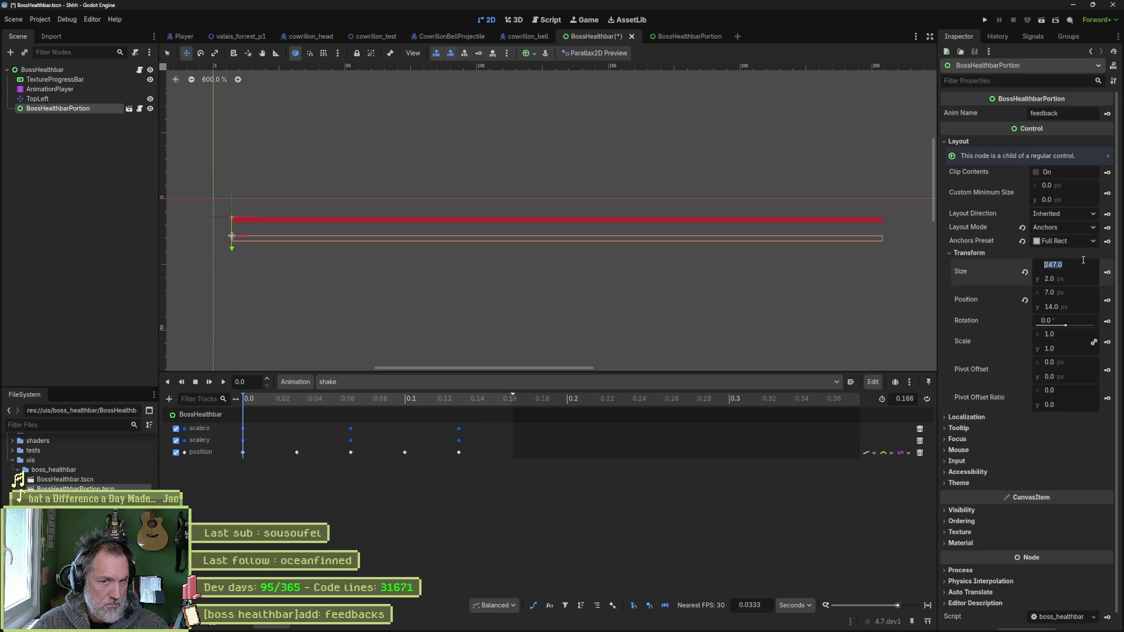
{"action": "type", "text": "216"}
{"action": "key", "text": "Return"}
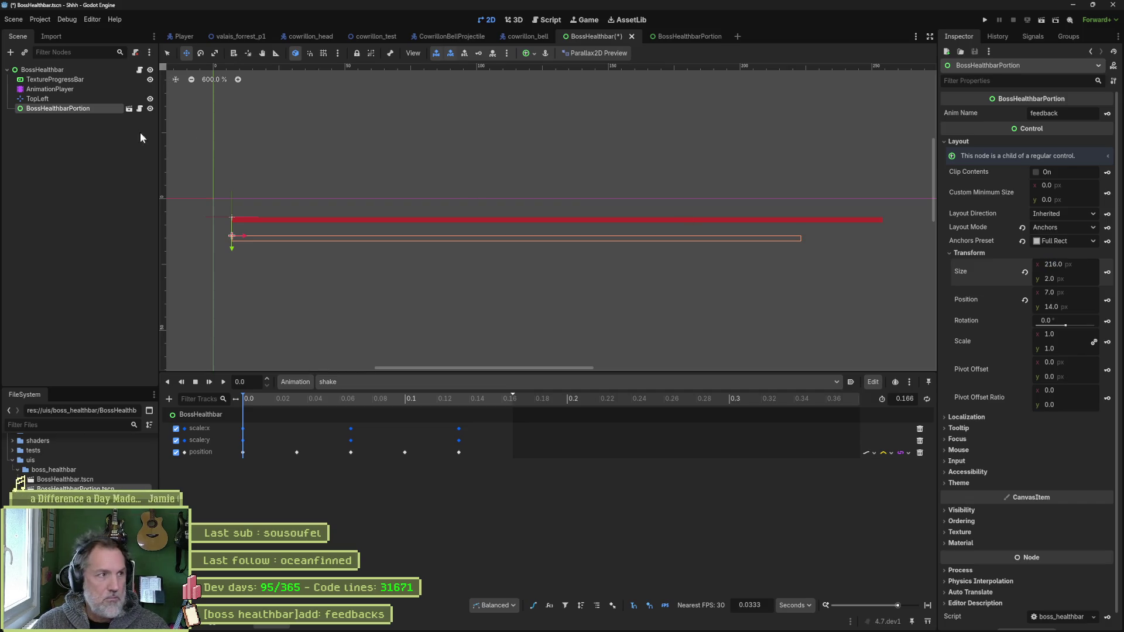
- Set the TextureProgressBar's fill Value to 90
{"action": "left_click", "coordinate": [98, 79]}
{"action": "left_click", "coordinate": [1085, 498]}
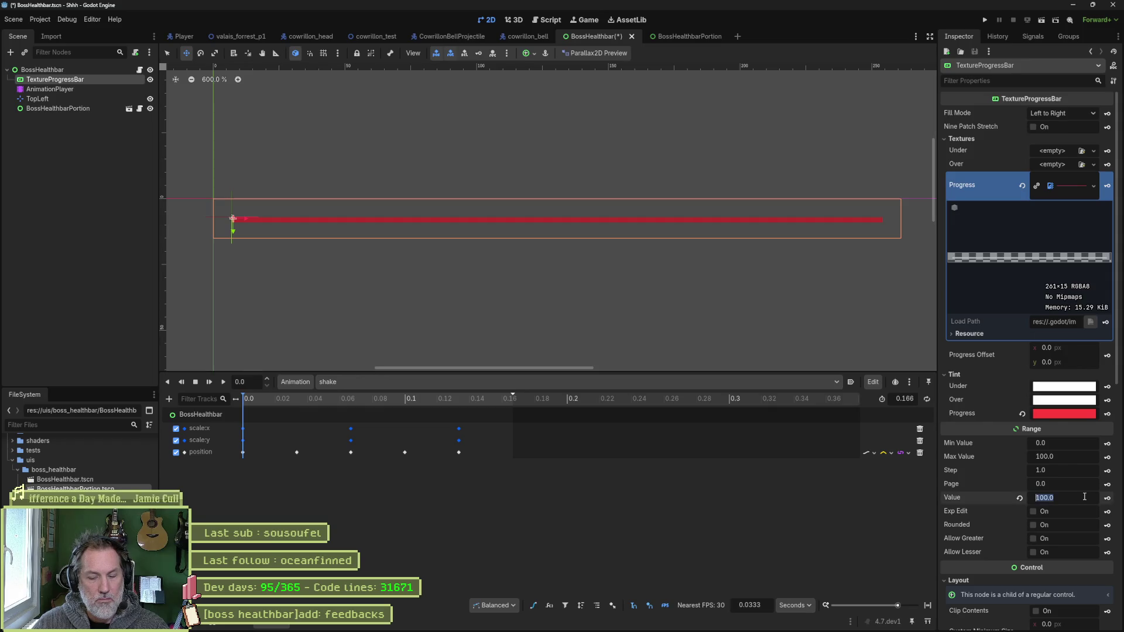
{"action": "type", "text": "90"}
{"action": "key", "text": "Return"}
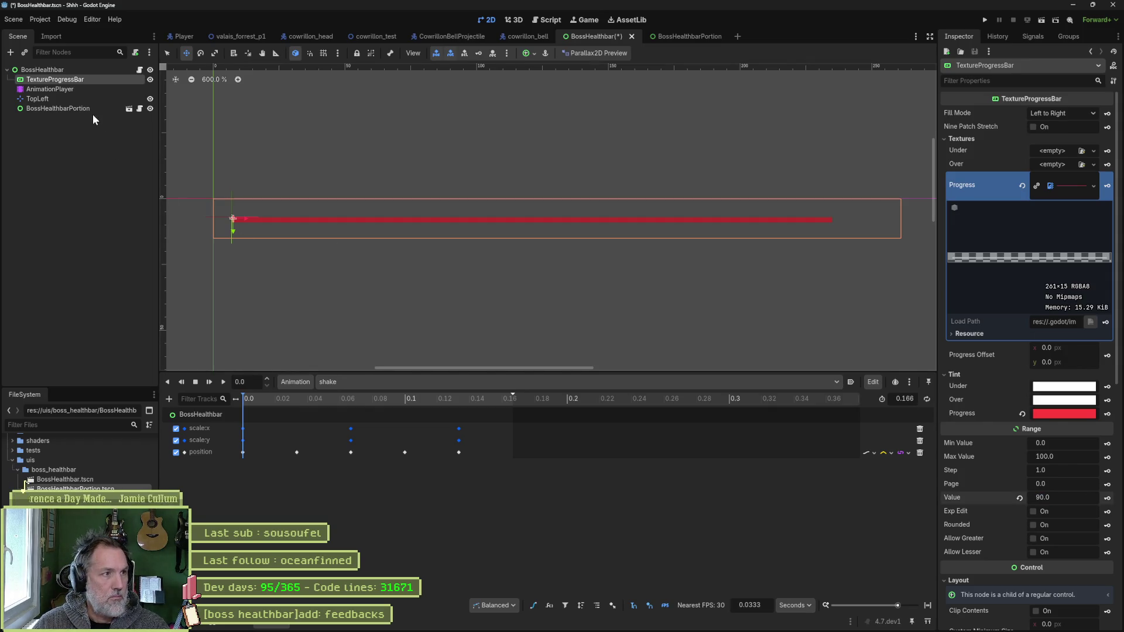
- Widen the BossHealthbarPortion to about 227.6 px to line up with the red fill
{"action": "left_click", "coordinate": [89, 110]}
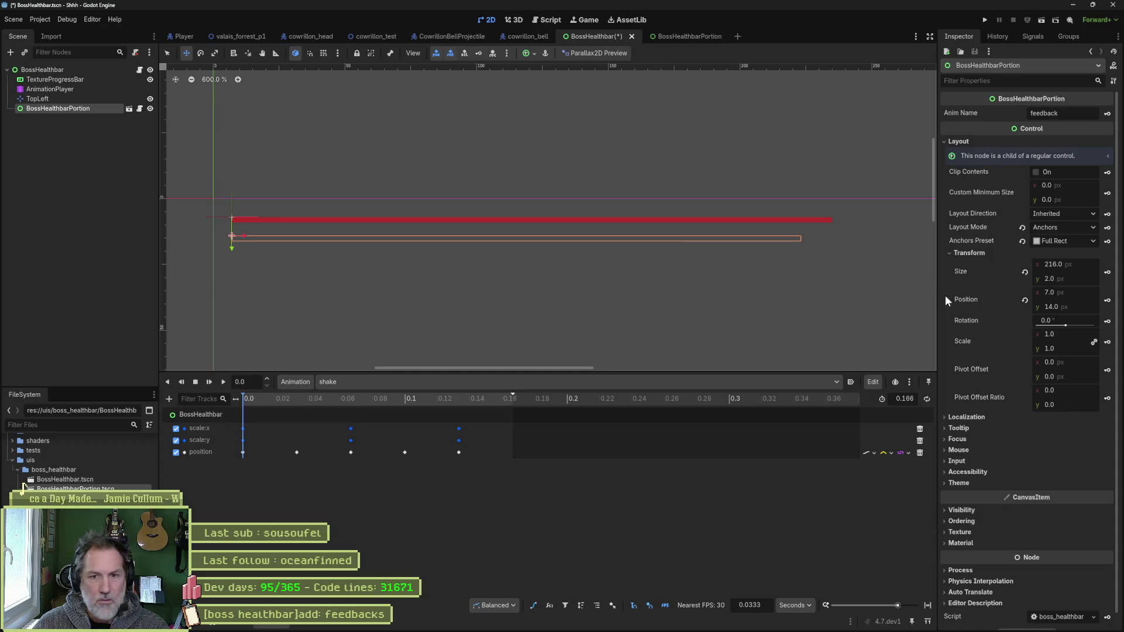
{"action": "left_click_drag", "start_coordinate": [1081, 264], "coordinate": [1085, 264]}
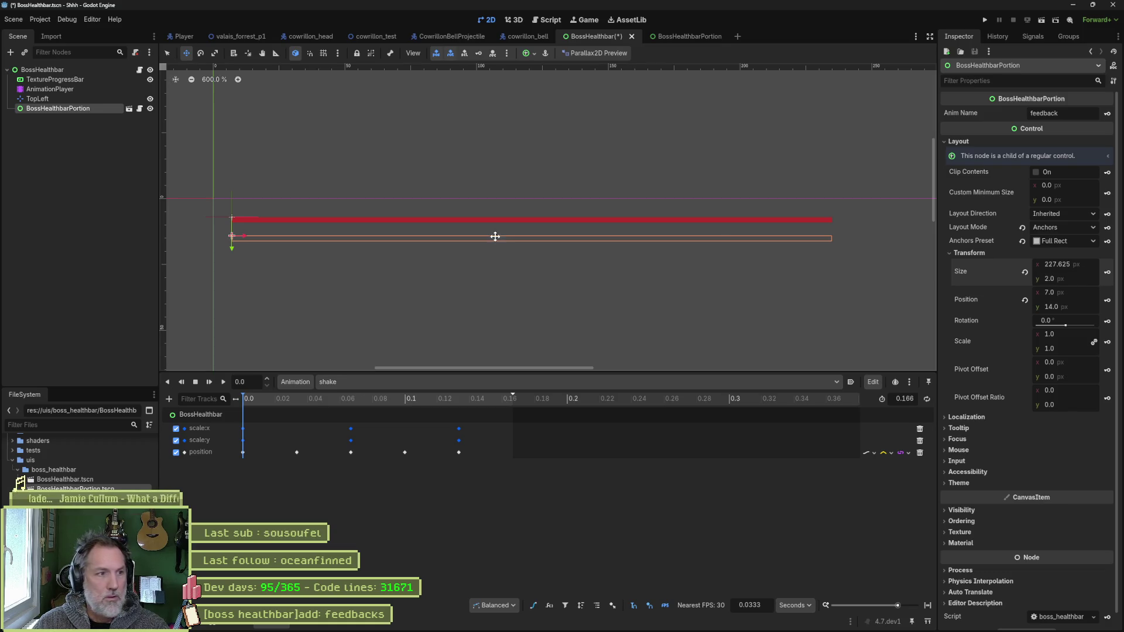
{"action": "left_click", "coordinate": [474, 621]}
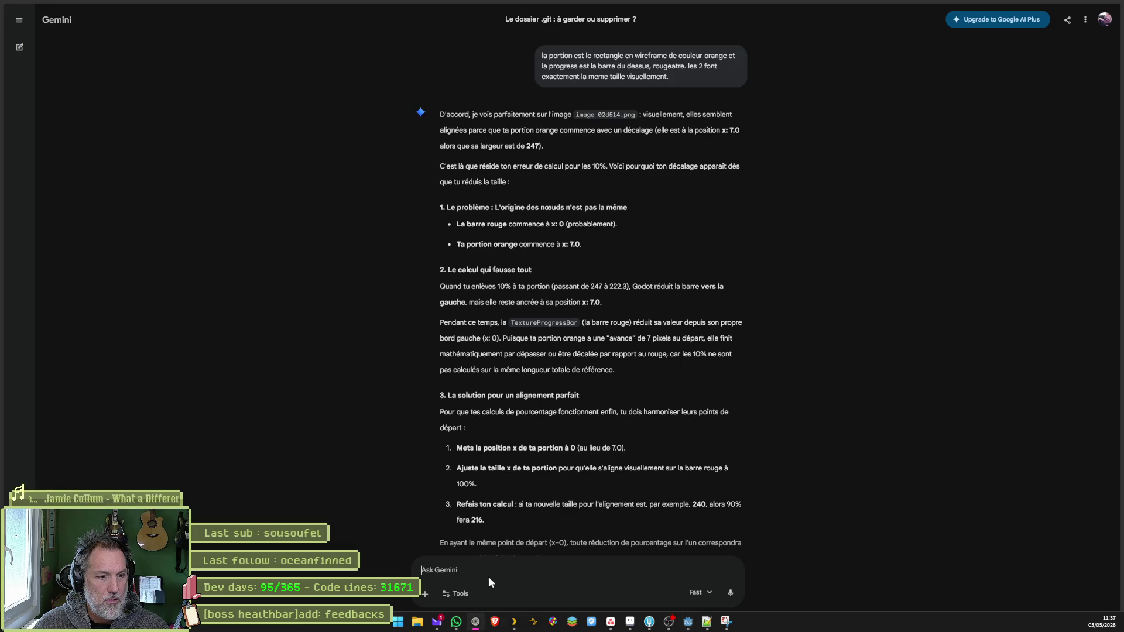
- Draft a French Gemini reply saying the portion width matching 90% progress is about…
{"action": "type", "text": "non, la ve"}
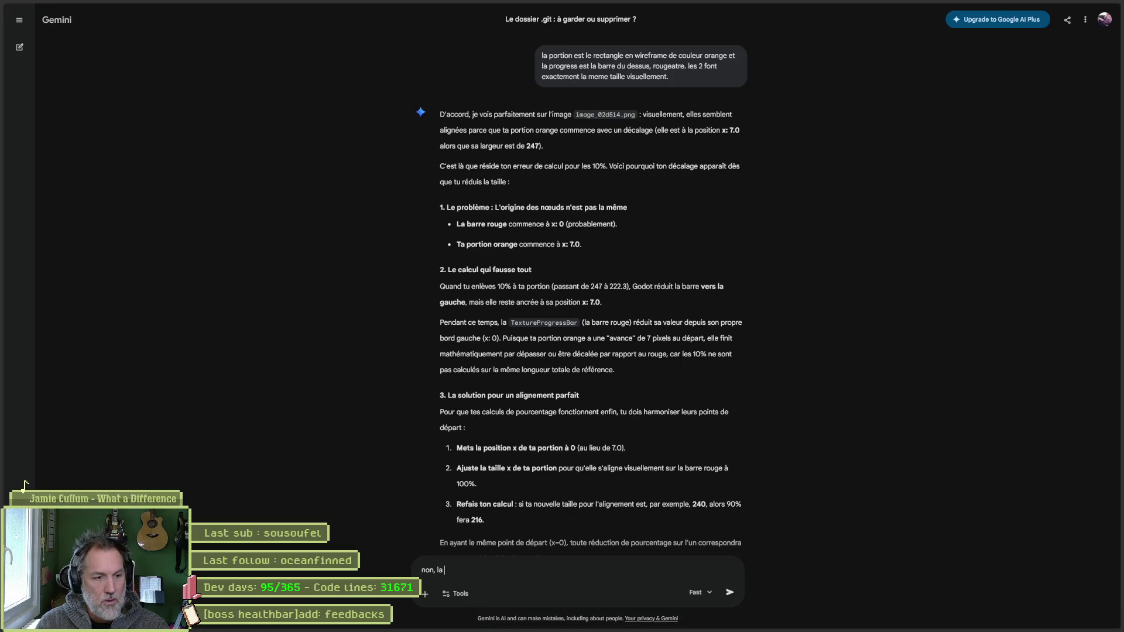
{"action": "type", "text": "leur de po"}
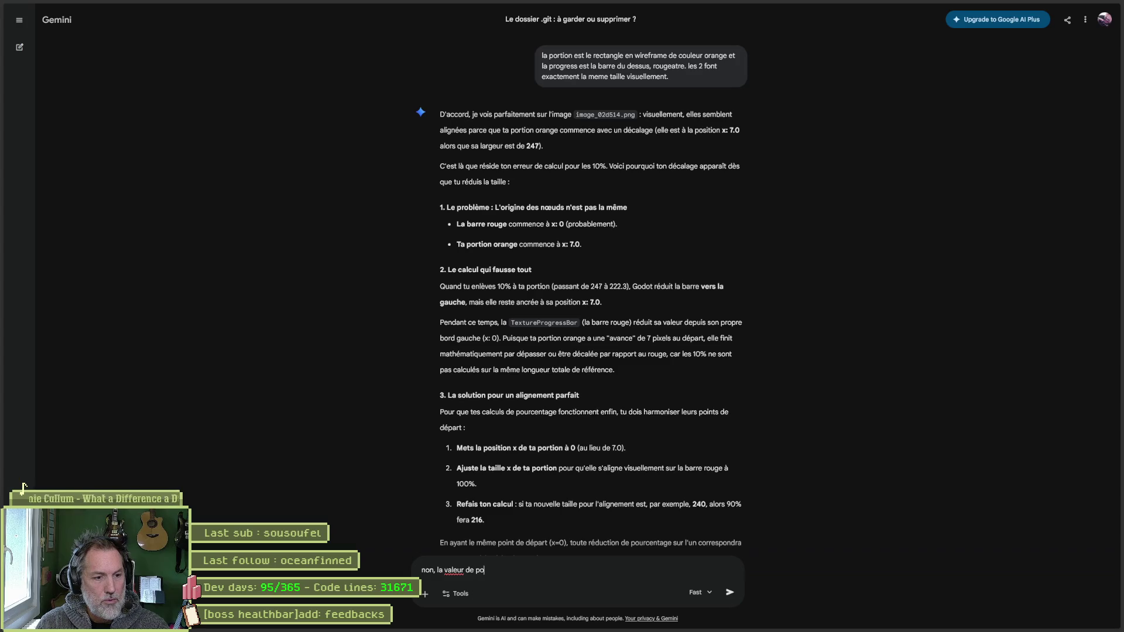
{"action": "type", "text": "rtion qui s'approc"}
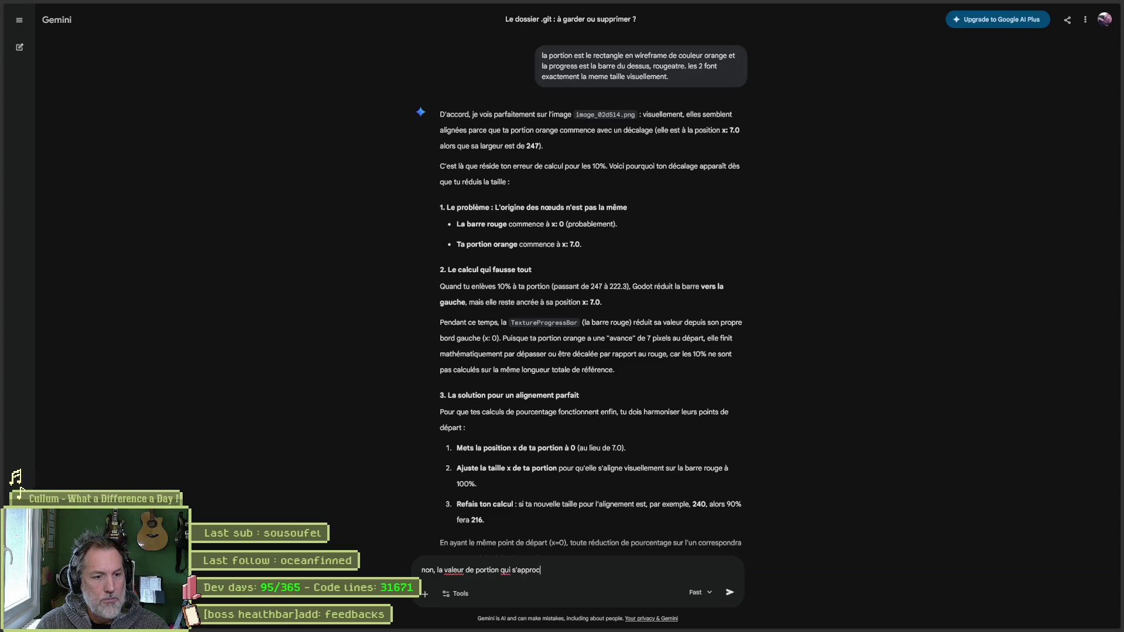
{"action": "type", "text": "he visuellement "}
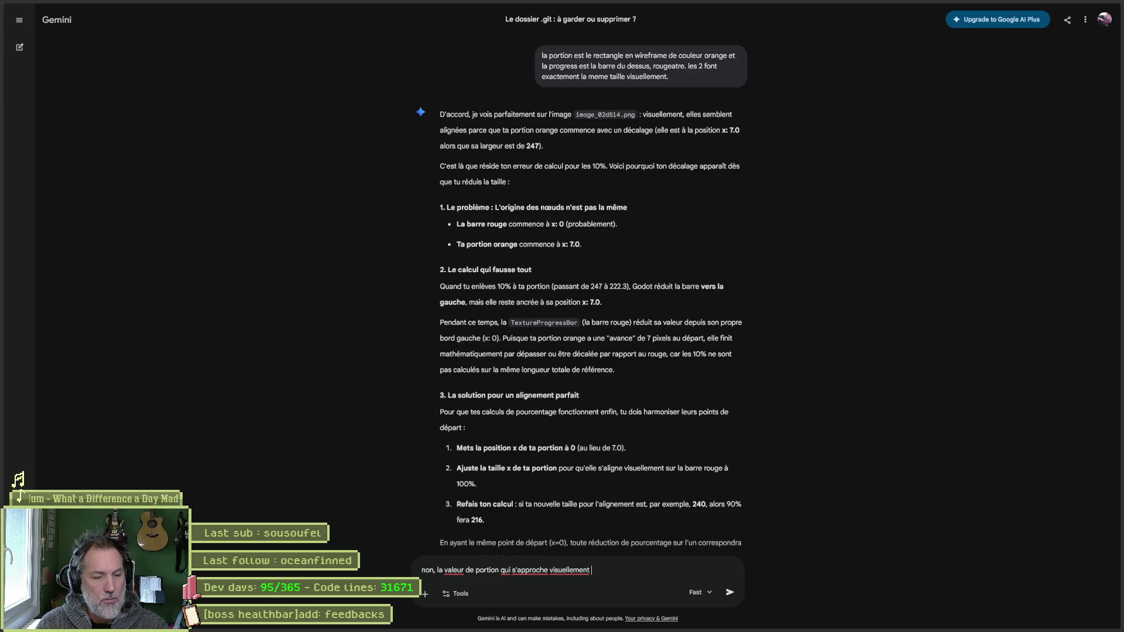
{"action": "type", "text": "de la bonne"}
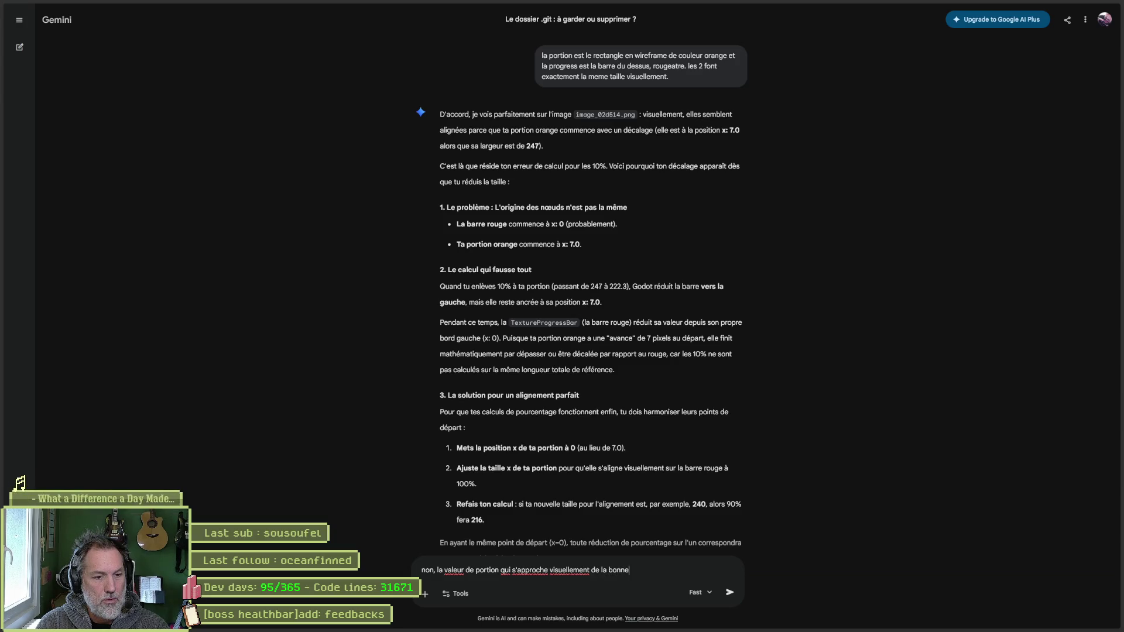
{"action": "key", "text": "BackSpace"}
{"action": "key", "text": "BackSpace"}
{"action": "key", "text": "BackSpace"}
{"action": "key", "text": "BackSpace"}
{"action": "key", "text": "BackSpace"}
{"action": "type", "text": "pr"}
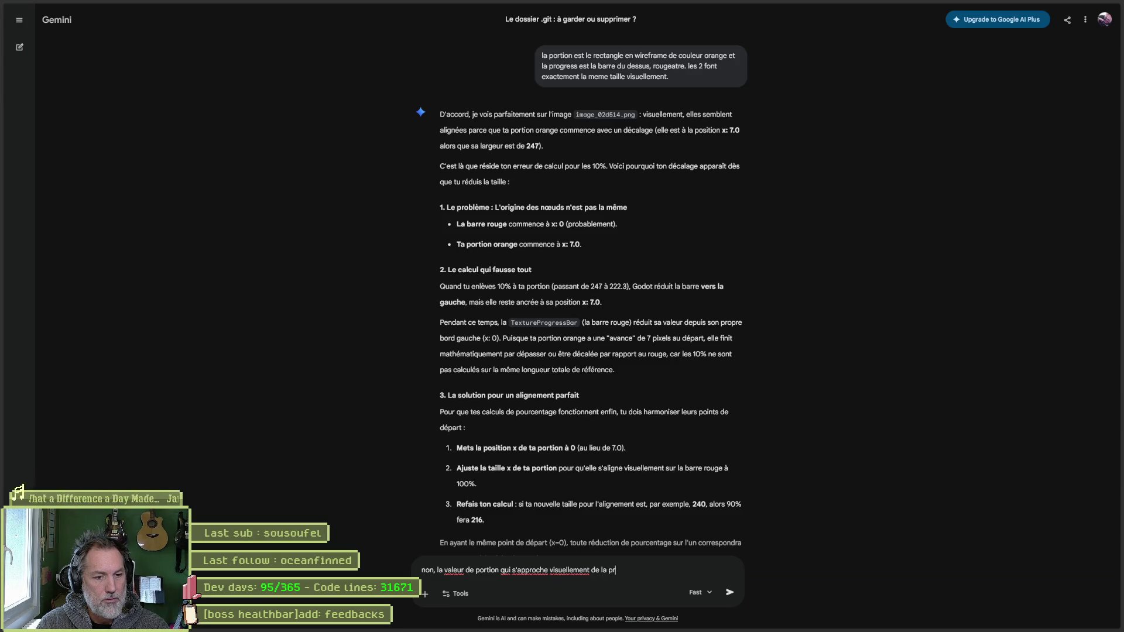
{"action": "type", "text": "ogress a 90% est"}
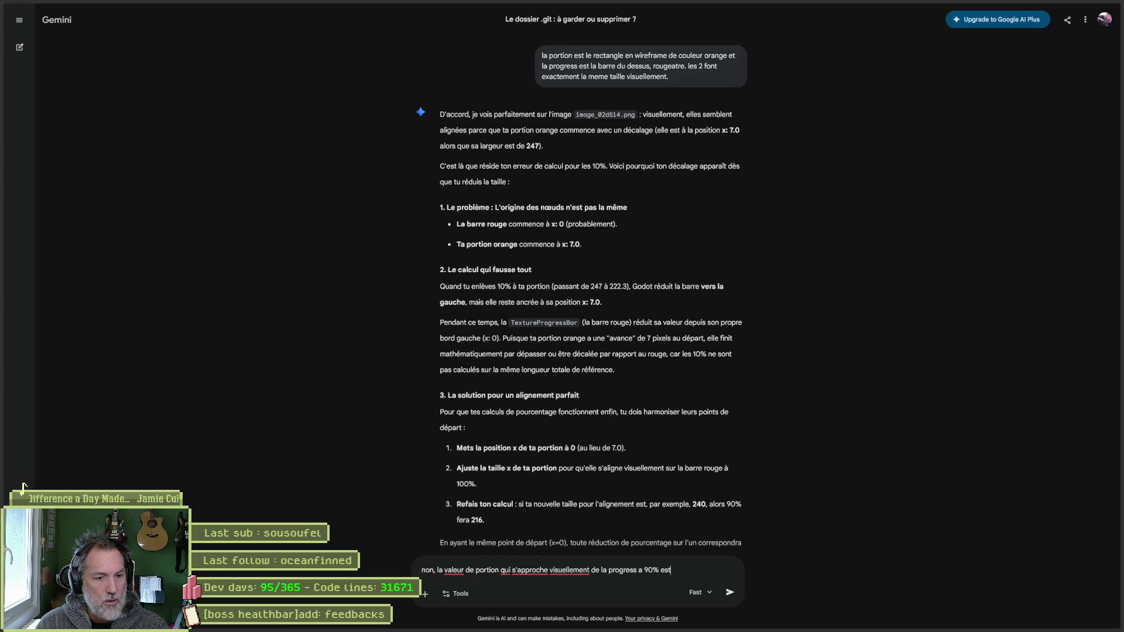
{"action": "type", "text": " d'environ"}
{"action": "key", "text": "ctrl+v"}
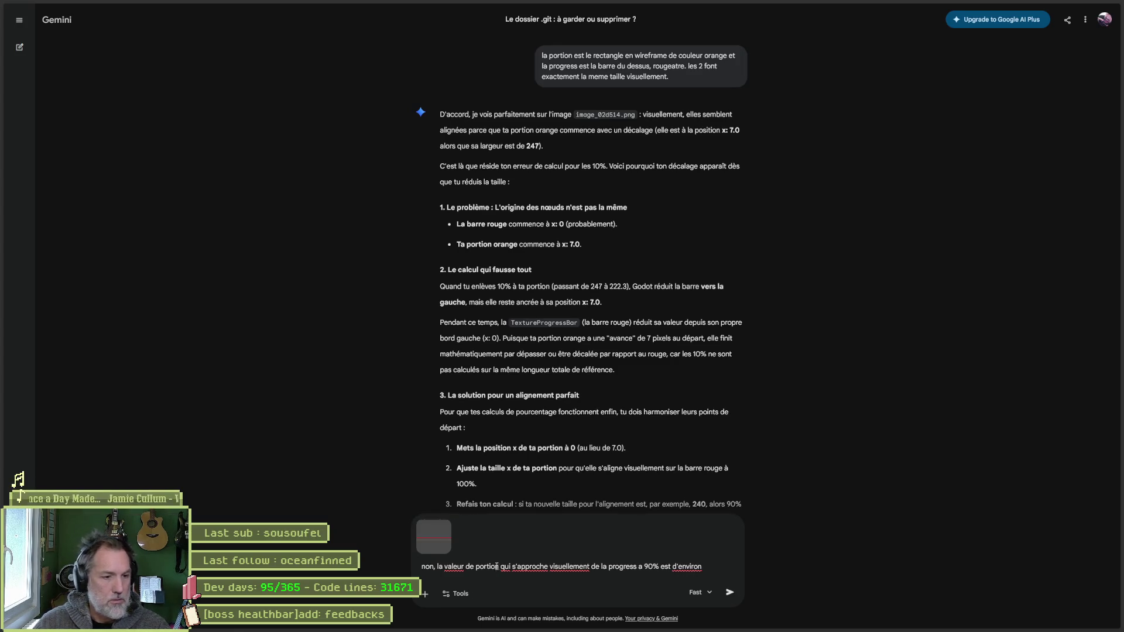
{"action": "left_click", "coordinate": [445, 524]}
- Check the exact portion width in Godot, then complete and send the reply with 227.6
{"action": "key", "text": "alt+Tab"}
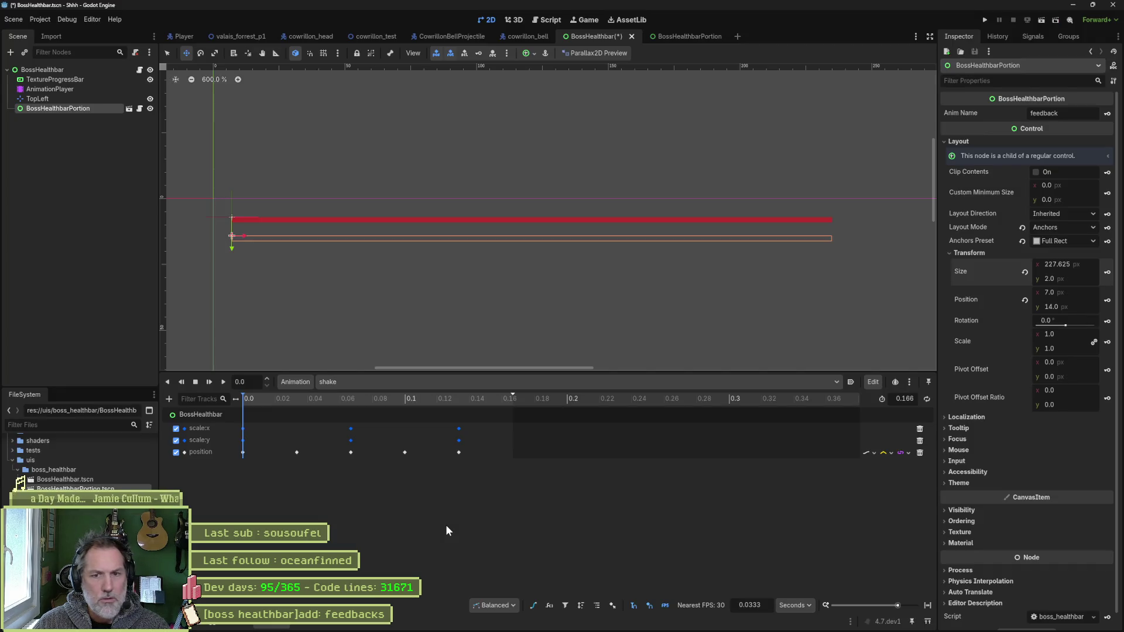
{"action": "left_click", "coordinate": [1089, 263]}
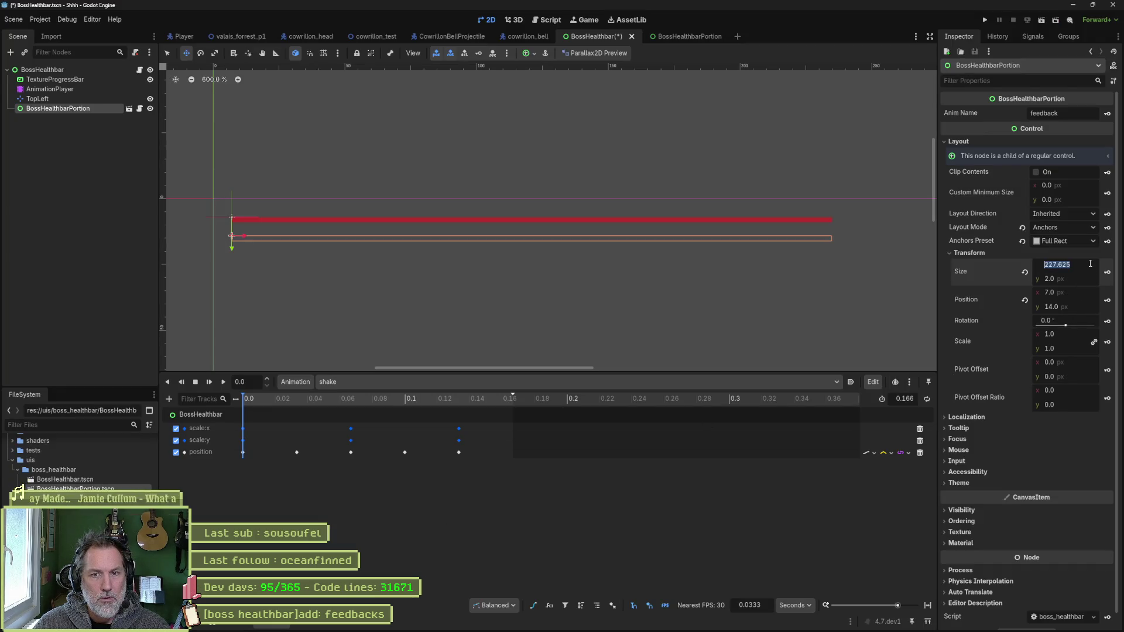
{"action": "key", "text": "alt+Tab"}
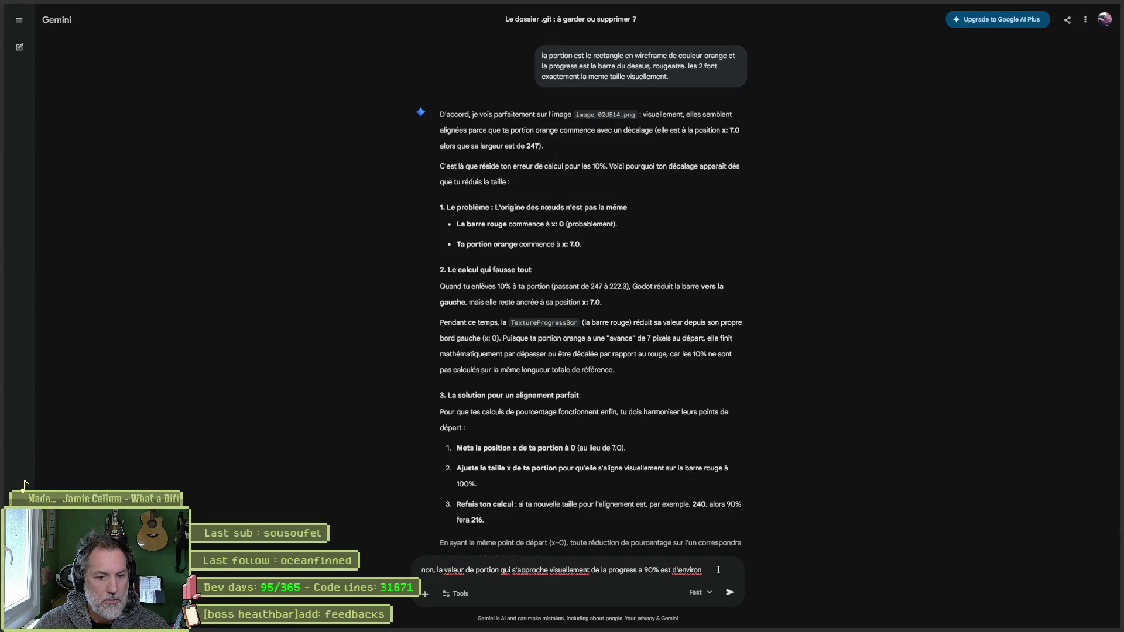
{"action": "type", "text": ".6"}
{"action": "key", "text": "Return"}
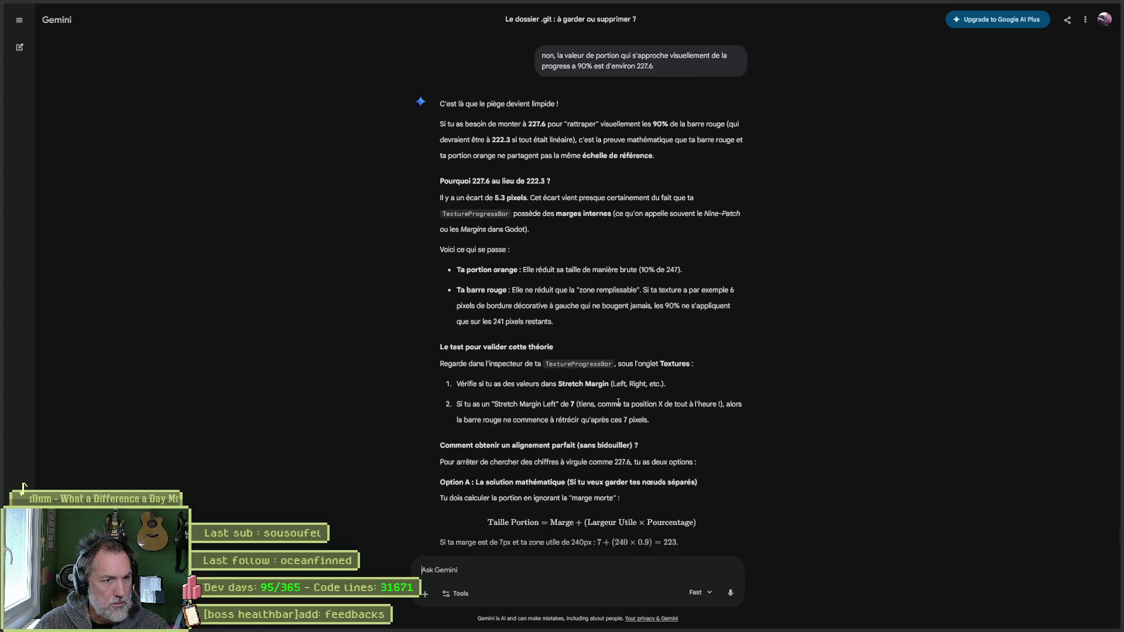
{"action": "key", "text": "alt+Tab"}
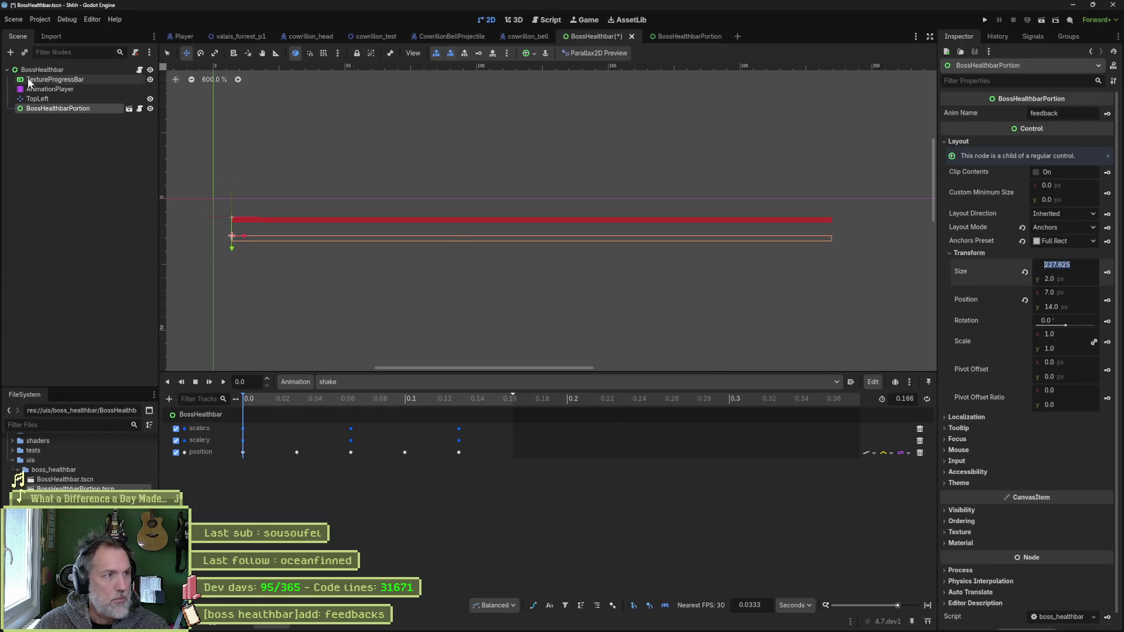
- Inspect the TextureProgressBar, then enter 224-7 as BossHealthbarPortion's Size x
{"action": "left_click", "coordinate": [673, 218]}
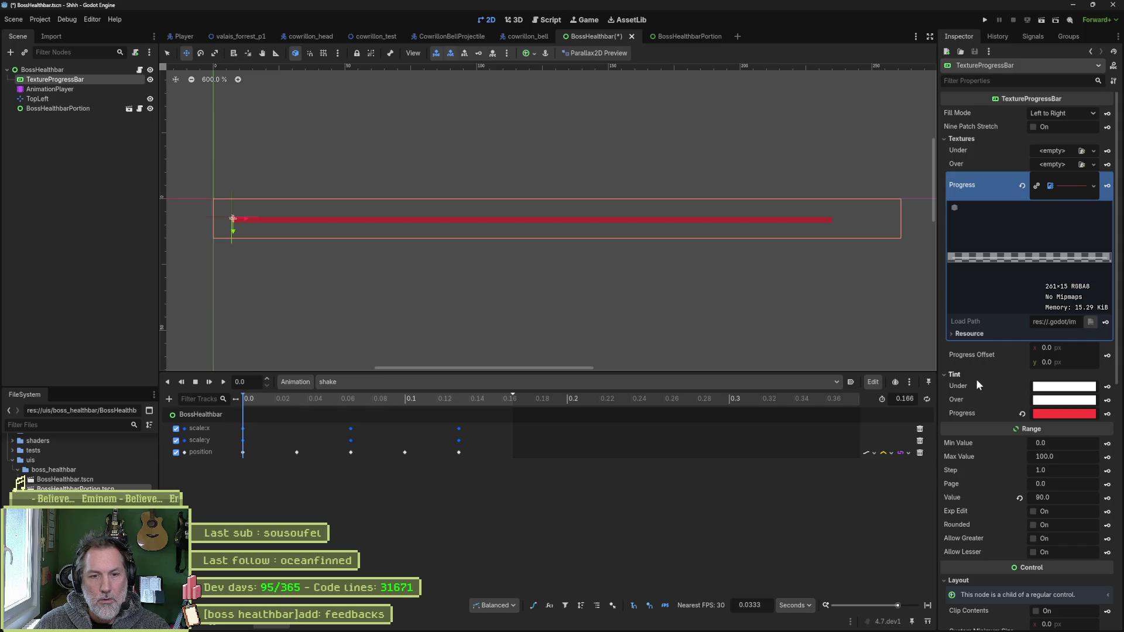
{"action": "scroll", "coordinate": [977, 381], "scroll_direction": "down", "scroll_amount": 5}
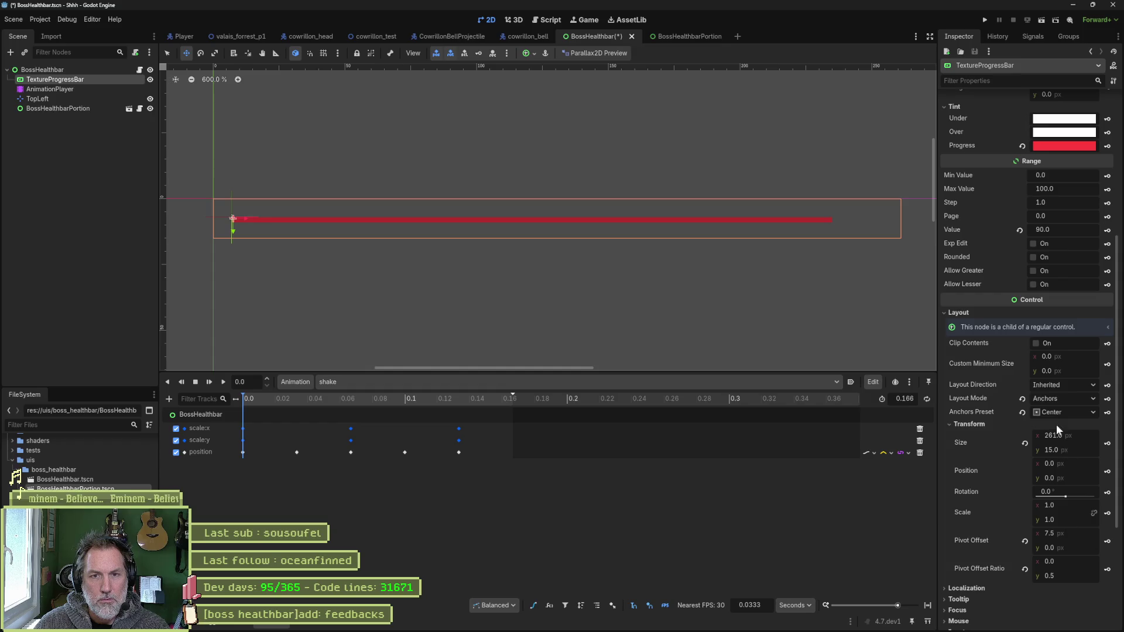
{"action": "scroll", "coordinate": [1020, 387], "scroll_direction": "up", "scroll_amount": 5}
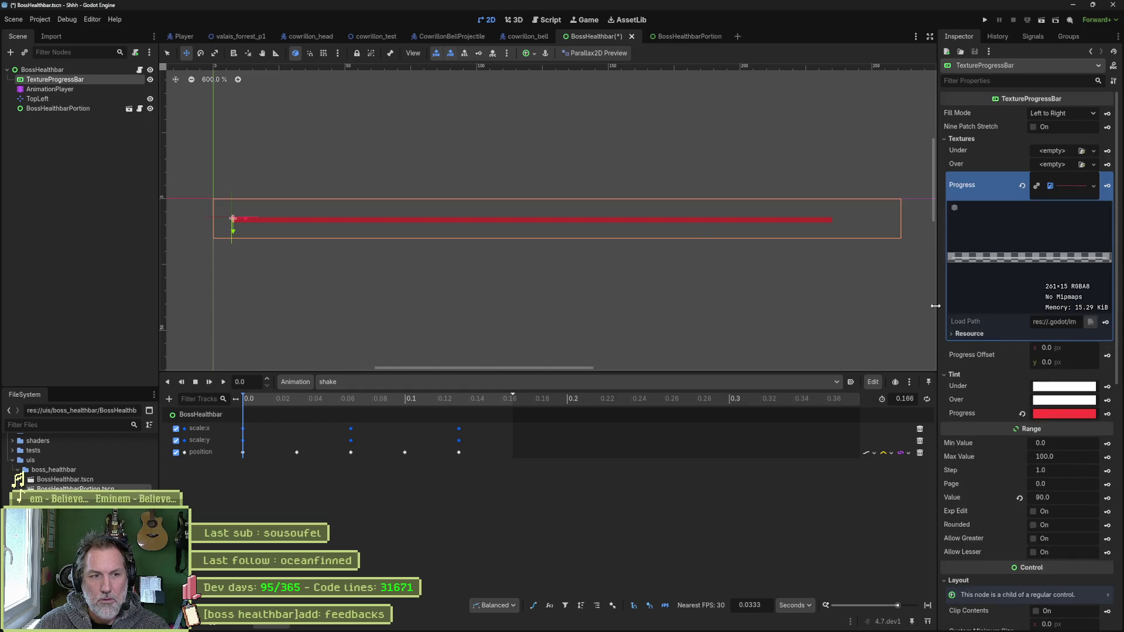
{"action": "left_click", "coordinate": [61, 109]}
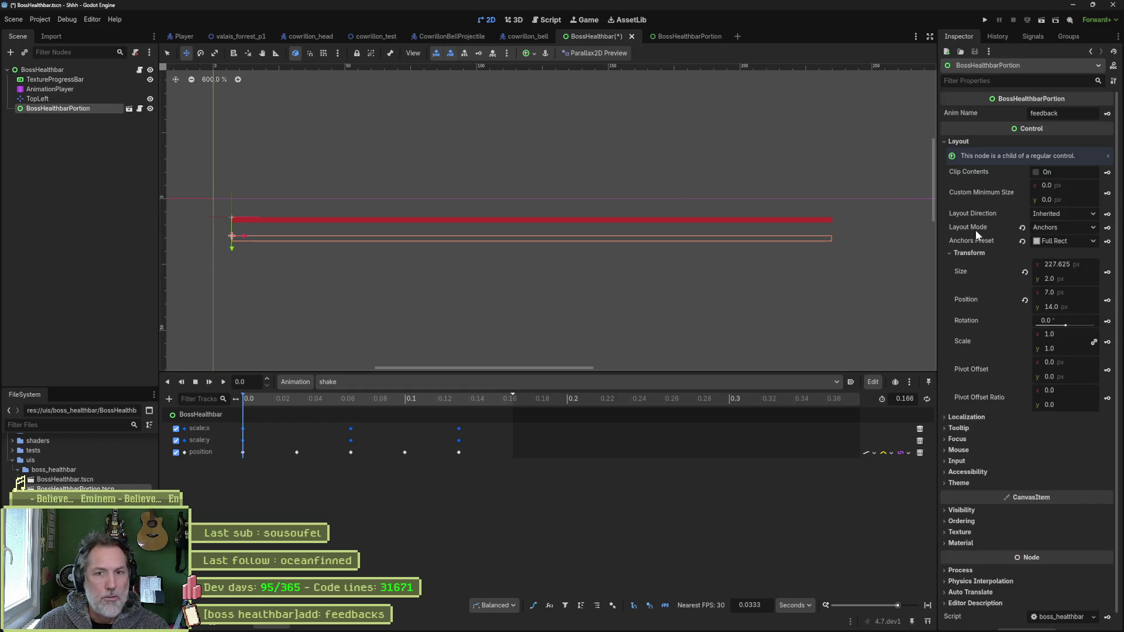
{"action": "left_click", "coordinate": [1095, 265]}
{"action": "type", "text": "224-7"}
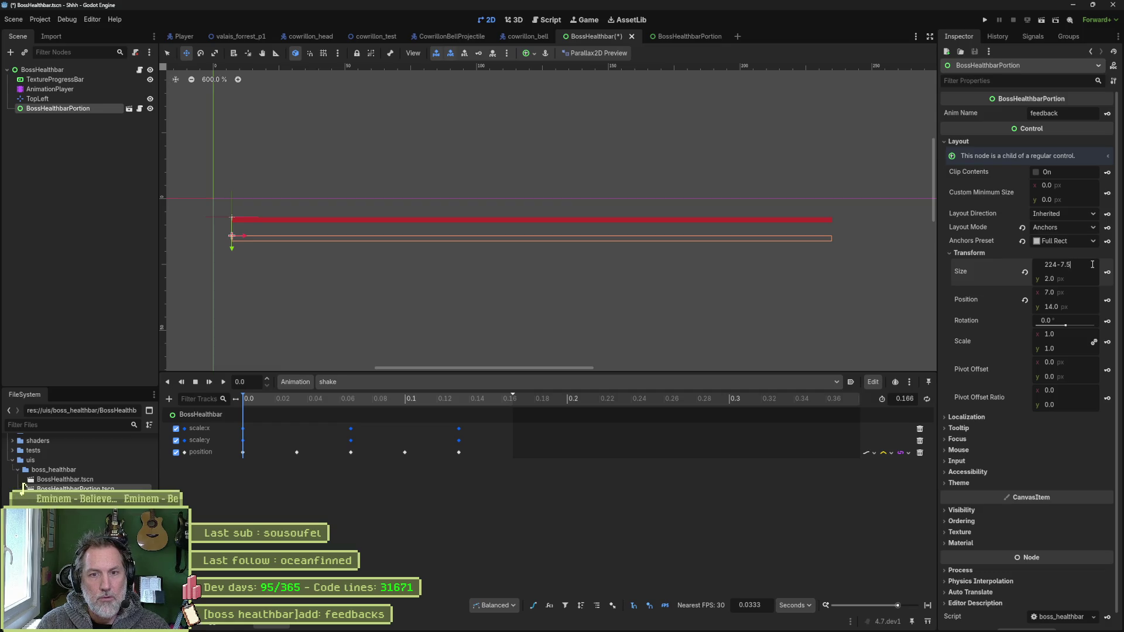
{"action": "key", "text": "Return"}
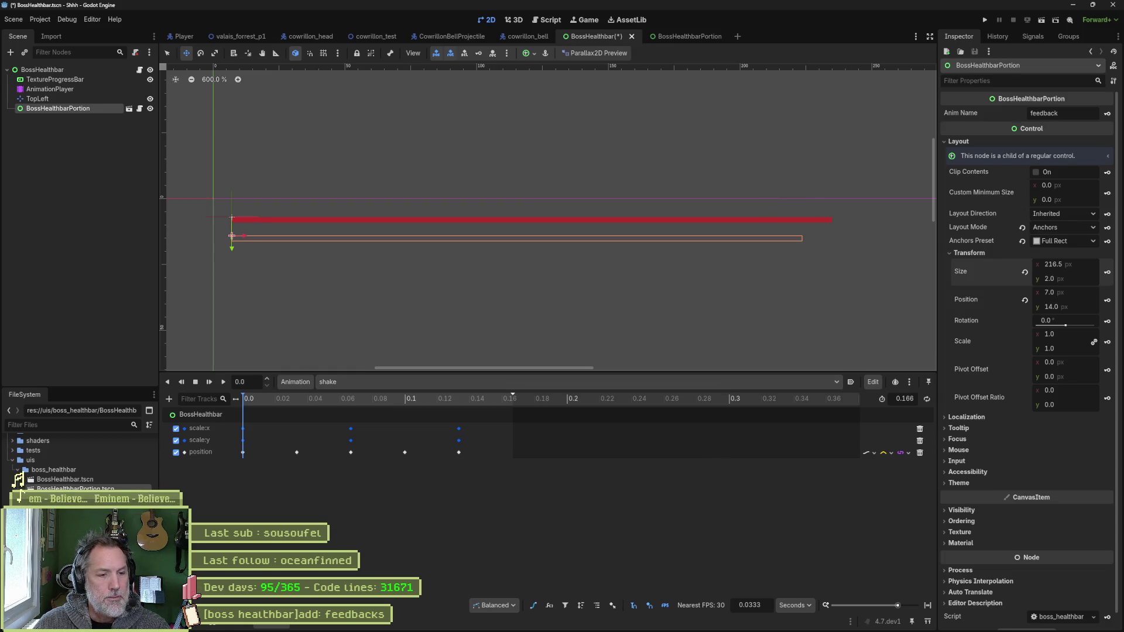
- Set the portion's width to 239.5 px
{"action": "mouse_move", "coordinate": [689, 627]}
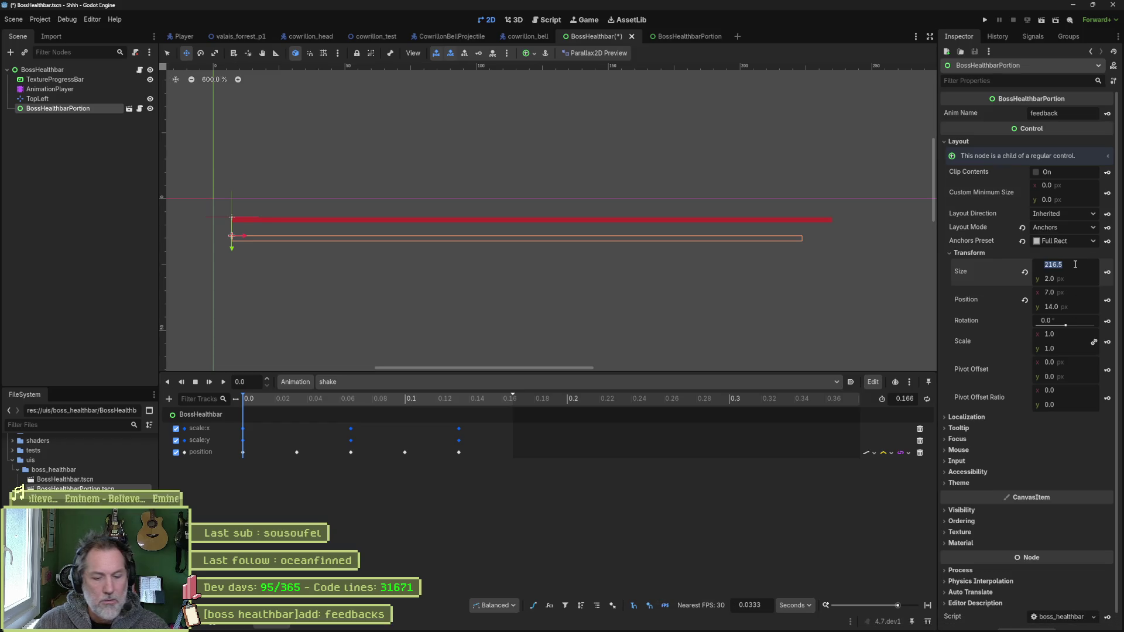
{"action": "type", "text": "247-"}
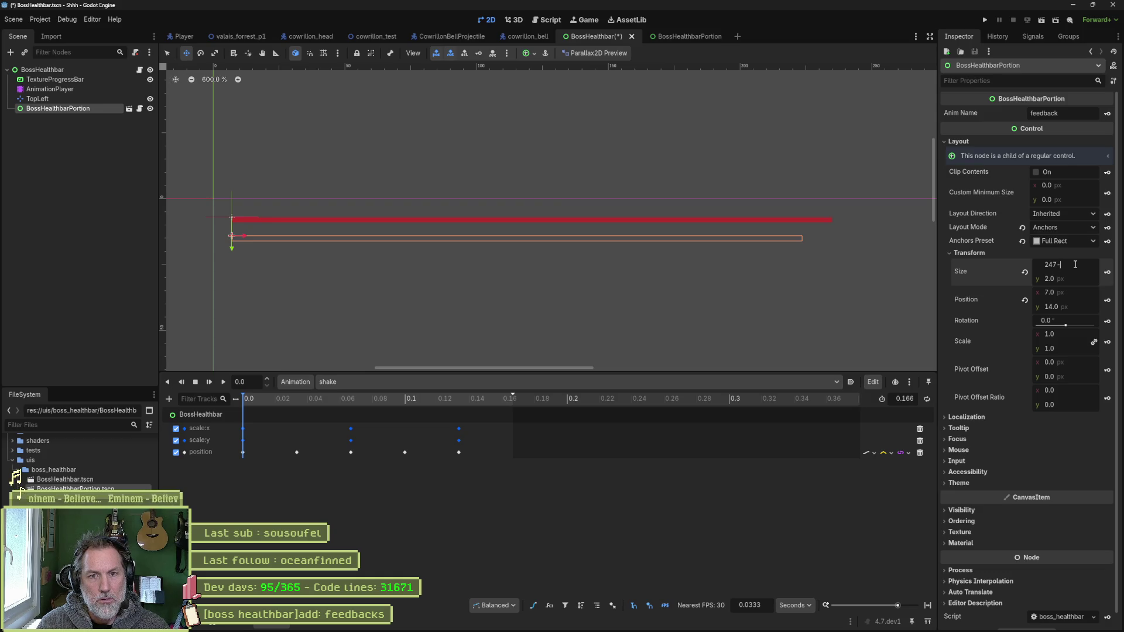
{"action": "type", "text": ".5"}
{"action": "key", "text": "Return"}
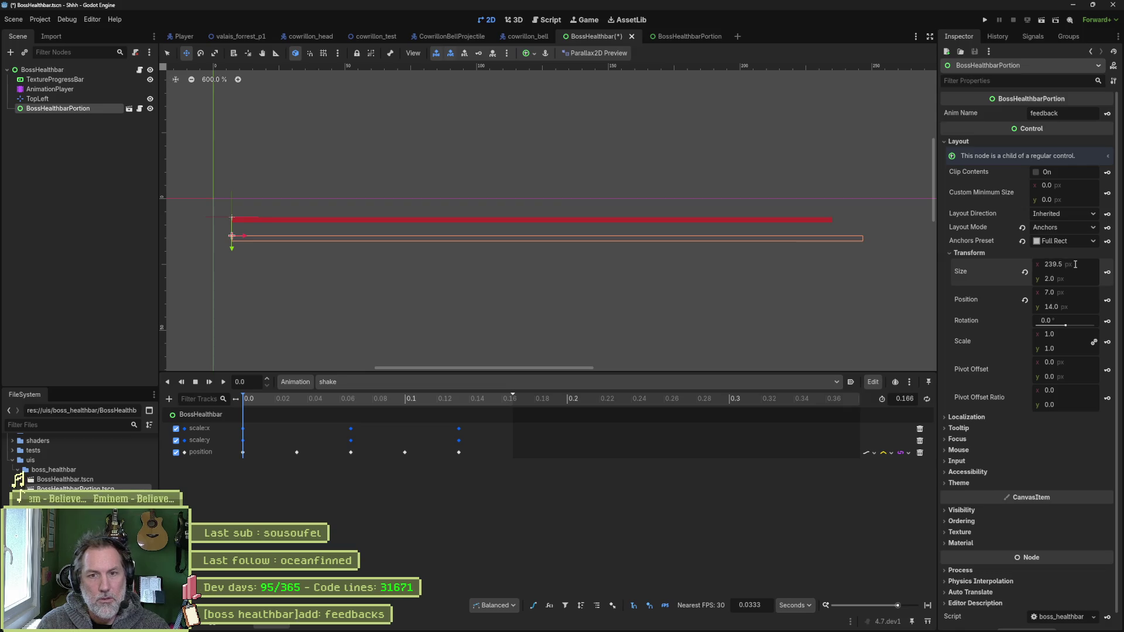
- Reduce the portion's width to 215.5 px, then nudge it to 216.5 px
{"action": "left_click", "coordinate": [1075, 264]}
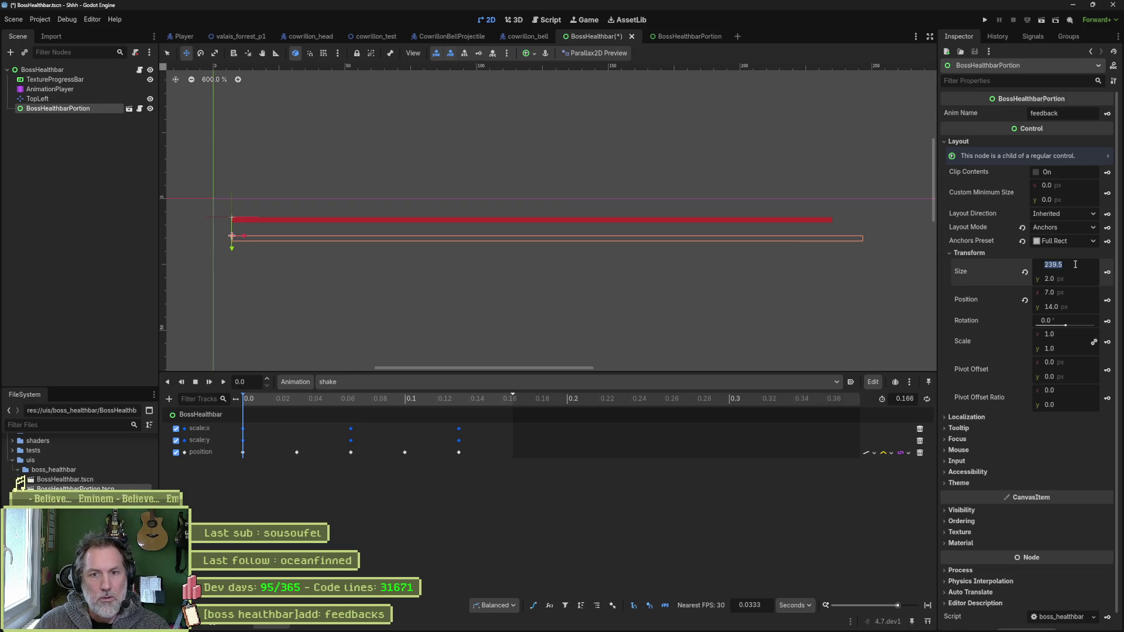
{"action": "type", "text": "-10.5"}
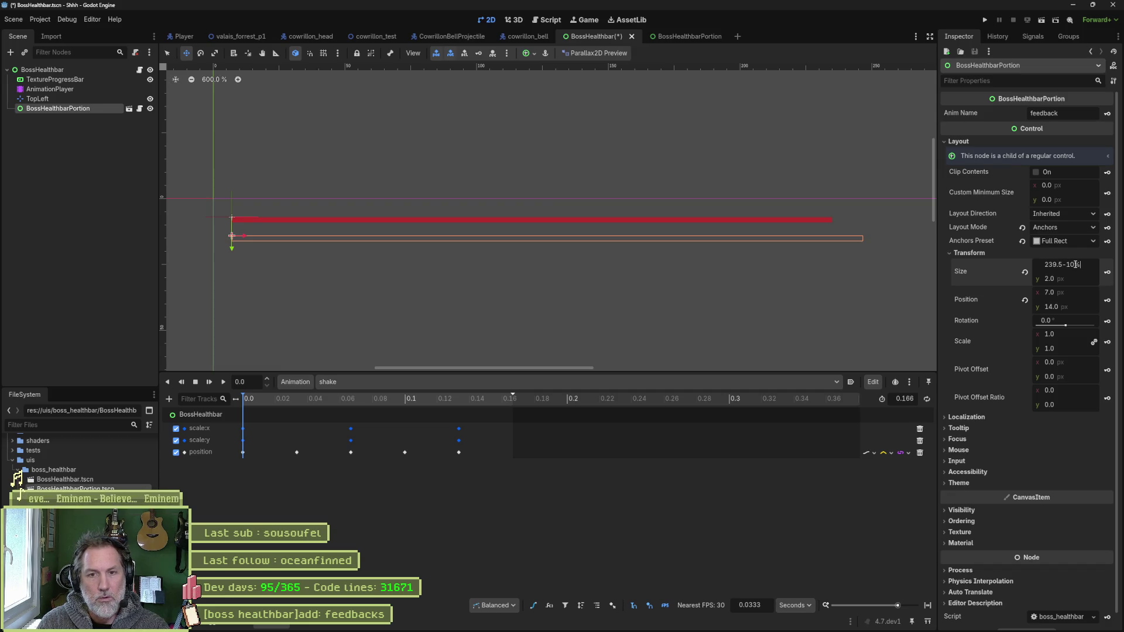
{"action": "key", "text": "Escape"}
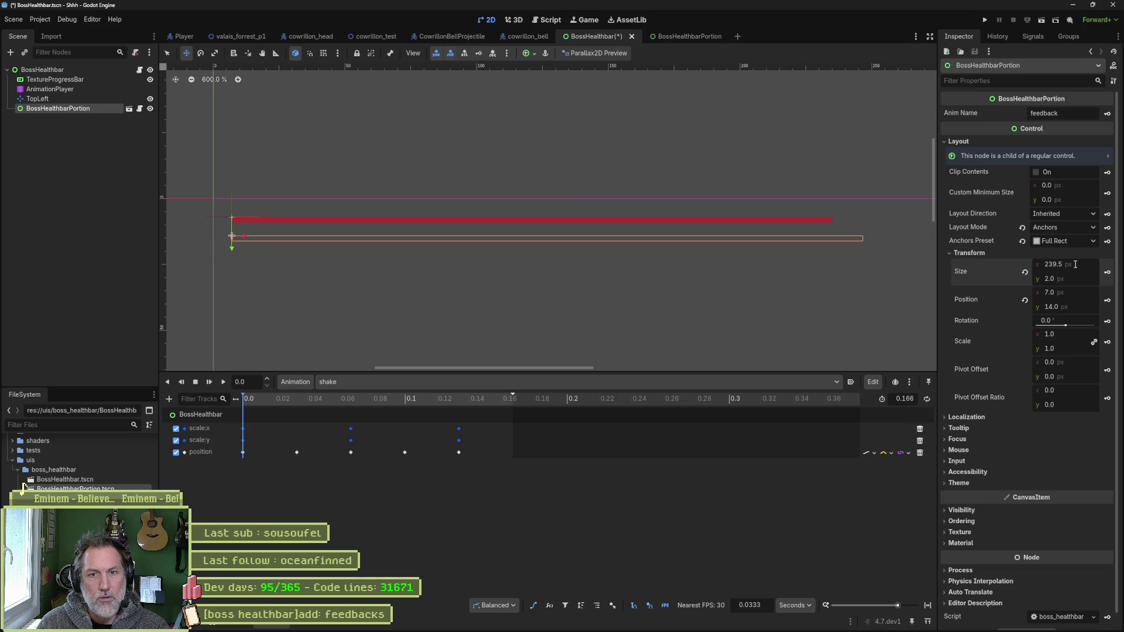
{"action": "left_click", "coordinate": [1076, 264]}
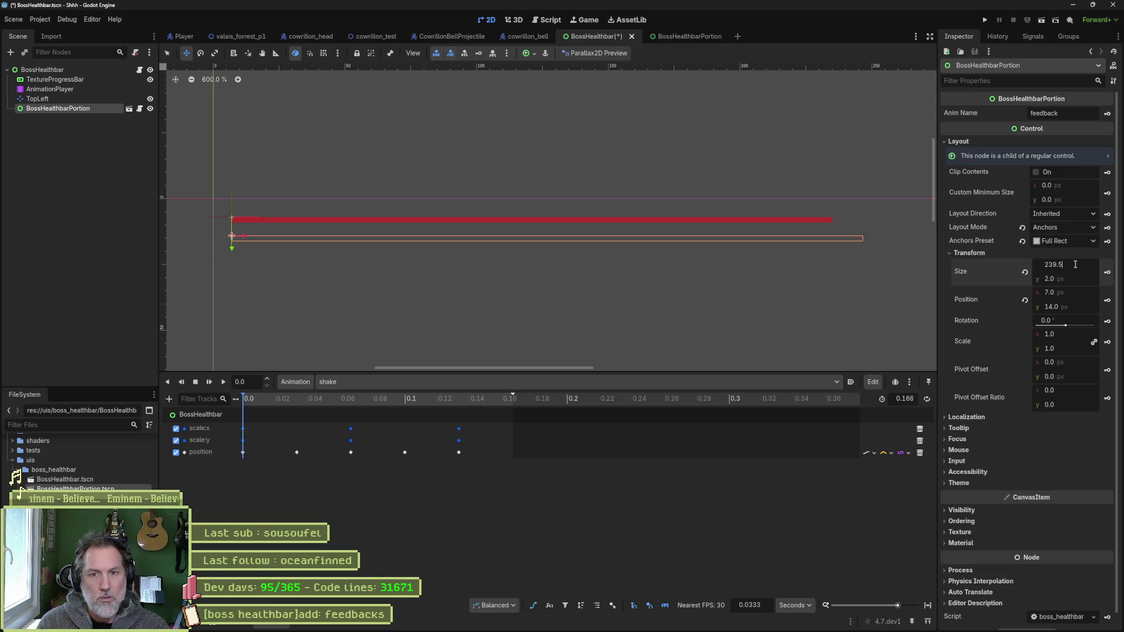
{"action": "type", "text": "-24"}
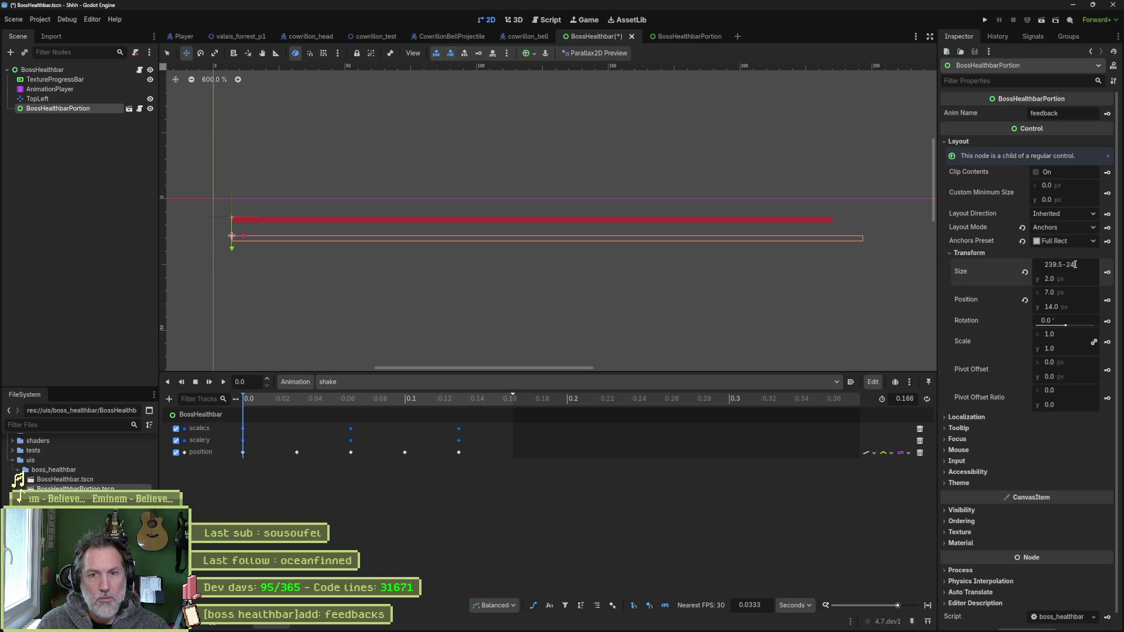
{"action": "key", "text": "Return"}
{"action": "left_click_drag", "start_coordinate": [1075, 264], "coordinate": [1080, 267]}
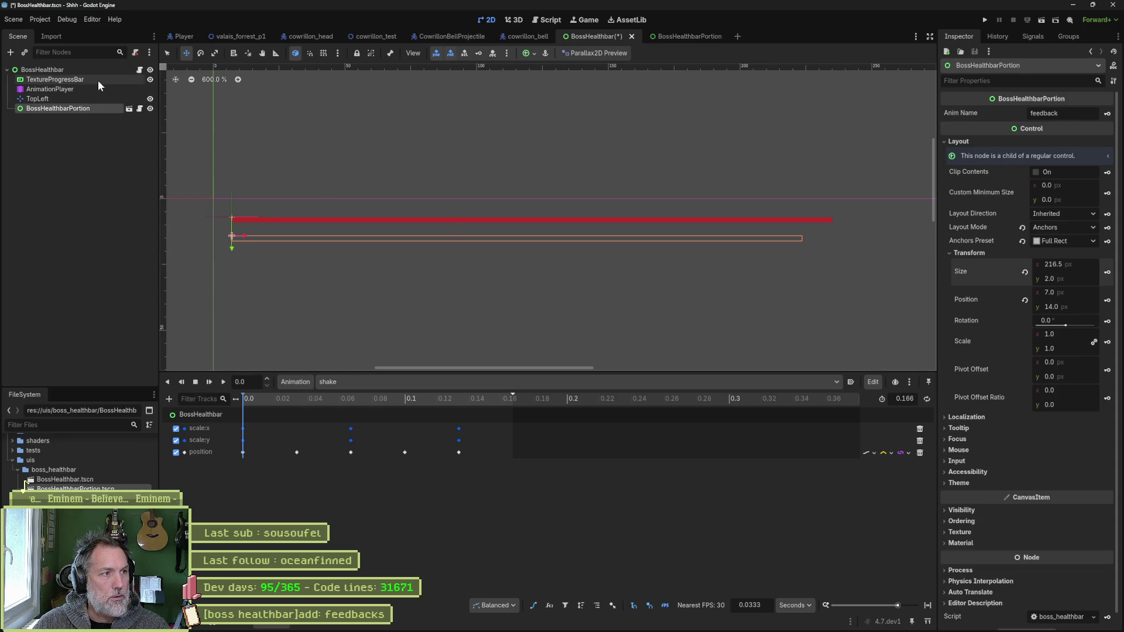
{"action": "mouse_move", "coordinate": [656, 630]}
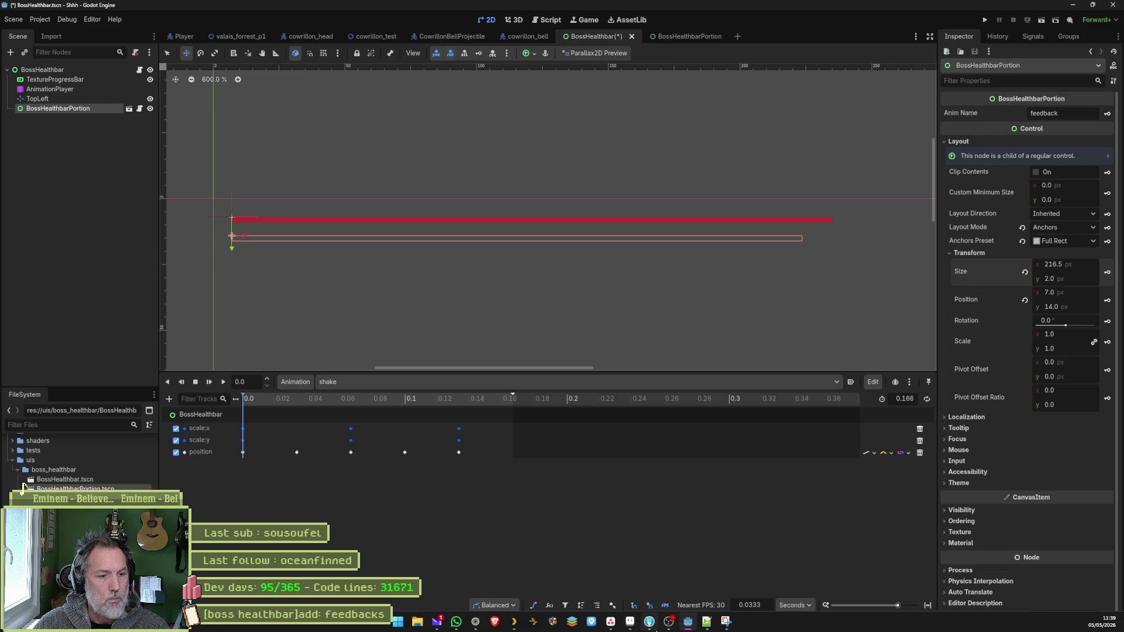
- Check BossHealthbar's Bar Length and enter 247-24.7 (222.3) as the portion's Size x
{"action": "left_click", "coordinate": [75, 72]}
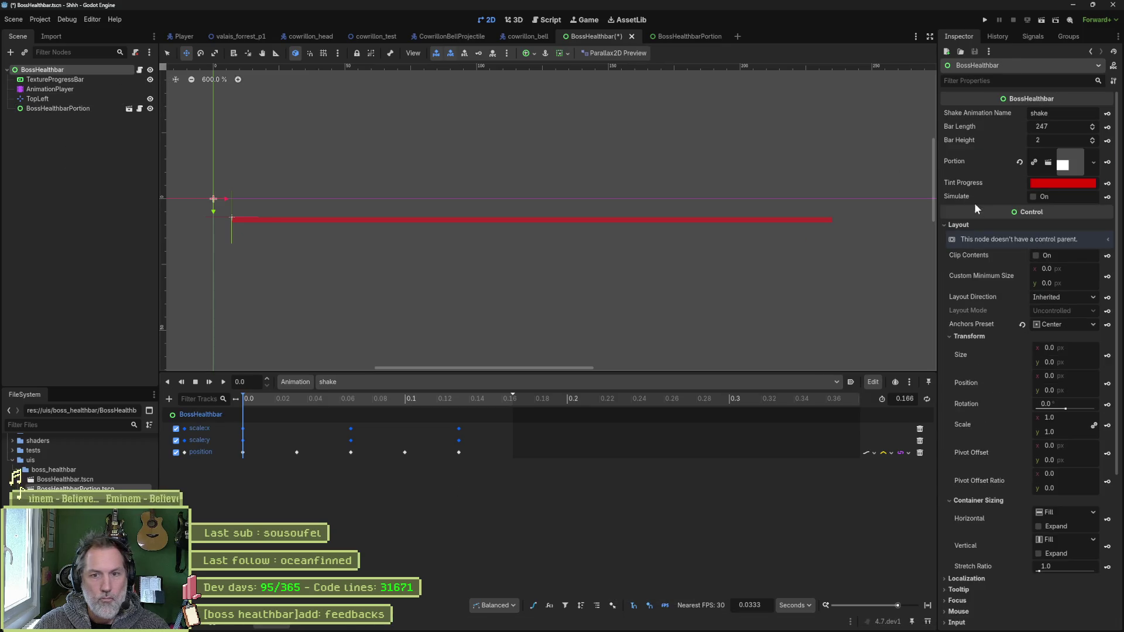
{"action": "left_click", "coordinate": [106, 108]}
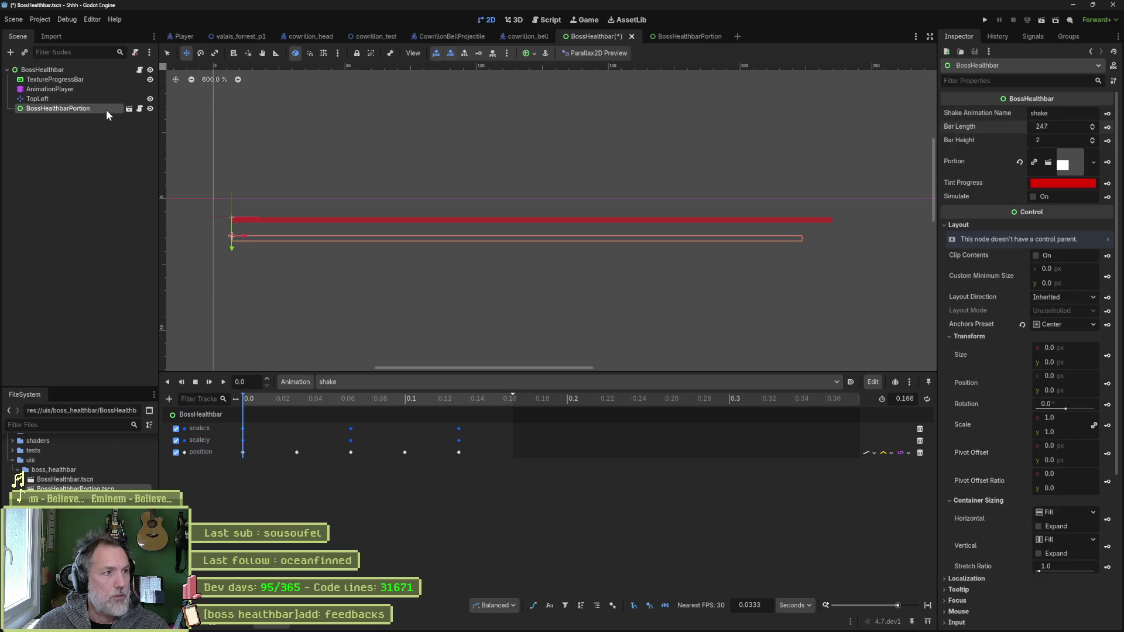
{"action": "left_click", "coordinate": [1091, 264]}
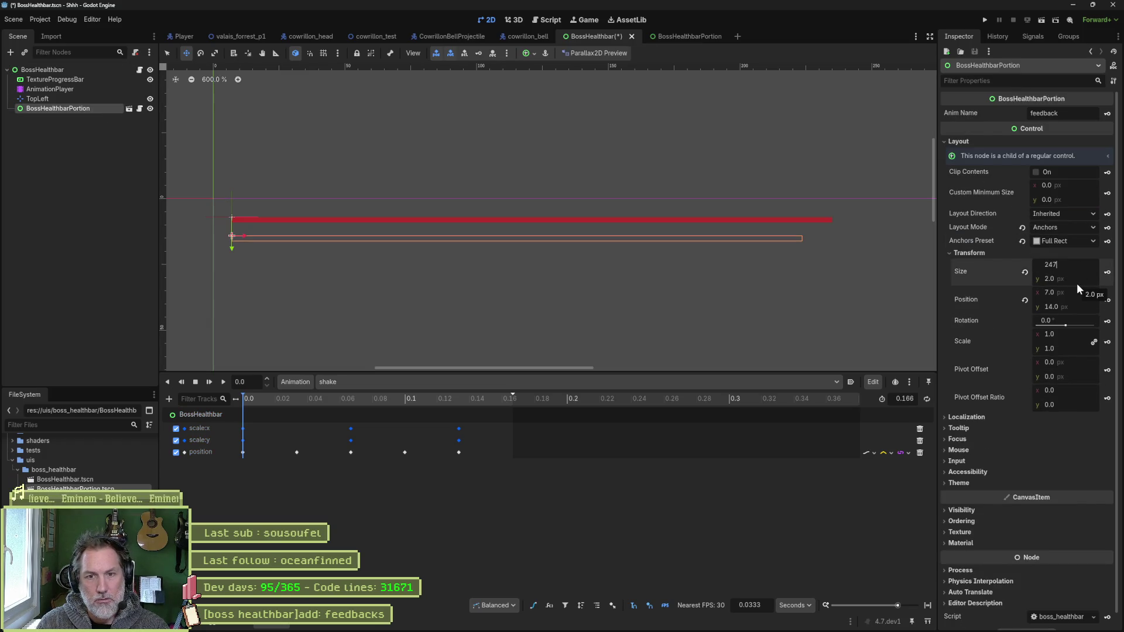
{"action": "type", "text": "24.7"}
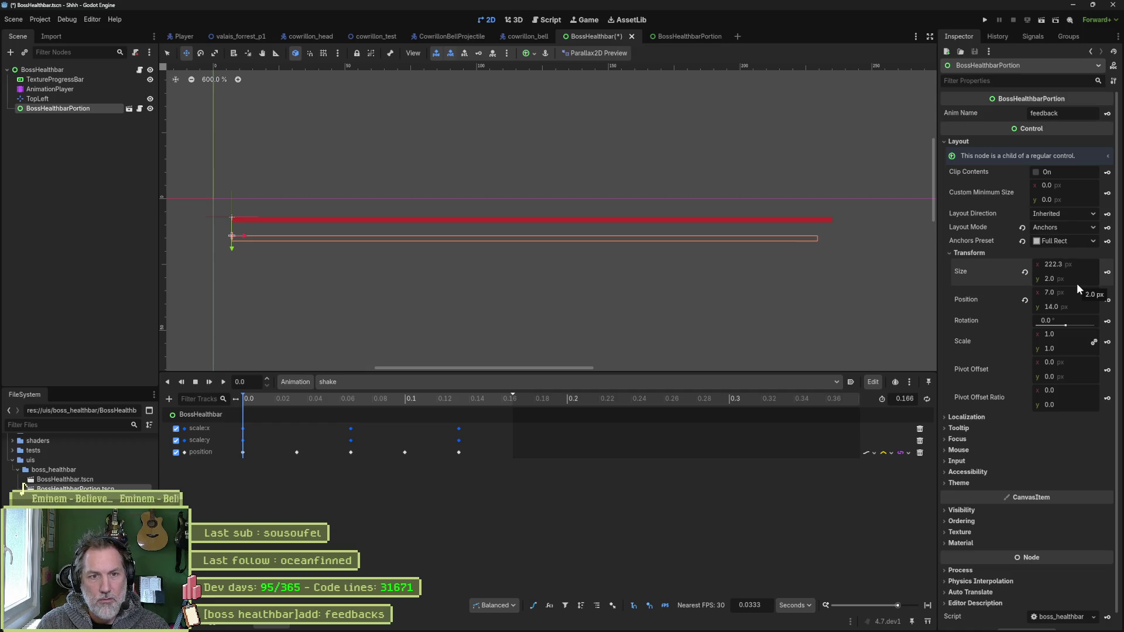
- Adjust the portion's width through 229.8 and 229.3 to a final 227.3 px
{"action": "left_click", "coordinate": [1081, 264]}
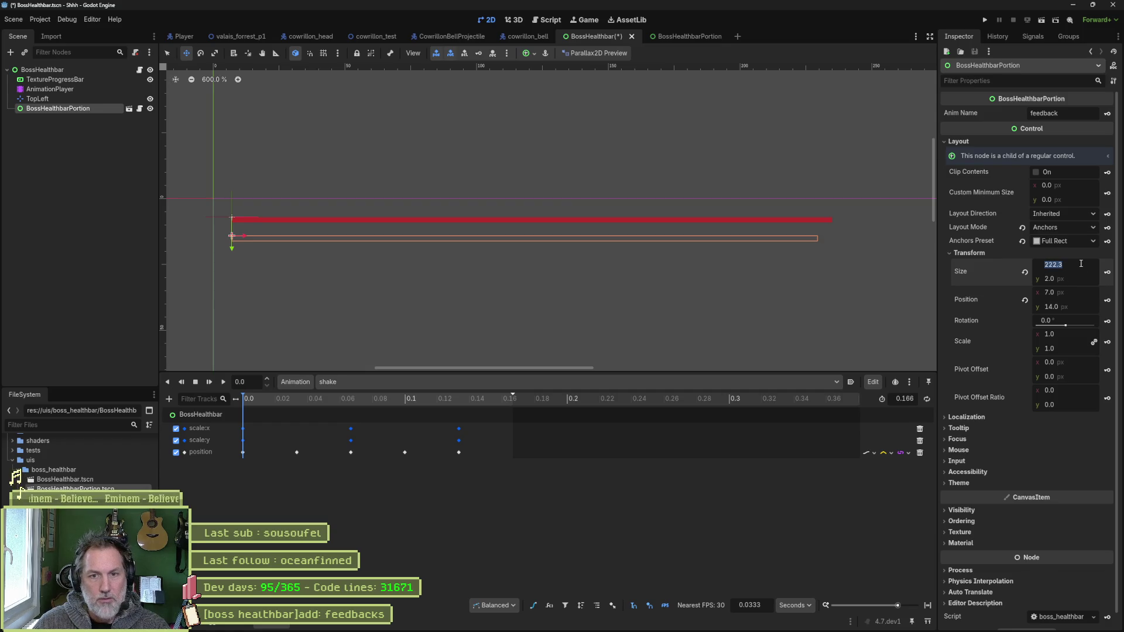
{"action": "left_click", "coordinate": [1081, 264]}
{"action": "key", "text": "Left"}
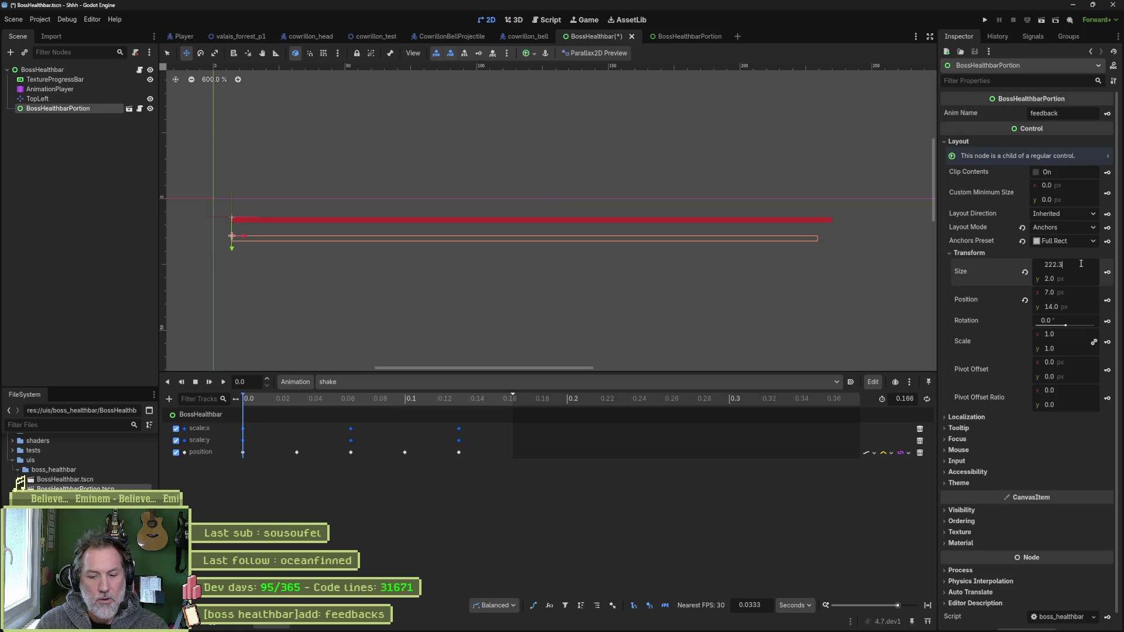
{"action": "type", "text": "+7.5"}
{"action": "key", "text": "Return"}
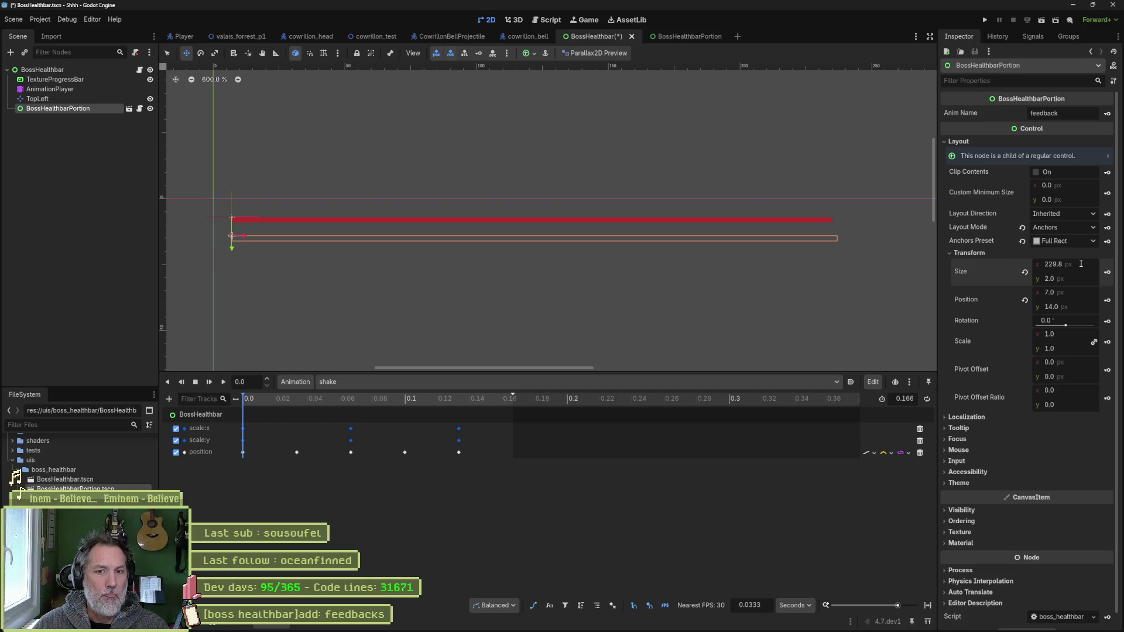
{"action": "left_click_drag", "start_coordinate": [1082, 263], "coordinate": [1067, 263]}
{"action": "left_click", "coordinate": [1082, 264]}
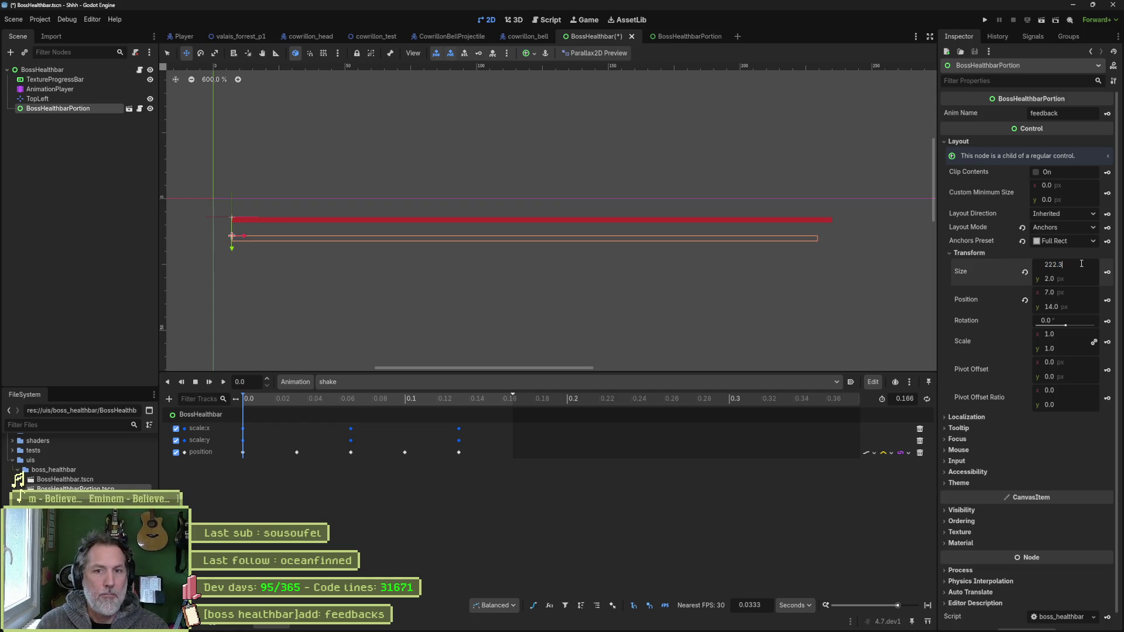
{"action": "key", "text": "Return"}
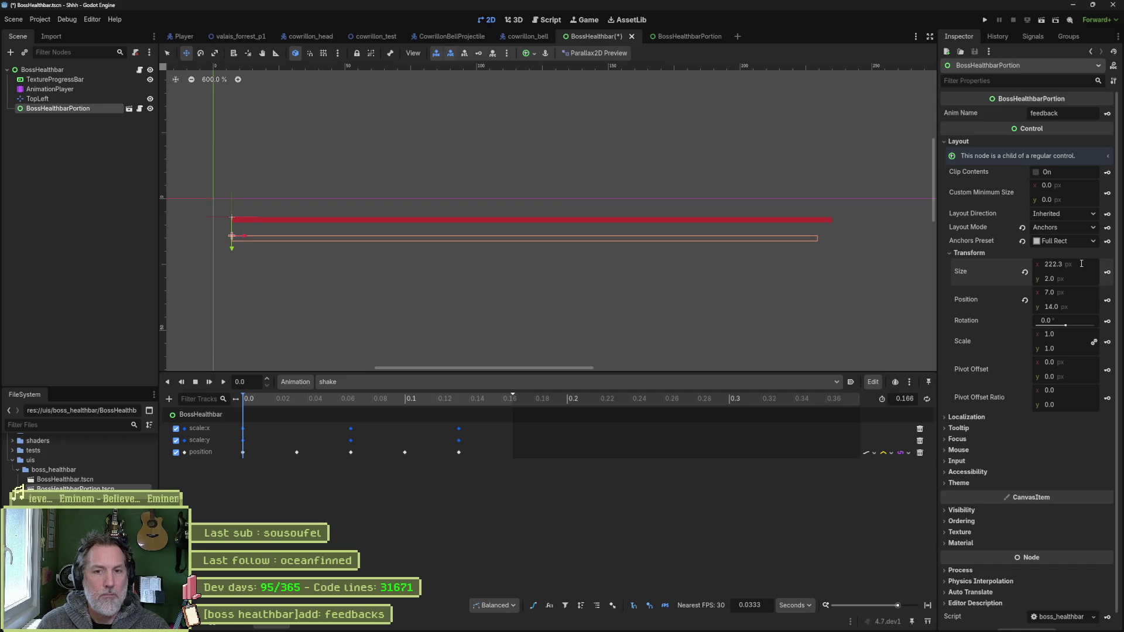
{"action": "left_click", "coordinate": [1076, 263]}
{"action": "type", "text": "+5"}
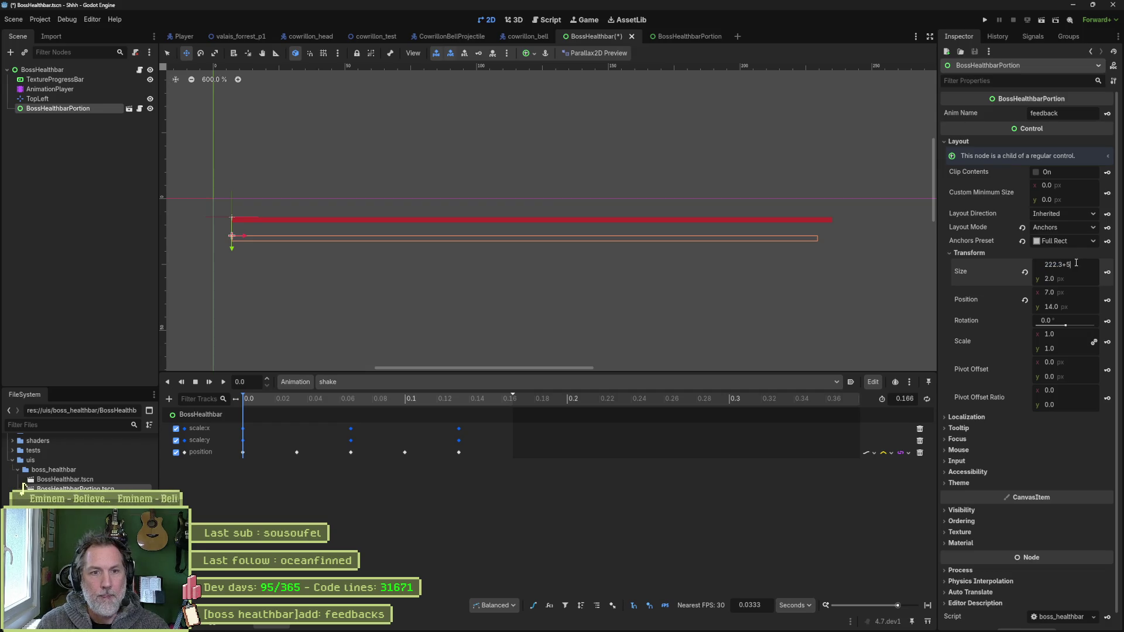
{"action": "key", "text": "Return"}
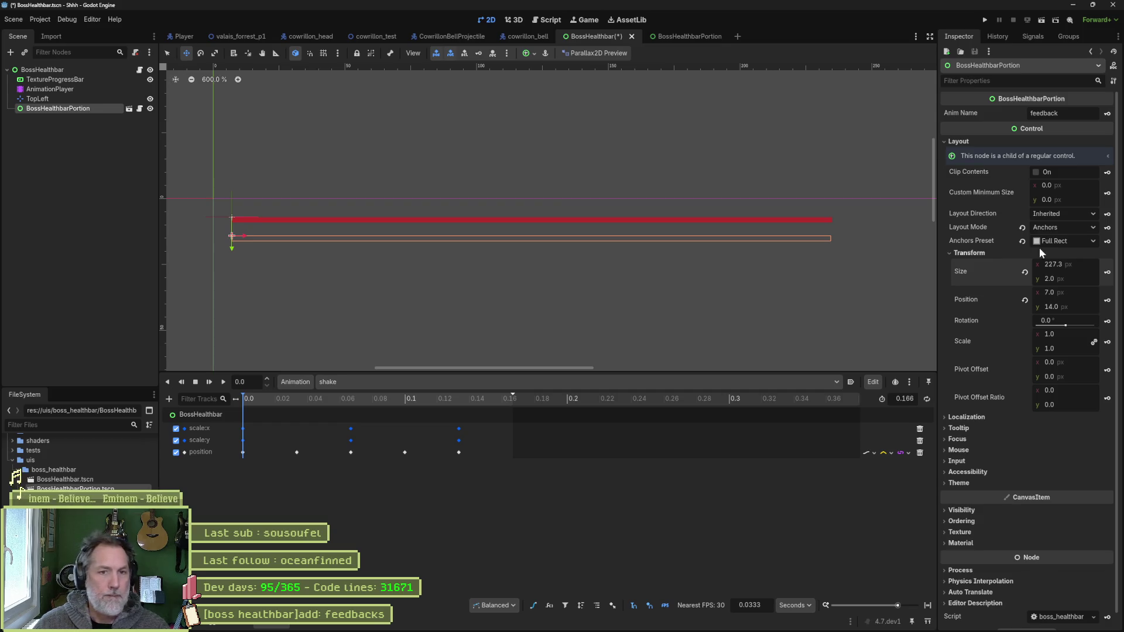
{"action": "scroll", "coordinate": [836, 242], "scroll_direction": "up", "scroll_amount": 7}
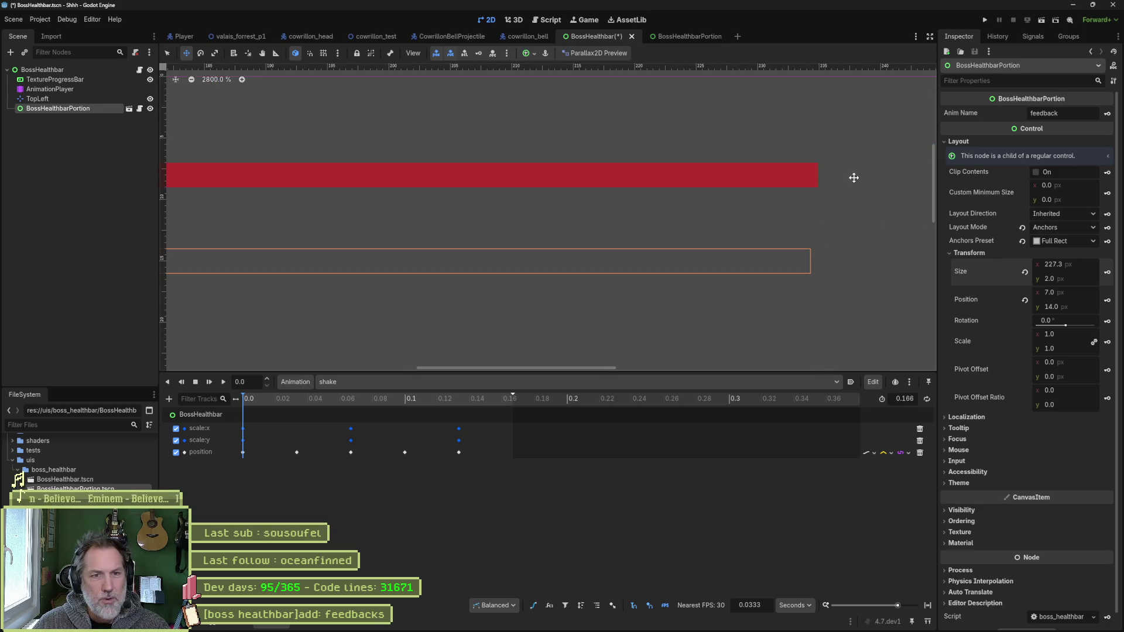
- Widen the portion to 227.795 px, add a vertical guide at 235 px, and frame the selection
{"action": "scroll", "coordinate": [854, 177], "scroll_direction": "up", "scroll_amount": 1}
{"action": "left_click_drag", "start_coordinate": [1081, 263], "coordinate": [1087, 263]}
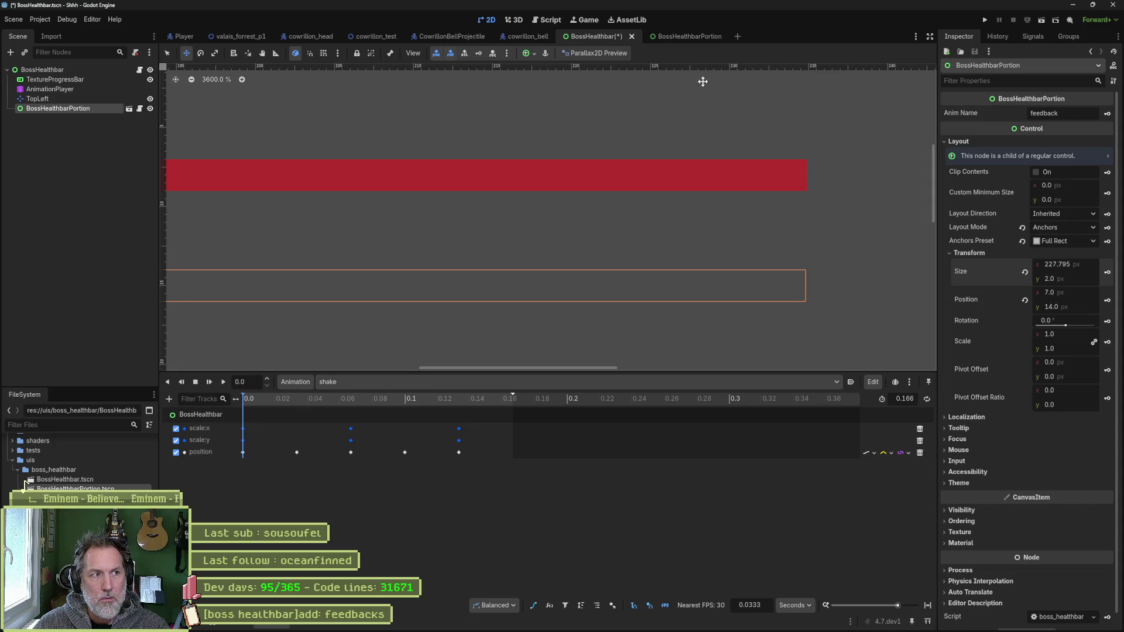
{"action": "mouse_move", "coordinate": [164, 233]}
{"action": "left_mouse_down"}
{"action": "mouse_move", "coordinate": [252, 223]}
{"action": "mouse_move", "coordinate": [805, 236]}
{"action": "left_mouse_up"}
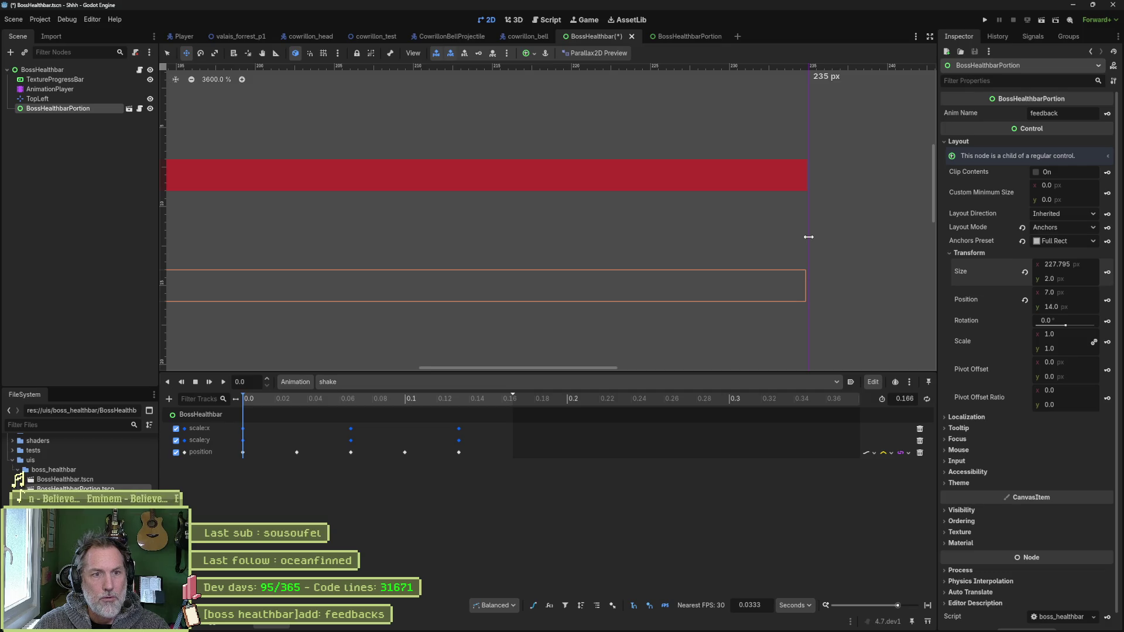
{"action": "scroll", "coordinate": [659, 196], "scroll_direction": "down", "scroll_amount": 5}
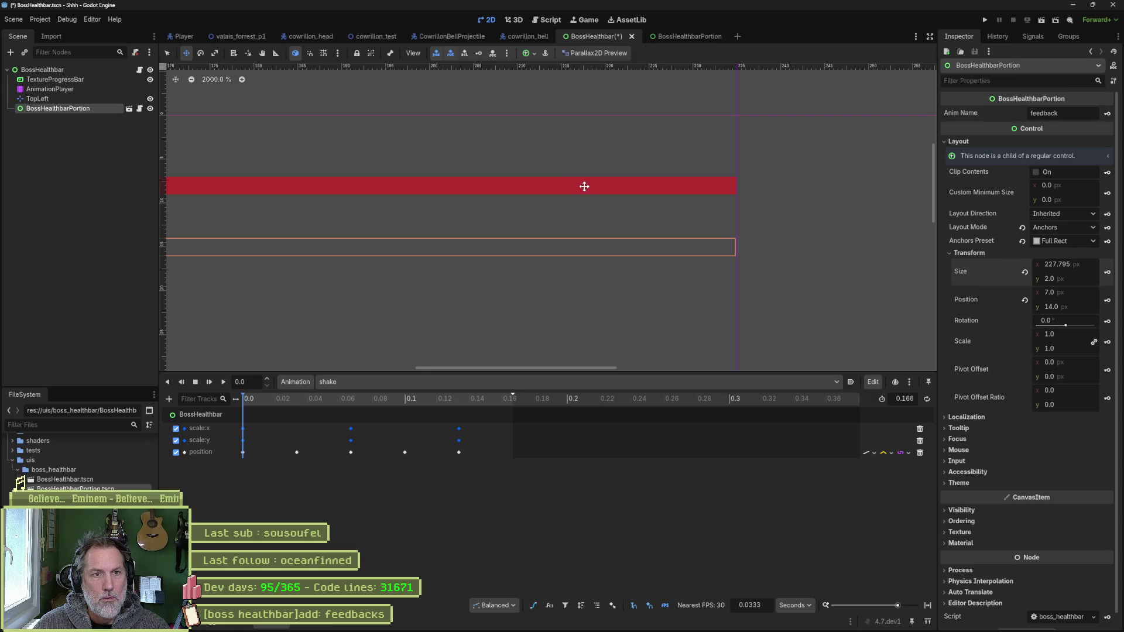
{"action": "scroll", "coordinate": [404, 197], "scroll_direction": "down", "scroll_amount": 5}
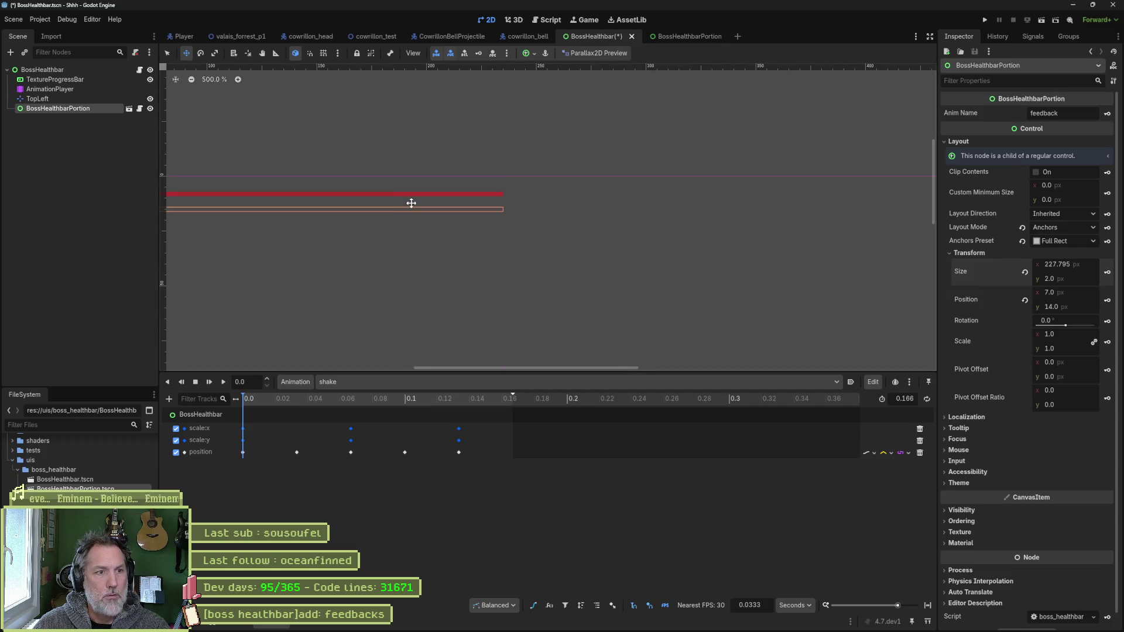
{"action": "scroll", "coordinate": [507, 183], "scroll_direction": "up", "scroll_amount": 9}
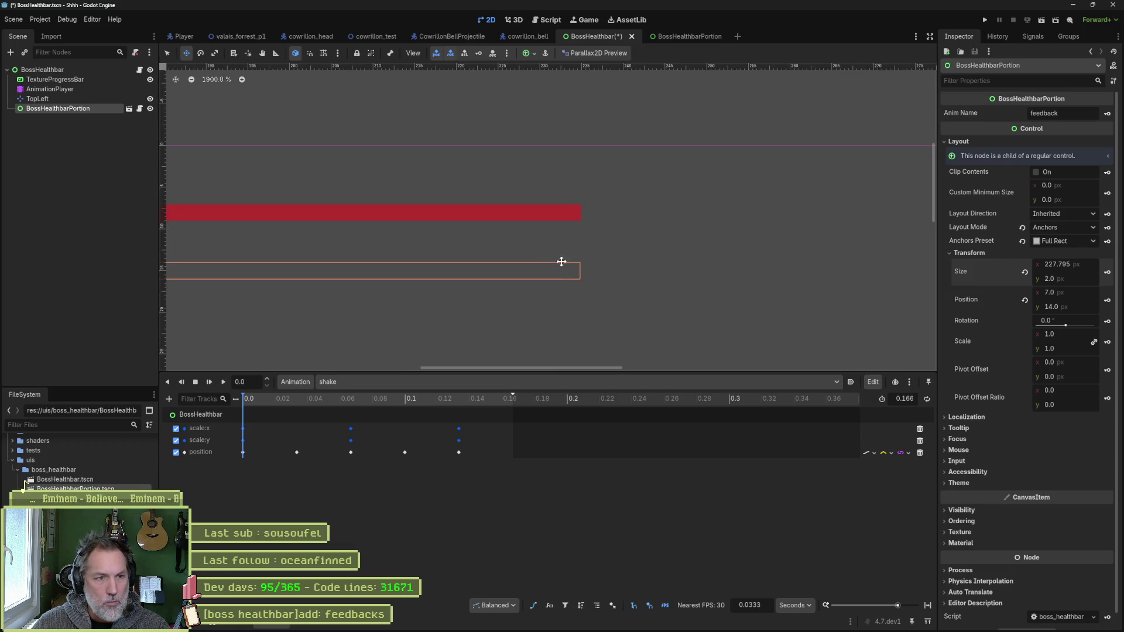
{"action": "scroll", "coordinate": [557, 246], "scroll_direction": "up", "scroll_amount": 3}
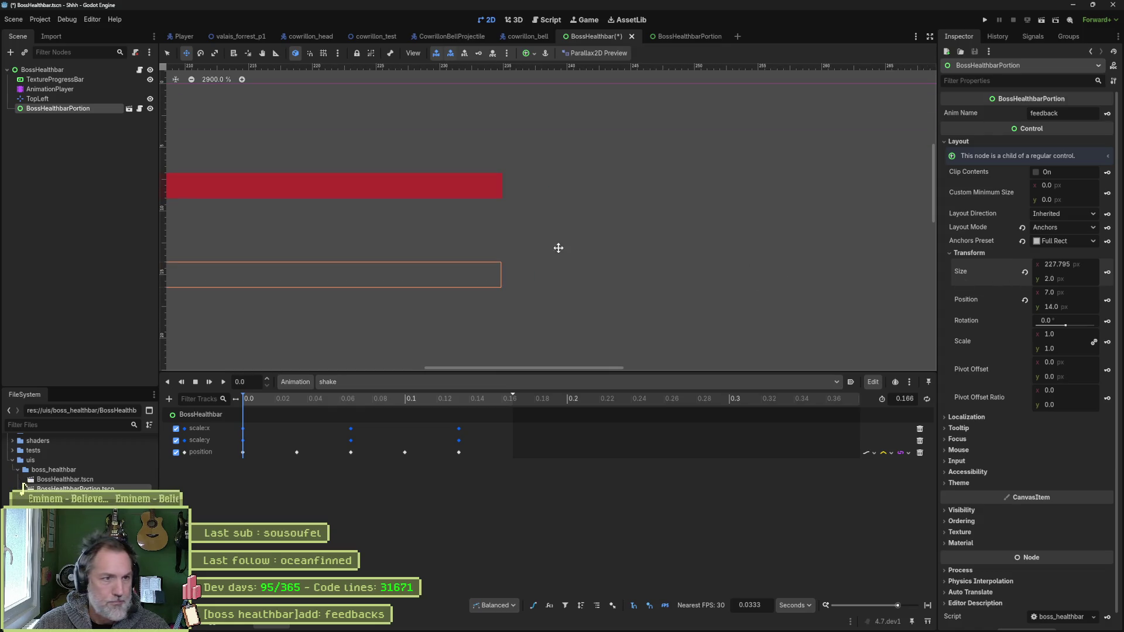
{"action": "scroll", "coordinate": [473, 229], "scroll_direction": "up", "scroll_amount": 3}
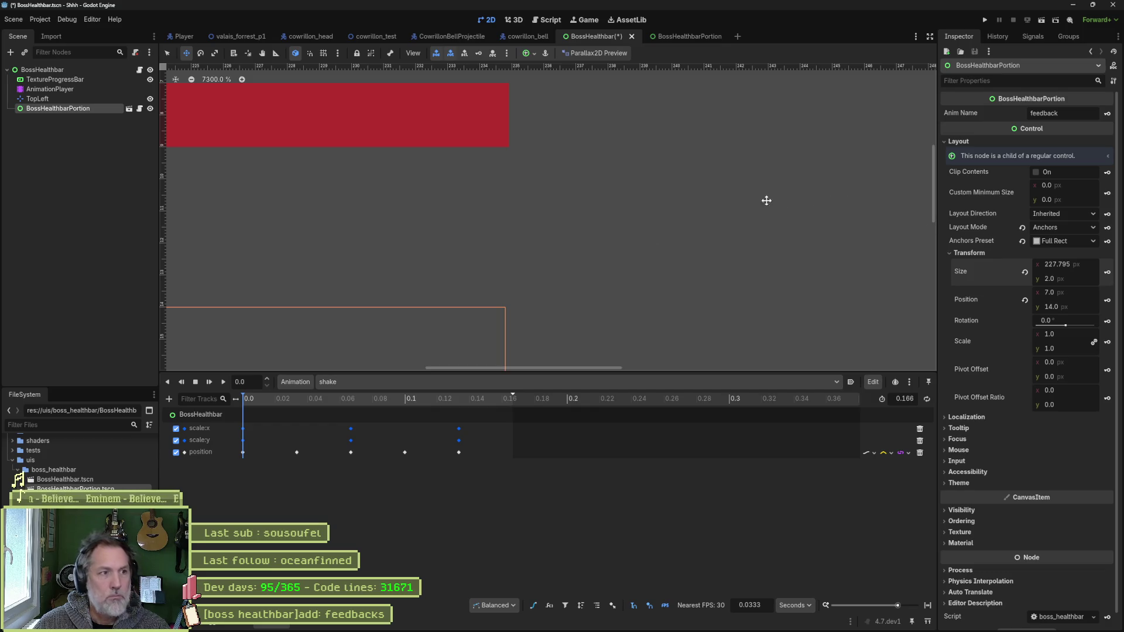
{"action": "scroll", "coordinate": [573, 206], "scroll_direction": "down", "scroll_amount": 1}
{"action": "scroll", "coordinate": [445, 210], "scroll_direction": "down", "scroll_amount": 15}
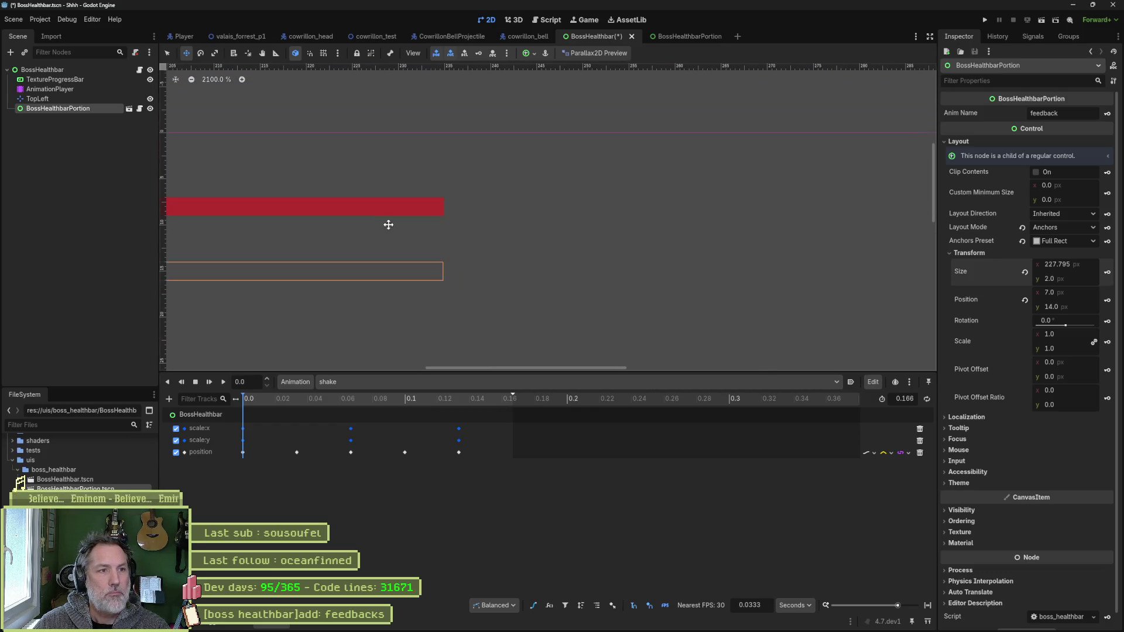
{"action": "scroll", "coordinate": [366, 226], "scroll_direction": "down", "scroll_amount": 2}
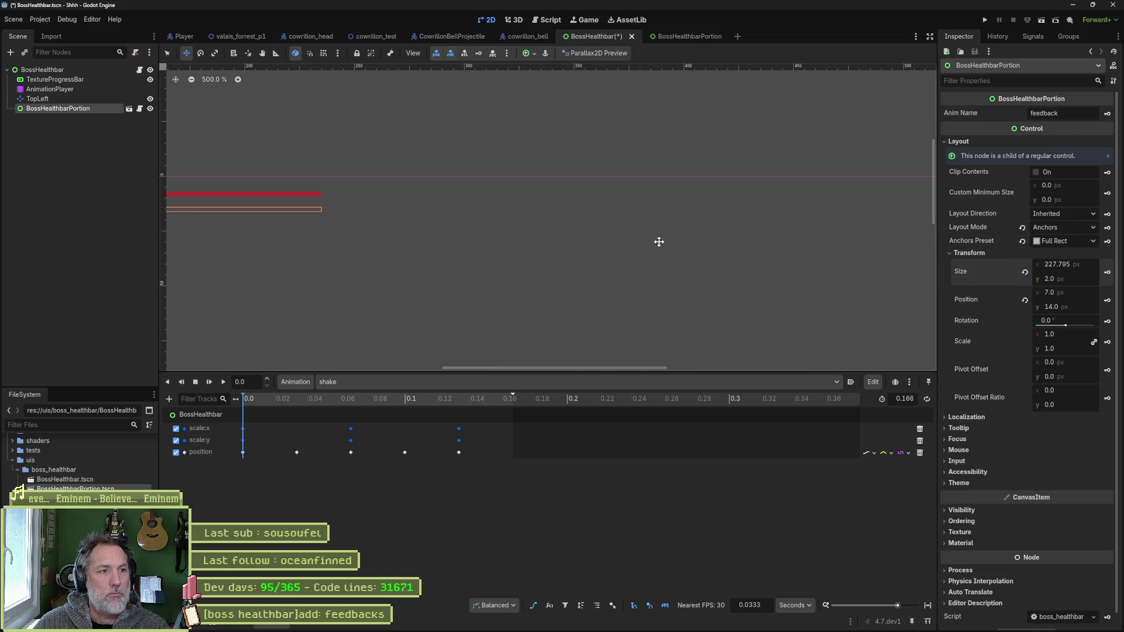
{"action": "key", "text": "f"}
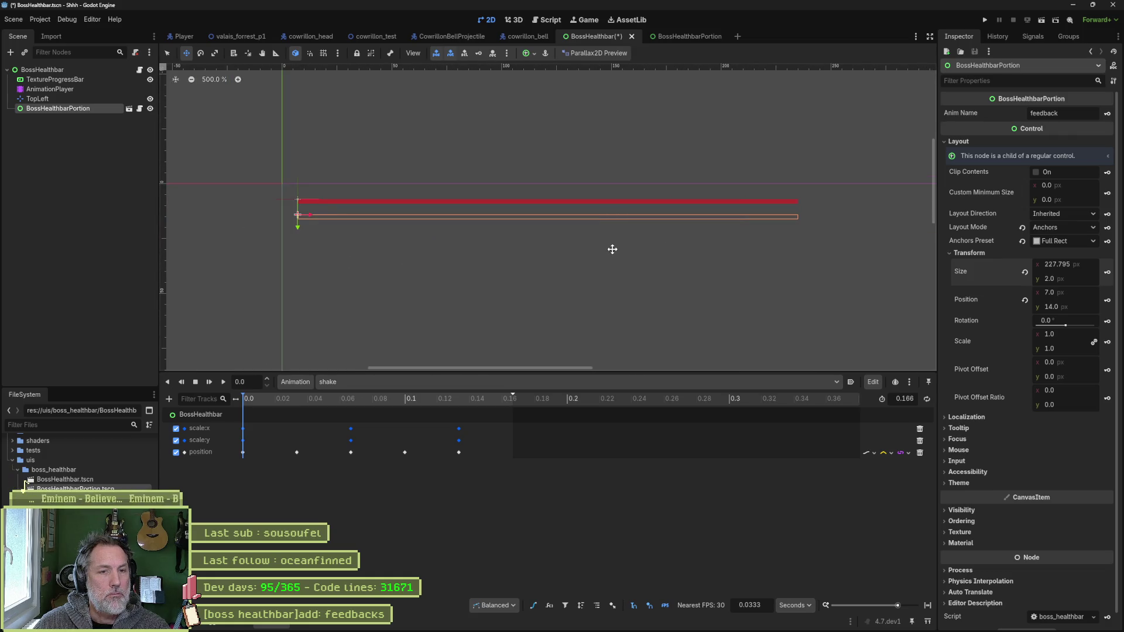
{"action": "mouse_move", "coordinate": [737, 630]}
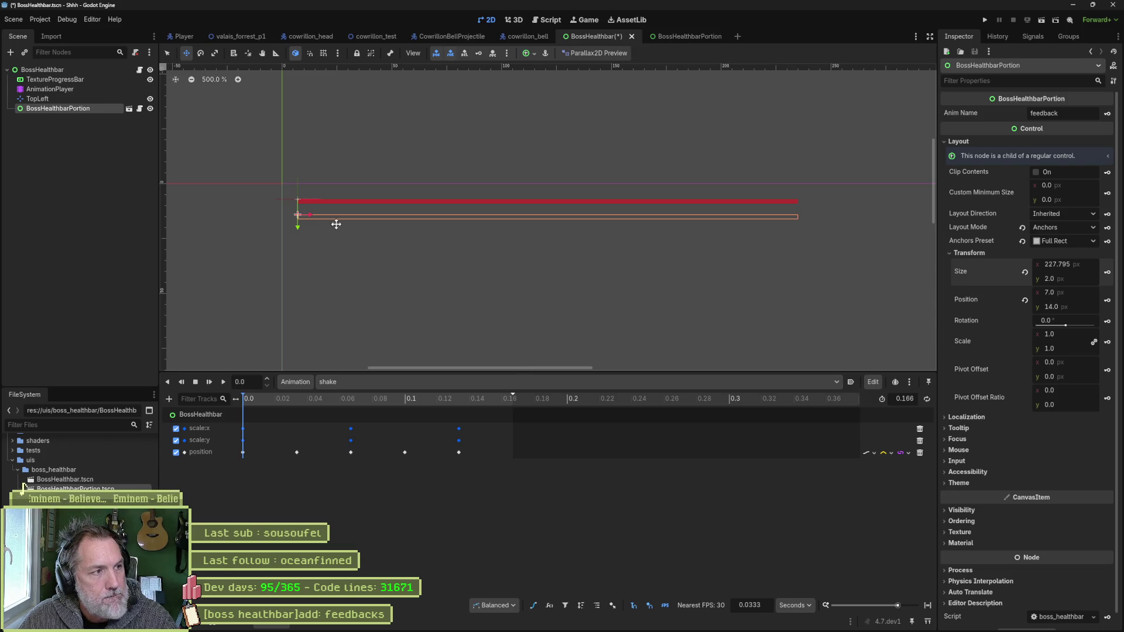
- Shift the TextureProgressBar up-left, align BossHealthbarPortion to it, and nudge the bar one pixel right
{"action": "left_click", "coordinate": [85, 79]}
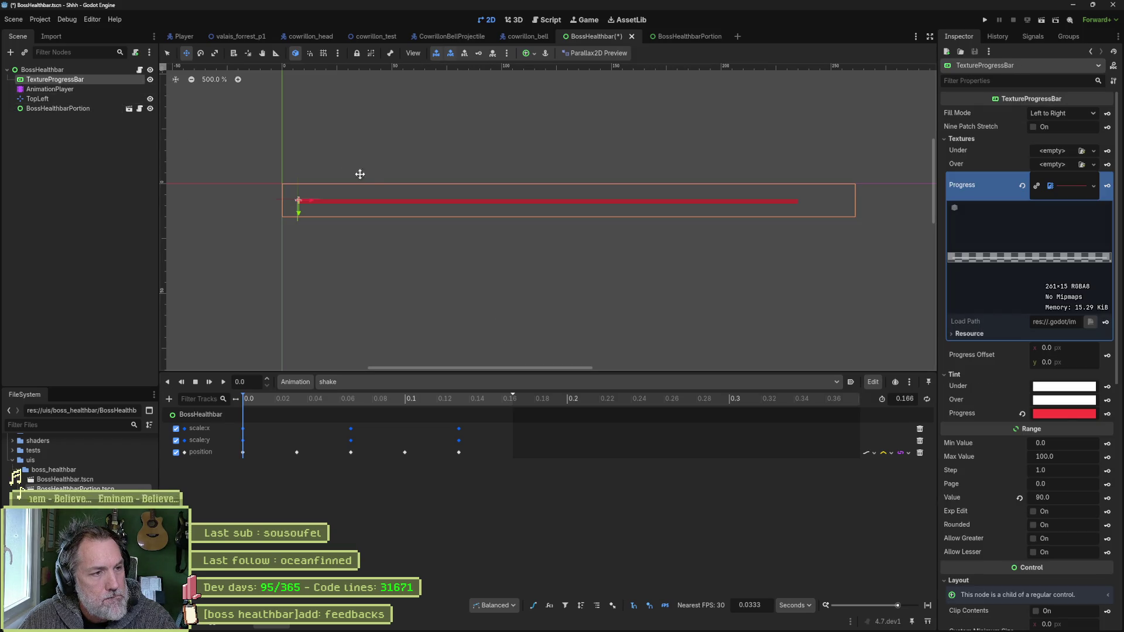
{"action": "left_click_drag", "start_coordinate": [378, 166], "coordinate": [359, 147]}
{"action": "left_click", "coordinate": [83, 108]}
{"action": "left_click_drag", "start_coordinate": [307, 249], "coordinate": [319, 230]}
{"action": "scroll", "coordinate": [299, 196], "scroll_direction": "up", "scroll_amount": 5}
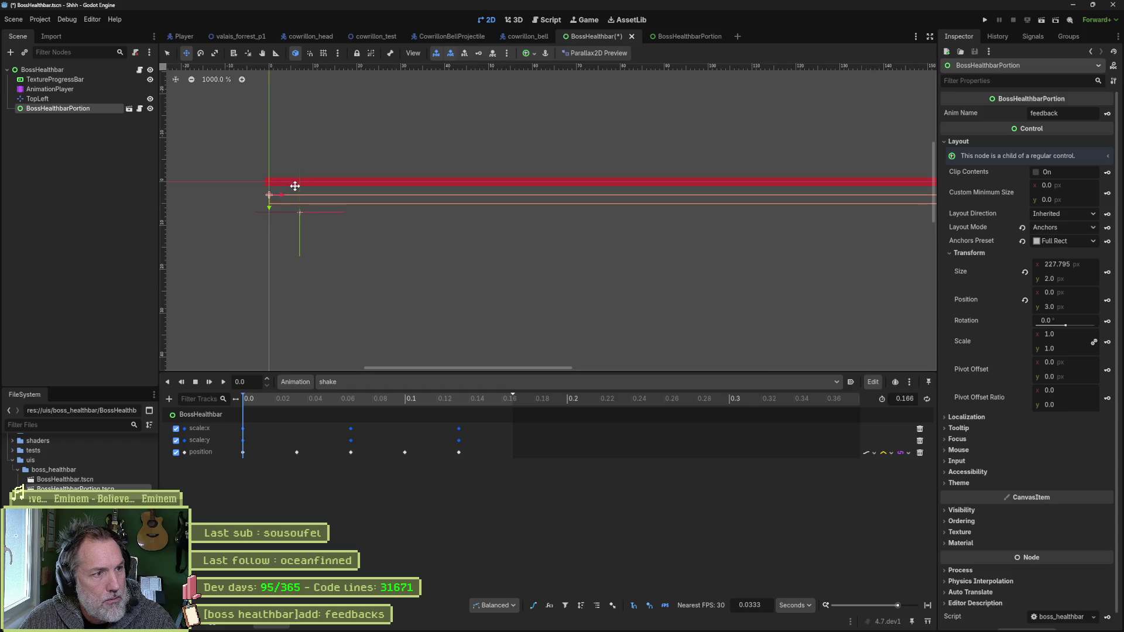
{"action": "left_click", "coordinate": [93, 79]}
{"action": "left_click_drag", "start_coordinate": [321, 140], "coordinate": [331, 143]}
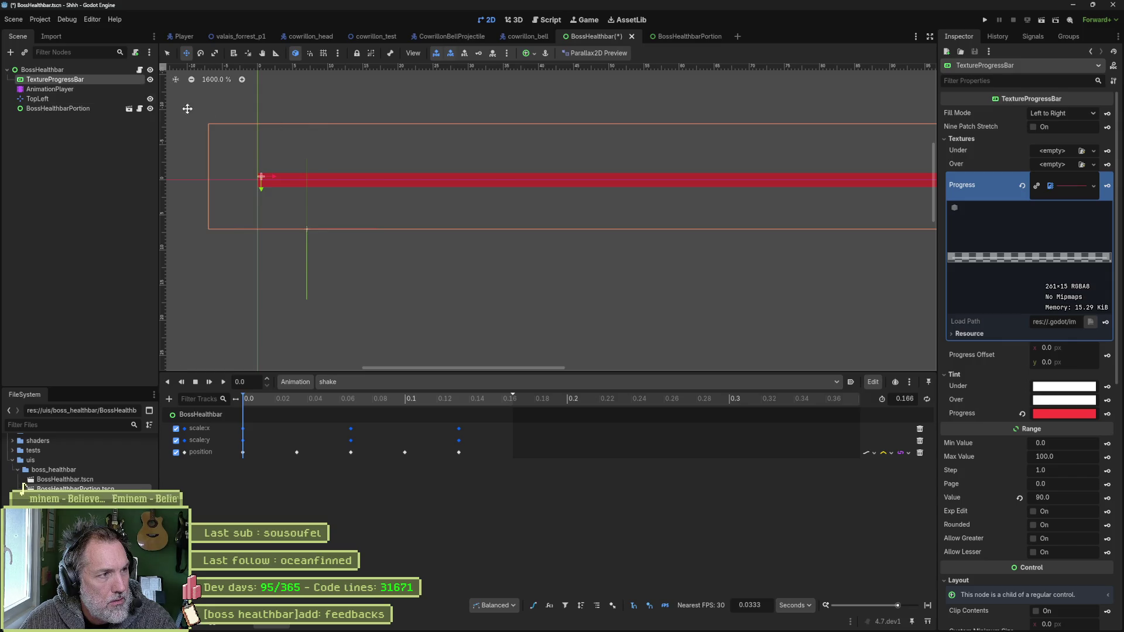
{"action": "scroll", "coordinate": [264, 187], "scroll_direction": "up", "scroll_amount": 5}
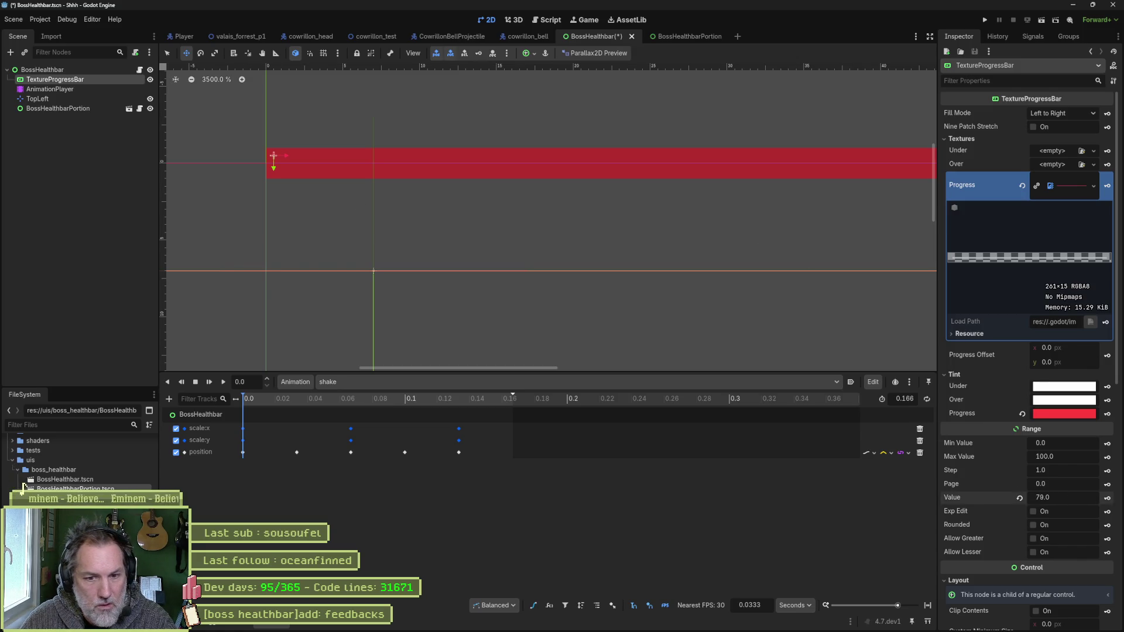
- Drag the TextureProgressBar's Range Value down to 3.0, leaving a sliver of red fill
{"action": "left_click_drag", "start_coordinate": [1060, 497], "coordinate": [1034, 497]}
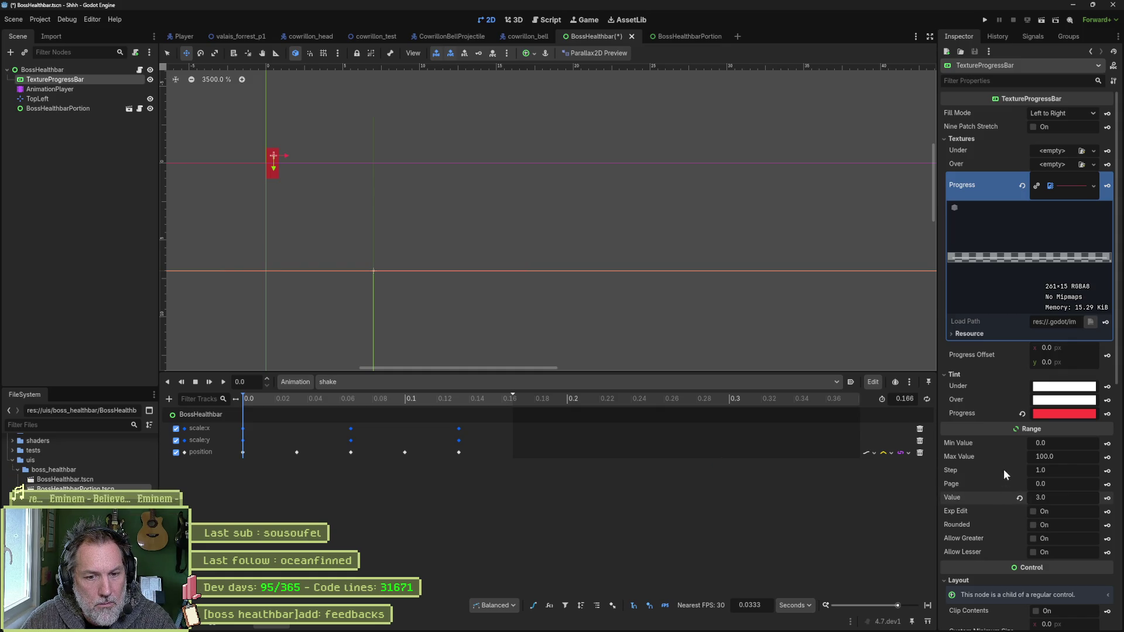
{"action": "scroll", "coordinate": [1004, 469], "scroll_direction": "down", "scroll_amount": 5}
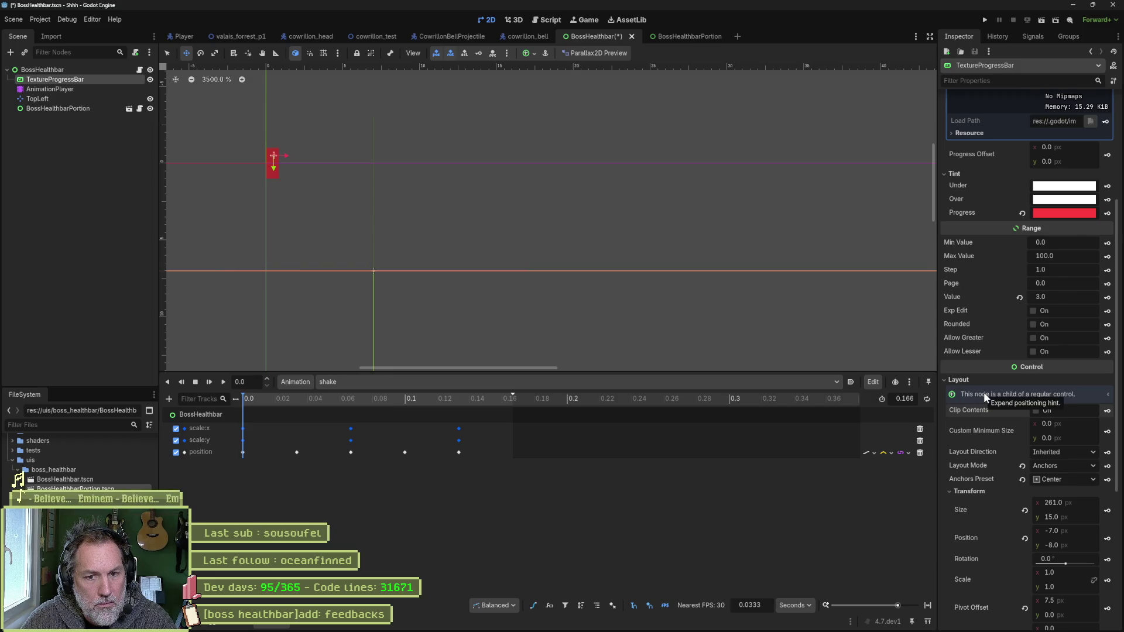
- Anchor the TextureProgressBar Top Left and reset Pivot Offset and Pivot Offset Ratio to zero
{"action": "scroll", "coordinate": [984, 392], "scroll_direction": "down", "scroll_amount": 2}
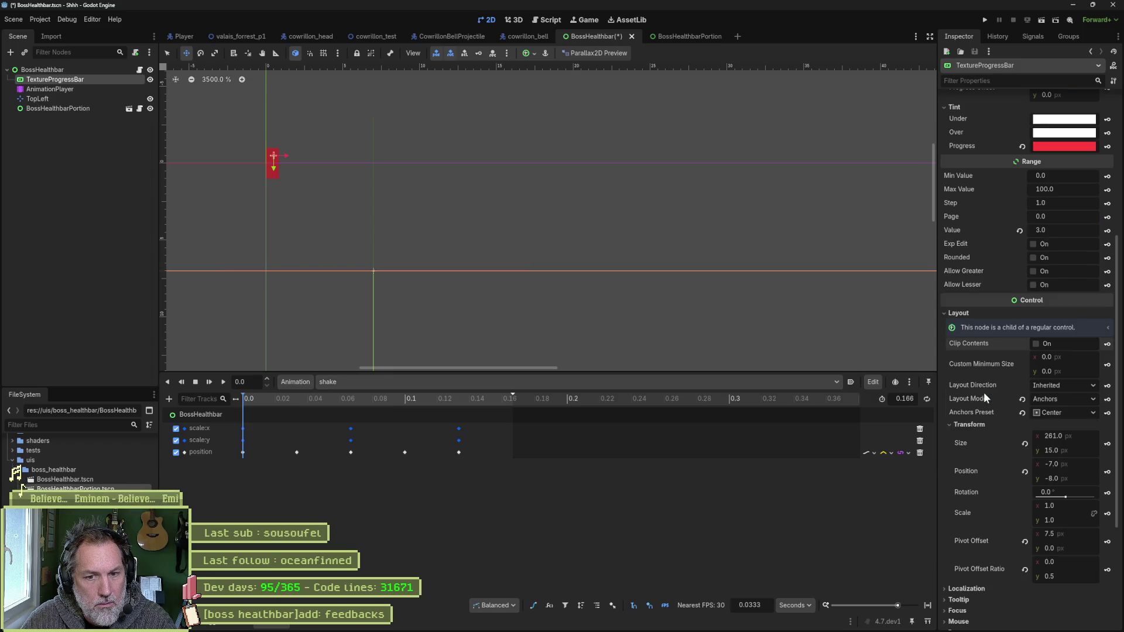
{"action": "left_click", "coordinate": [1057, 411]}
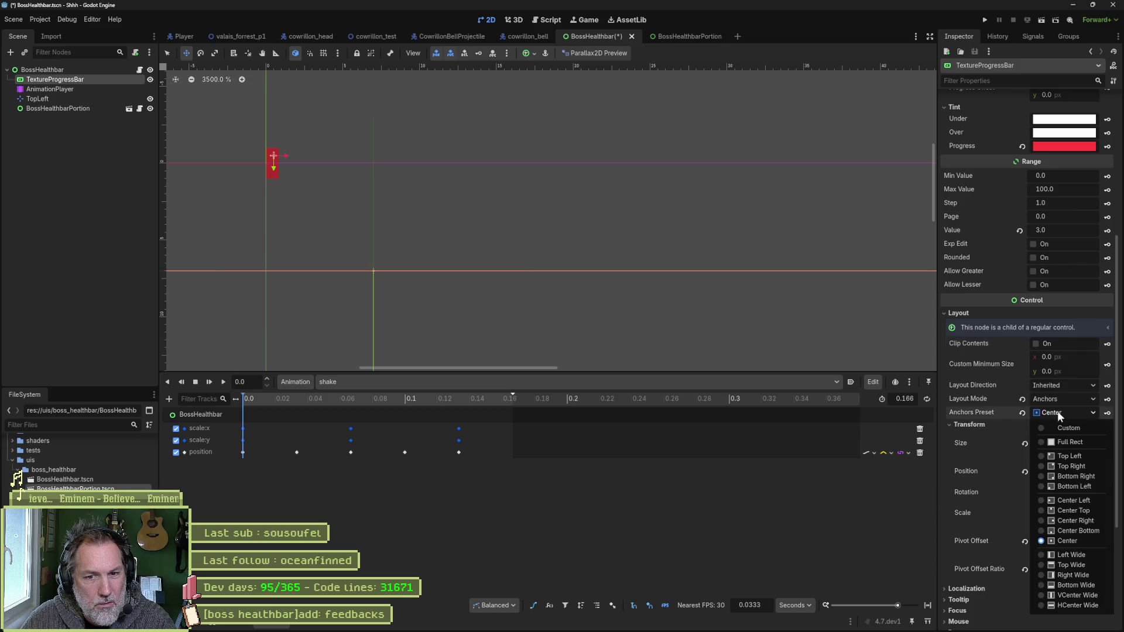
{"action": "left_click", "coordinate": [1068, 456]}
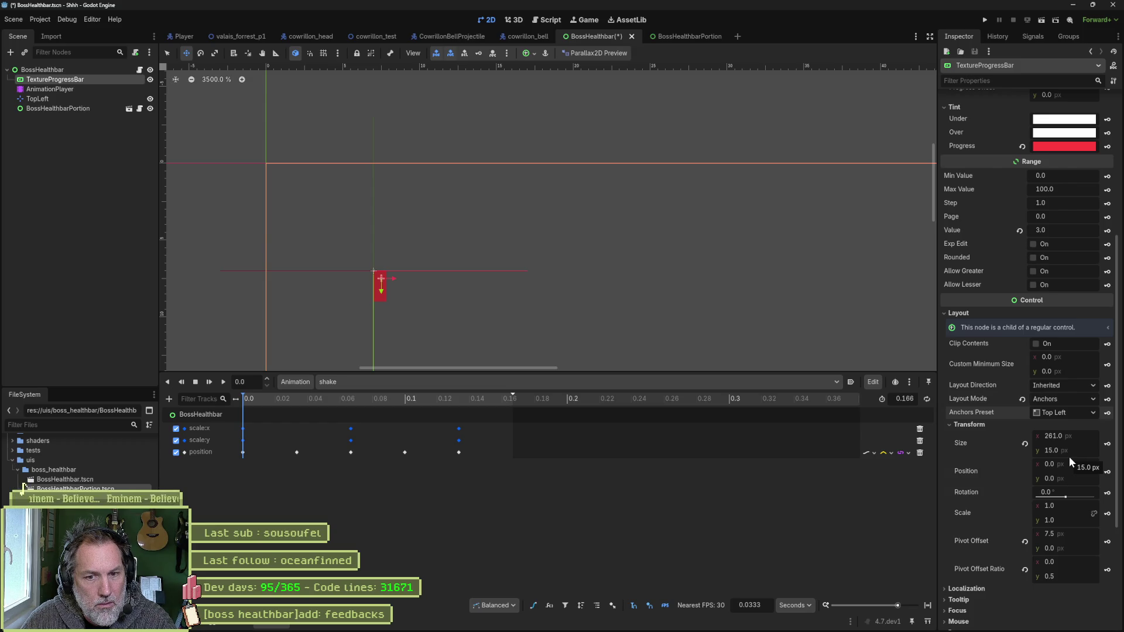
{"action": "left_click", "coordinate": [1024, 543]}
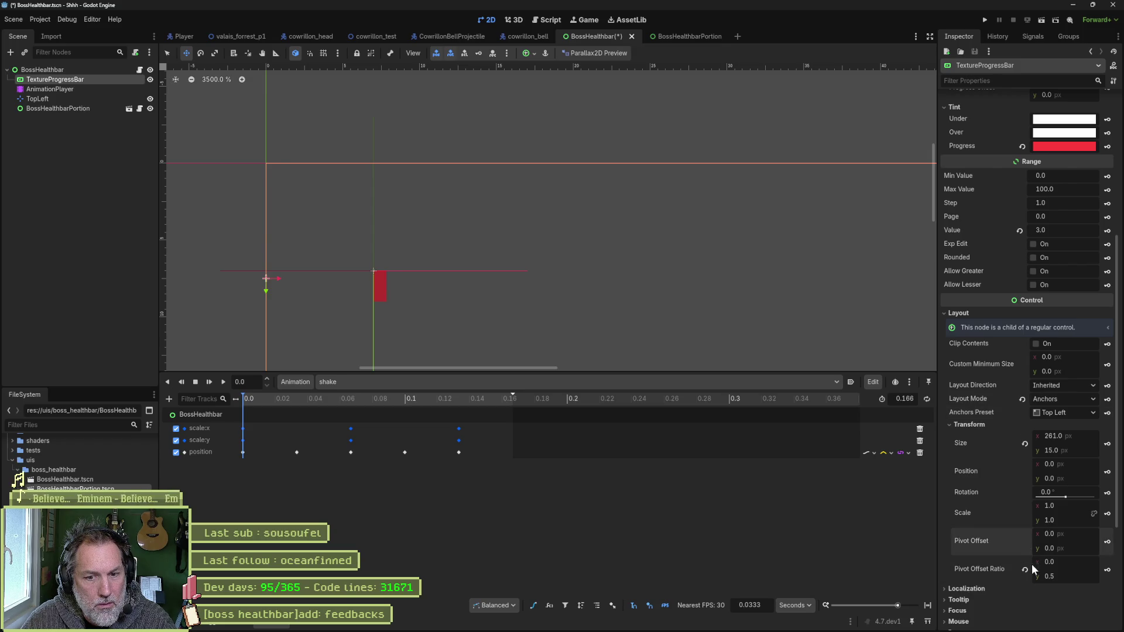
{"action": "left_click", "coordinate": [1025, 569]}
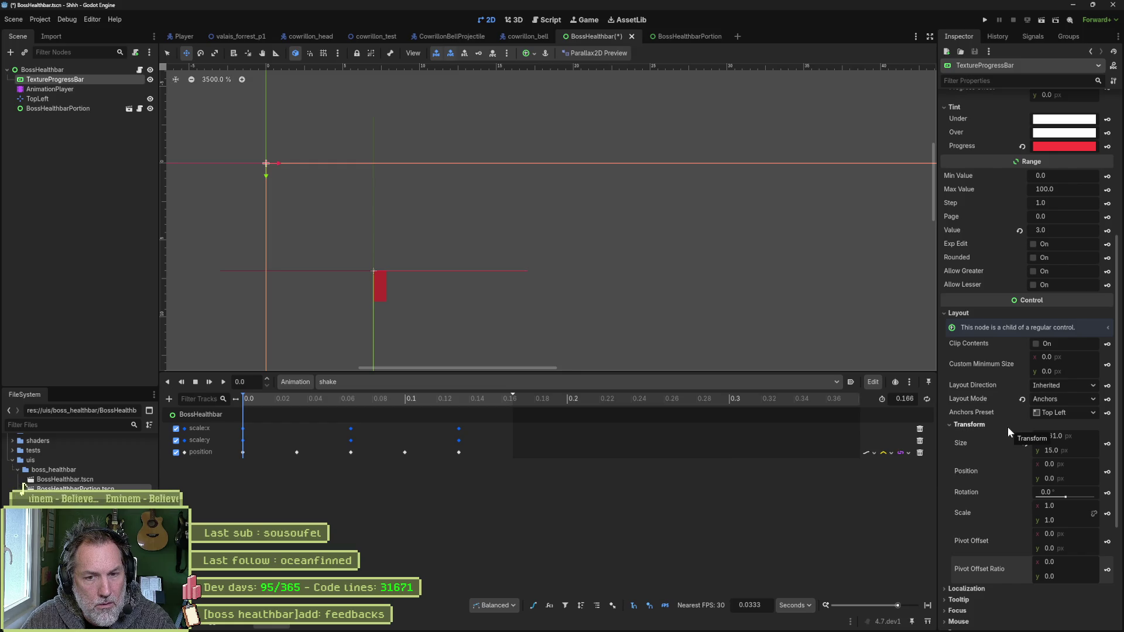
- Revert the Layout Mode to Position and bring the progress Value to 2
{"action": "scroll", "coordinate": [1022, 445], "scroll_direction": "down", "scroll_amount": 2}
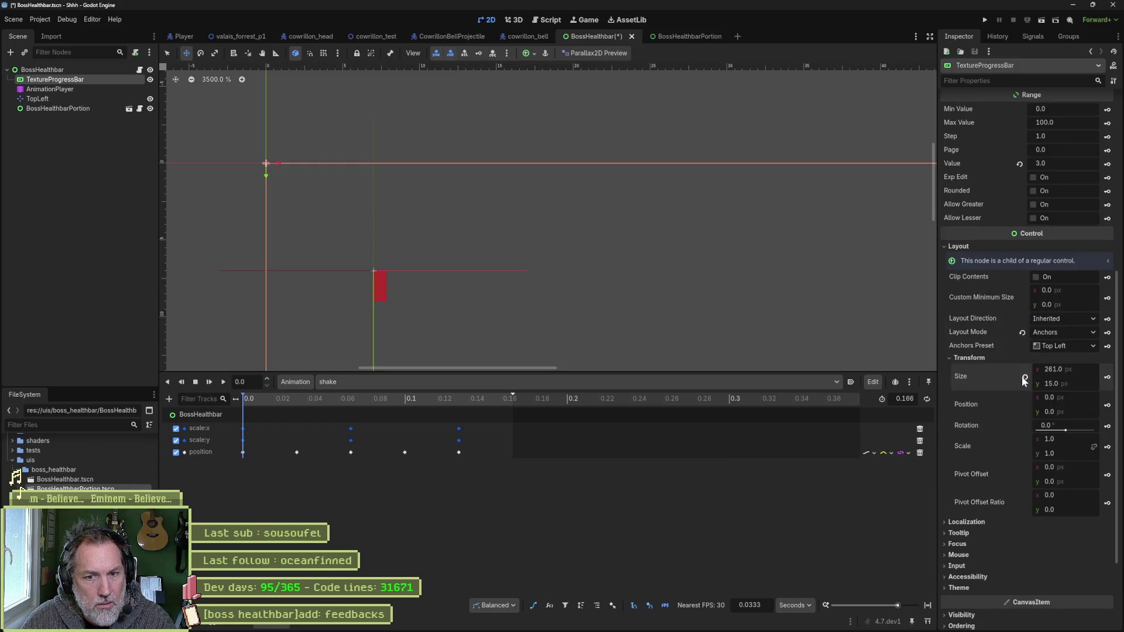
{"action": "scroll", "coordinate": [1022, 378], "scroll_direction": "down", "scroll_amount": 2}
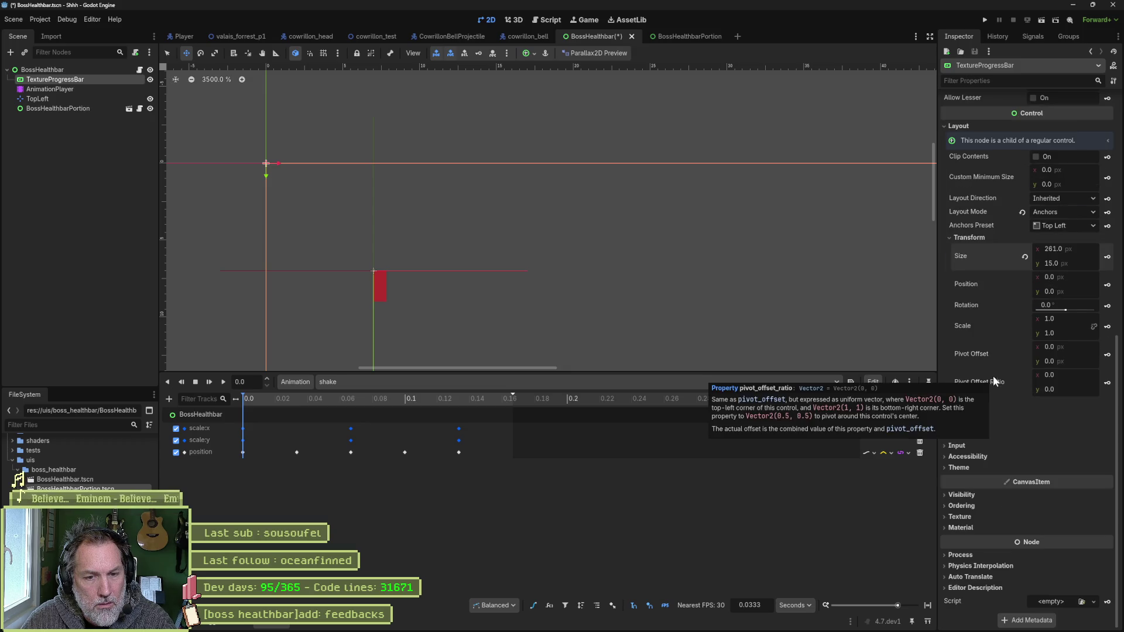
{"action": "scroll", "coordinate": [1022, 282], "scroll_direction": "up", "scroll_amount": 3}
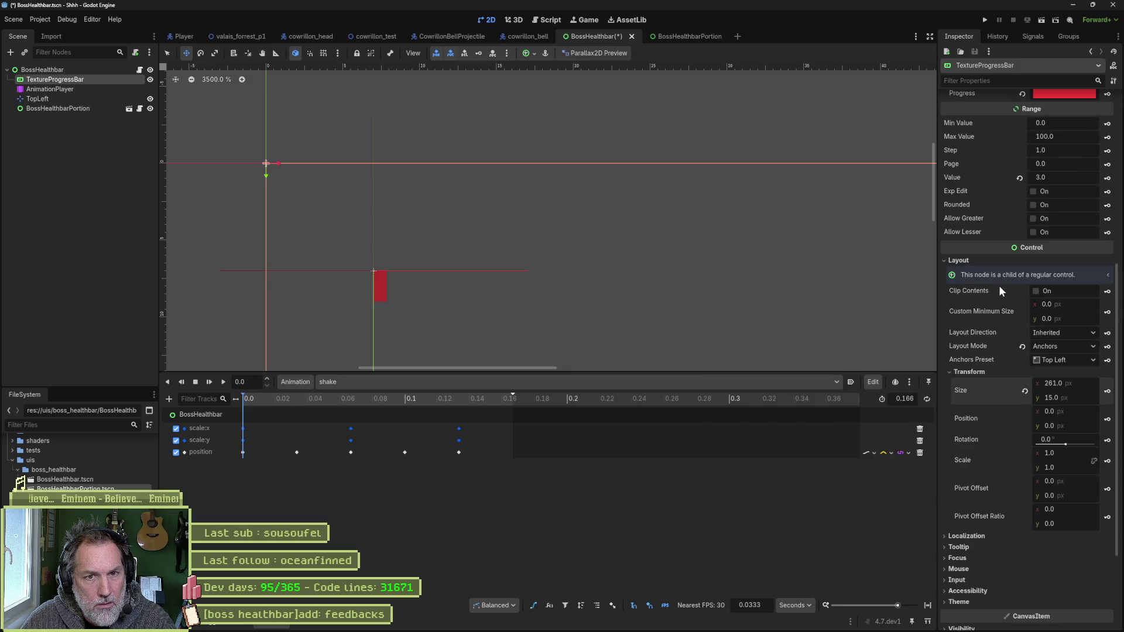
{"action": "left_click", "coordinate": [1021, 348]}
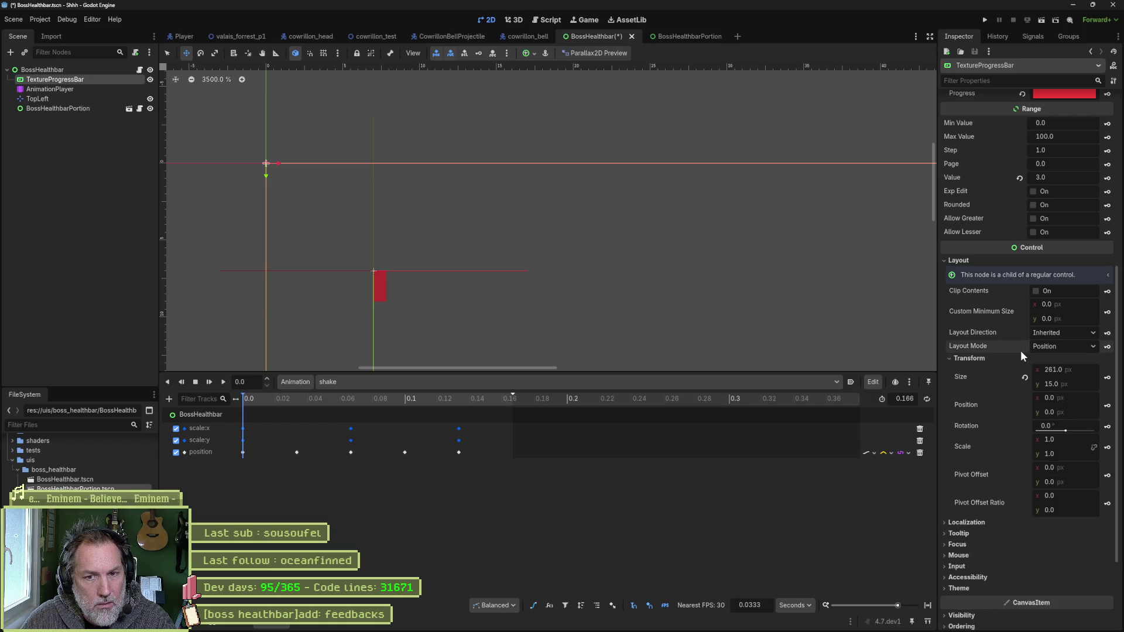
{"action": "scroll", "coordinate": [993, 281], "scroll_direction": "up", "scroll_amount": 3}
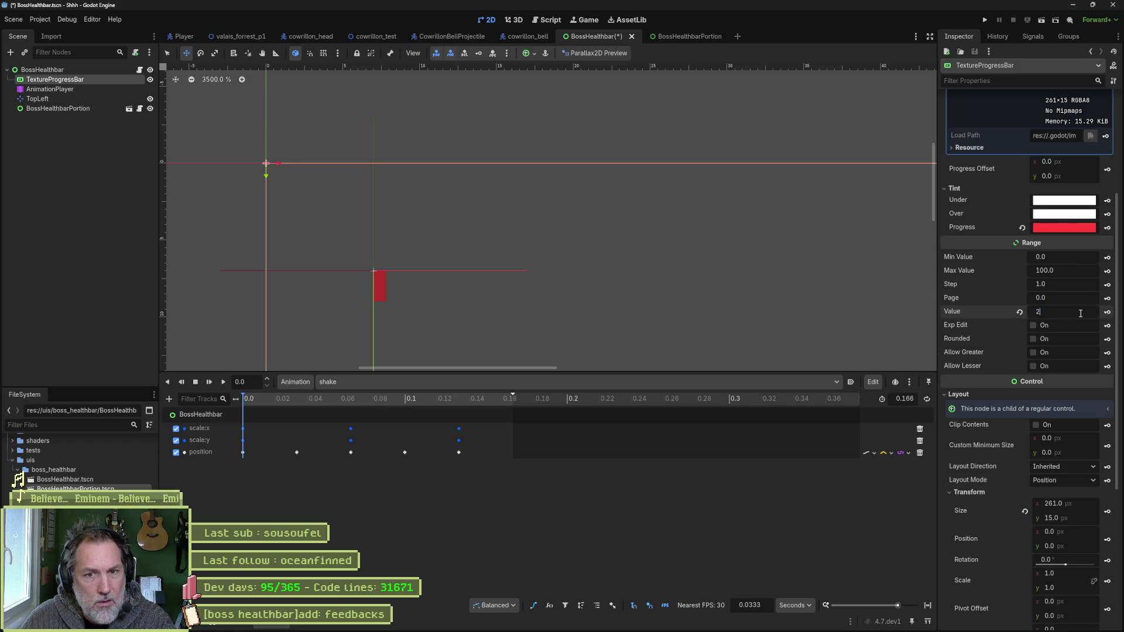
{"action": "scroll", "coordinate": [1081, 313], "scroll_direction": "down", "scroll_amount": 1}
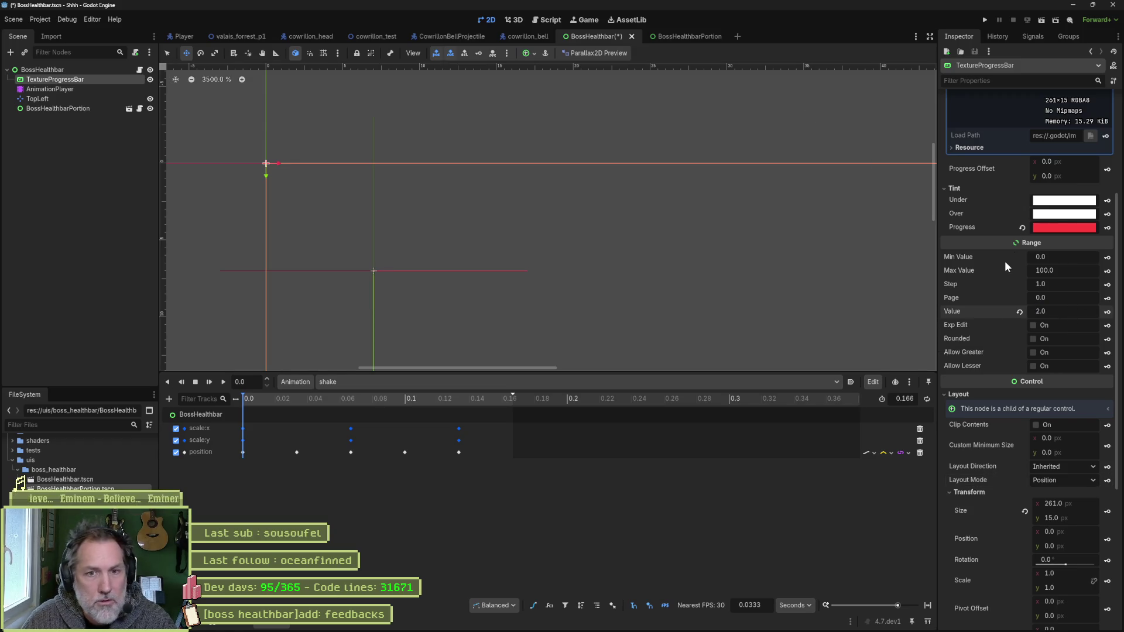
{"action": "scroll", "coordinate": [1005, 262], "scroll_direction": "up", "scroll_amount": 3}
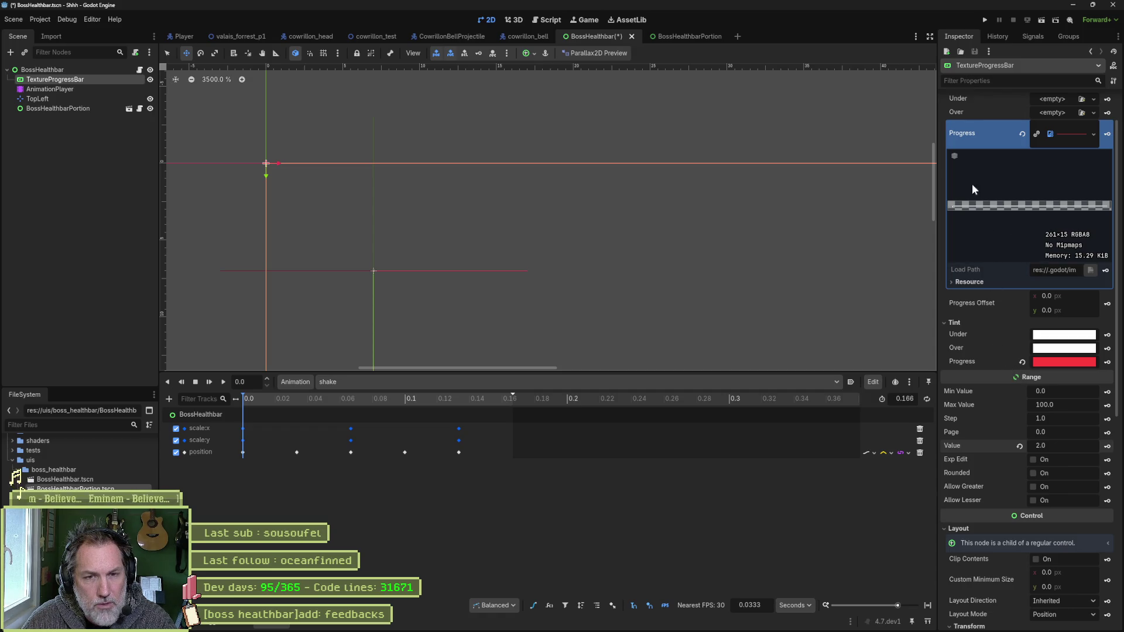
{"action": "left_click", "coordinate": [630, 622]}
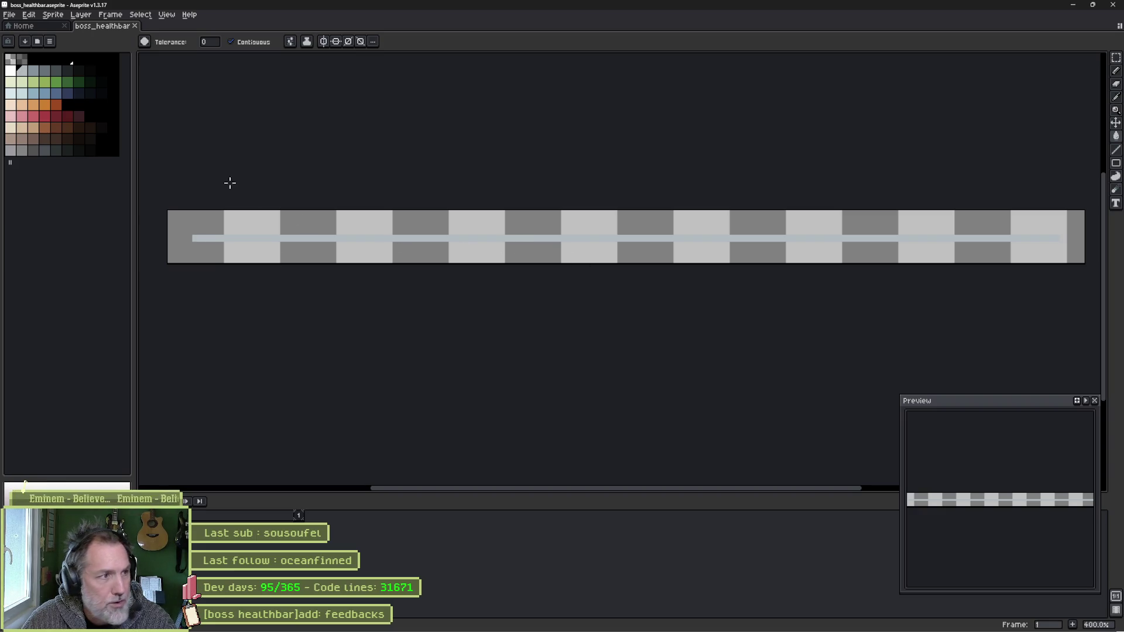
- Draw a white 2 px pencil line across the full healthbar strip in Aseprite
{"action": "left_click", "coordinate": [10, 70]}
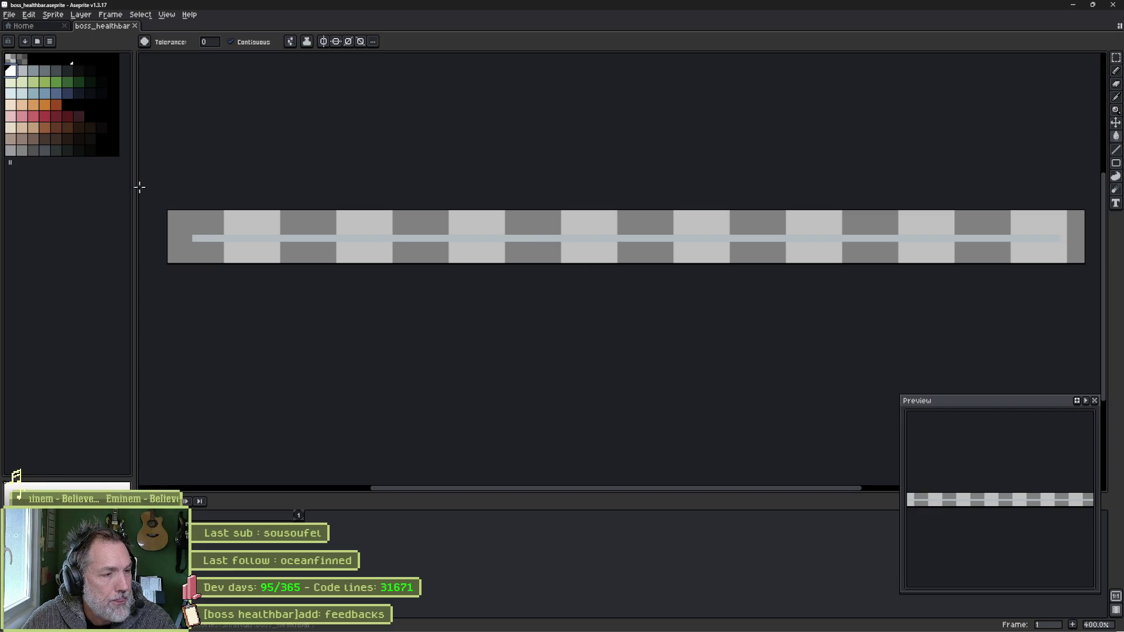
{"action": "left_click", "coordinate": [189, 235]}
{"action": "key", "text": "ctrl+d"}
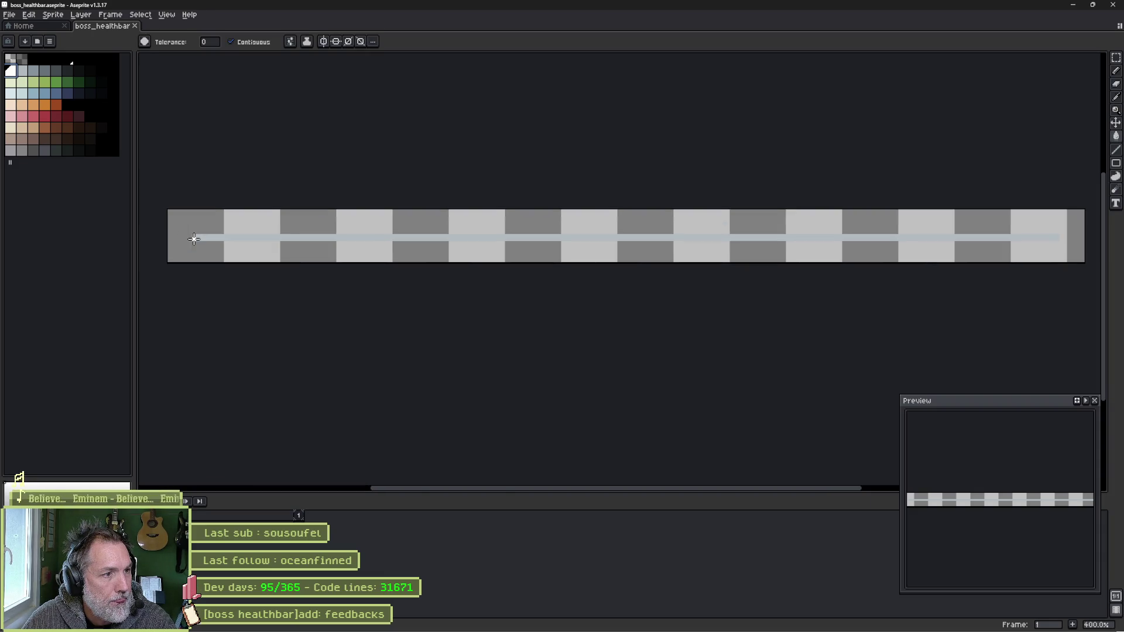
{"action": "left_click", "coordinate": [196, 237]}
{"action": "key", "text": "ctrl+d"}
{"action": "key", "text": "b"}
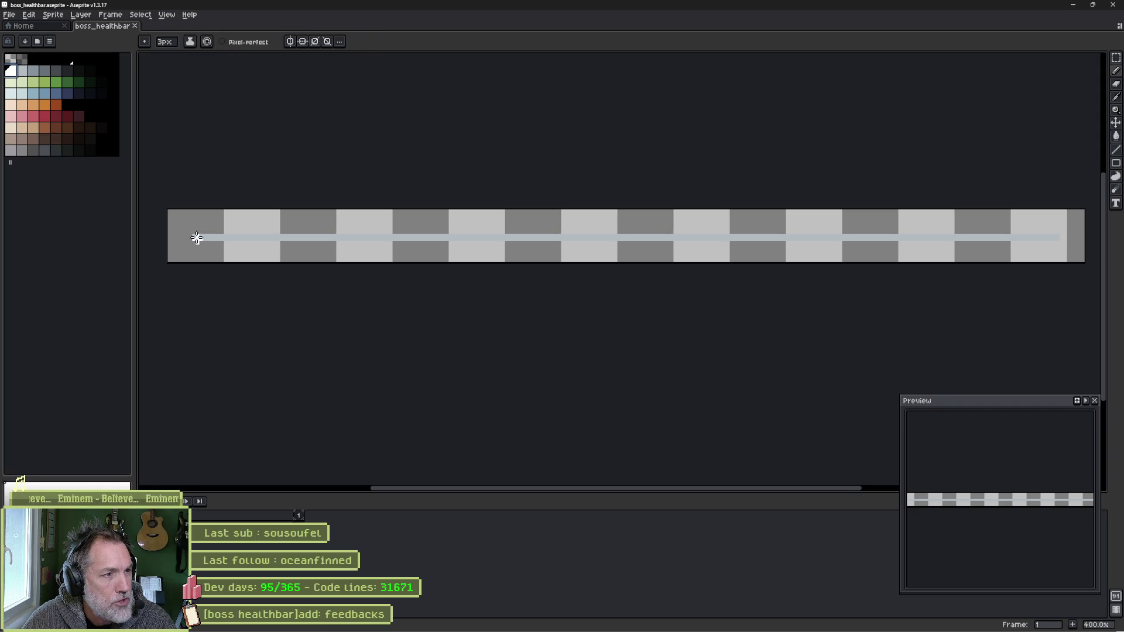
{"action": "key", "text": "minus"}
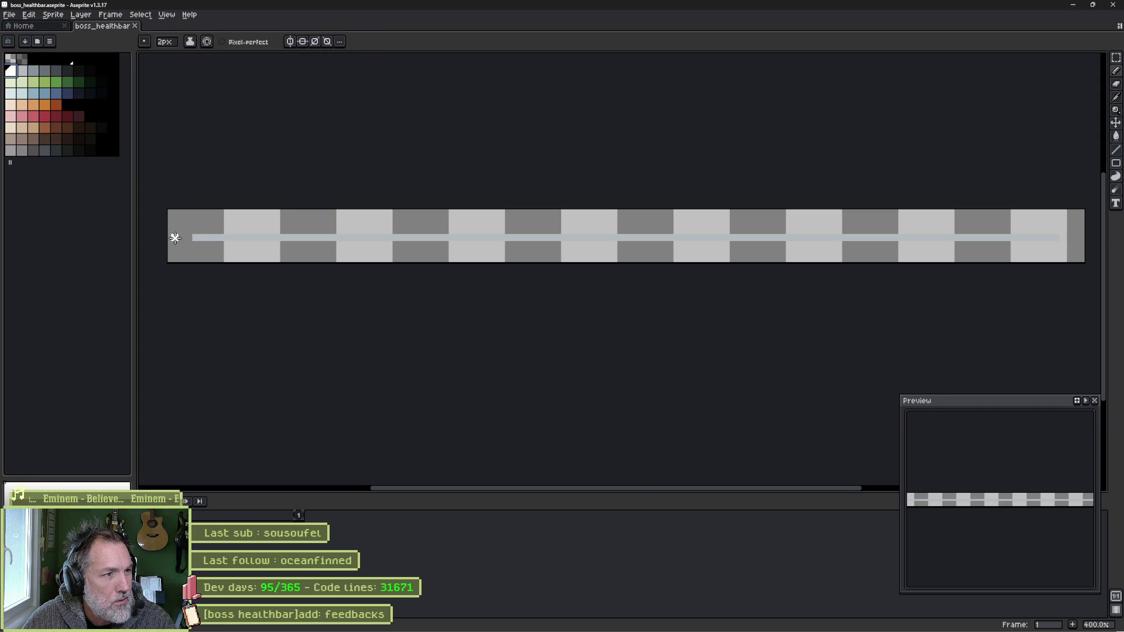
{"action": "left_click_drag", "start_coordinate": [172, 237], "coordinate": [1083, 237]}
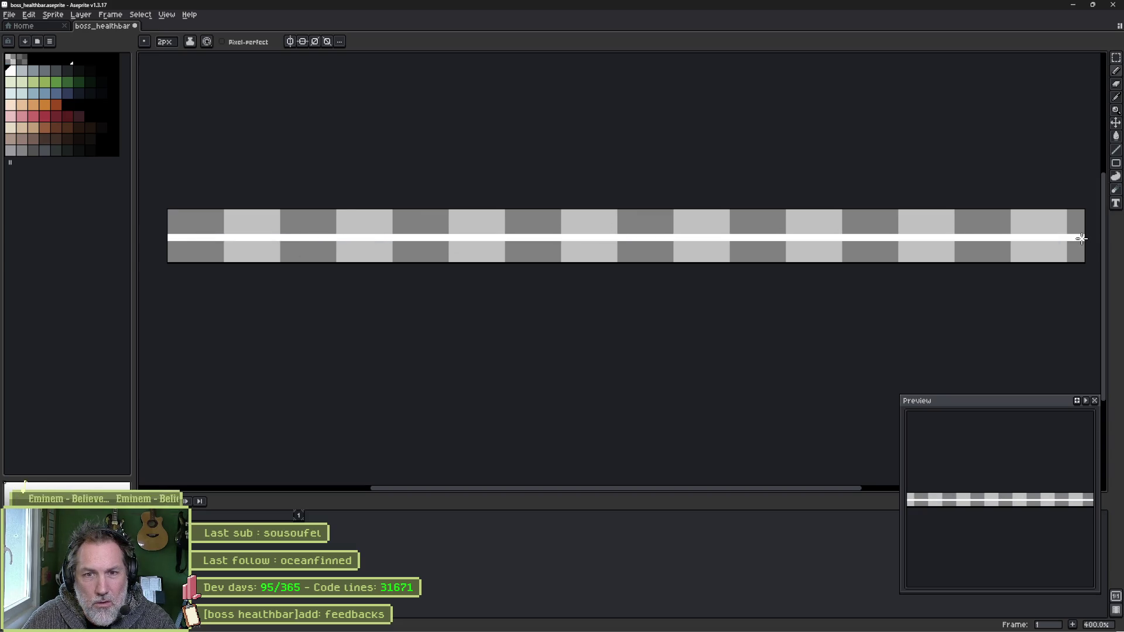
- Export the sprite sheet as boss_healthbar_bg_filler
{"action": "key", "text": "ctrl+e"}
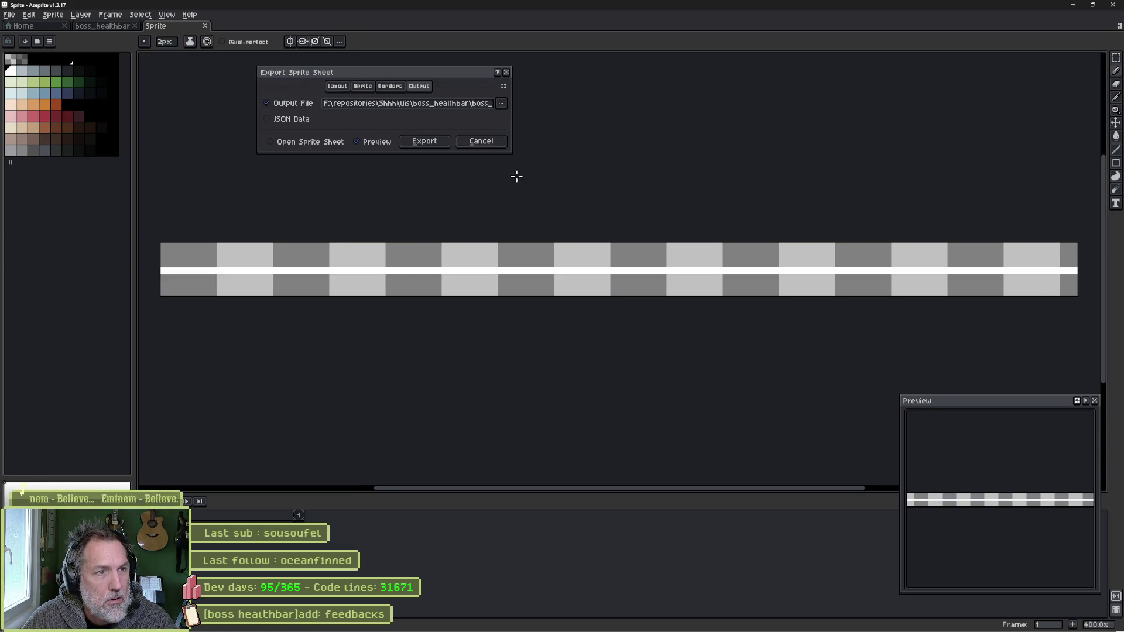
{"action": "left_click", "coordinate": [441, 141]}
{"action": "left_click", "coordinate": [1072, 5]}
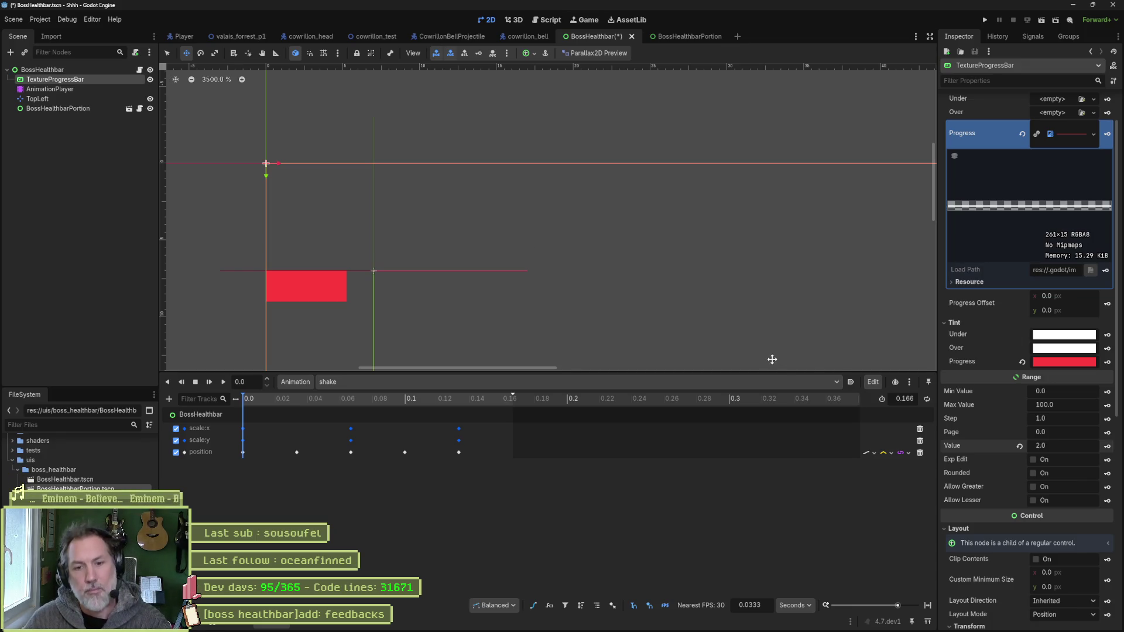
- Lower the TextureProgressBar's Value from 2 to 1, then undo a trial Pivot Offset x change
{"action": "scroll", "coordinate": [1055, 448], "scroll_direction": "down", "scroll_amount": 1}
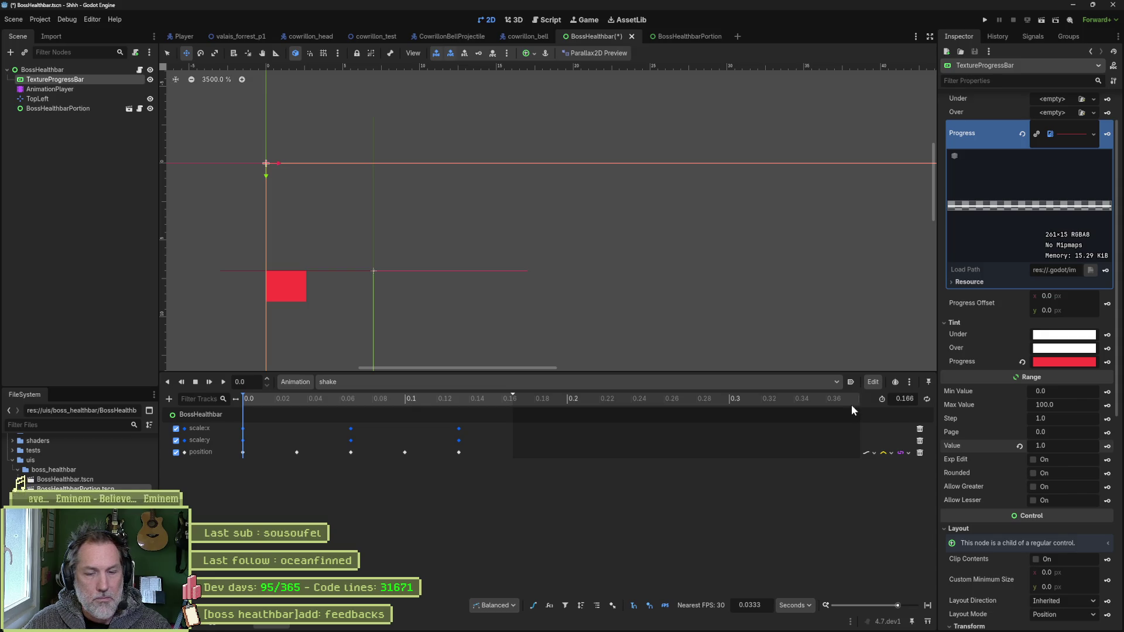
{"action": "scroll", "coordinate": [986, 433], "scroll_direction": "down", "scroll_amount": 2}
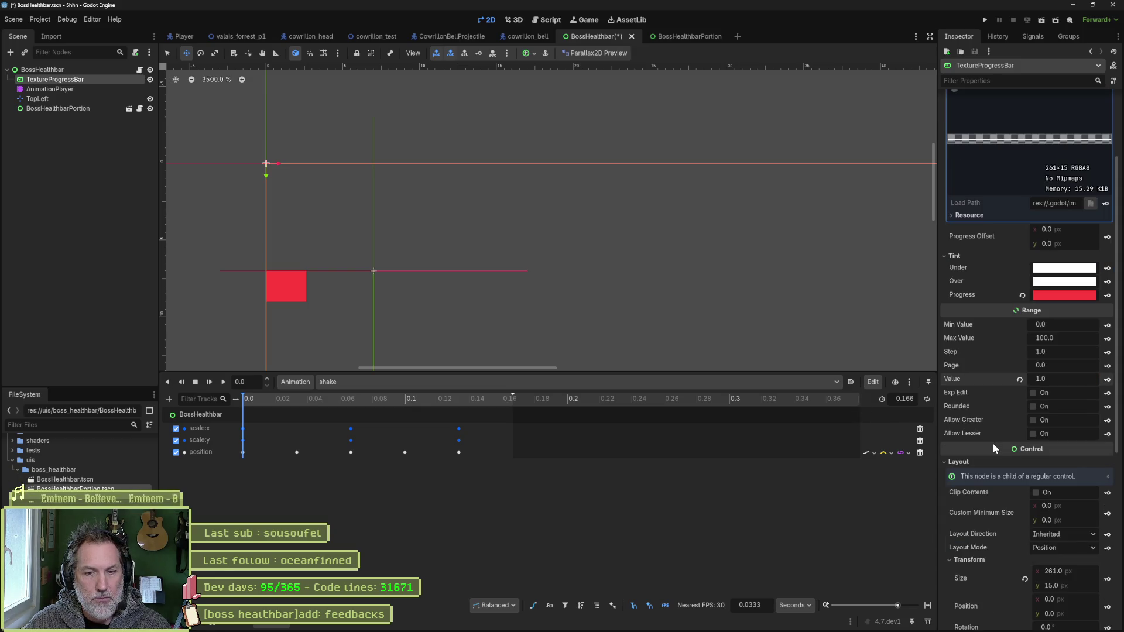
{"action": "scroll", "coordinate": [993, 446], "scroll_direction": "down", "scroll_amount": 2}
{"action": "scroll", "coordinate": [992, 469], "scroll_direction": "down", "scroll_amount": 2}
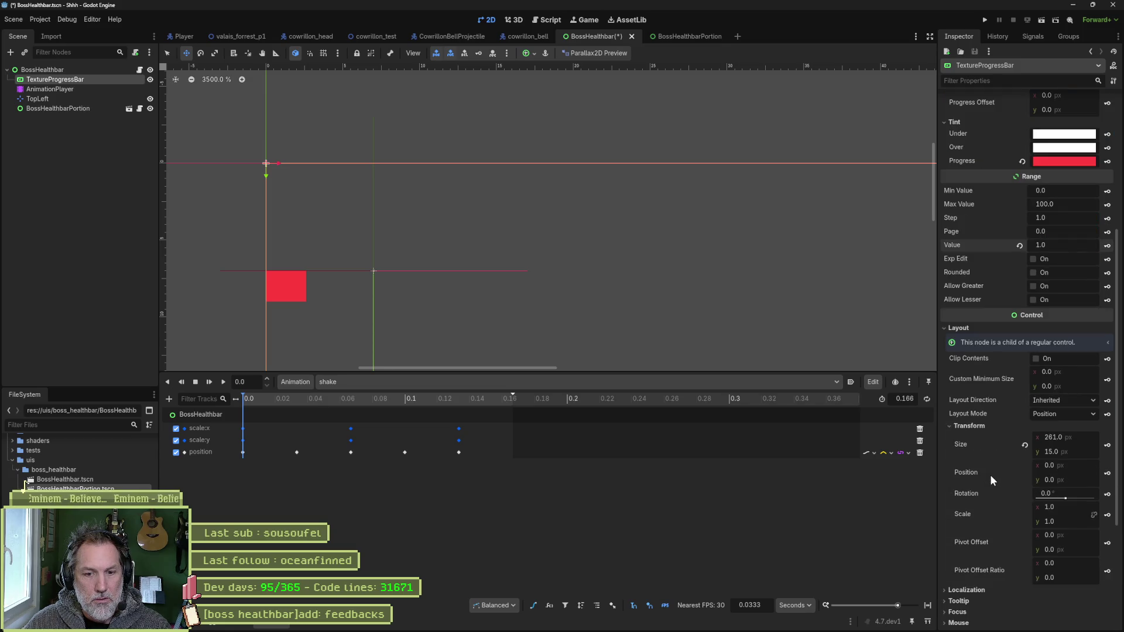
{"action": "mouse_move", "coordinate": [1080, 534]}
{"action": "left_mouse_down"}
{"action": "mouse_move", "coordinate": [1095, 534]}
{"action": "mouse_move", "coordinate": [1060, 561]}
{"action": "mouse_move", "coordinate": [1083, 561]}
{"action": "left_mouse_up"}
{"action": "key", "text": "ctrl+z"}
{"action": "key", "text": "ctrl+z"}
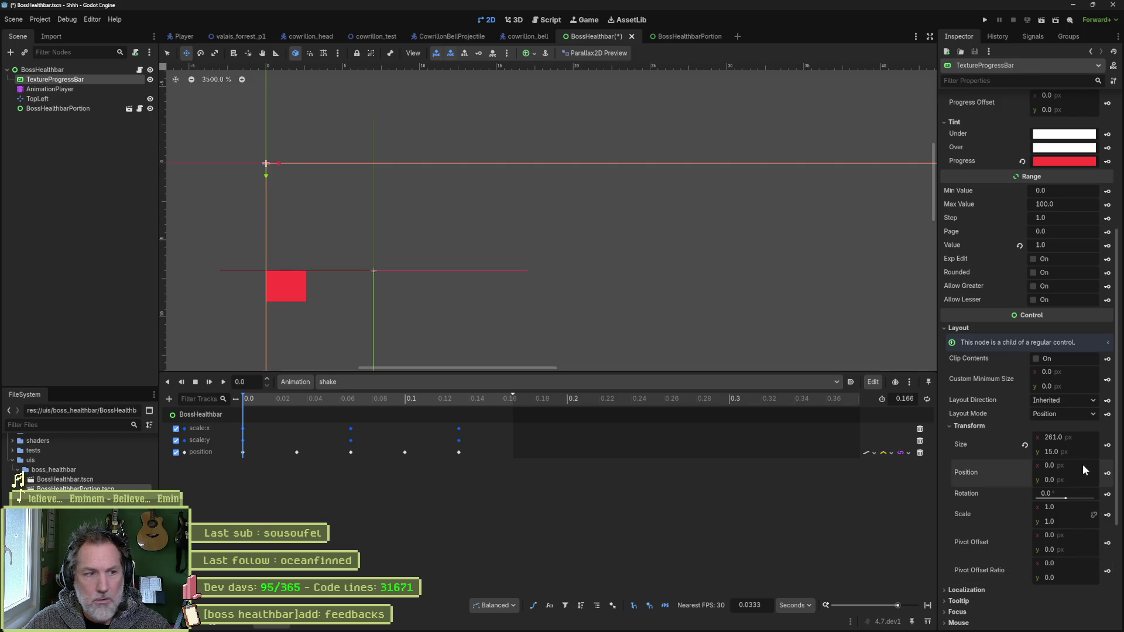
- Undo an accidental bar move and drop the white bar image into the Under texture slot
{"action": "left_click_drag", "start_coordinate": [1083, 465], "coordinate": [1103, 465]}
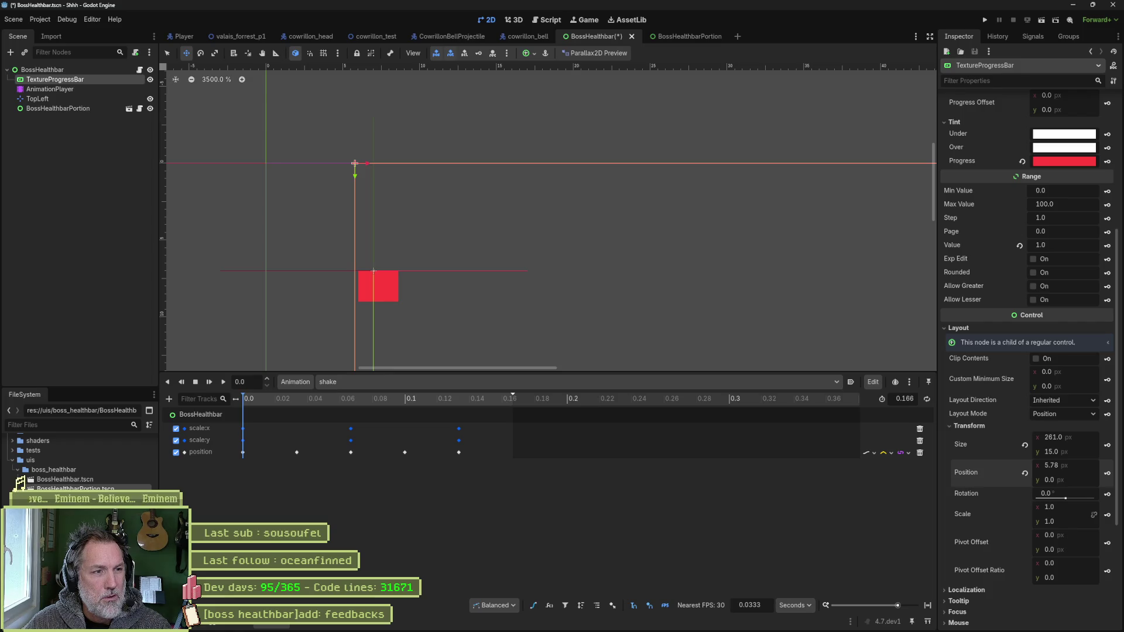
{"action": "key", "text": "ctrl+z"}
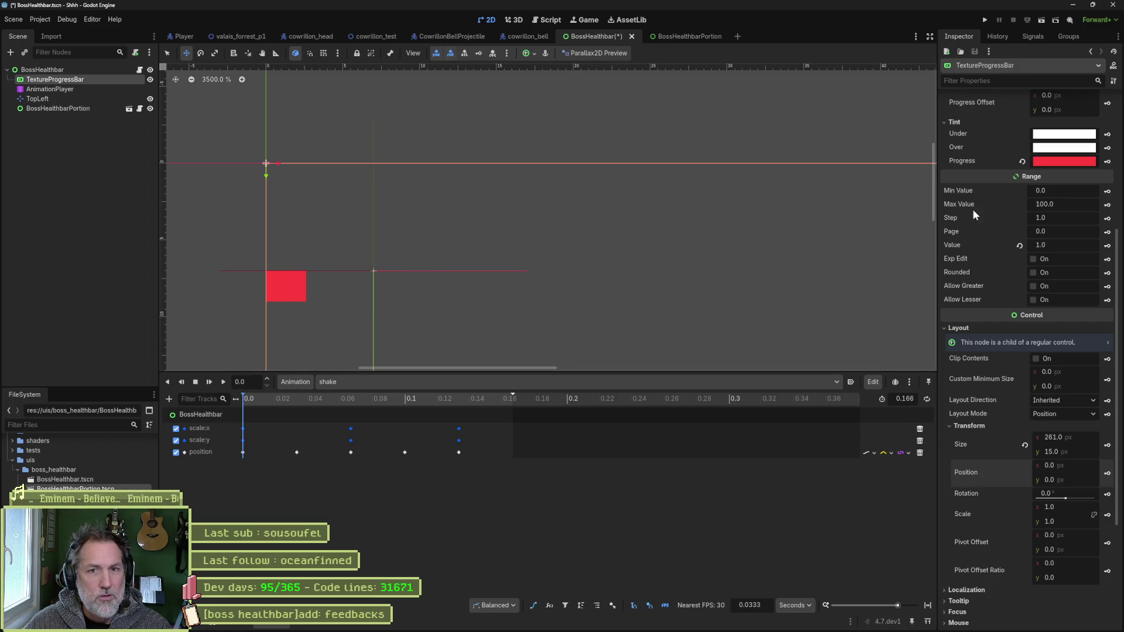
{"action": "scroll", "coordinate": [995, 228], "scroll_direction": "up", "scroll_amount": 5}
{"action": "left_click", "coordinate": [1066, 186]}
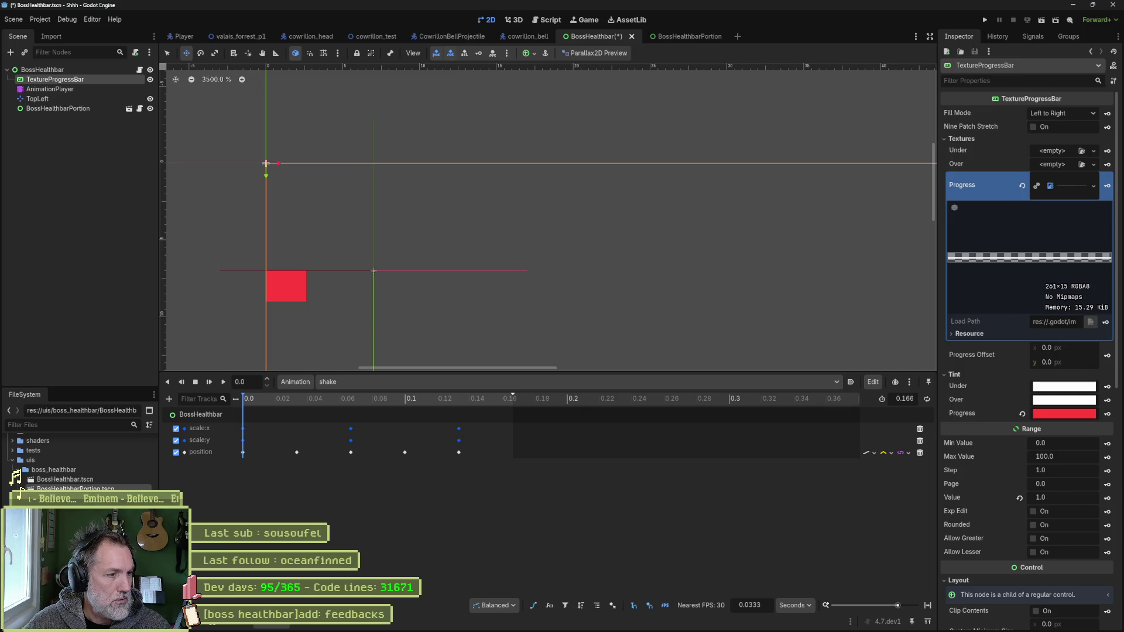
{"action": "left_click_drag", "start_coordinate": [25, 482], "coordinate": [1054, 151]}
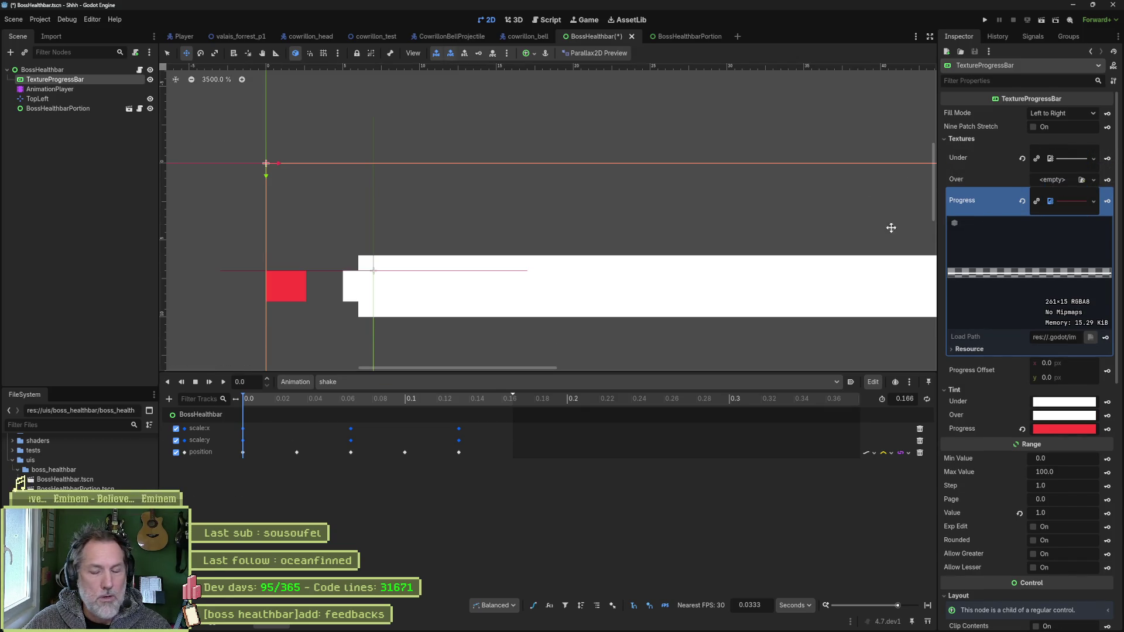
{"action": "mouse_move", "coordinate": [632, 629]}
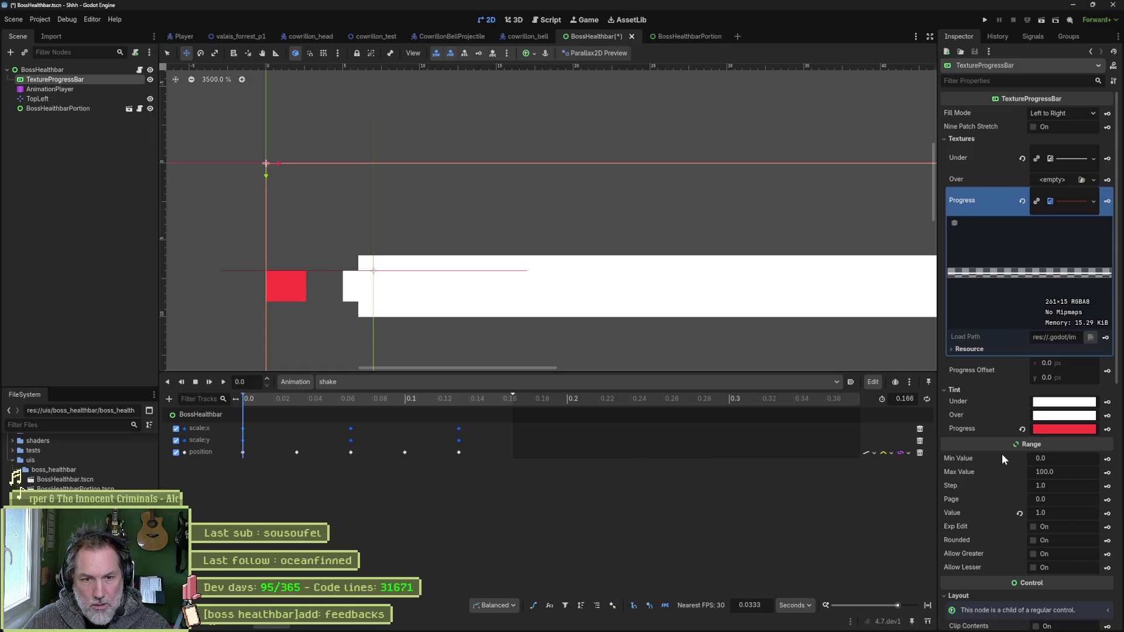
- Try the layout direction, position x and pivot offset fields, leaving position x at 0
{"action": "scroll", "coordinate": [1002, 454], "scroll_direction": "down", "scroll_amount": 3}
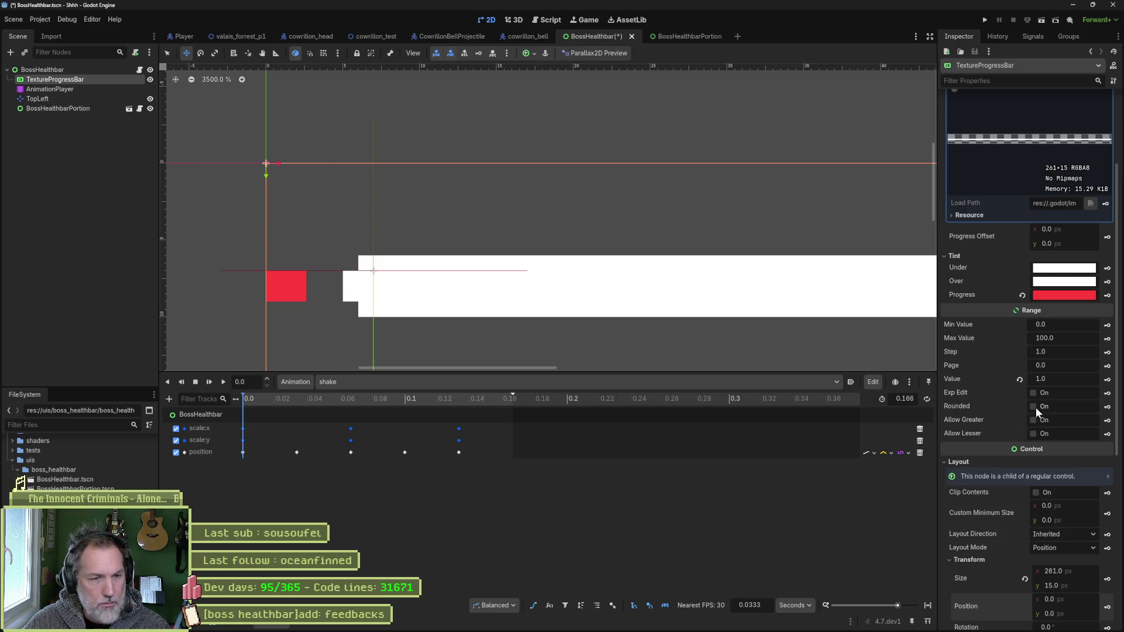
{"action": "scroll", "coordinate": [1010, 412], "scroll_direction": "down", "scroll_amount": 3}
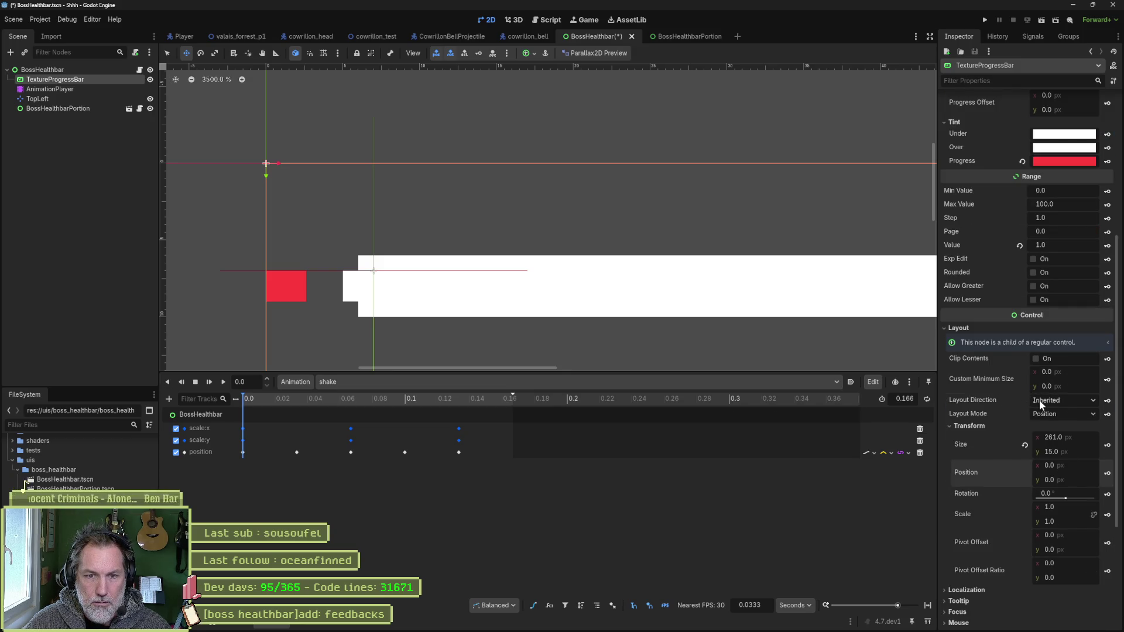
{"action": "left_click", "coordinate": [1067, 399]}
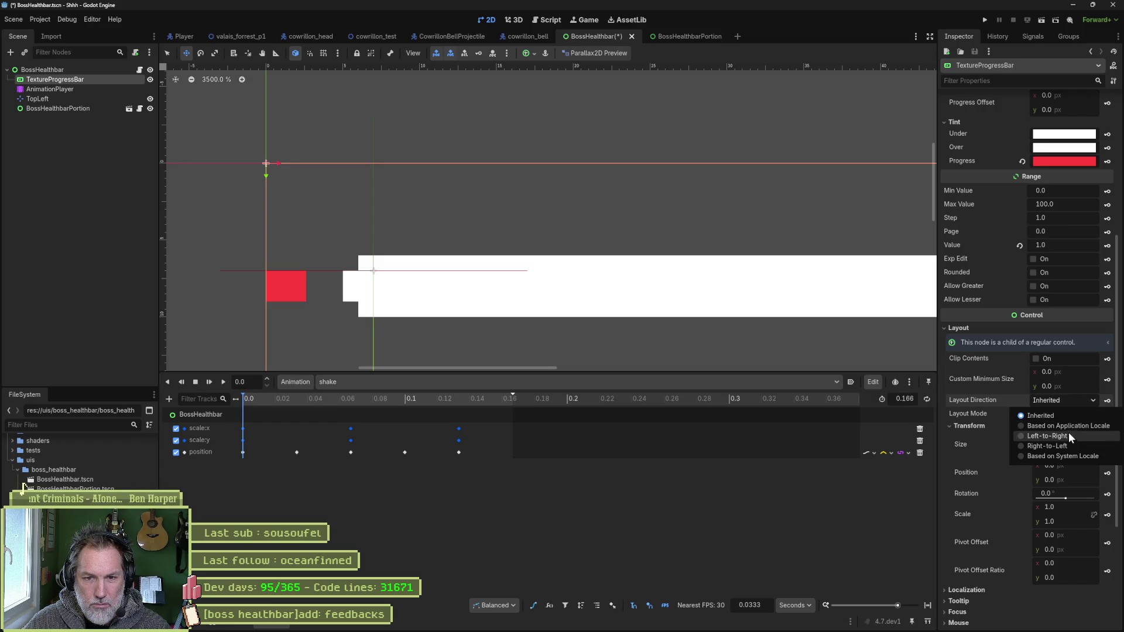
{"action": "left_click", "coordinate": [979, 399]}
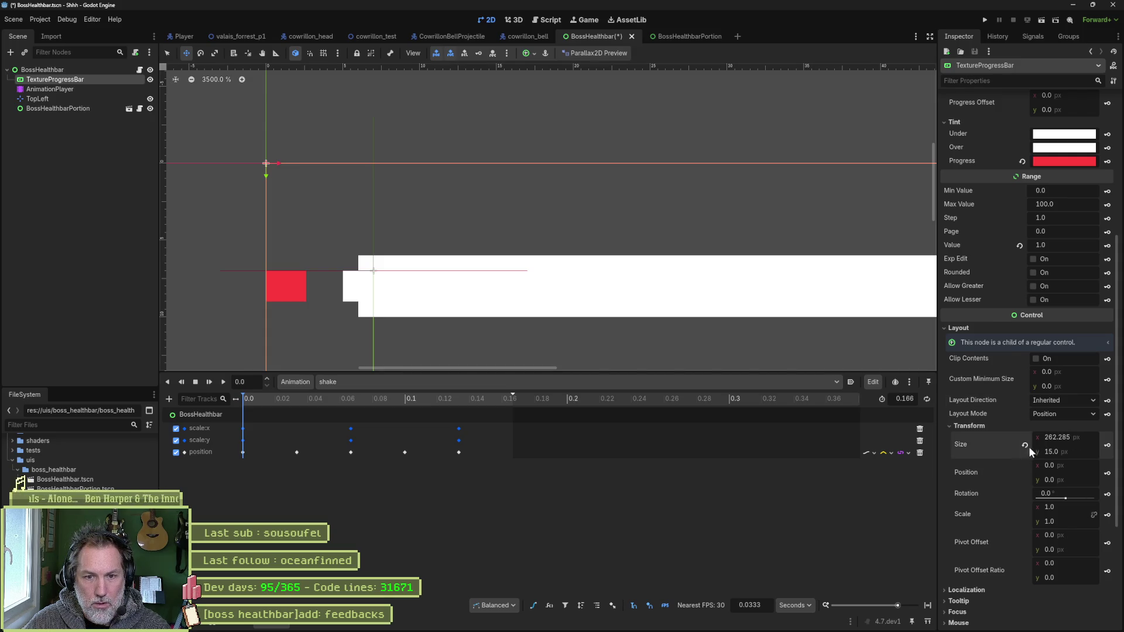
{"action": "left_click_drag", "start_coordinate": [1076, 465], "coordinate": [1095, 466]}
{"action": "left_click", "coordinate": [1025, 474]}
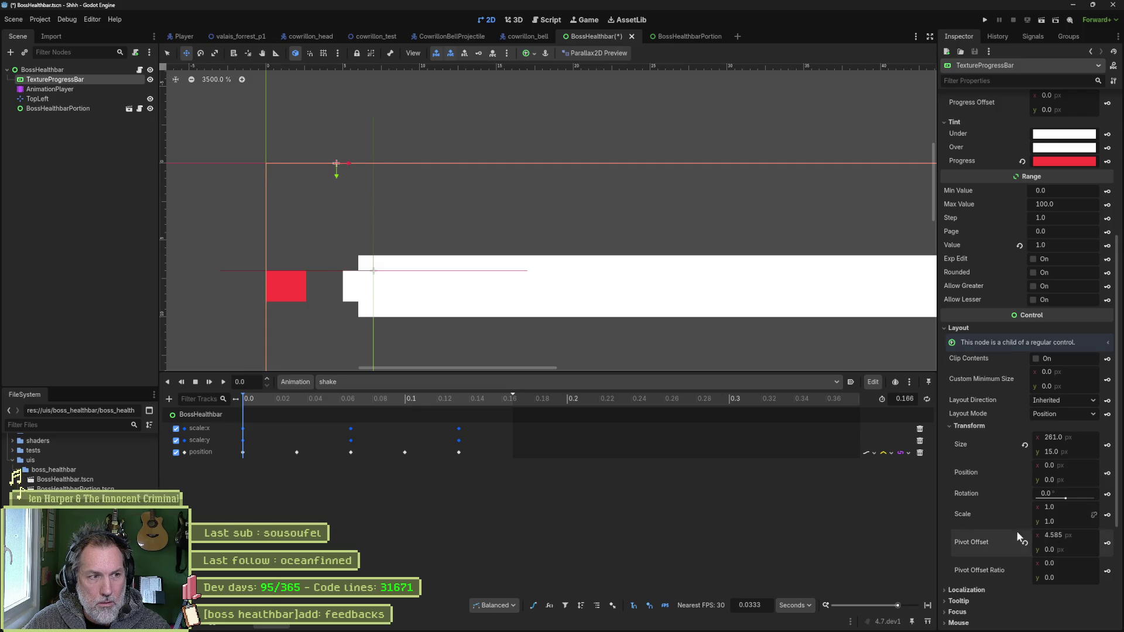
{"action": "left_click_drag", "start_coordinate": [1053, 563], "coordinate": [1072, 563]}
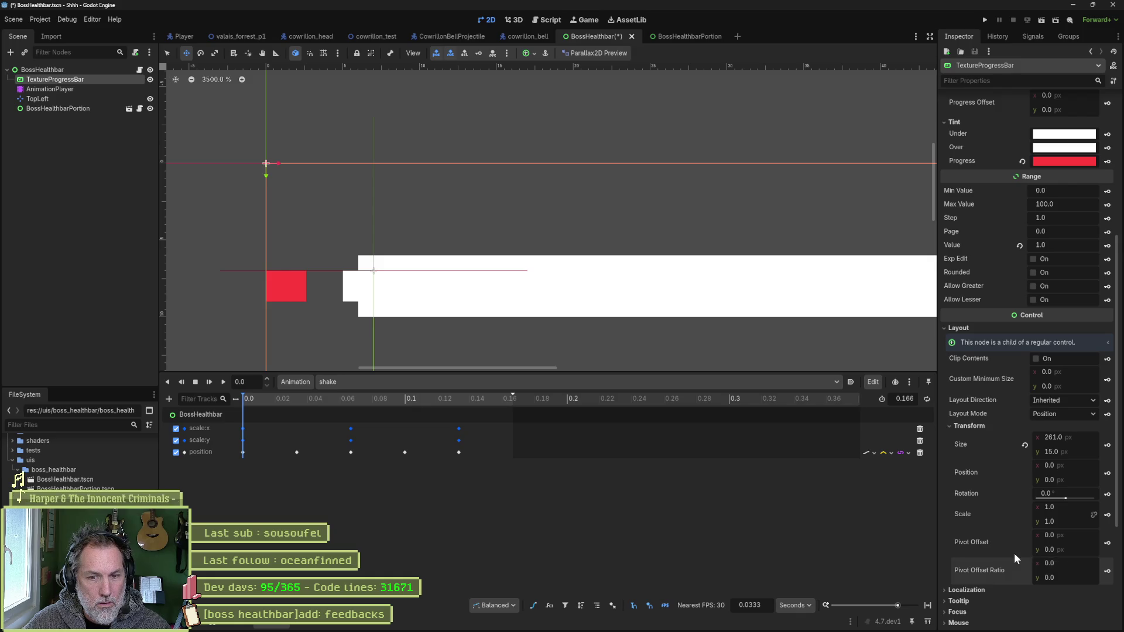
- Drag Progress Offset x to about 6.8 px, sliding the red fill right inside the white bar
{"action": "scroll", "coordinate": [1013, 480], "scroll_direction": "down", "scroll_amount": 5}
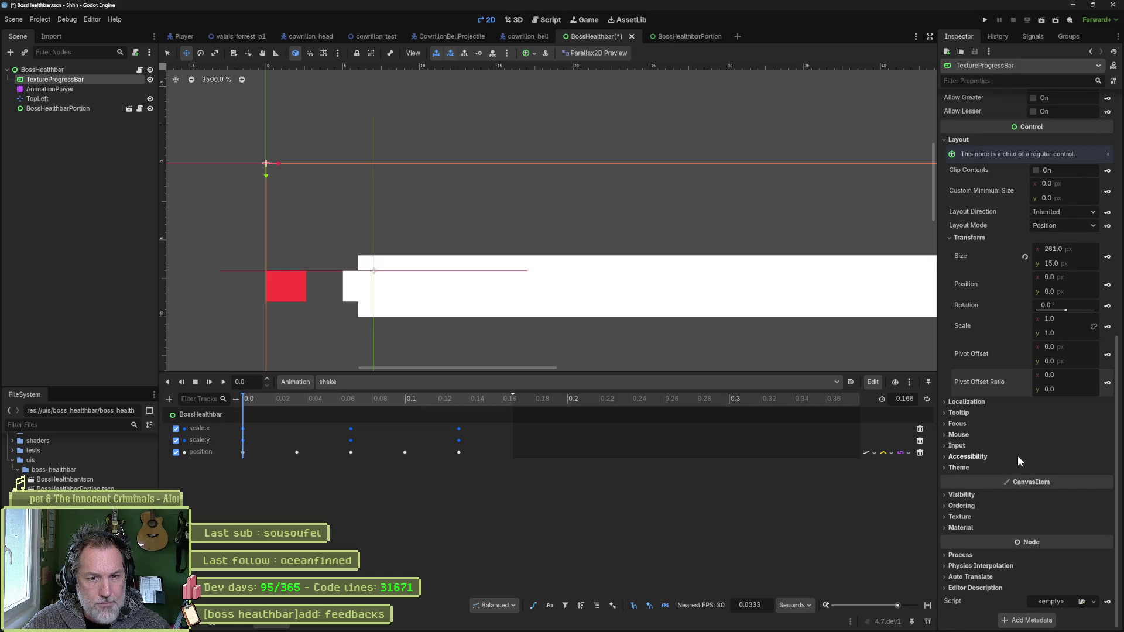
{"action": "scroll", "coordinate": [1021, 451], "scroll_direction": "up", "scroll_amount": 8}
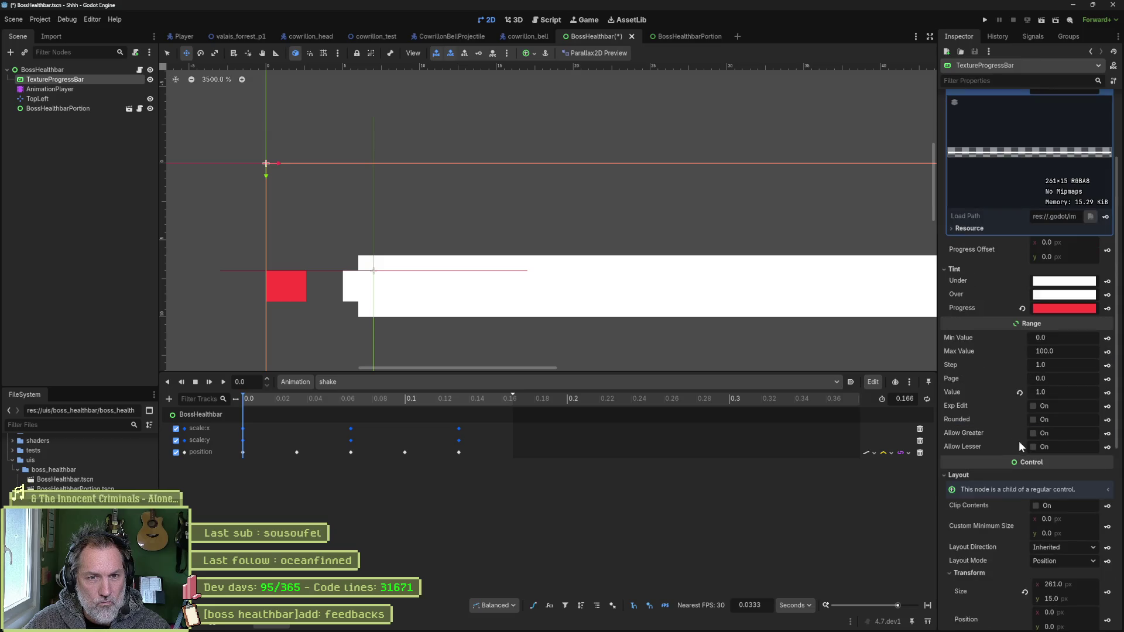
{"action": "scroll", "coordinate": [1002, 434], "scroll_direction": "up", "scroll_amount": 2}
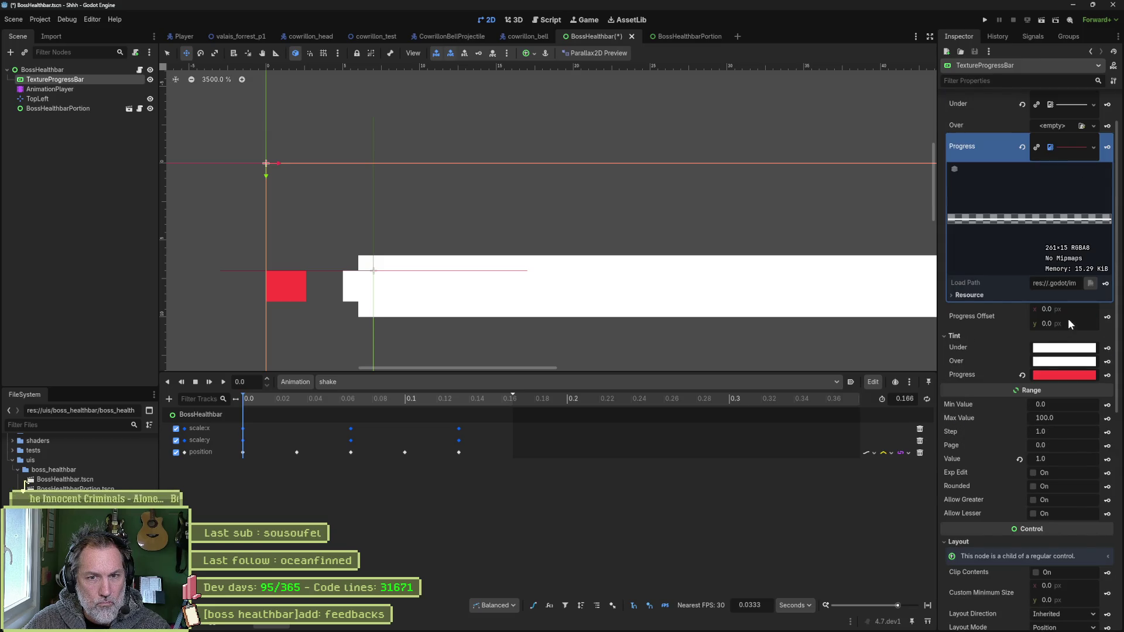
{"action": "left_click_drag", "start_coordinate": [1074, 307], "coordinate": [1110, 307]}
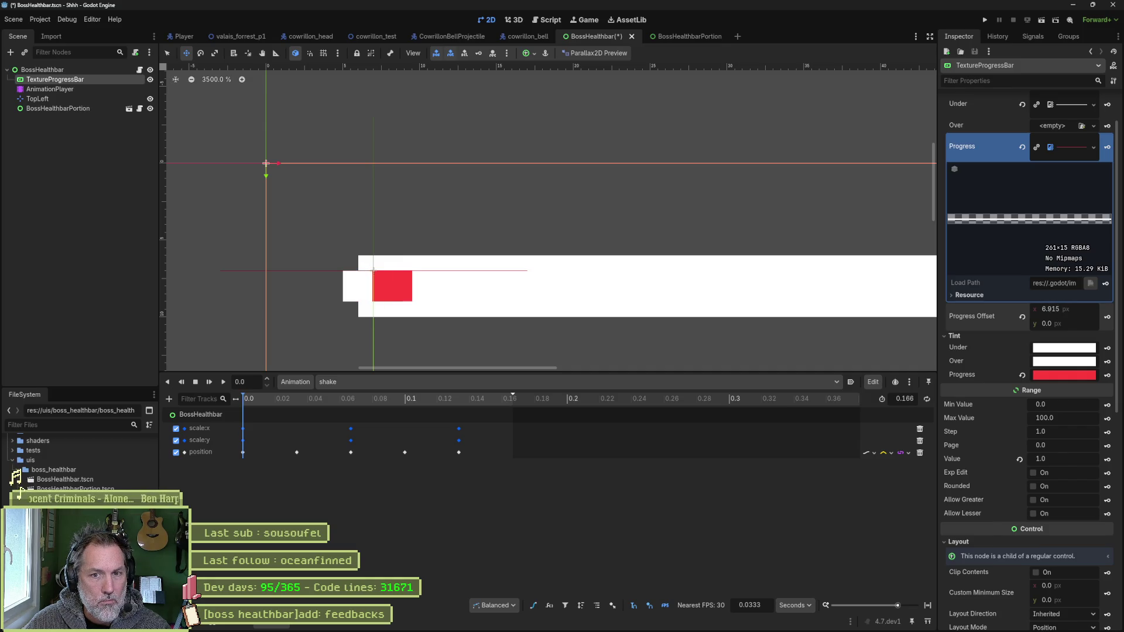
- Set Progress Offset x to 7 px and save the scene
{"action": "left_click", "coordinate": [1067, 311]}
{"action": "type", "text": "7"}
{"action": "key", "text": "Return"}
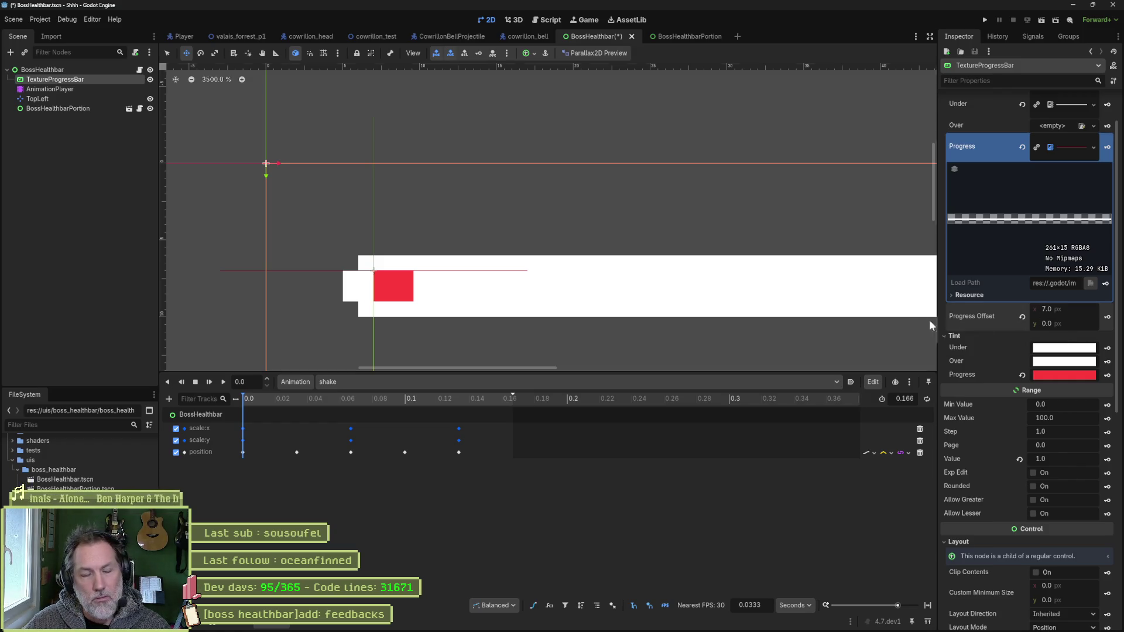
{"action": "key", "text": "ctrl+s"}
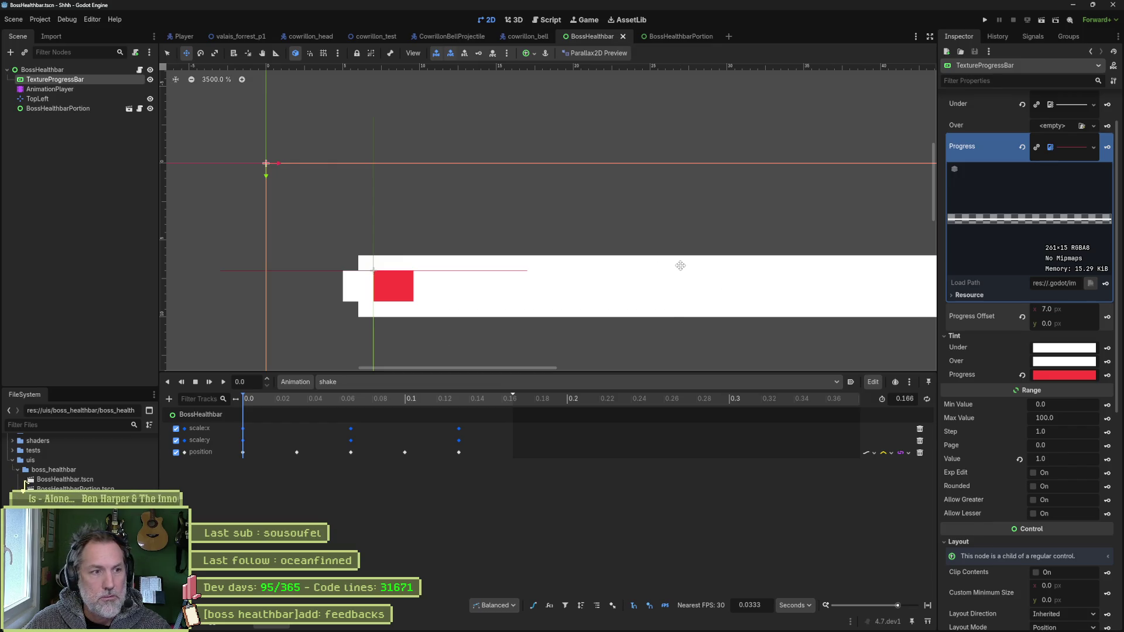
- Set the TextureProgressBar's Value to 90
{"action": "scroll", "coordinate": [680, 265], "scroll_direction": "down", "scroll_amount": 5}
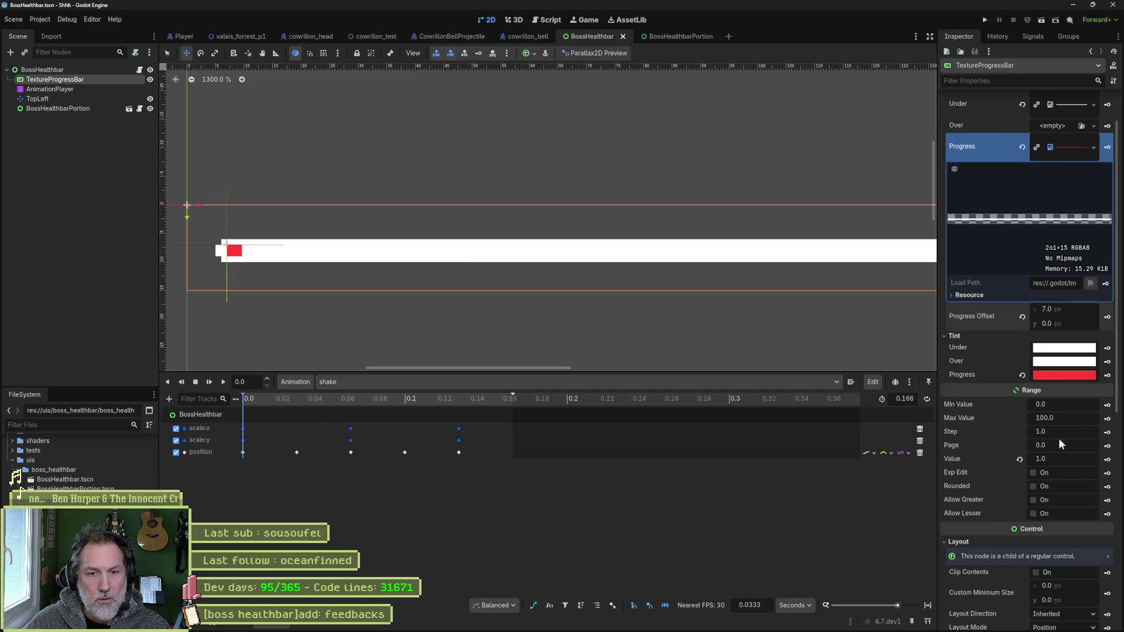
{"action": "left_click", "coordinate": [1075, 463]}
{"action": "type", "text": "90"}
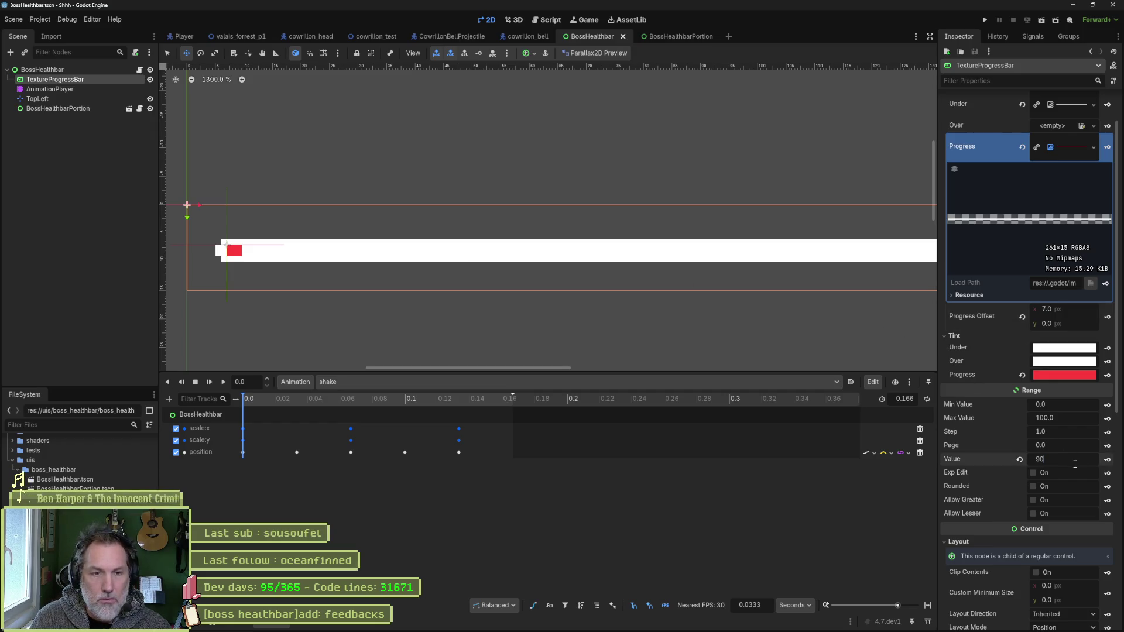
{"action": "key", "text": "Return"}
{"action": "scroll", "coordinate": [785, 229], "scroll_direction": "down", "scroll_amount": 4}
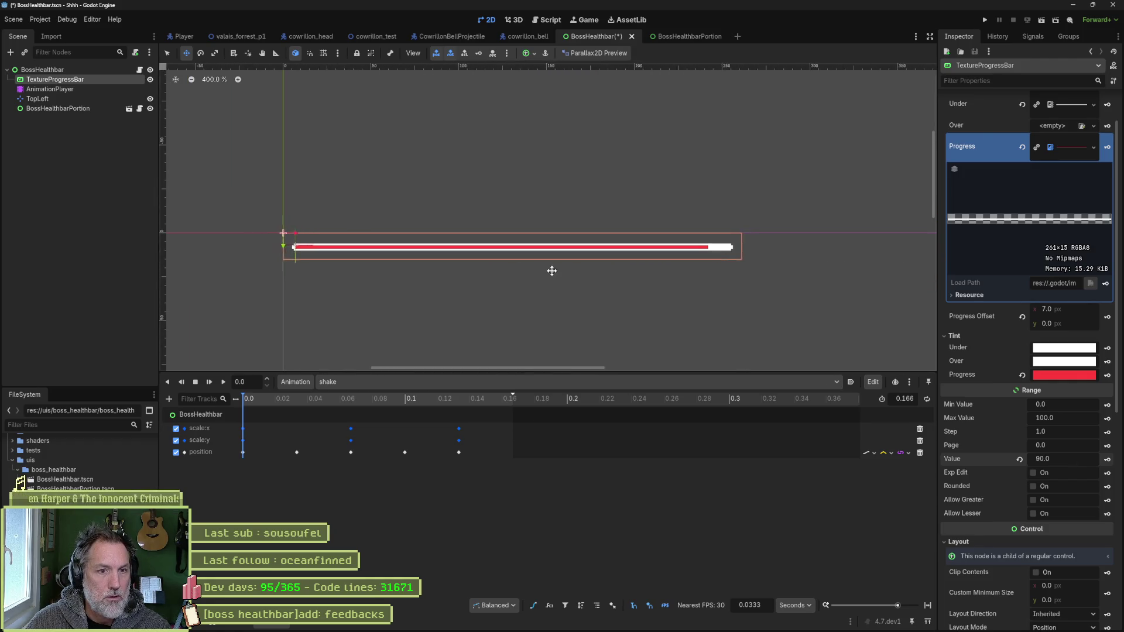
- Select BossHealthbarPortion and move it 7 px to the right
{"action": "left_click", "coordinate": [62, 106]}
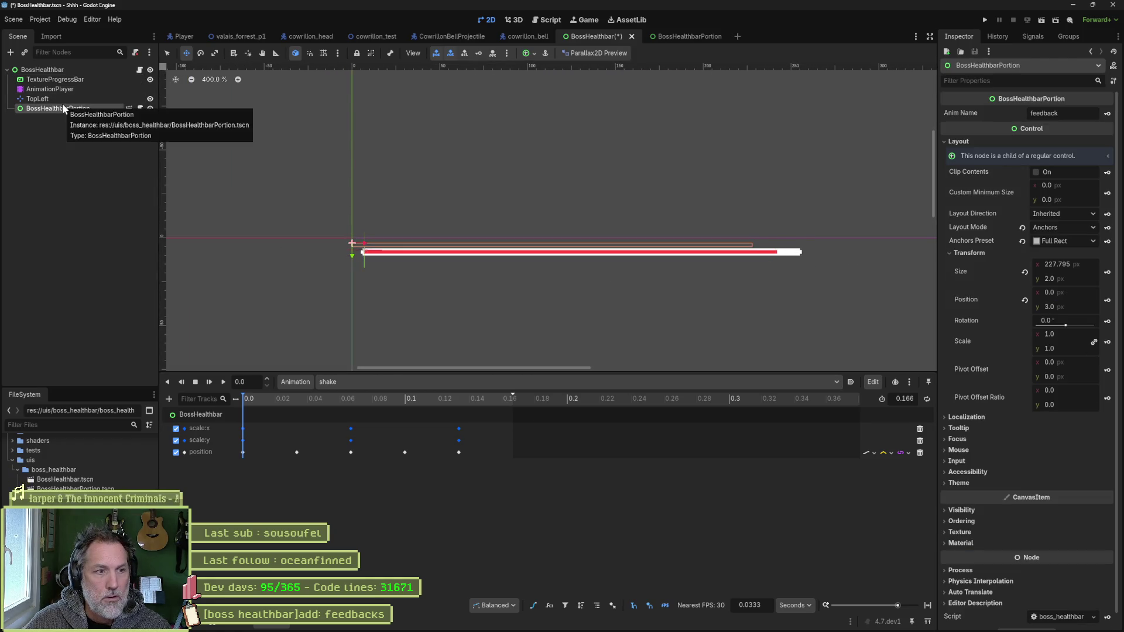
{"action": "scroll", "coordinate": [368, 255], "scroll_direction": "up", "scroll_amount": 5}
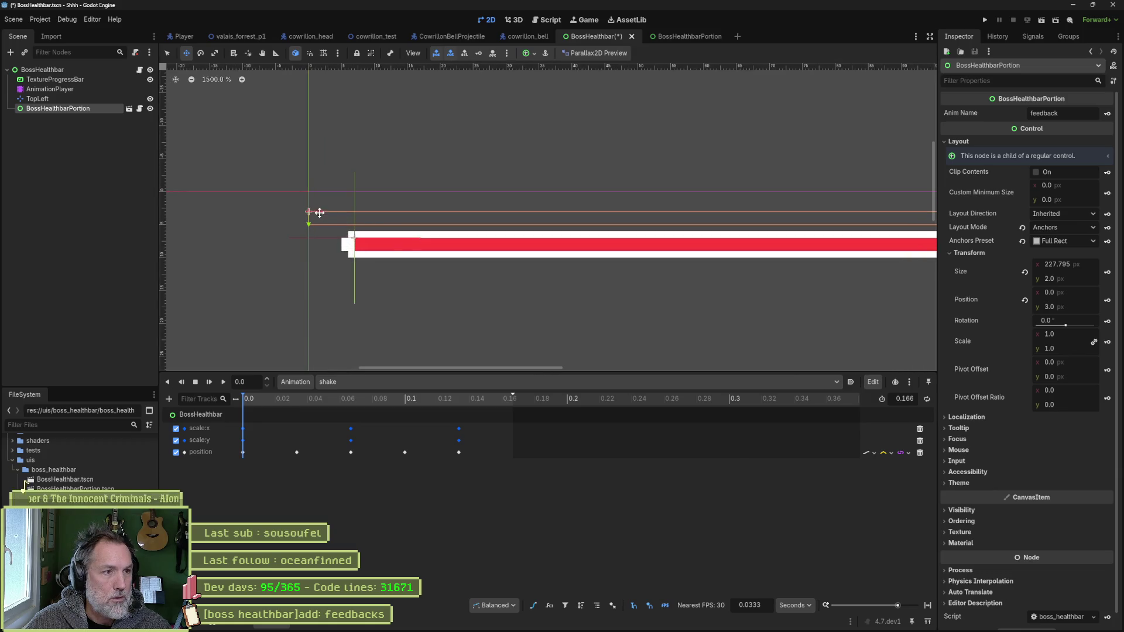
{"action": "left_click_drag", "start_coordinate": [319, 212], "coordinate": [359, 213]}
{"action": "scroll", "coordinate": [584, 269], "scroll_direction": "down", "scroll_amount": 2}
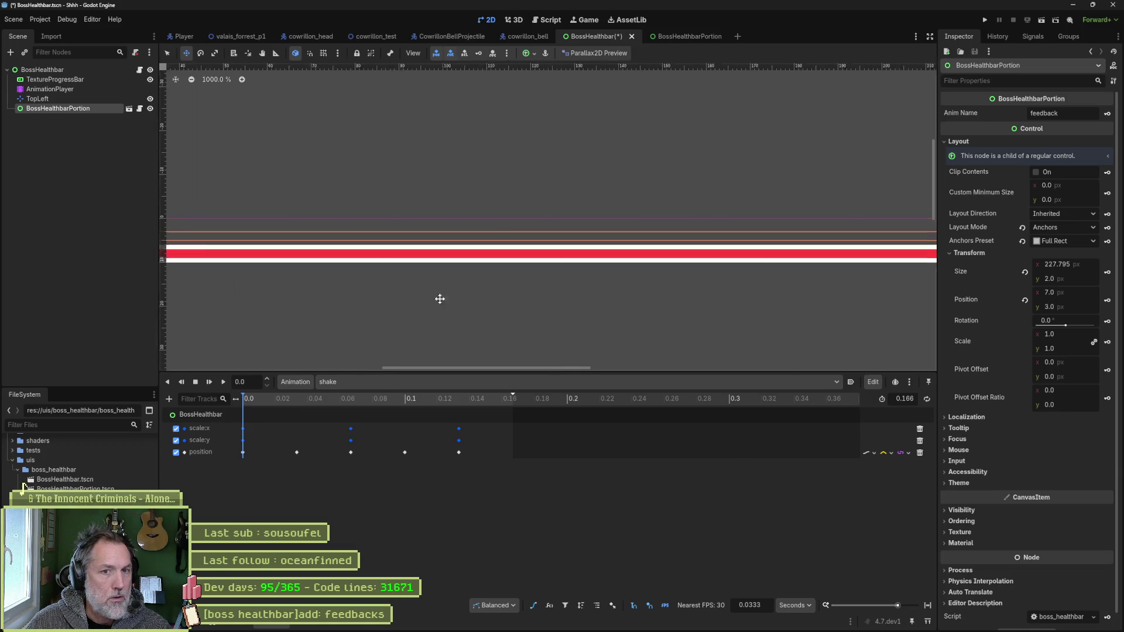
{"action": "scroll", "coordinate": [559, 276], "scroll_direction": "down", "scroll_amount": 2}
{"action": "mouse_move", "coordinate": [553, 273]}
{"action": "left_mouse_down"}
{"action": "mouse_move", "coordinate": [607, 264]}
{"action": "mouse_move", "coordinate": [648, 274]}
{"action": "mouse_move", "coordinate": [629, 274]}
{"action": "left_mouse_up"}
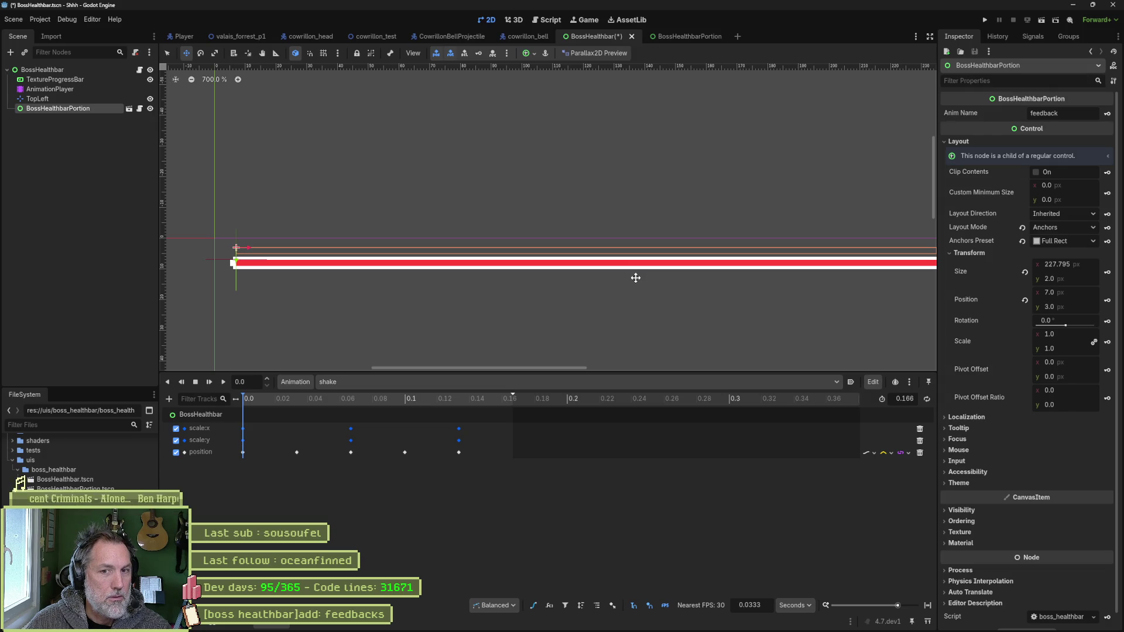
- Set BossHealthbarPortion's width to 234.9 px, checking the sprite in Aseprite, then delete the node
{"action": "left_click", "coordinate": [1085, 262]}
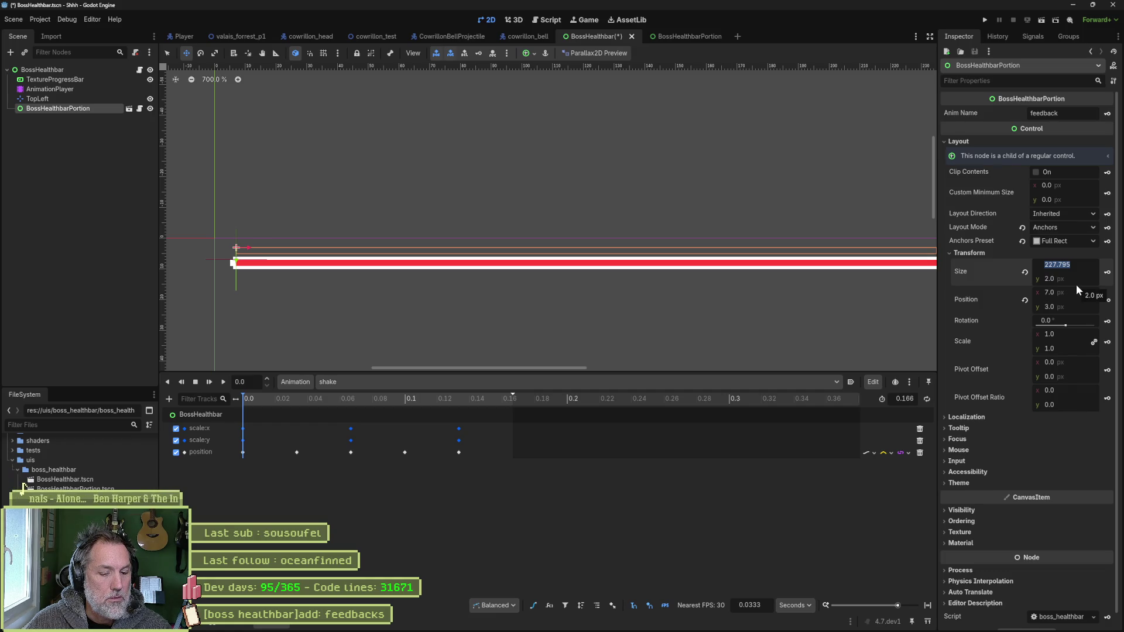
{"action": "key", "text": "alt+Tab"}
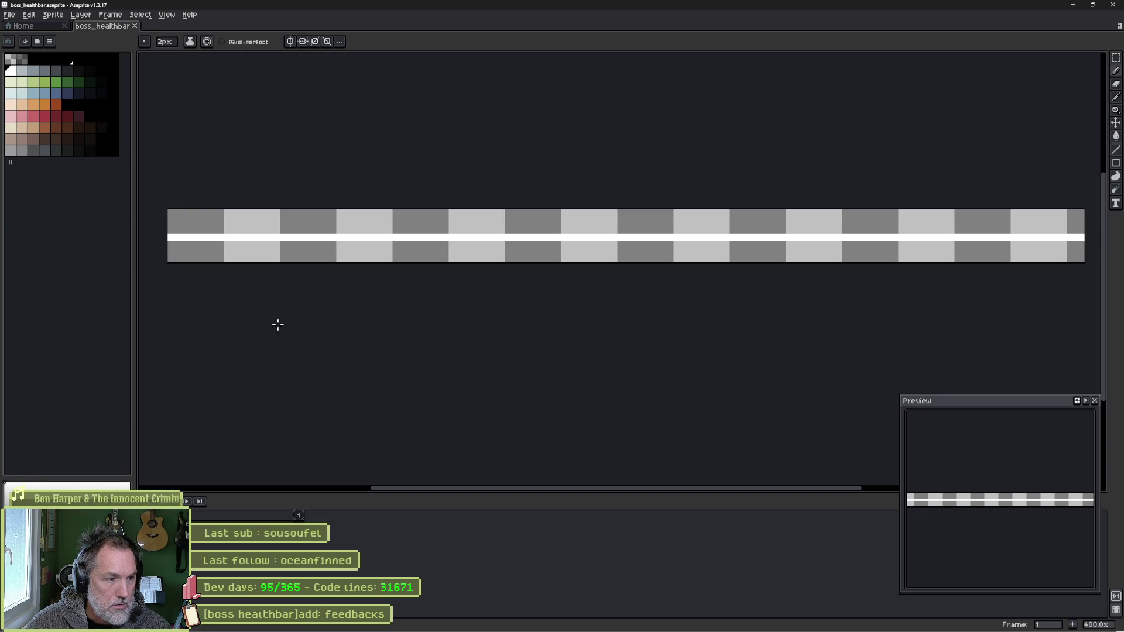
{"action": "key", "text": "alt+Tab"}
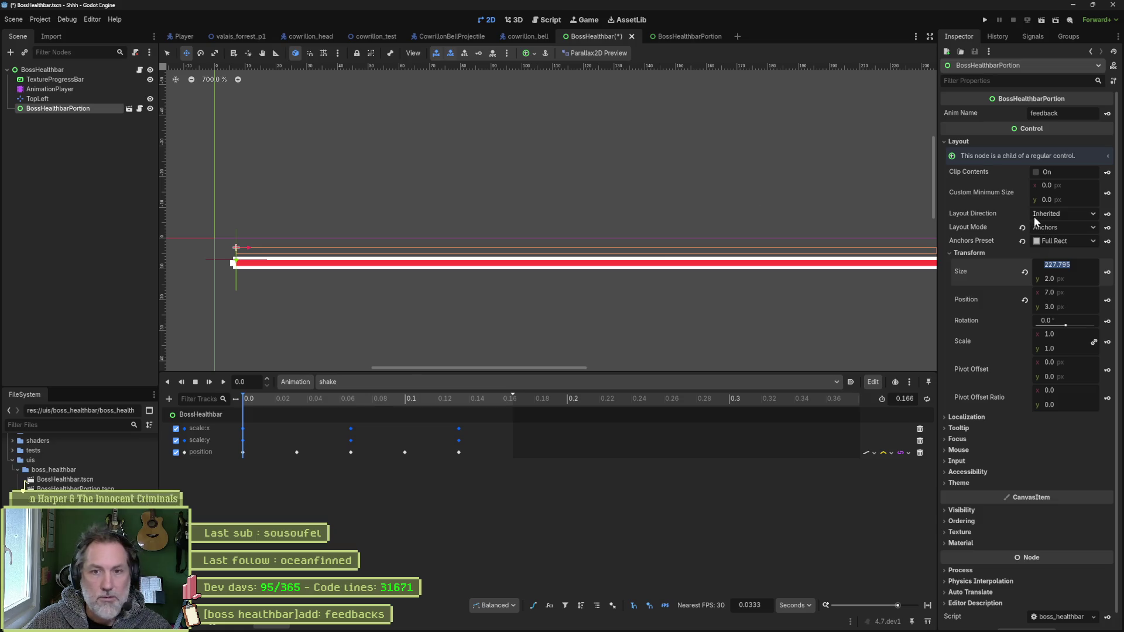
{"action": "type", "text": "234.9"}
{"action": "key", "text": "Return"}
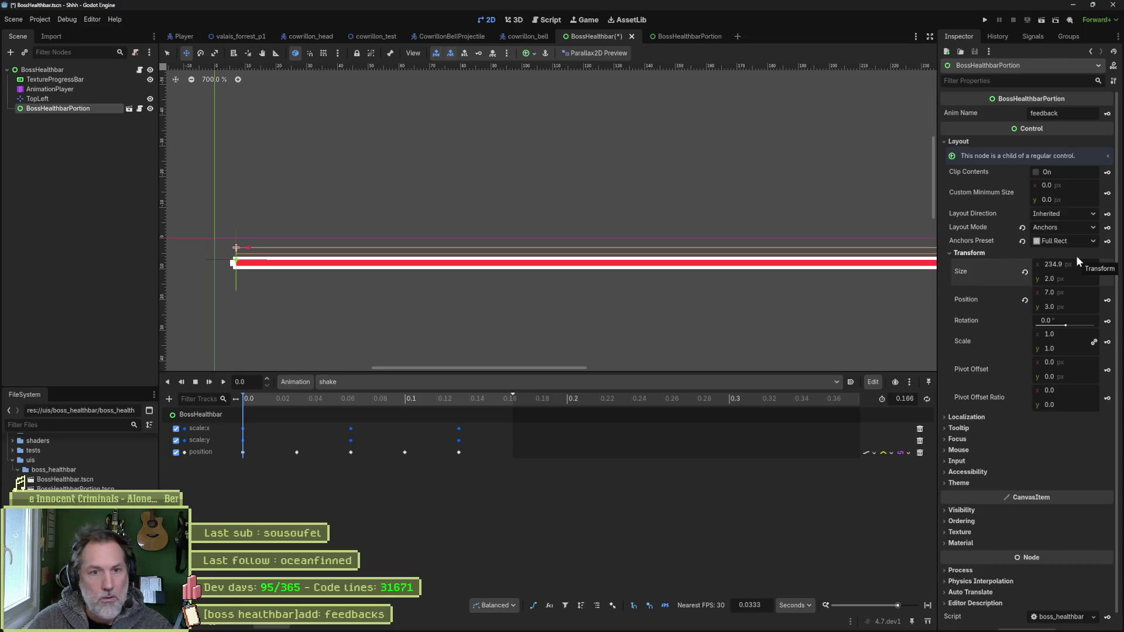
{"action": "scroll", "coordinate": [772, 198], "scroll_direction": "down", "scroll_amount": 2}
{"action": "scroll", "coordinate": [781, 192], "scroll_direction": "right", "scroll_amount": 2}
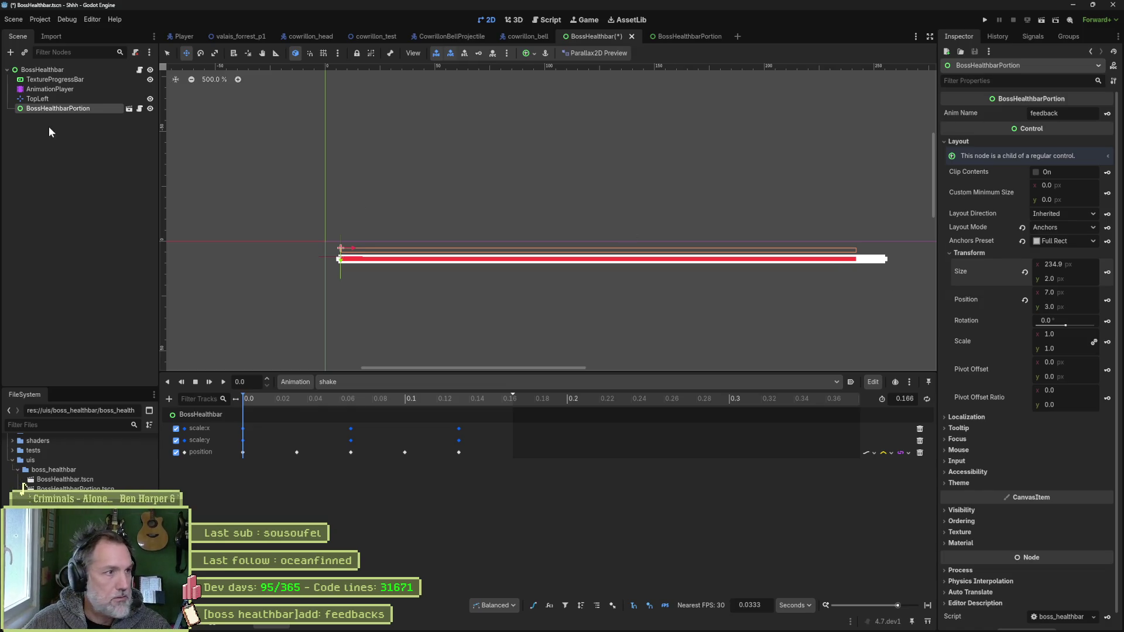
{"action": "left_click", "coordinate": [51, 110]}
{"action": "key", "text": "Delete"}
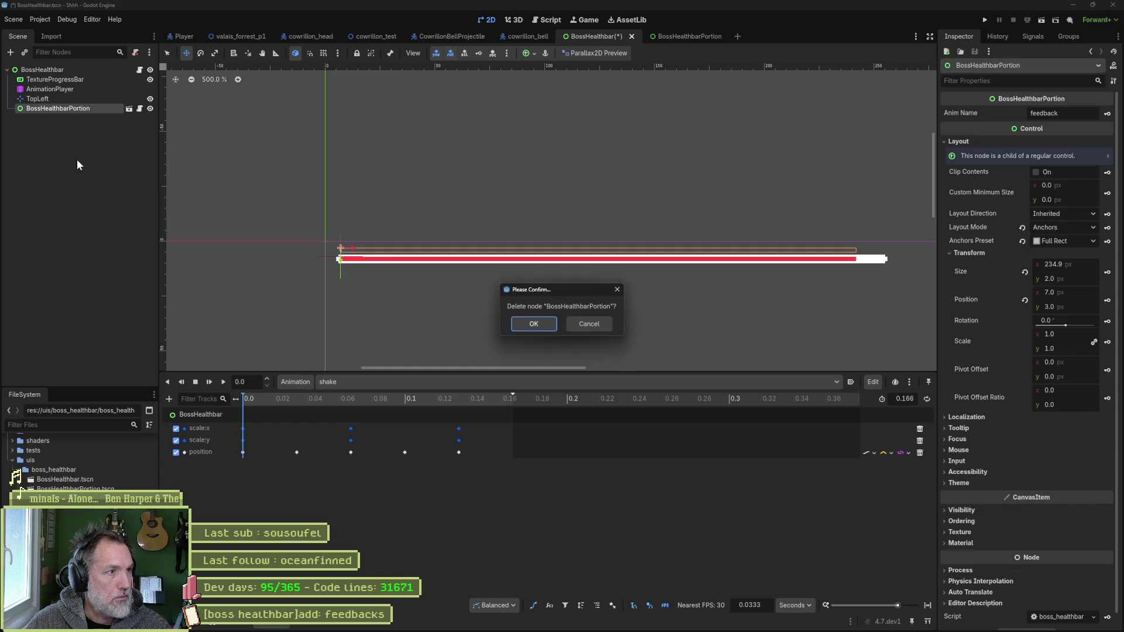
- Confirm deleting BossHealthbarPortion, save, and select the BossHealthbar root node
{"action": "key", "text": "Return"}
{"action": "key", "text": "ctrl+s"}
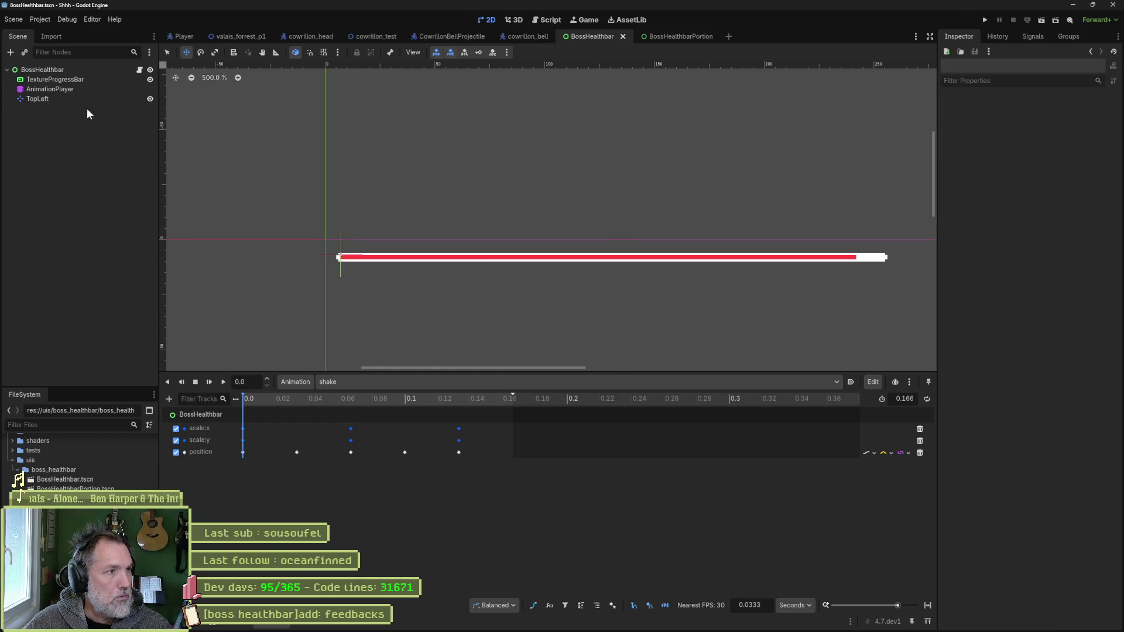
{"action": "left_click", "coordinate": [73, 71]}
{"action": "mouse_move", "coordinate": [250, 408]}
{"action": "left_mouse_down"}
{"action": "mouse_move", "coordinate": [325, 396]}
{"action": "mouse_move", "coordinate": [532, 405]}
{"action": "mouse_move", "coordinate": [251, 399]}
{"action": "mouse_move", "coordinate": [582, 415]}
{"action": "mouse_move", "coordinate": [223, 406]}
{"action": "mouse_move", "coordinate": [349, 420]}
{"action": "mouse_move", "coordinate": [241, 410]}
{"action": "left_mouse_up"}
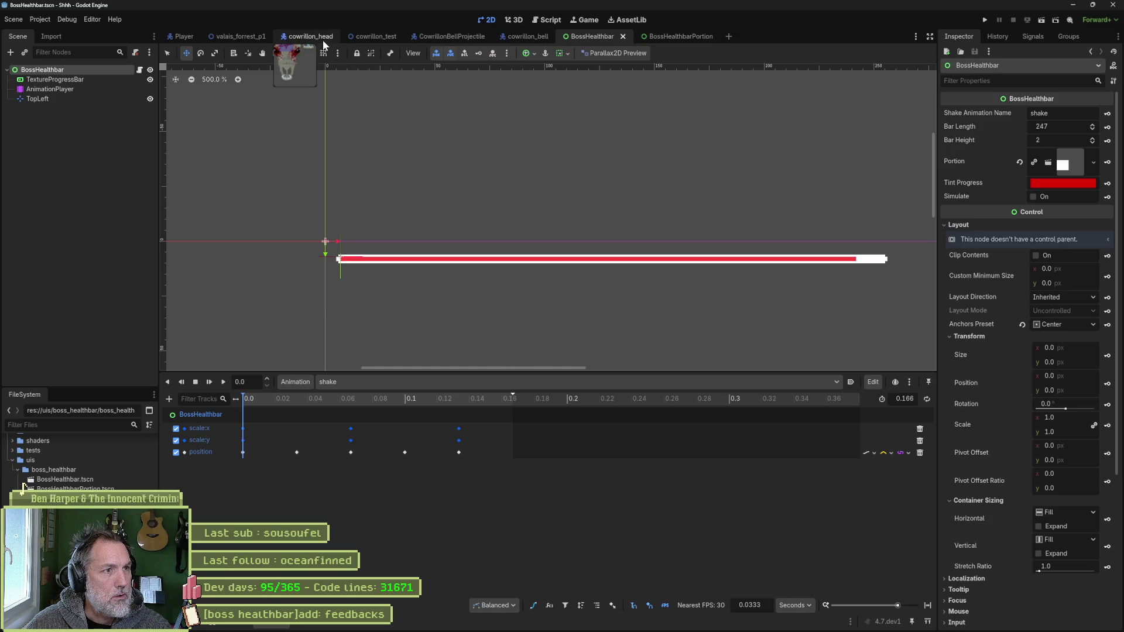
- Run the healthbar scene, simulate a hit, stop the game, and open boss_healthbar.gd
{"action": "key", "text": "F6"}
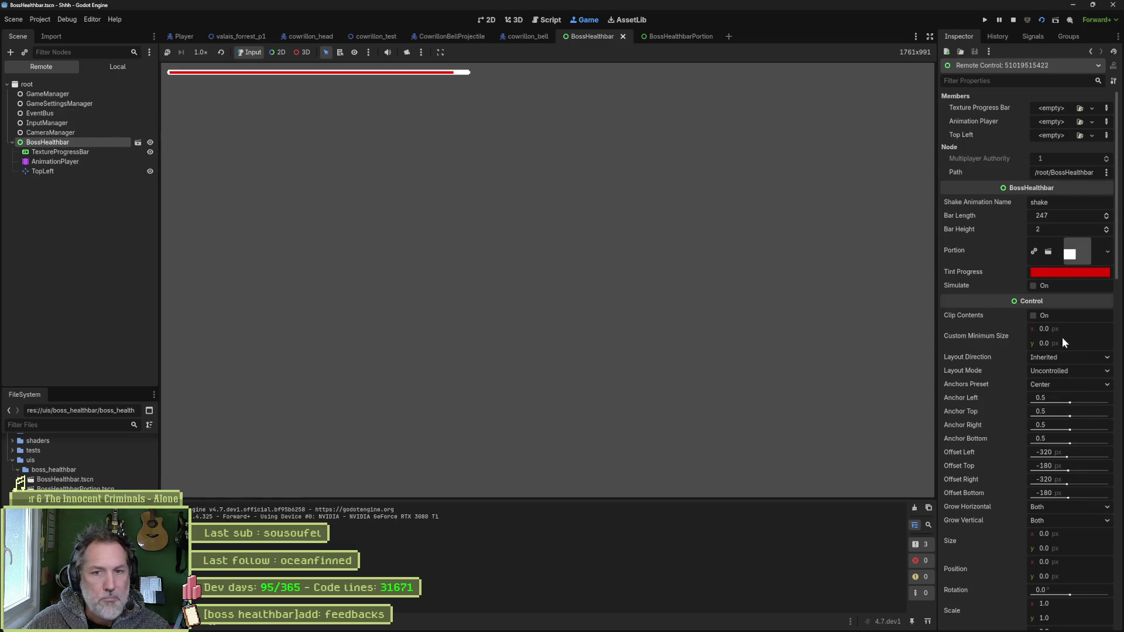
{"action": "left_click", "coordinate": [1039, 286]}
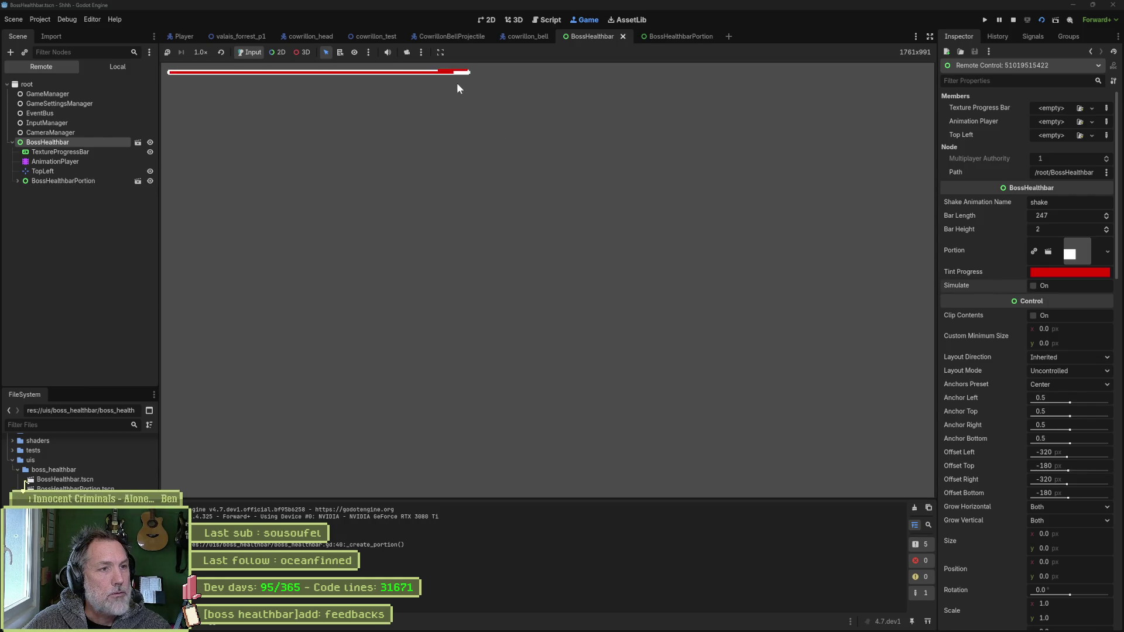
{"action": "key", "text": "F8"}
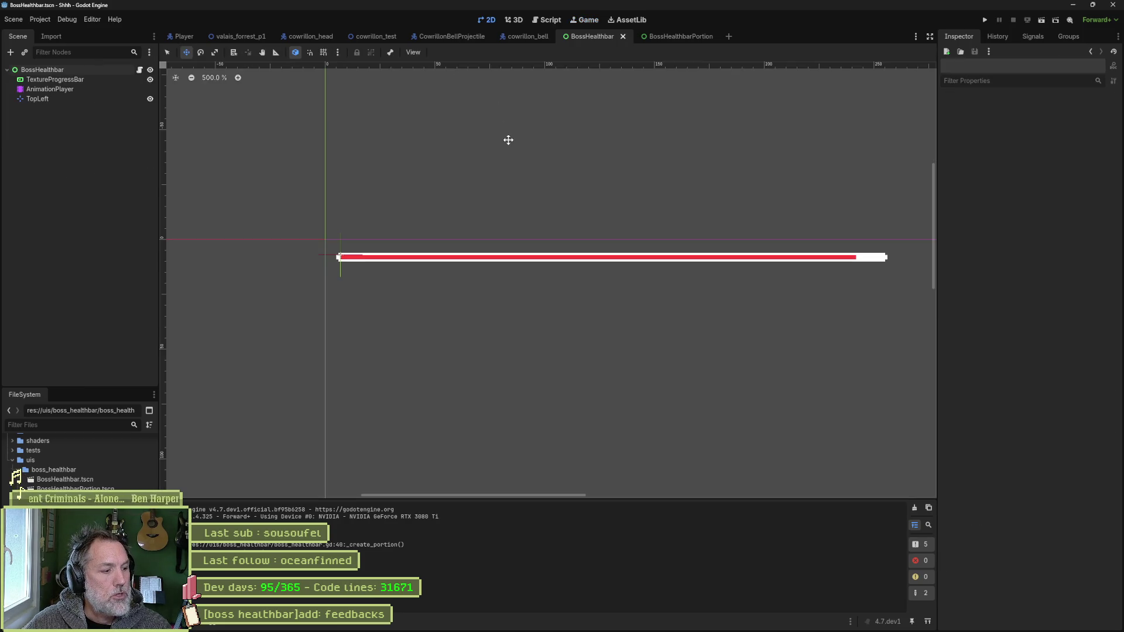
{"action": "left_click", "coordinate": [549, 20]}
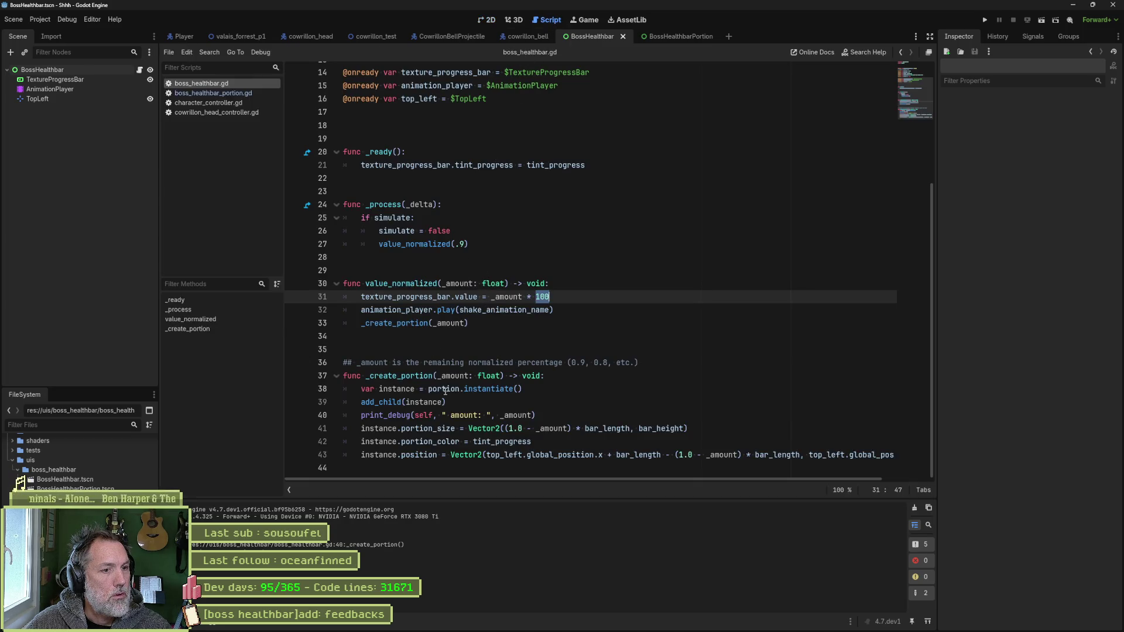
- Raise BossHealthbar's Bar Length from 247 to 261, run the scene and simulate a hit
{"action": "left_click", "coordinate": [447, 429]}
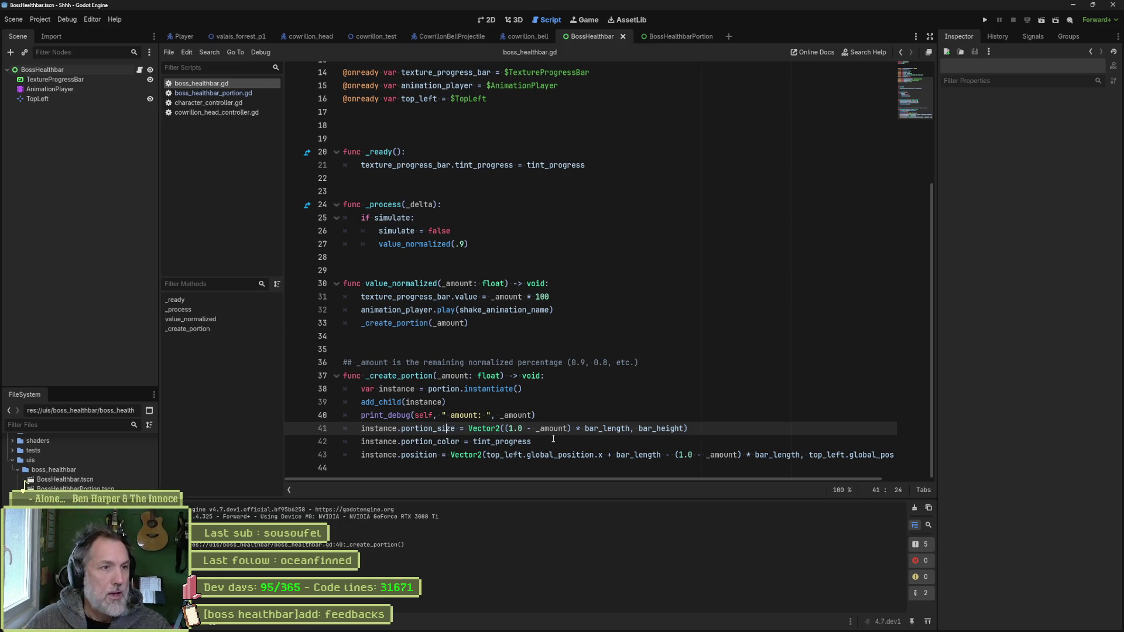
{"action": "left_click", "coordinate": [83, 72]}
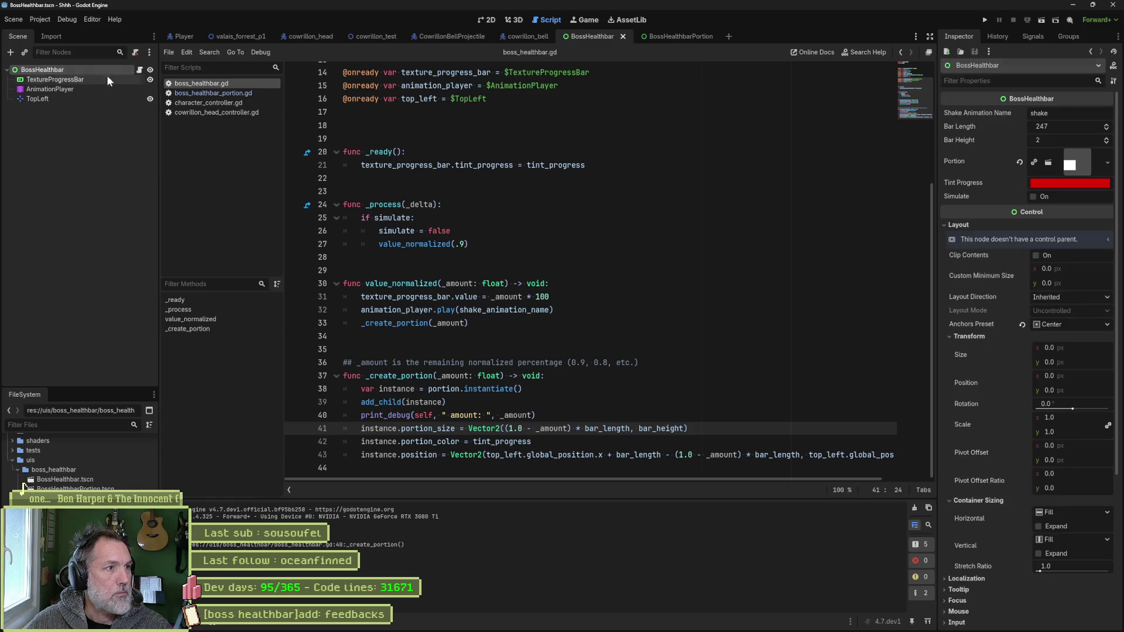
{"action": "left_click_drag", "start_coordinate": [1080, 126], "coordinate": [1079, 125]}
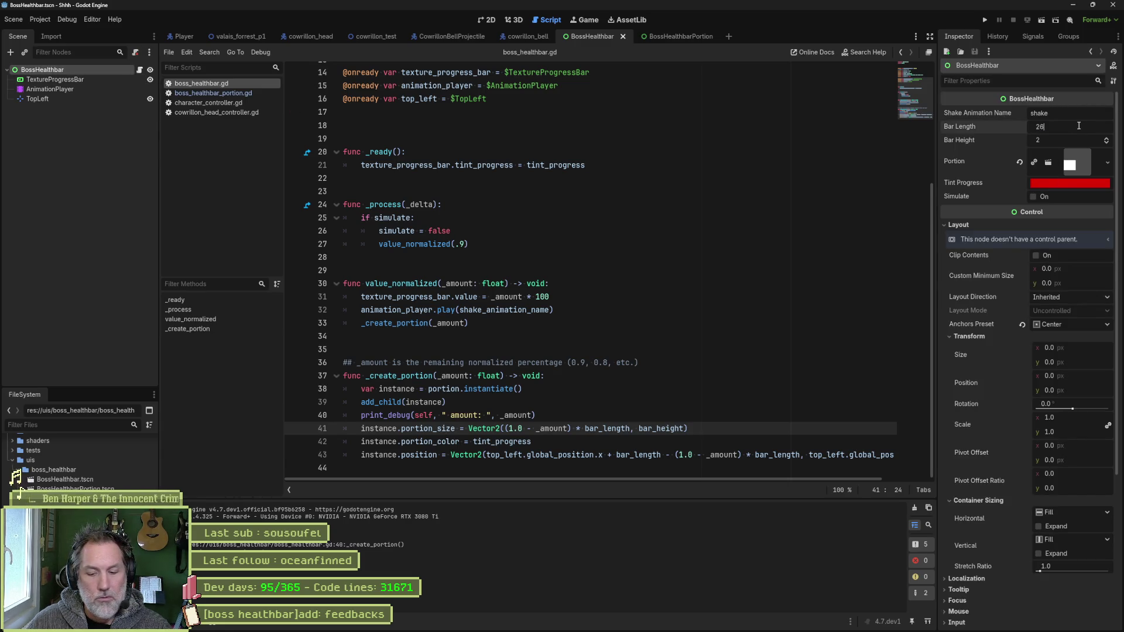
{"action": "key", "text": "F6"}
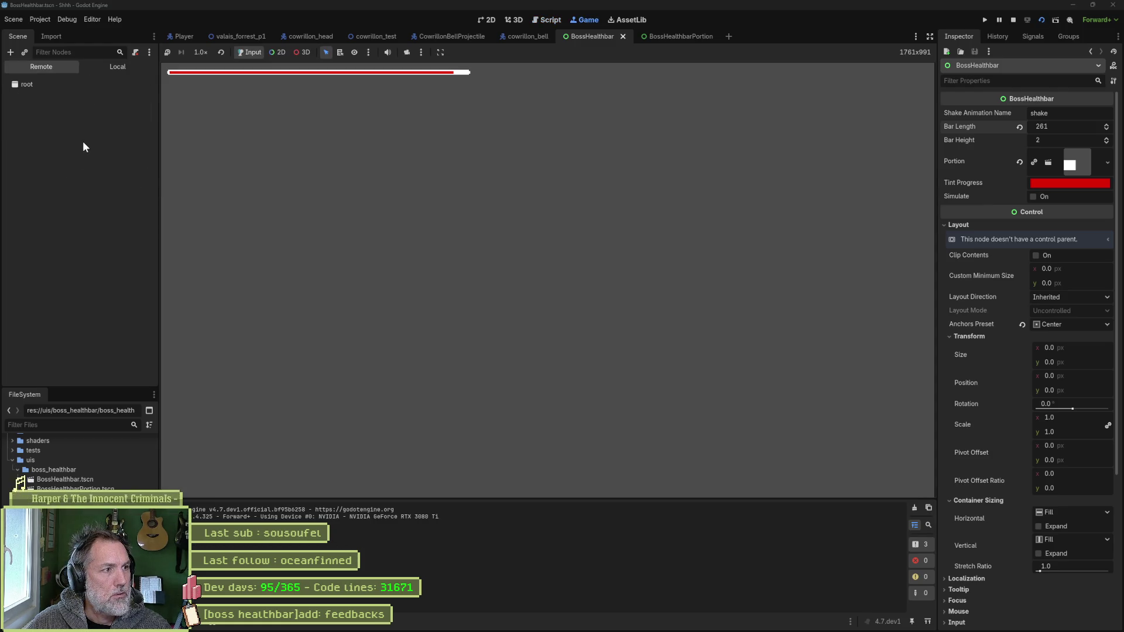
{"action": "left_click", "coordinate": [83, 141]}
{"action": "left_click", "coordinate": [1042, 286]}
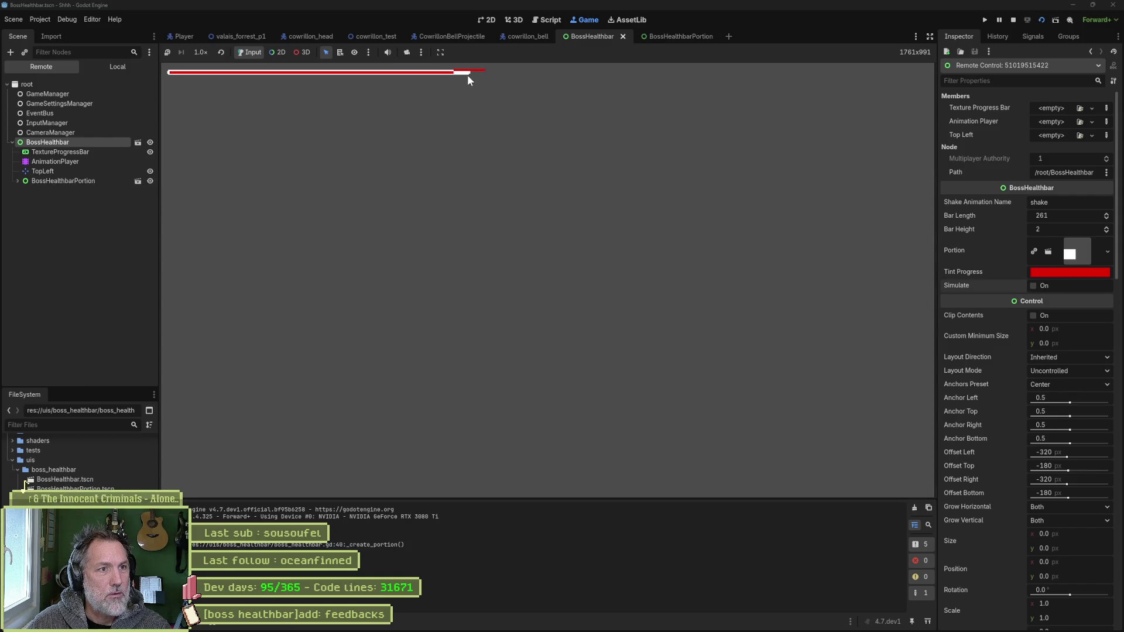
- Change the bar_length default on line 8 of boss_healthbar.gd to 261 and save
{"action": "key", "text": "ctrl+F3"}
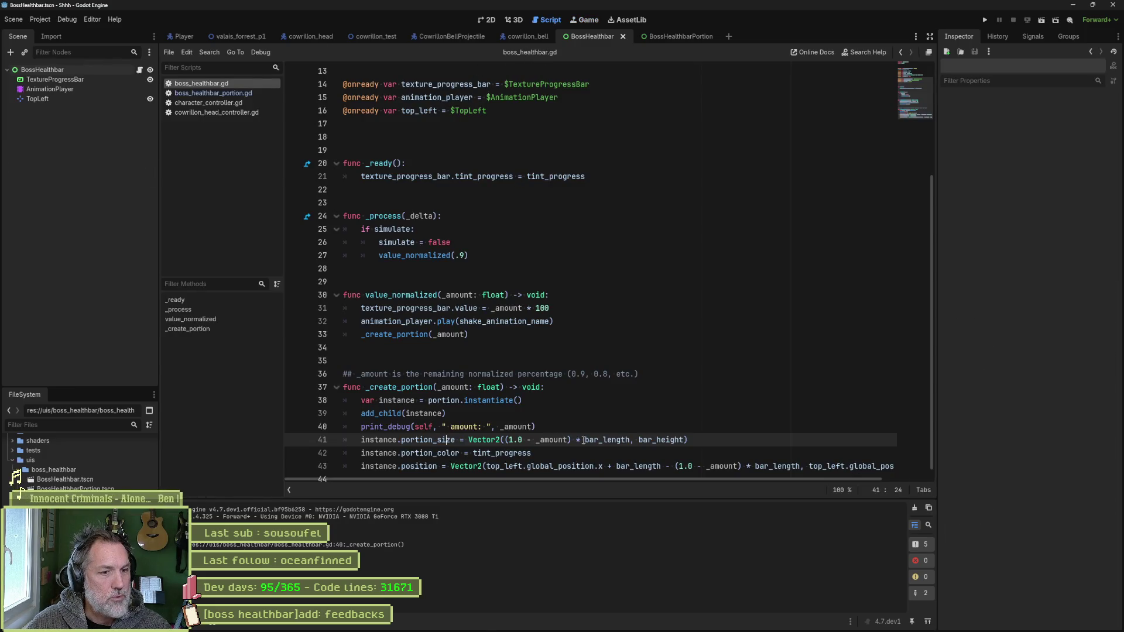
{"action": "double_click", "coordinate": [613, 440]}
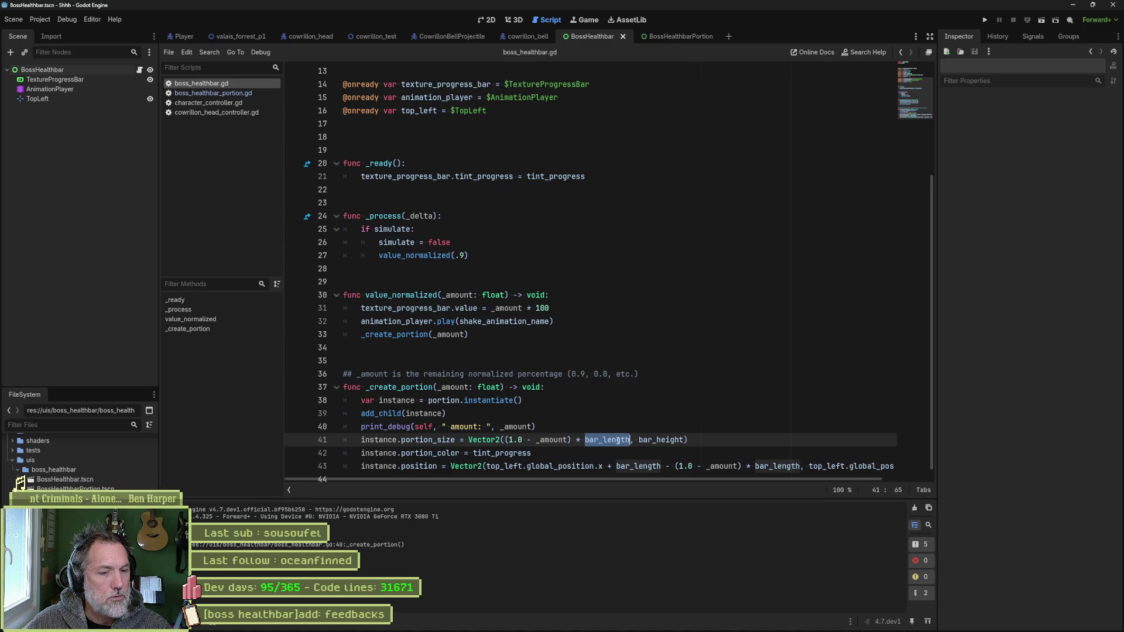
{"action": "mouse_move", "coordinate": [617, 440]}
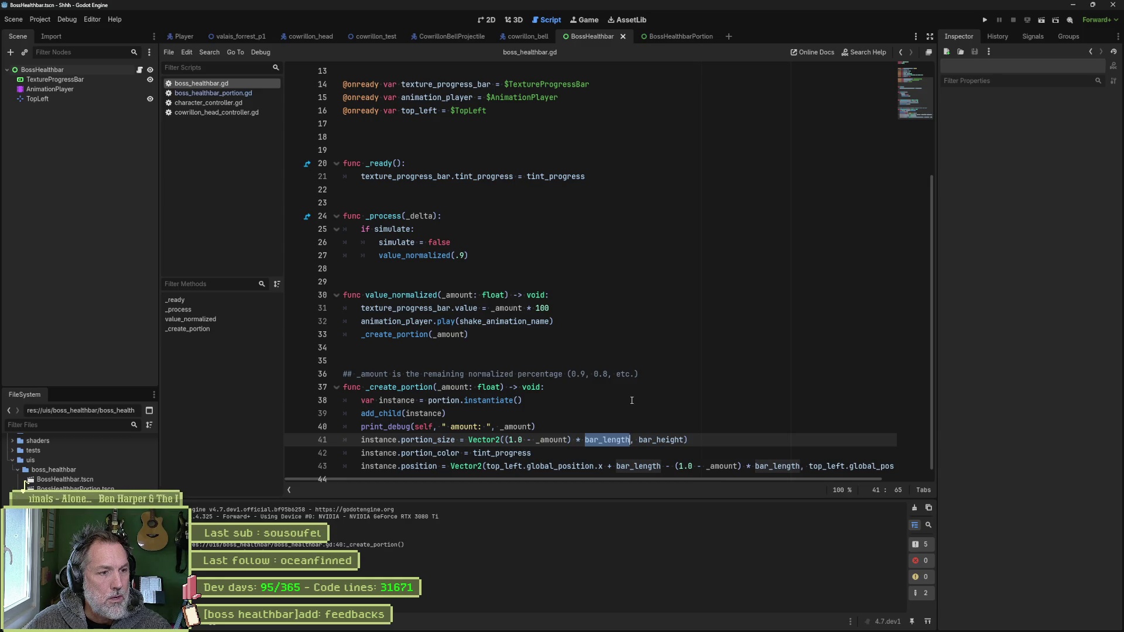
{"action": "scroll", "coordinate": [626, 400], "scroll_direction": "down", "scroll_amount": 1}
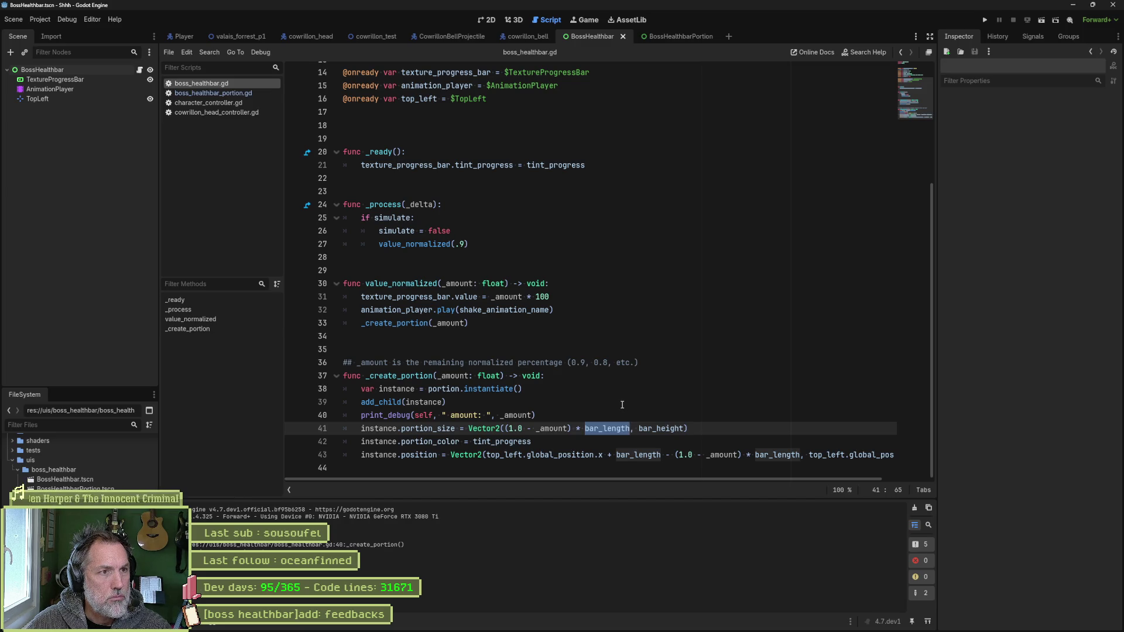
{"action": "scroll", "coordinate": [633, 415], "scroll_direction": "up", "scroll_amount": 5}
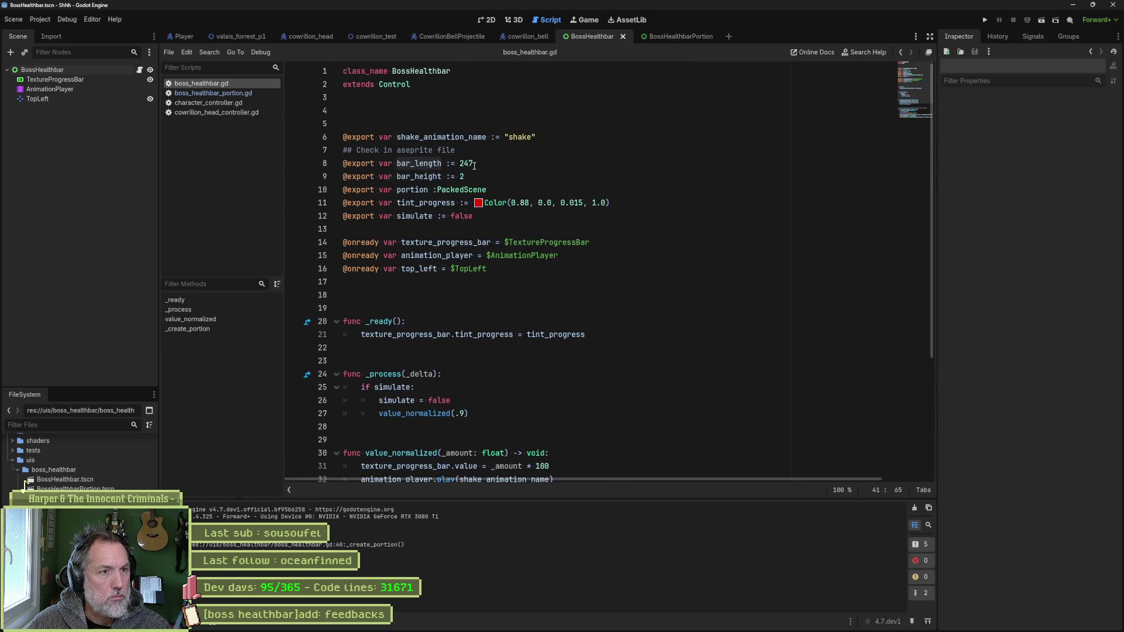
{"action": "left_click", "coordinate": [474, 165]}
{"action": "key", "text": "BackSpace"}
{"action": "key", "text": "BackSpace"}
{"action": "key", "text": "BackSpace"}
{"action": "type", "text": "261"}
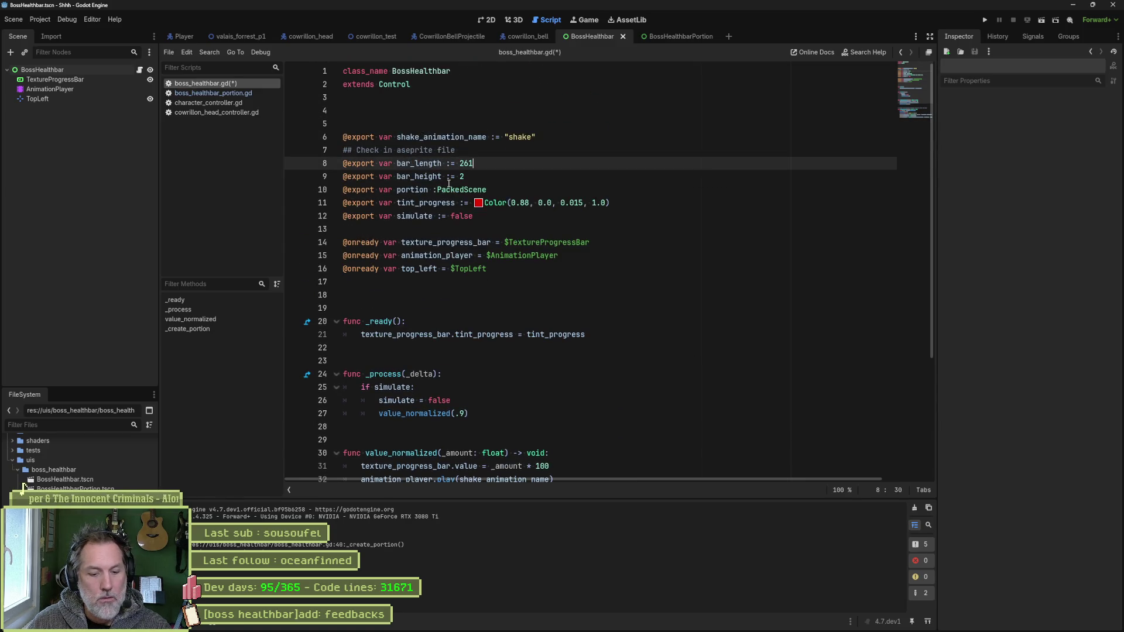
{"action": "key", "text": "ctrl+s"}
- Add the (1.0 - _amount) * bar_length portion width to the print_debug call and run
{"action": "scroll", "coordinate": [595, 268], "scroll_direction": "down", "scroll_amount": 5}
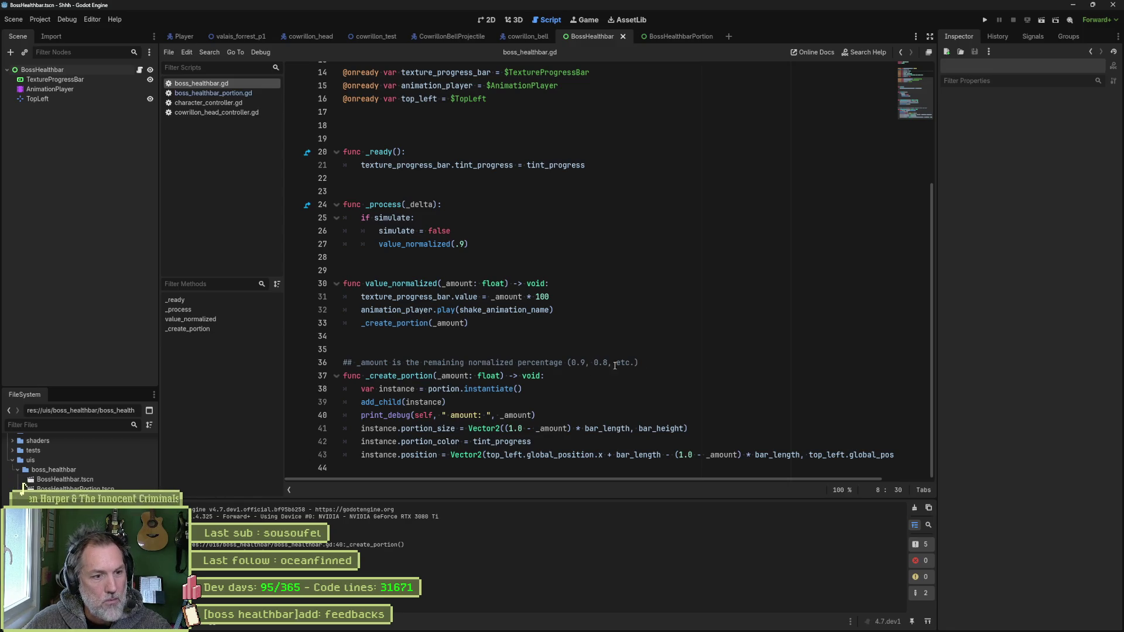
{"action": "left_click_drag", "start_coordinate": [506, 428], "coordinate": [630, 429]}
{"action": "key", "text": "ctrl+c"}
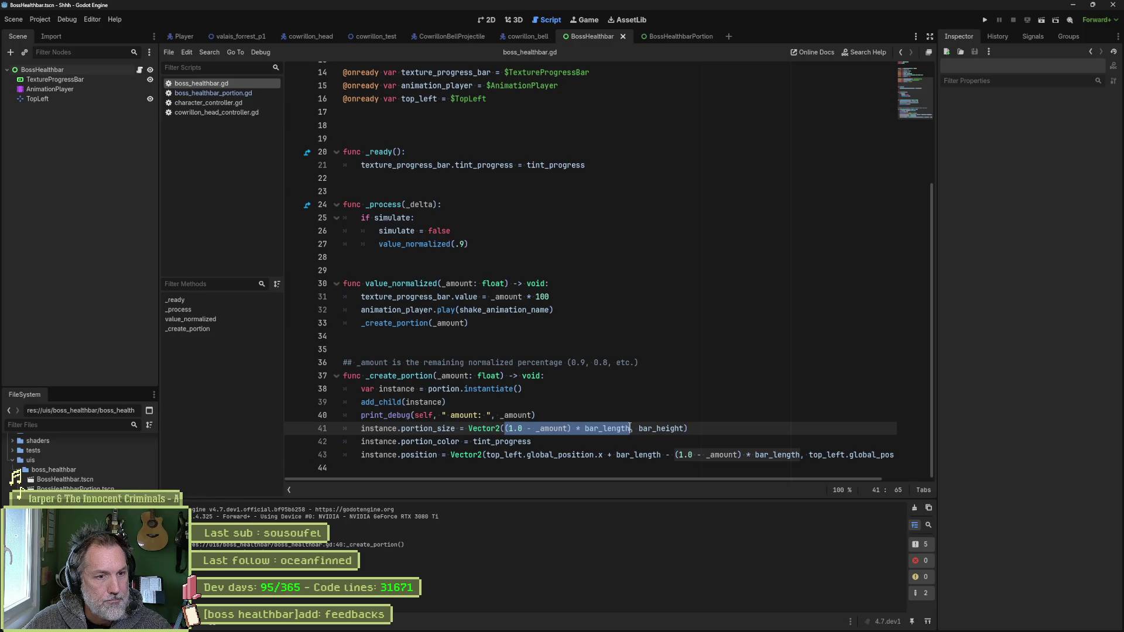
{"action": "left_click", "coordinate": [531, 415]}
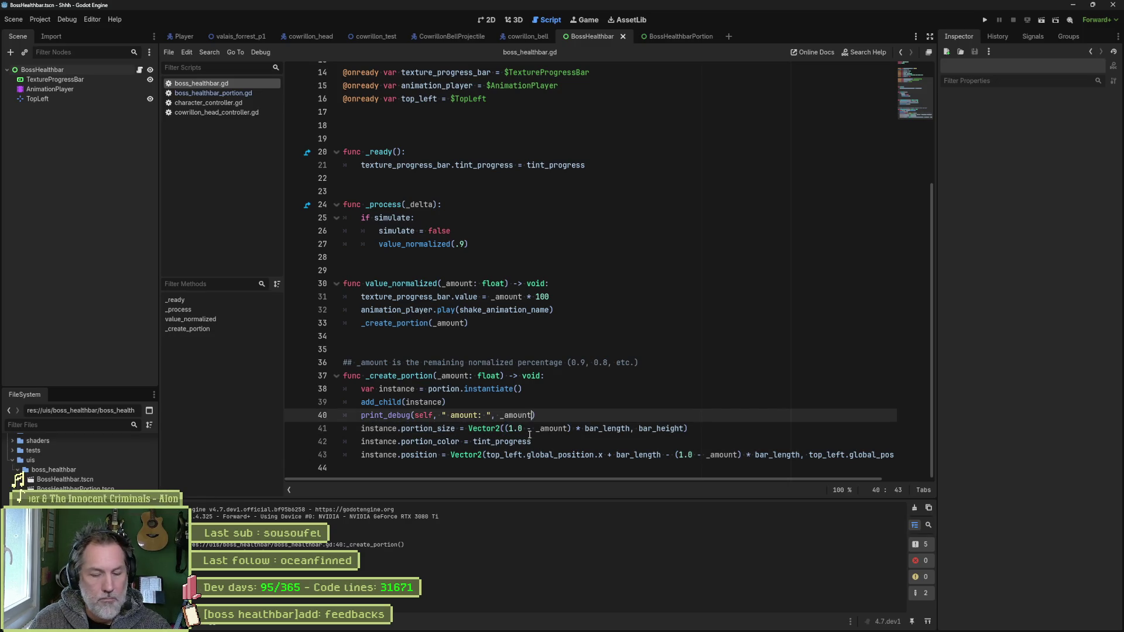
{"action": "type", "text": ", \""}
{"action": "key", "text": "ctrl+v"}
{"action": "type", "text": ": \","}
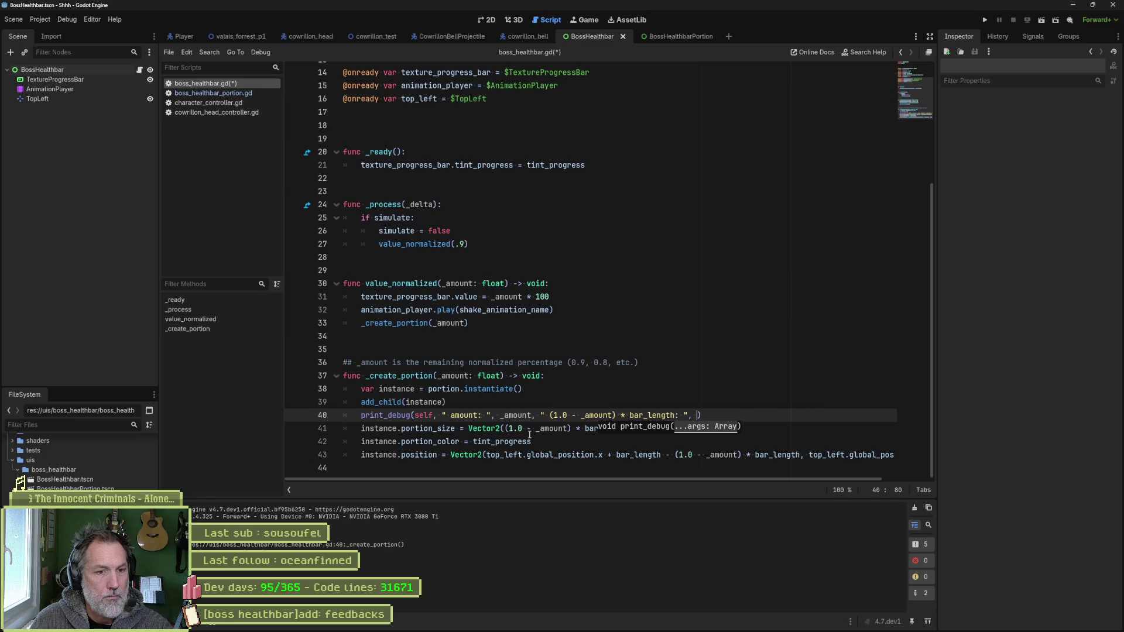
{"action": "key", "text": "ctrl+v"}
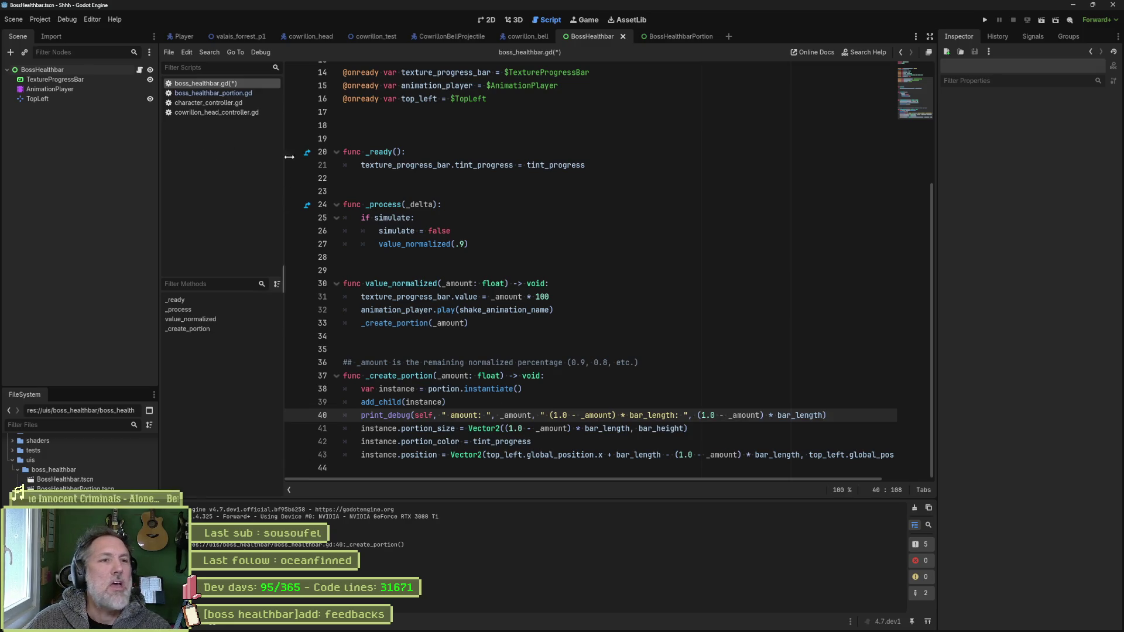
{"action": "key", "text": "F6"}
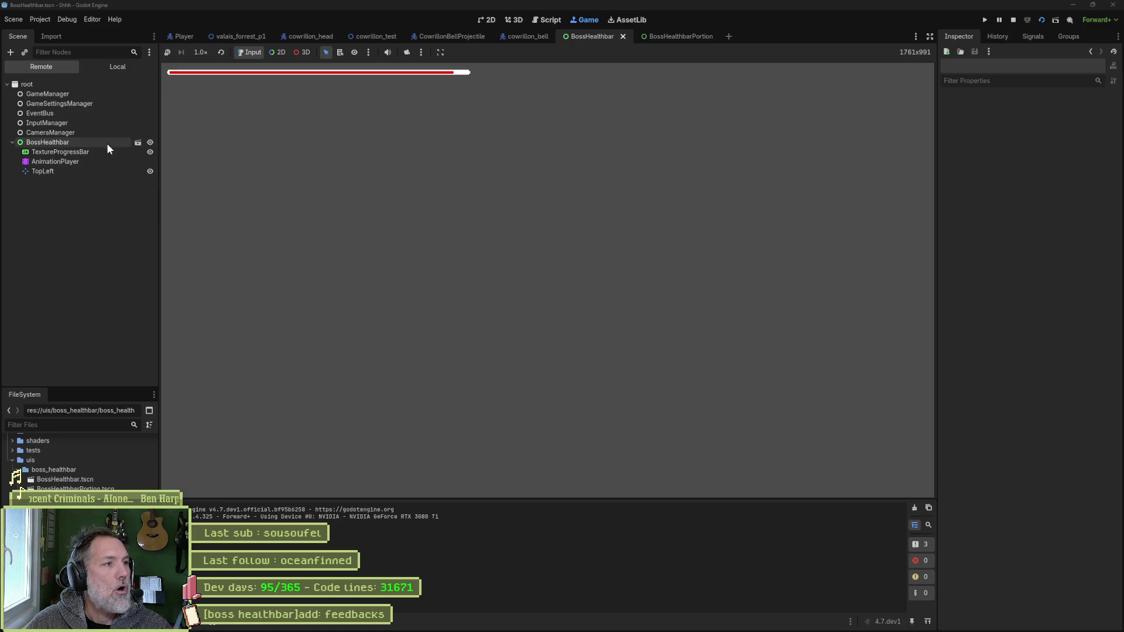
- In the running game, simulate a hit and select the spawned portion's ColorRect
{"action": "left_click", "coordinate": [107, 143]}
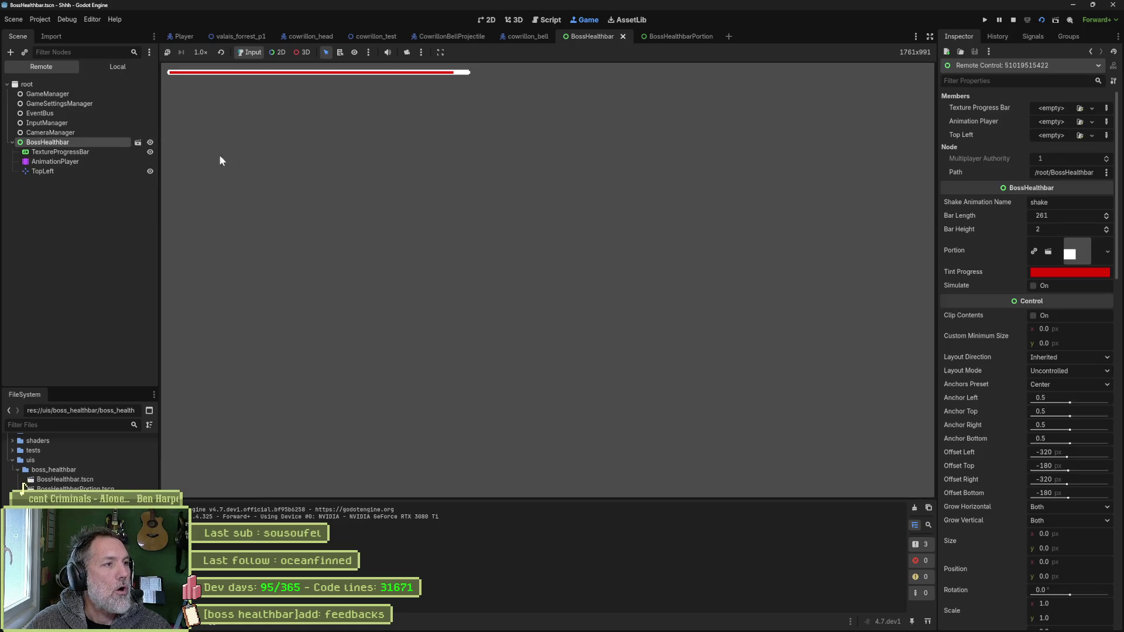
{"action": "left_click", "coordinate": [1025, 286]}
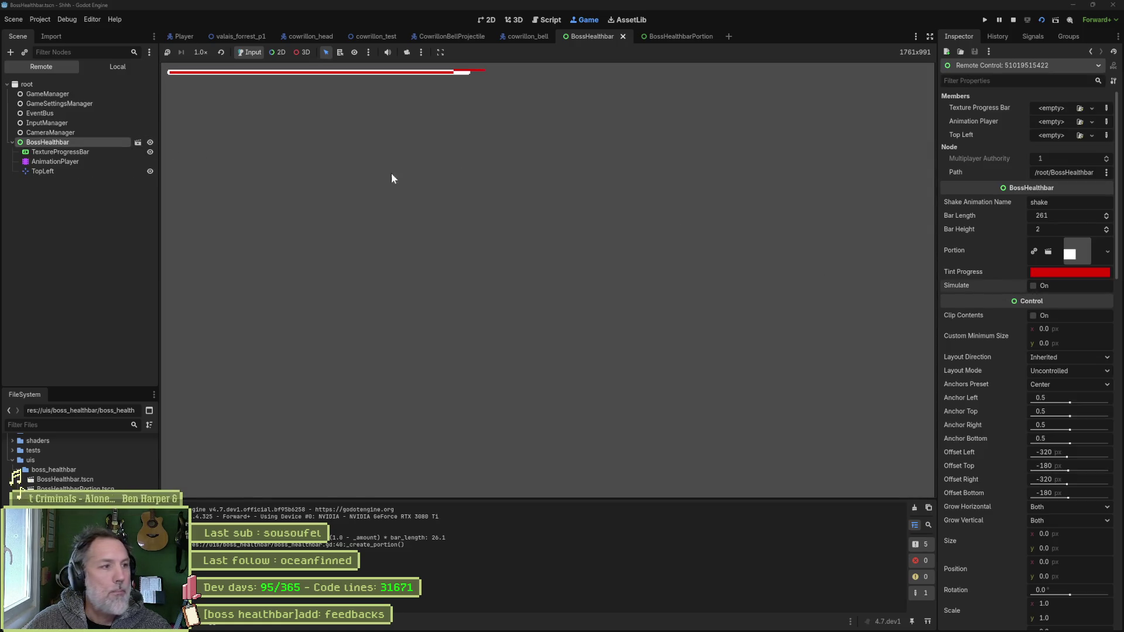
{"action": "left_click", "coordinate": [44, 181]}
{"action": "left_click", "coordinate": [18, 181]}
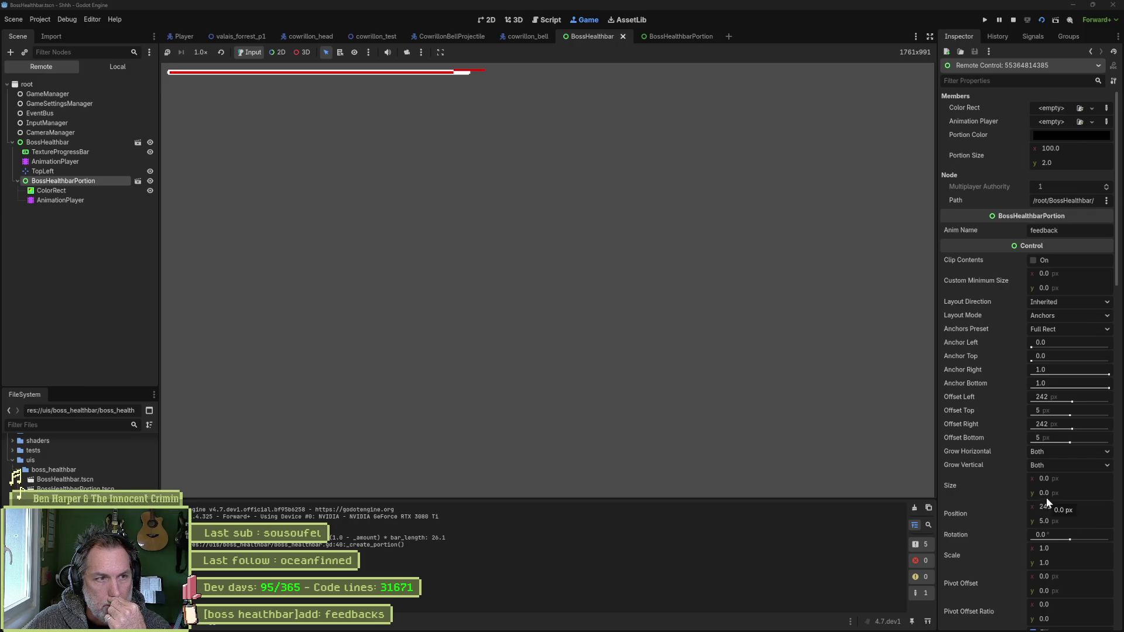
{"action": "left_click", "coordinate": [74, 188]}
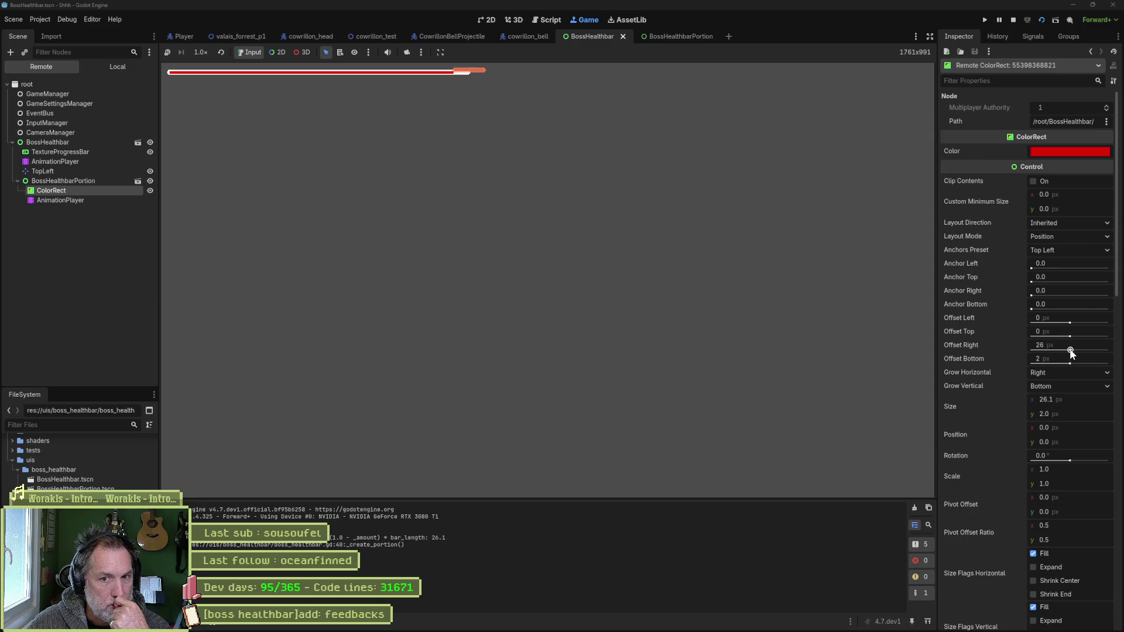
- Stretch the ColorRect's right edge, set its Offset Top to 2, and restart the scene
{"action": "left_click_drag", "start_coordinate": [1070, 350], "coordinate": [1097, 350]}
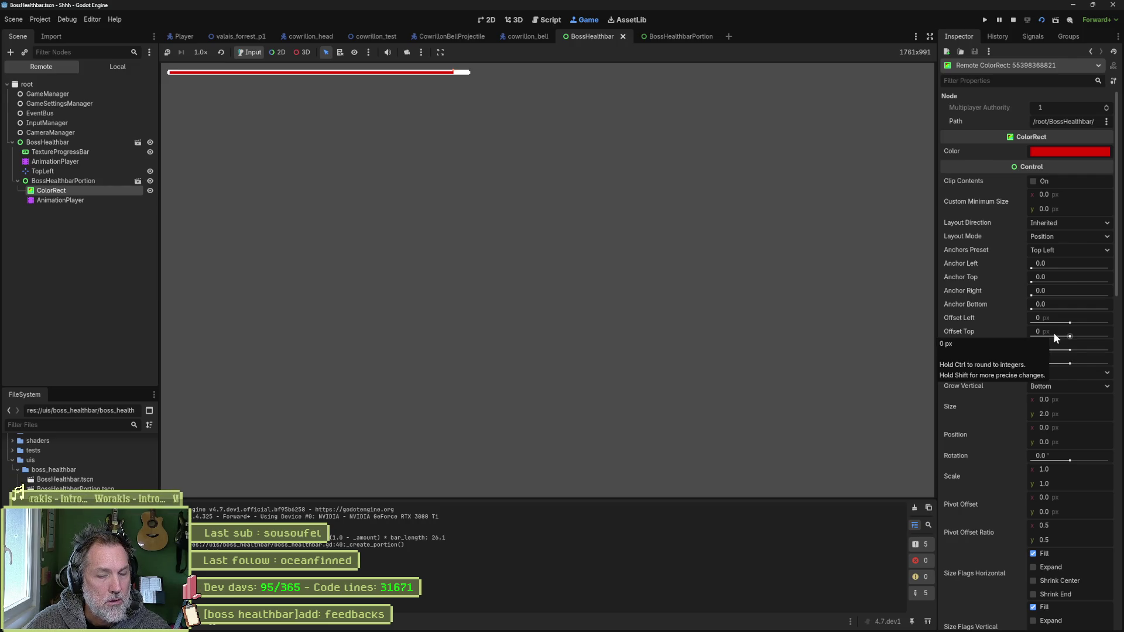
{"action": "left_click", "coordinate": [1037, 329]}
{"action": "type", "text": "26."}
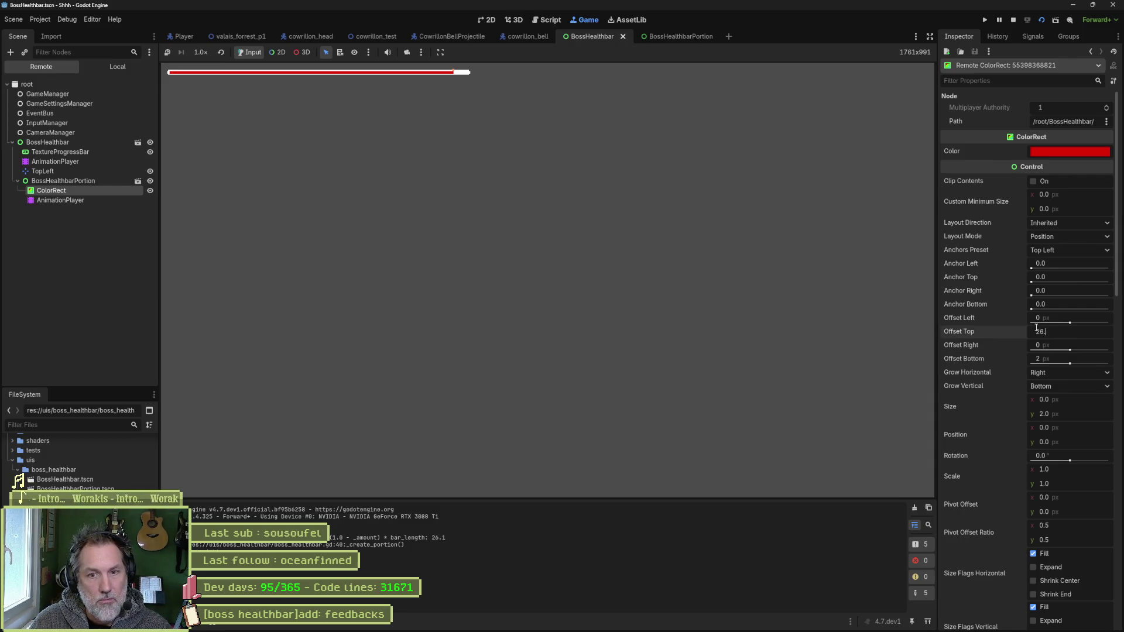
{"action": "key", "text": "Return"}
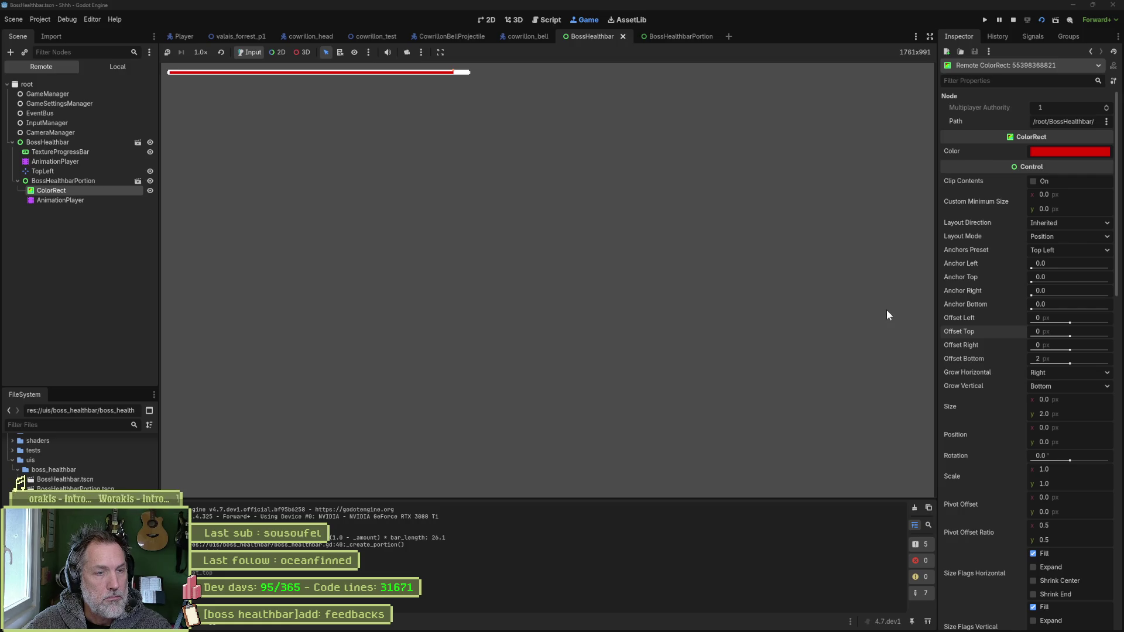
{"action": "key", "text": "F6"}
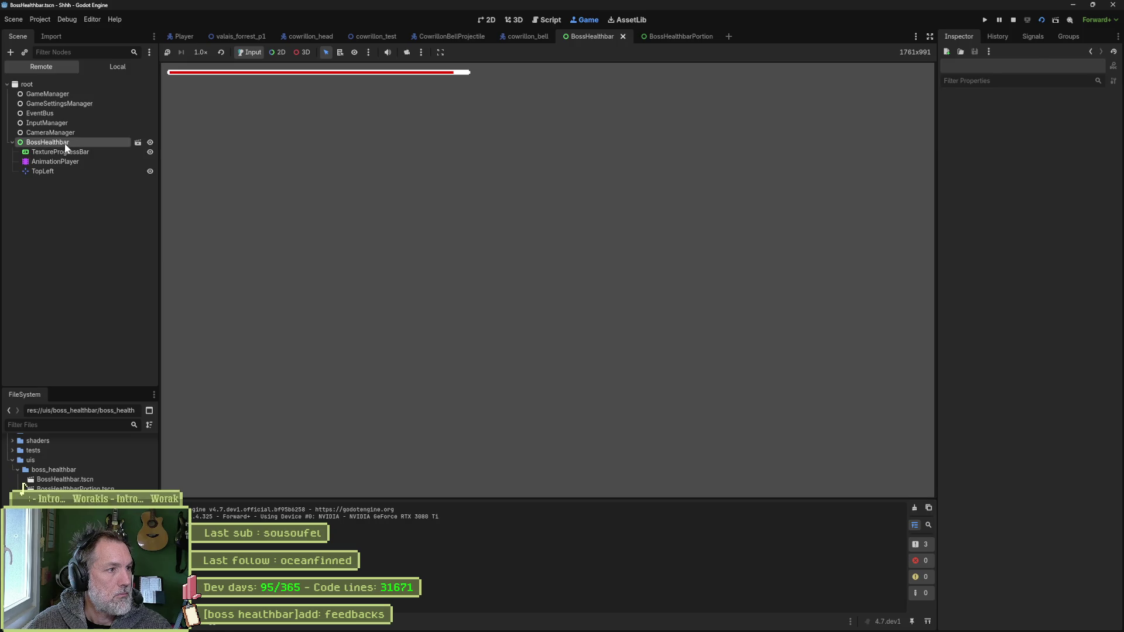
- Inspect the running BossHealthbar, pick out the logged 26.1 in Output, and stop the game
{"action": "left_click", "coordinate": [65, 144]}
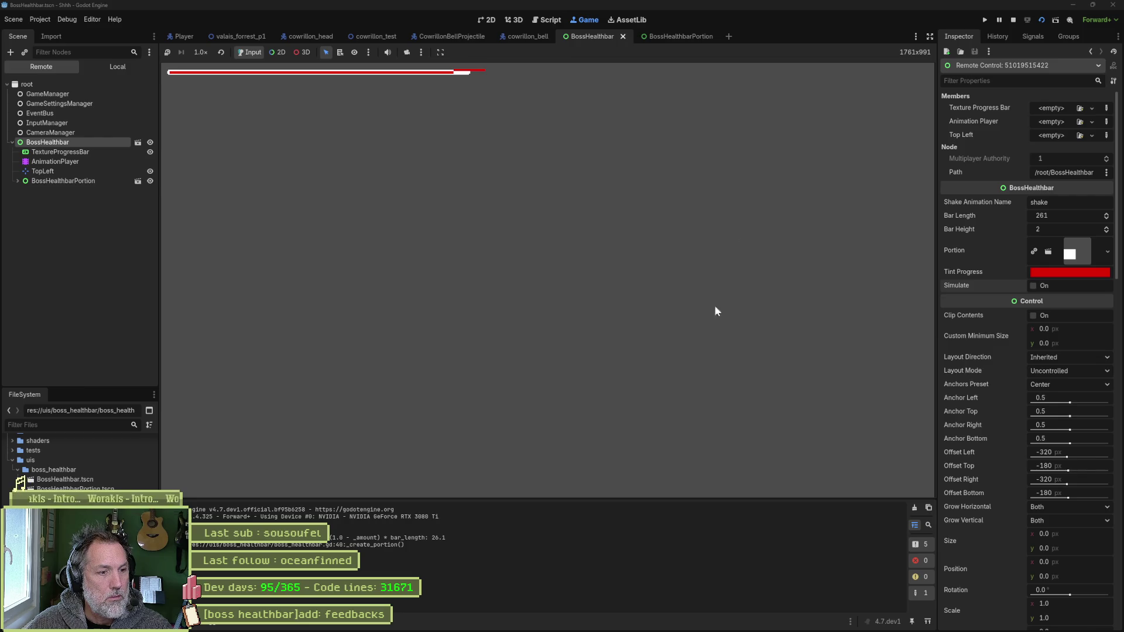
{"action": "double_click", "coordinate": [444, 538]}
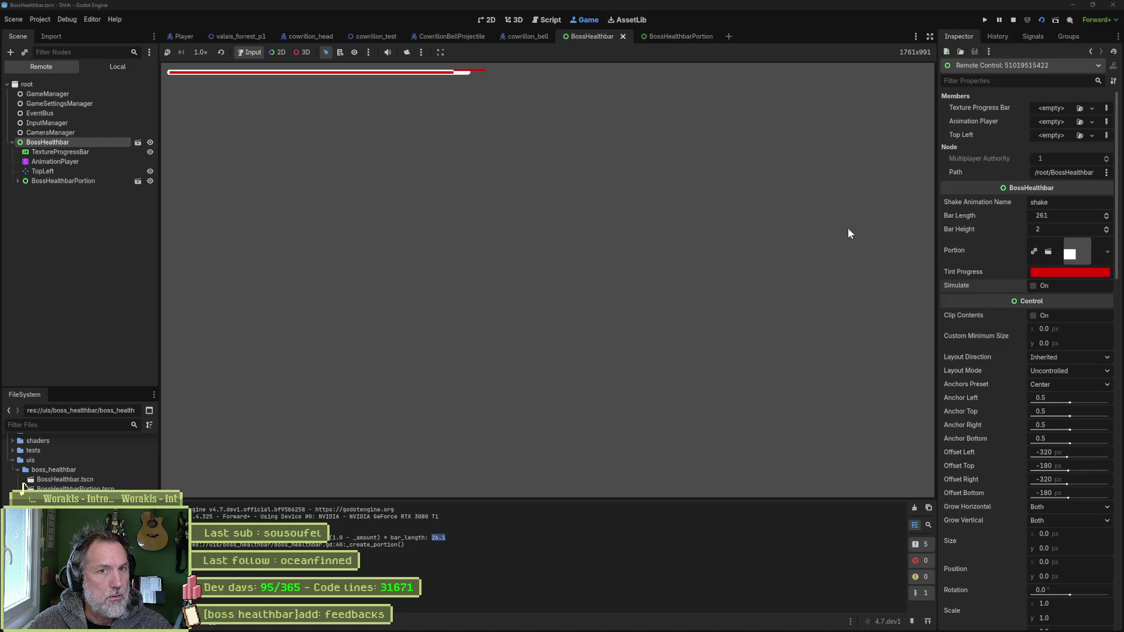
{"action": "left_click", "coordinate": [1011, 19]}
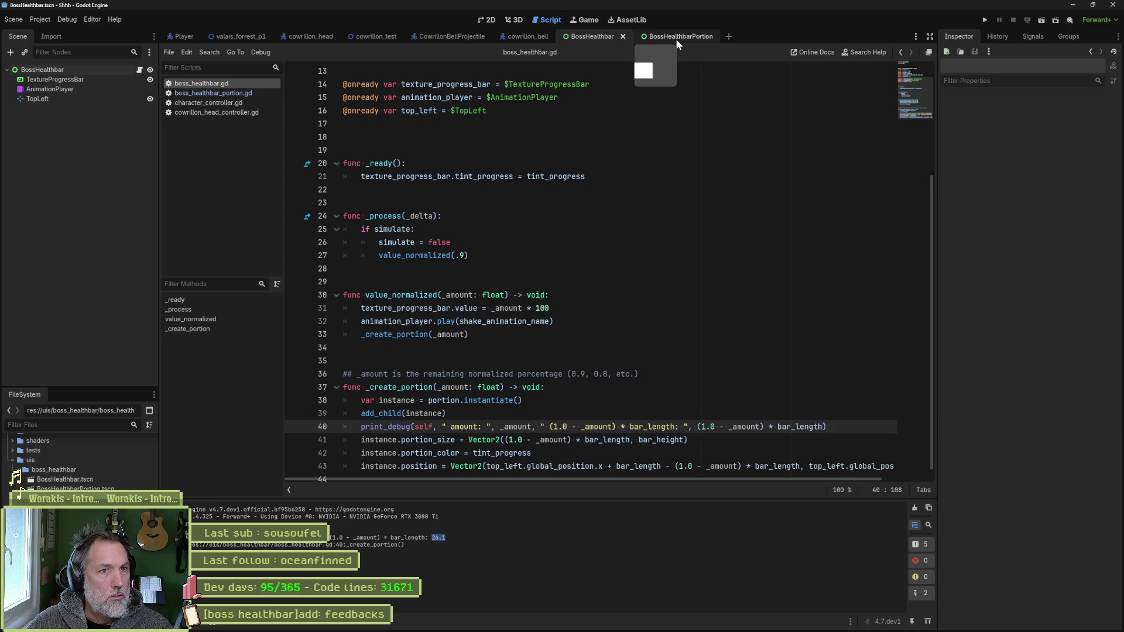
- In the 2D view, add a ColorRect node under the BossHealthbar root
{"action": "left_click", "coordinate": [486, 19]}
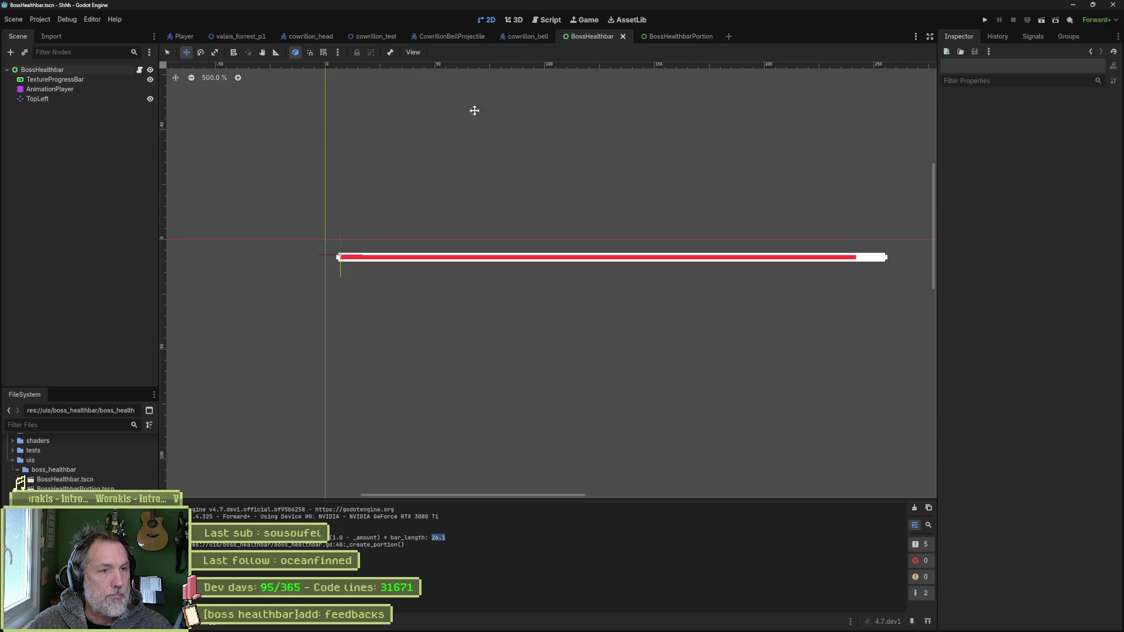
{"action": "left_click", "coordinate": [70, 100]}
{"action": "left_click", "coordinate": [62, 140]}
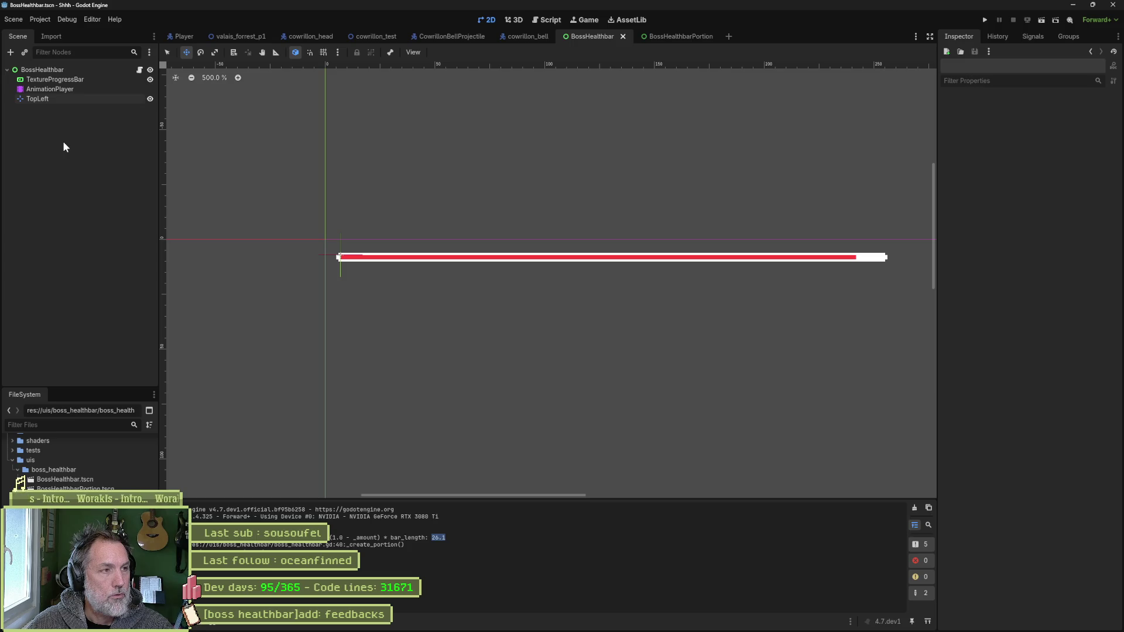
{"action": "key", "text": "ctrl+a"}
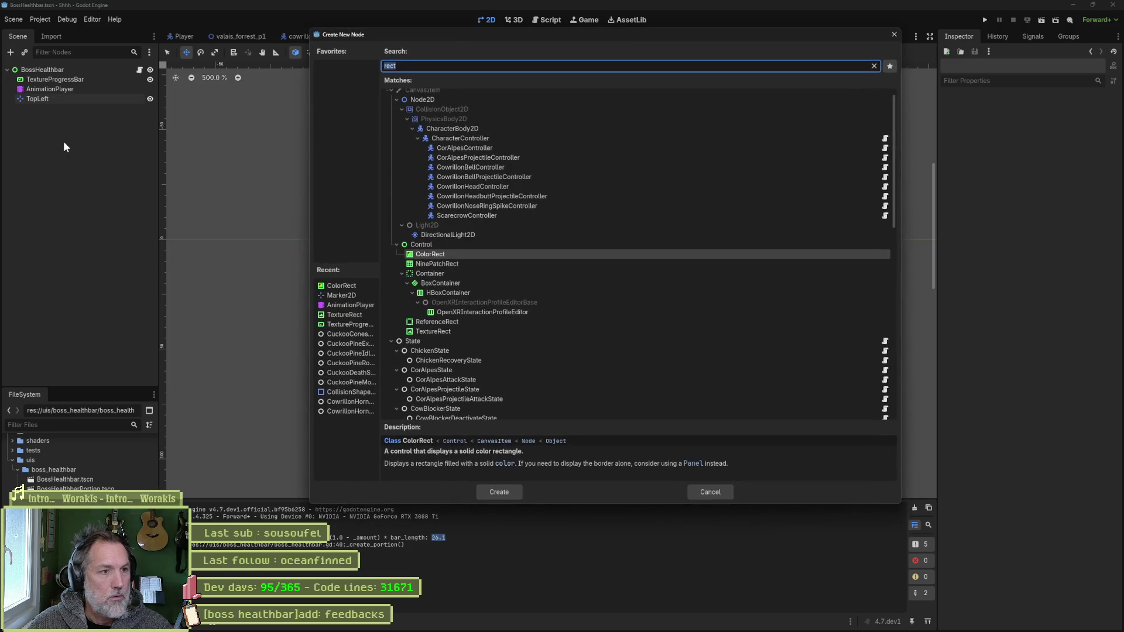
{"action": "left_click", "coordinate": [499, 492]}
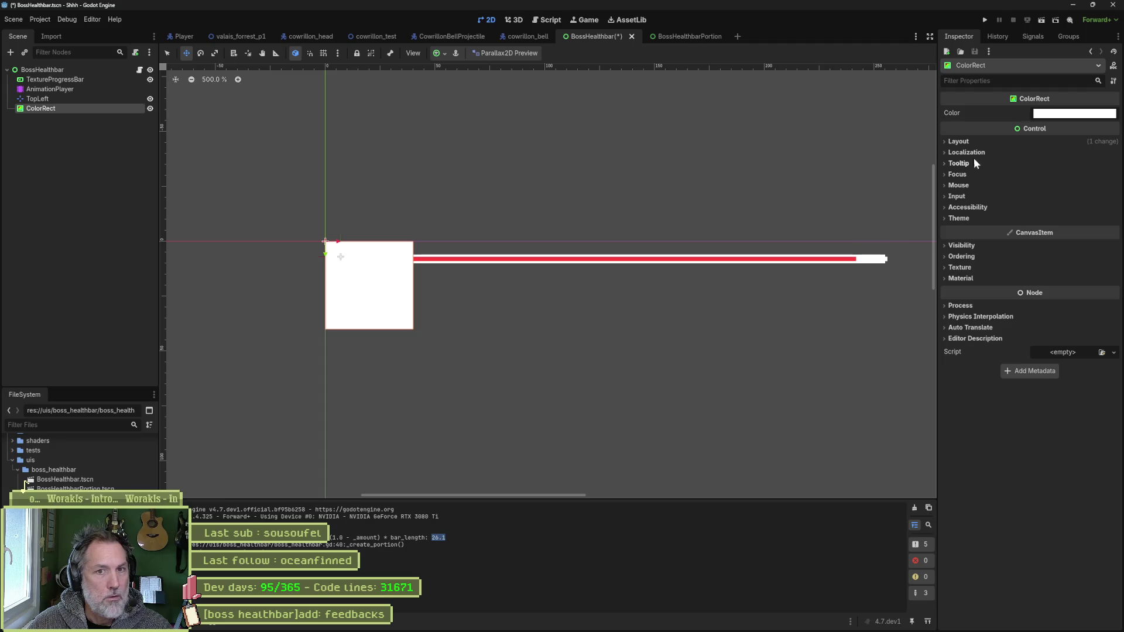
- Set the ColorRect's width to 26.1 px and move it under the bar's right end
{"action": "left_click", "coordinate": [964, 142]}
{"action": "left_click", "coordinate": [969, 239]}
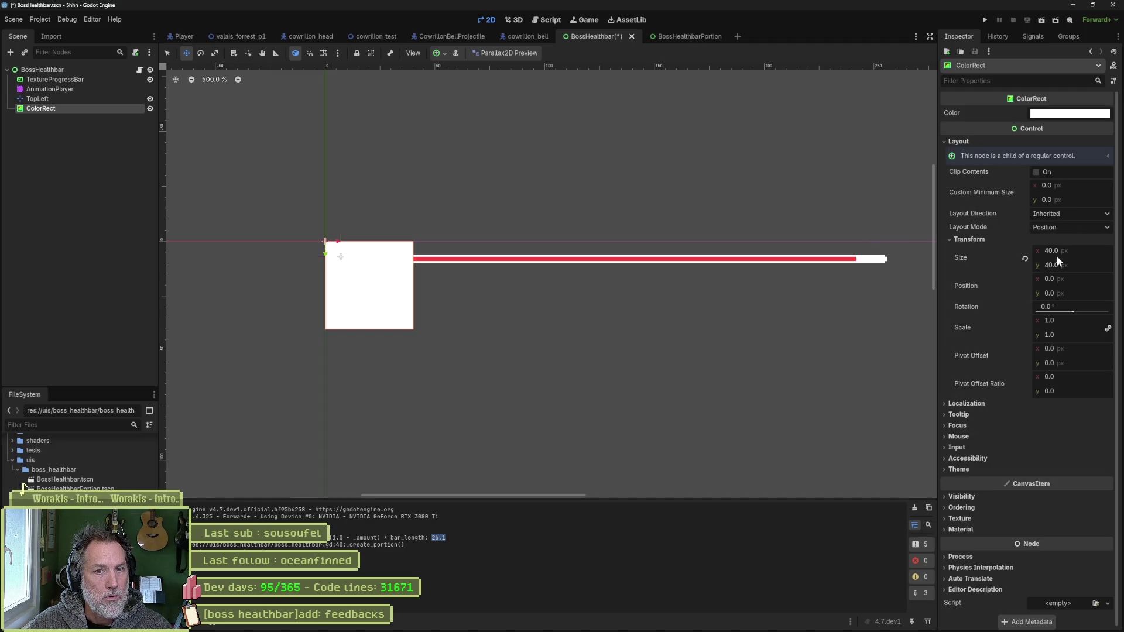
{"action": "left_click", "coordinate": [1080, 253]}
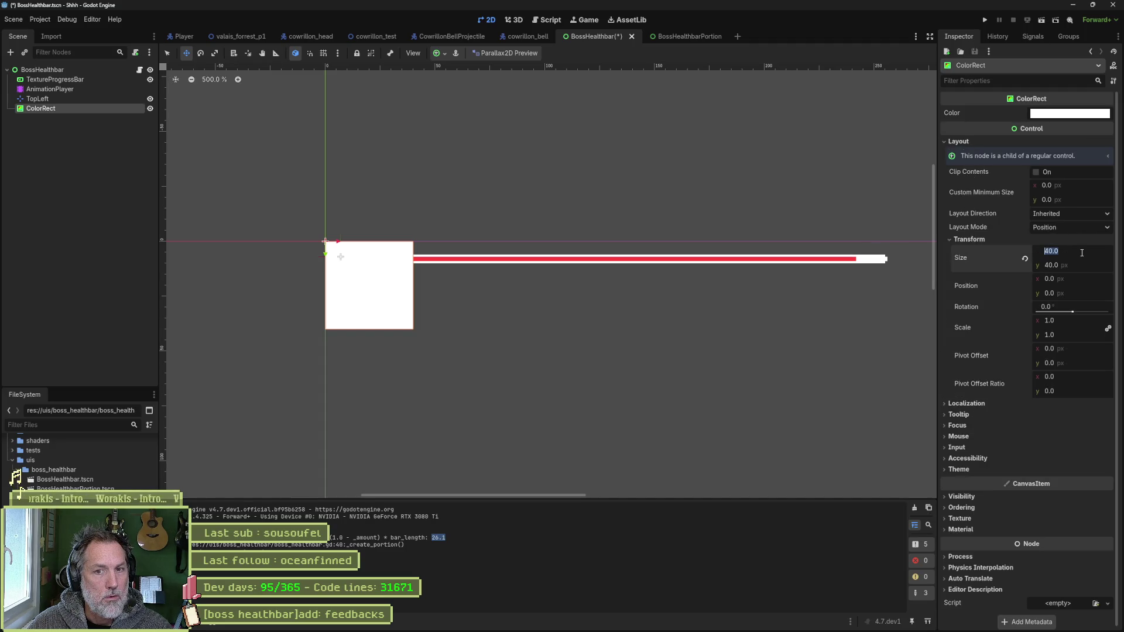
{"action": "type", "text": "26.1"}
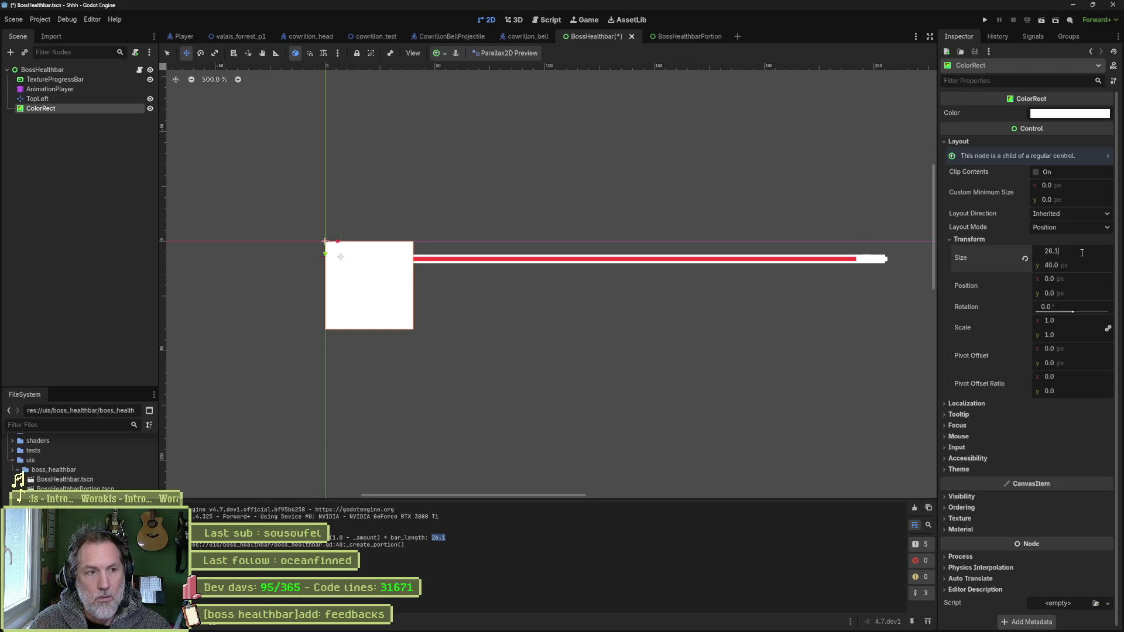
{"action": "key", "text": "Return"}
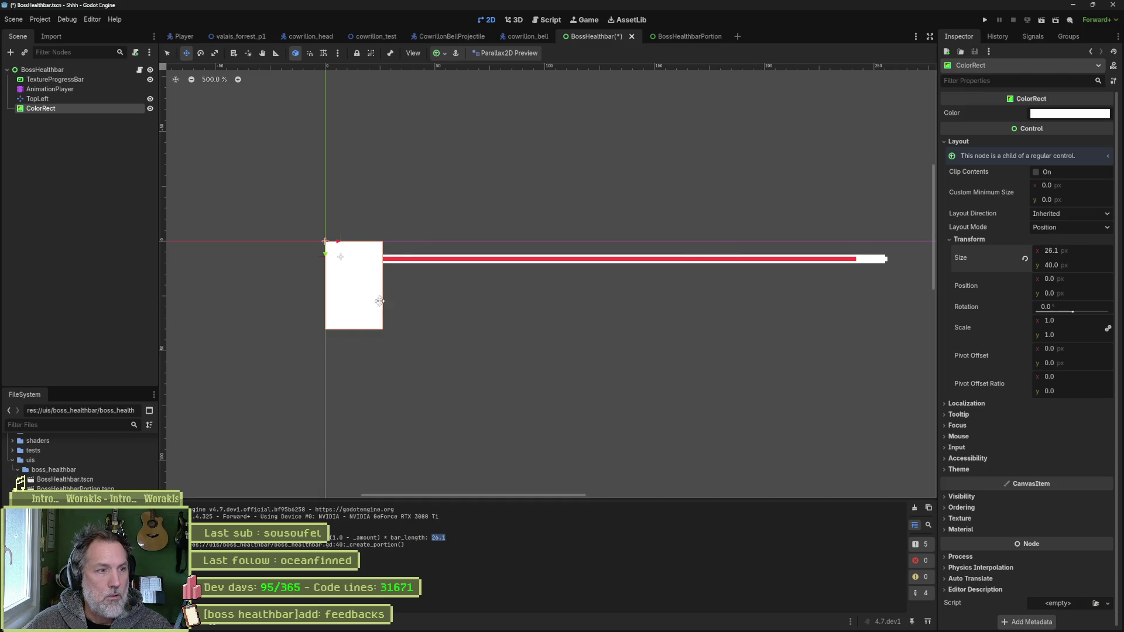
{"action": "mouse_move", "coordinate": [371, 297]}
{"action": "left_mouse_down"}
{"action": "mouse_move", "coordinate": [880, 340]}
{"action": "mouse_move", "coordinate": [905, 326]}
{"action": "left_mouse_up"}
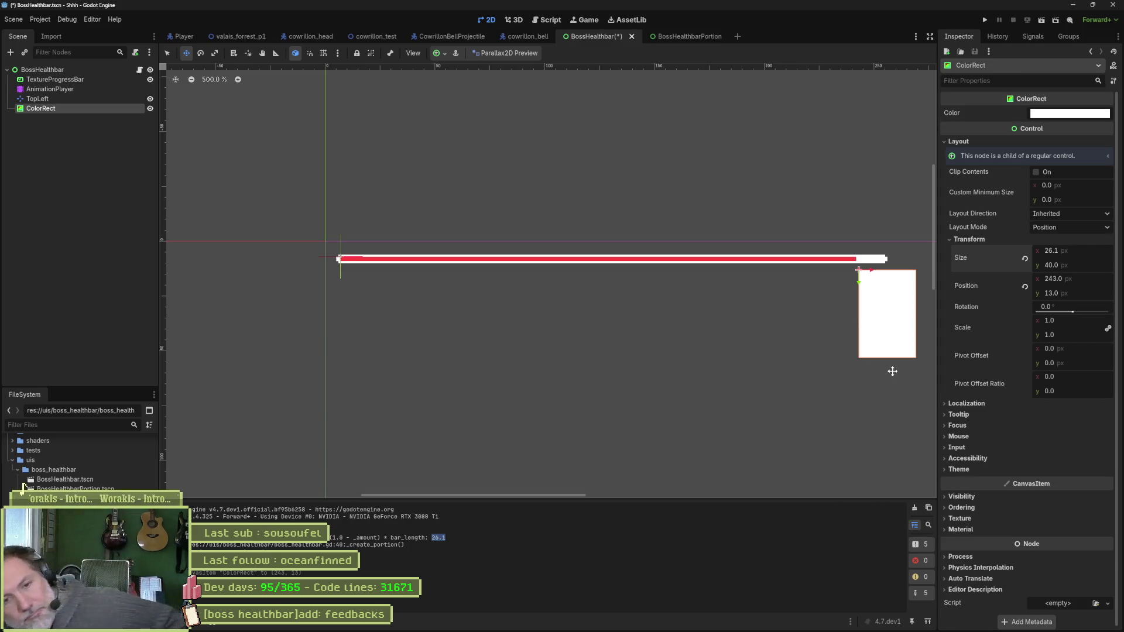
- Test halving the ColorRect width to 13.05 px, undo back to 26.1, and select TextureProgressBar
{"action": "left_click", "coordinate": [1074, 259]}
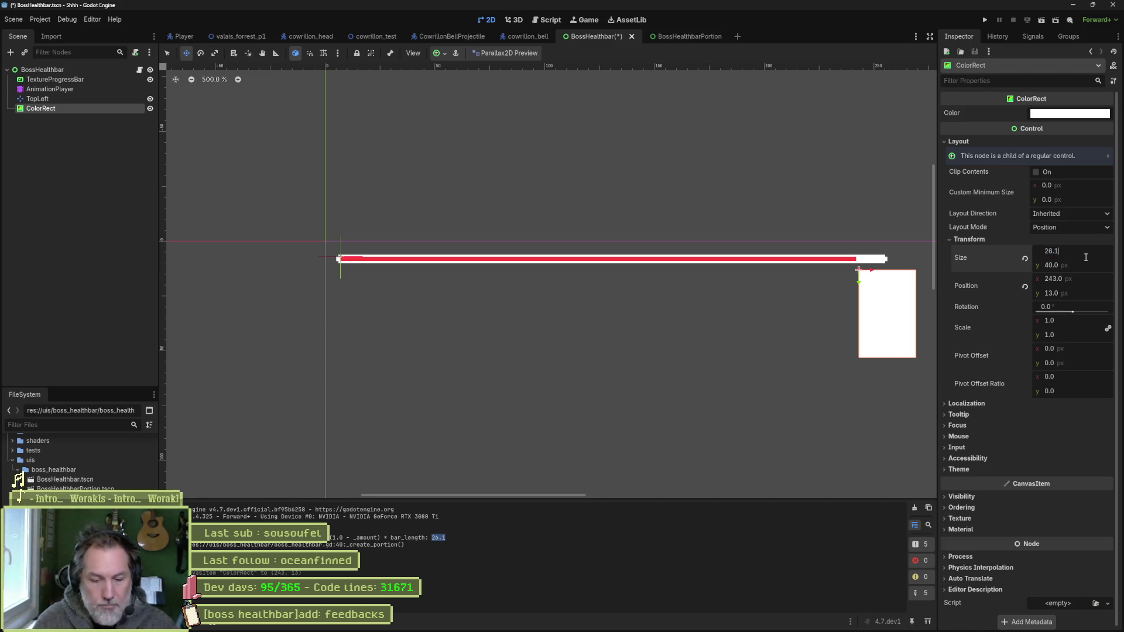
{"action": "type", "text": "*.5"}
{"action": "key", "text": "Return"}
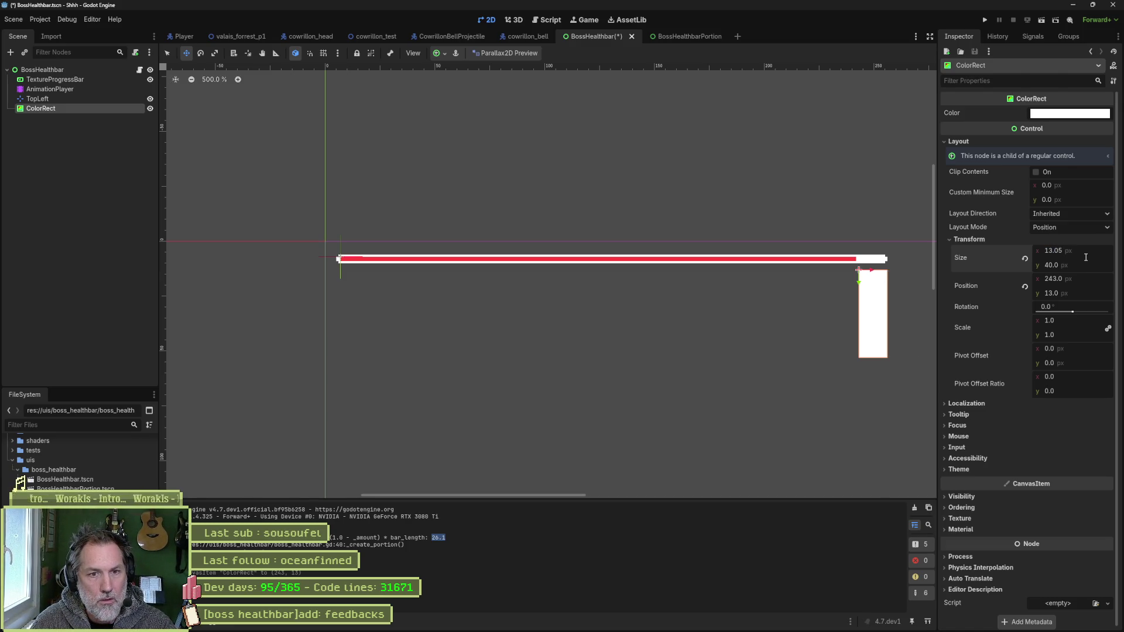
{"action": "key", "text": "ctrl+z"}
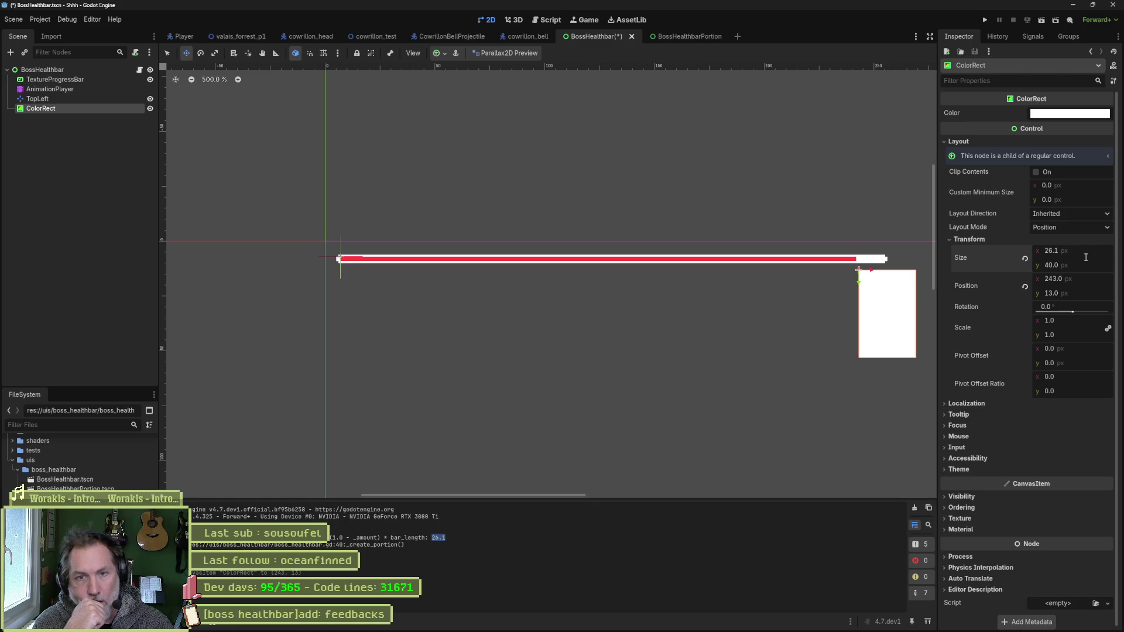
{"action": "left_click", "coordinate": [28, 79]}
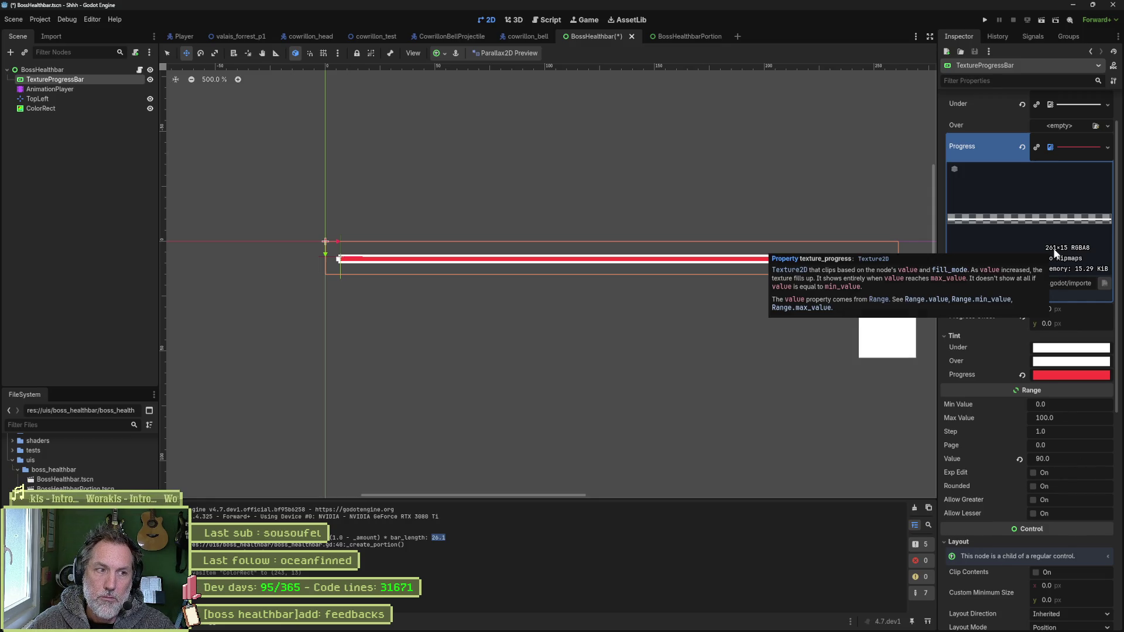
- Set the TextureProgressBar Value to 100, then bring up the sprite in Aseprite
{"action": "left_click", "coordinate": [1073, 459]}
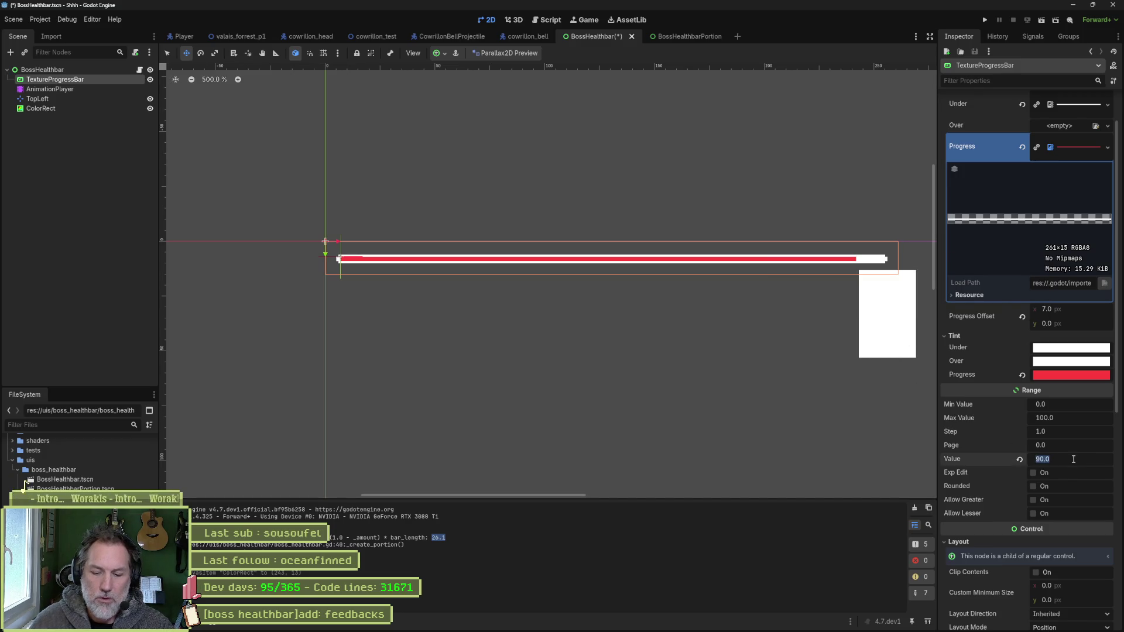
{"action": "type", "text": "100"}
{"action": "key", "text": "Return"}
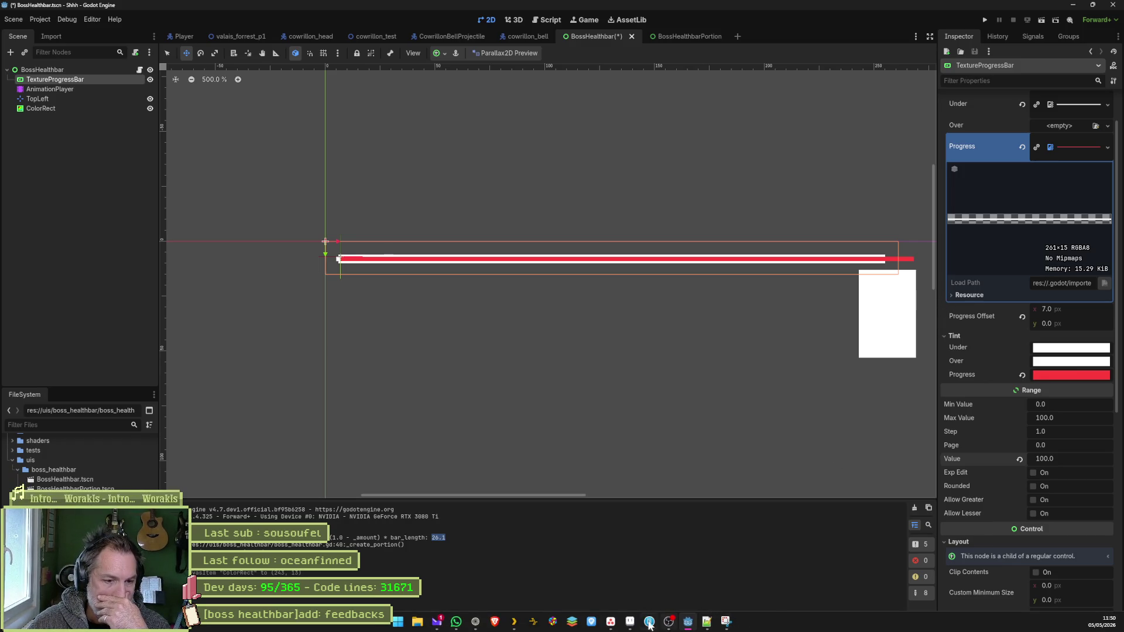
{"action": "left_click", "coordinate": [630, 624]}
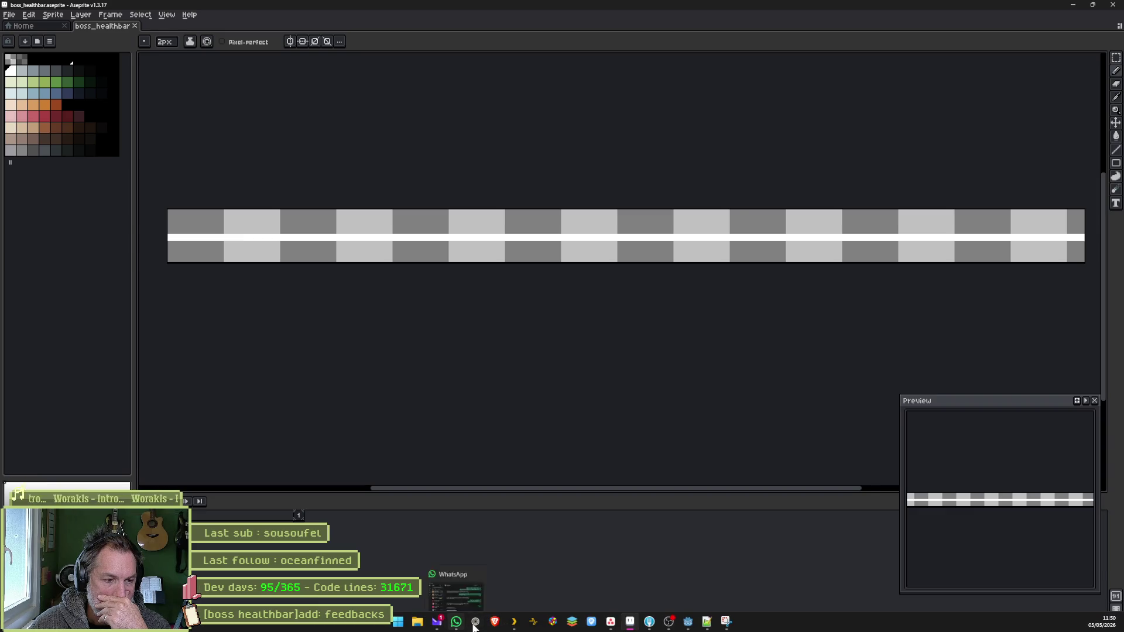
- Search 'godot progressbar' in a new browser tab and filter to video results
{"action": "left_click", "coordinate": [475, 629]}
{"action": "key", "text": "ctrl+t"}
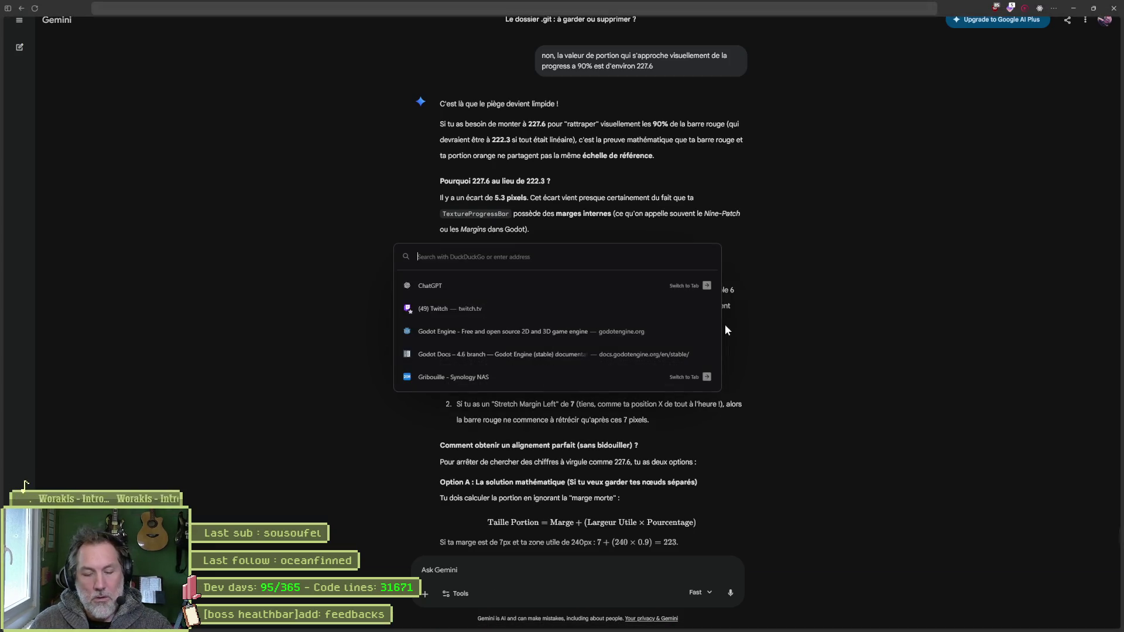
{"action": "type", "text": "godot progressbar"}
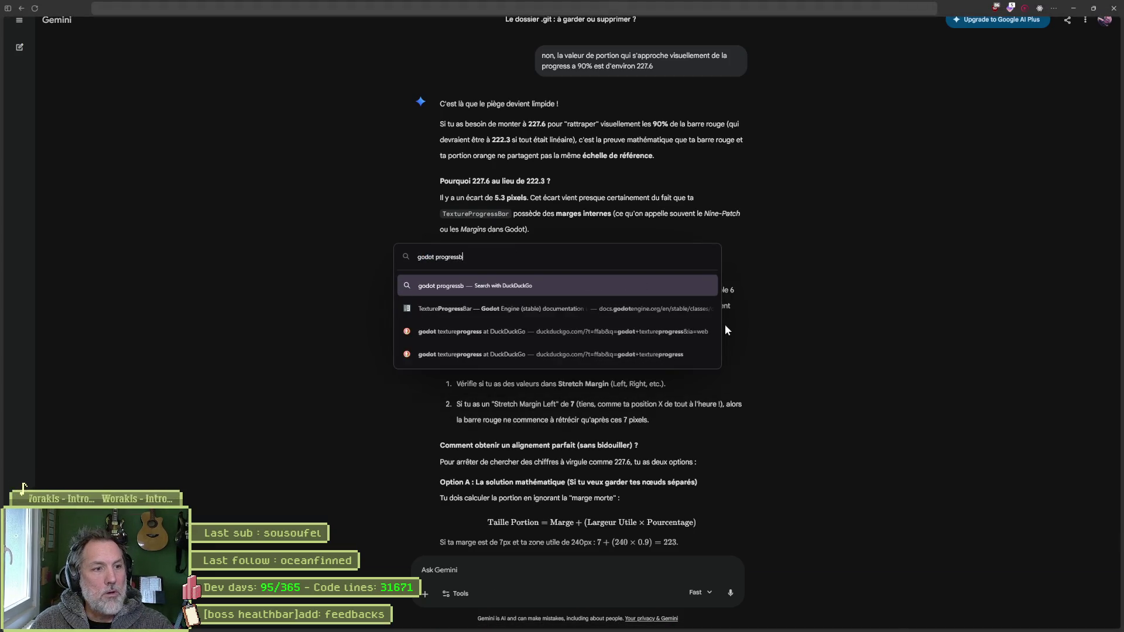
{"action": "key", "text": "Return"}
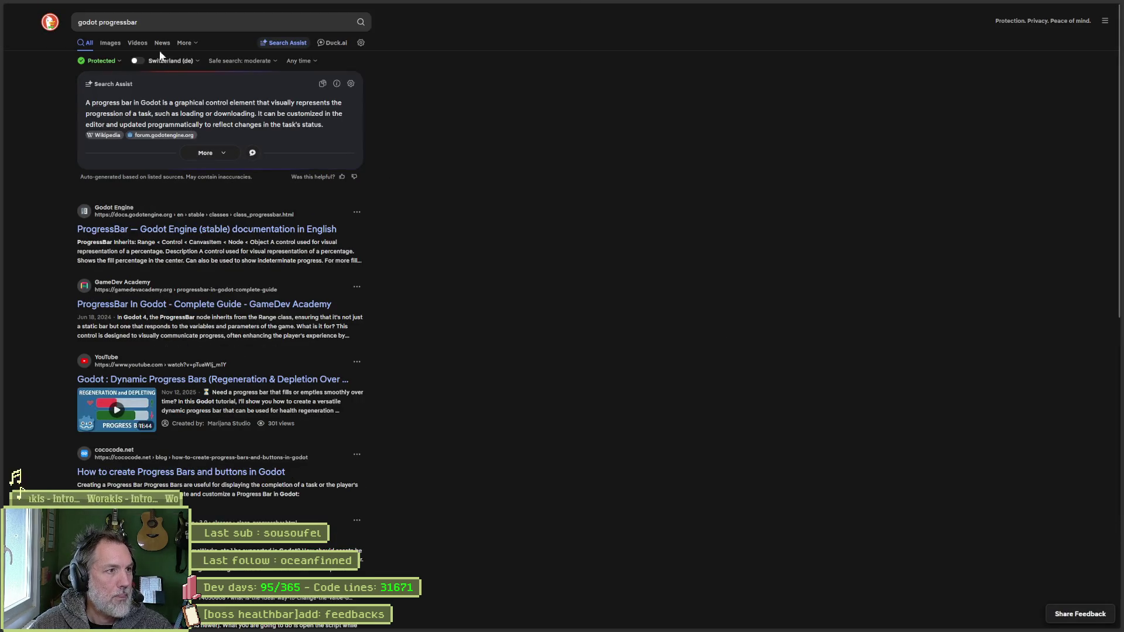
{"action": "left_click", "coordinate": [141, 44]}
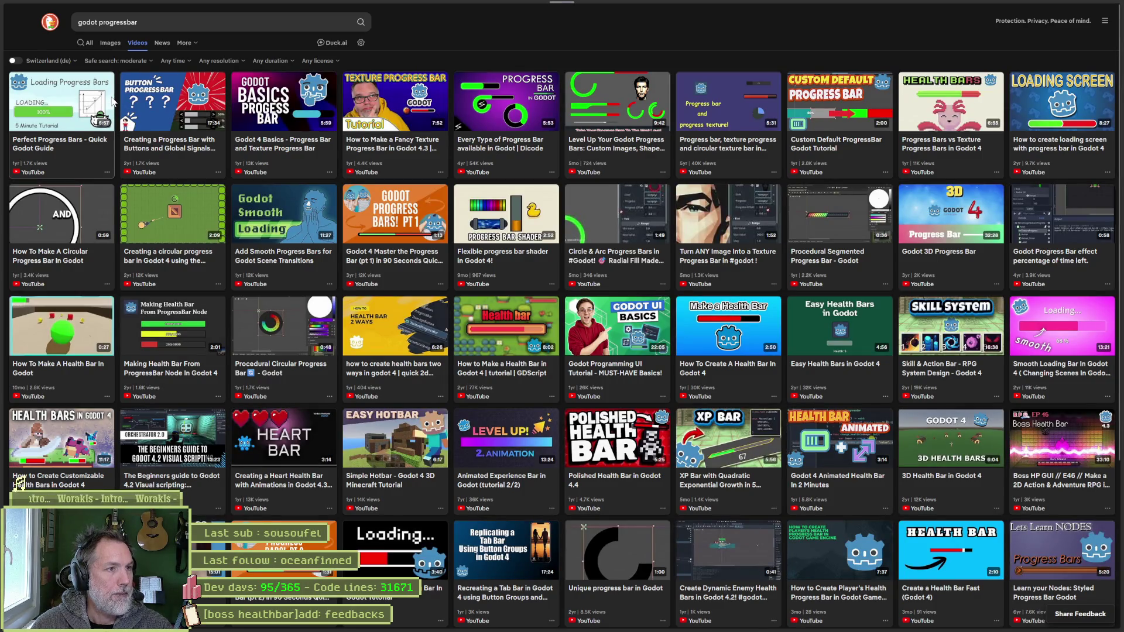
- Browse the Perfect Progress Bars and Fancy Texture Progress Bar tutorials, then return to Aseprite's healthbar sprite
{"action": "left_click", "coordinate": [69, 109]}
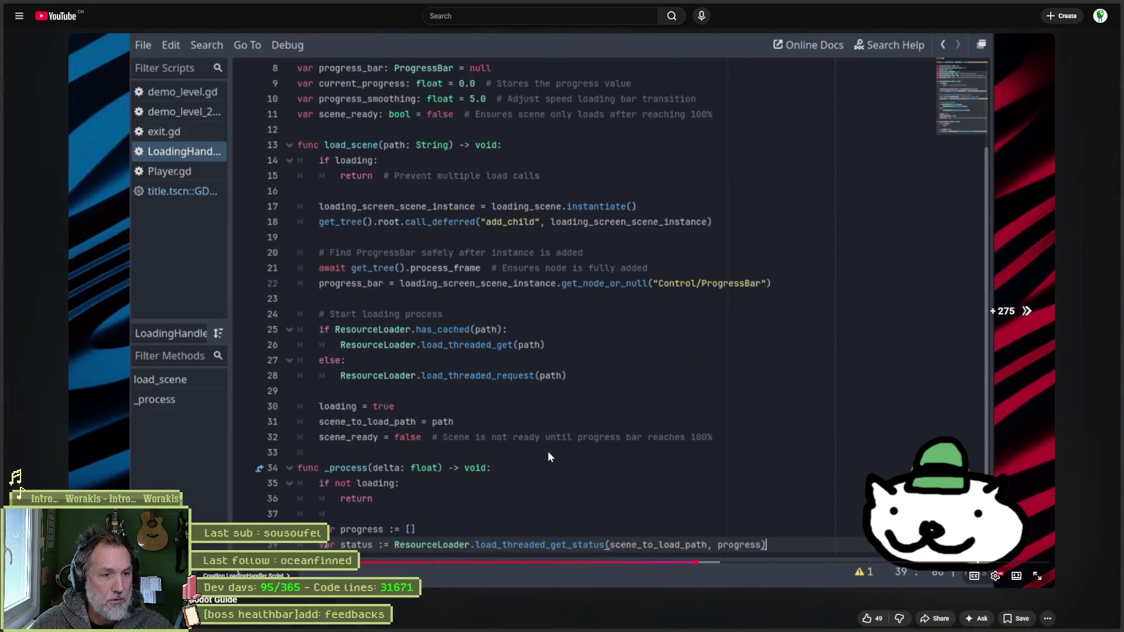
{"action": "key", "text": "alt+Left"}
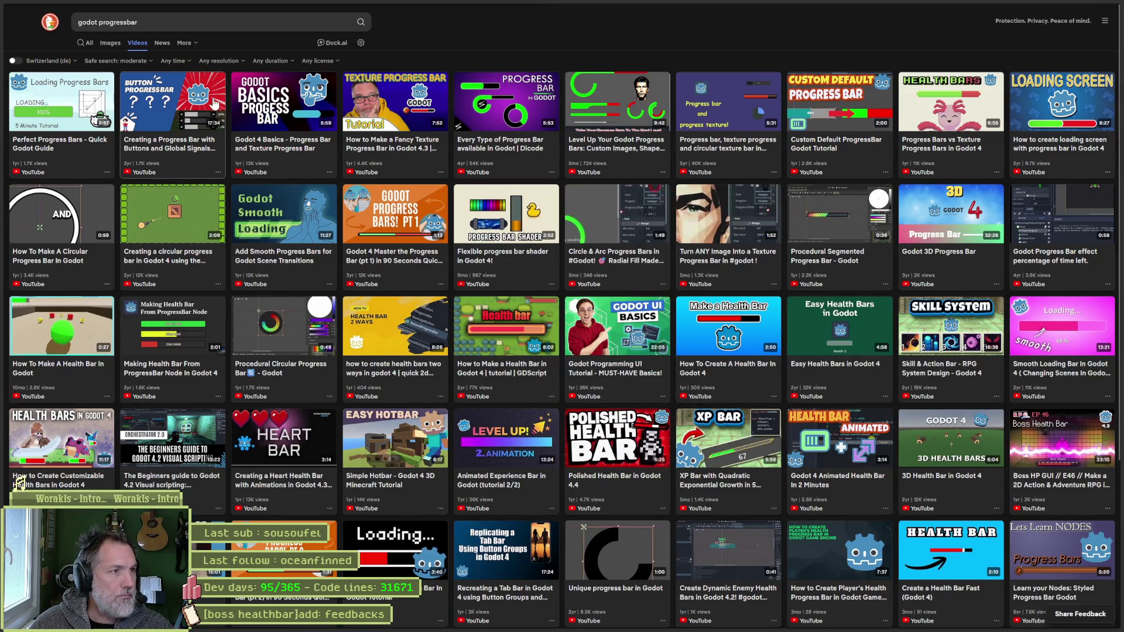
{"action": "left_click", "coordinate": [352, 139]}
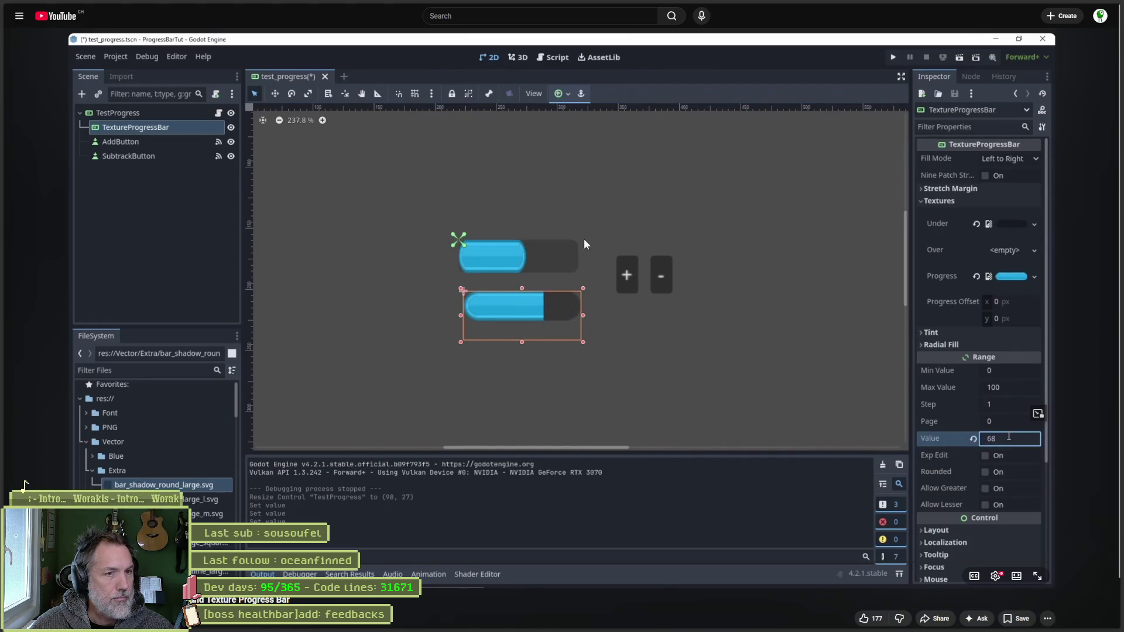
{"action": "left_click", "coordinate": [973, 129]}
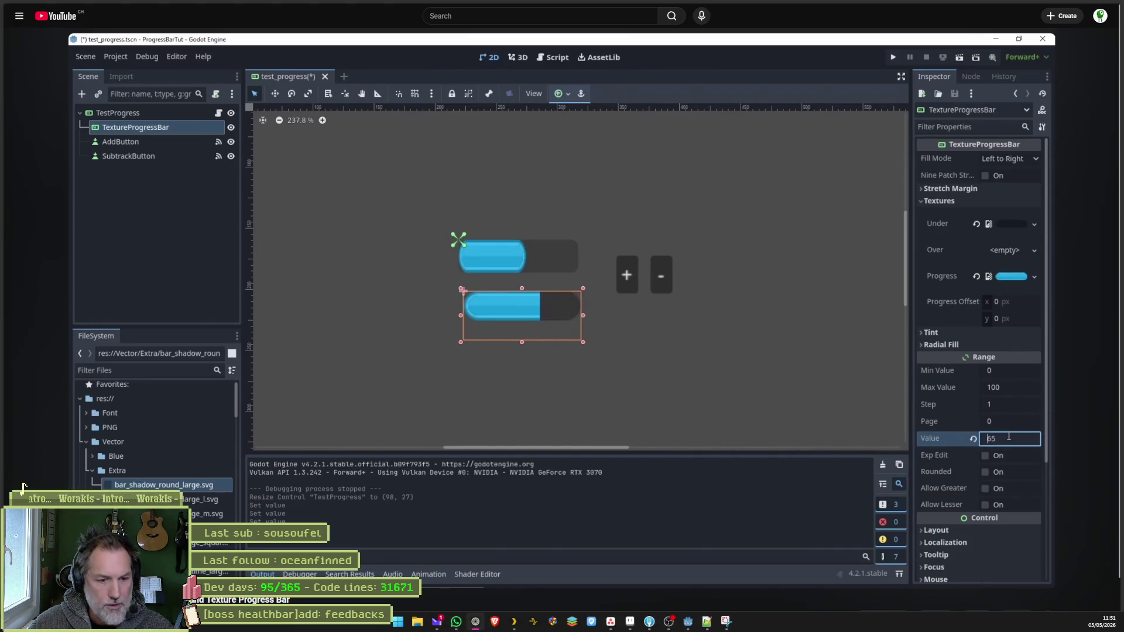
{"action": "left_click", "coordinate": [704, 623]}
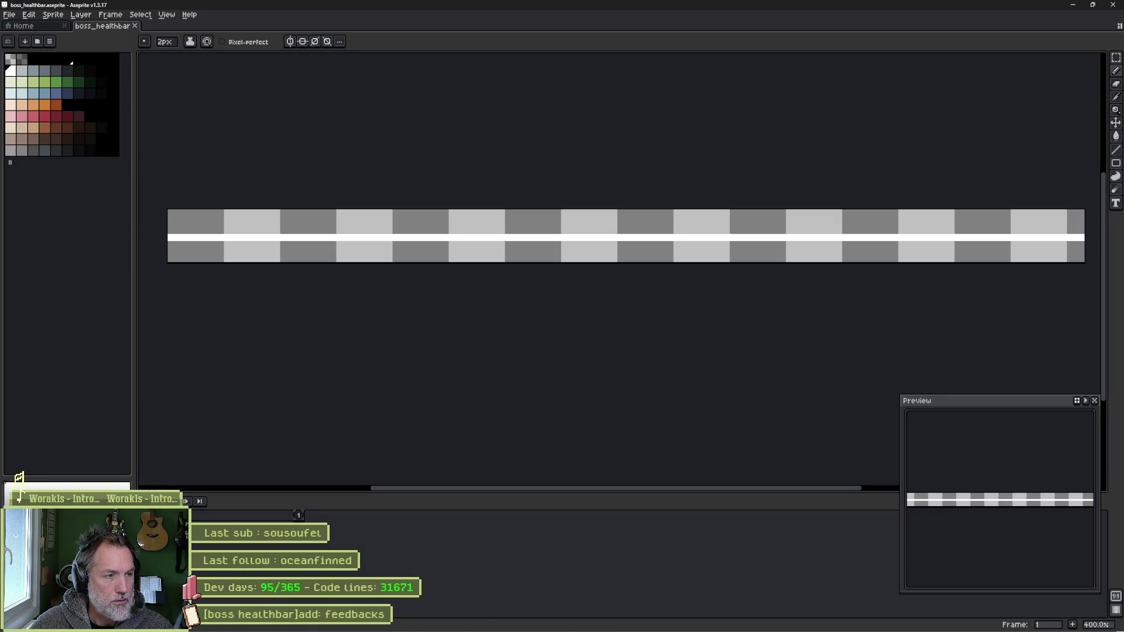
{"action": "key", "text": "ctrl+z"}
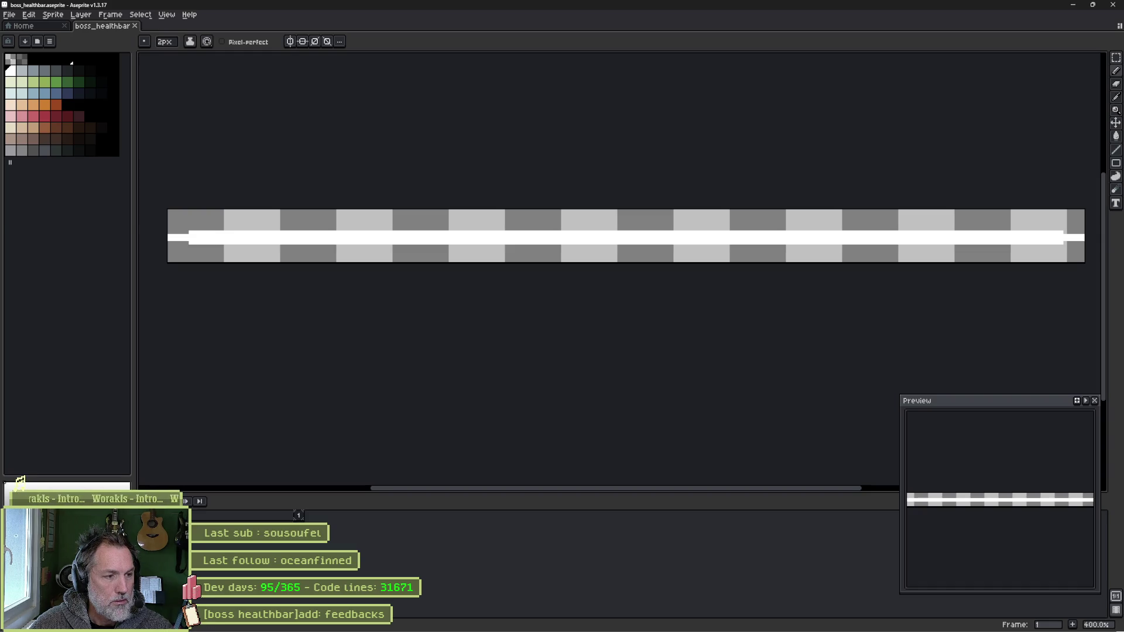
- Select the white bar, shrink it slightly inward at both ends, and fill it with orange
{"action": "key", "text": "ctrl+shift+d"}
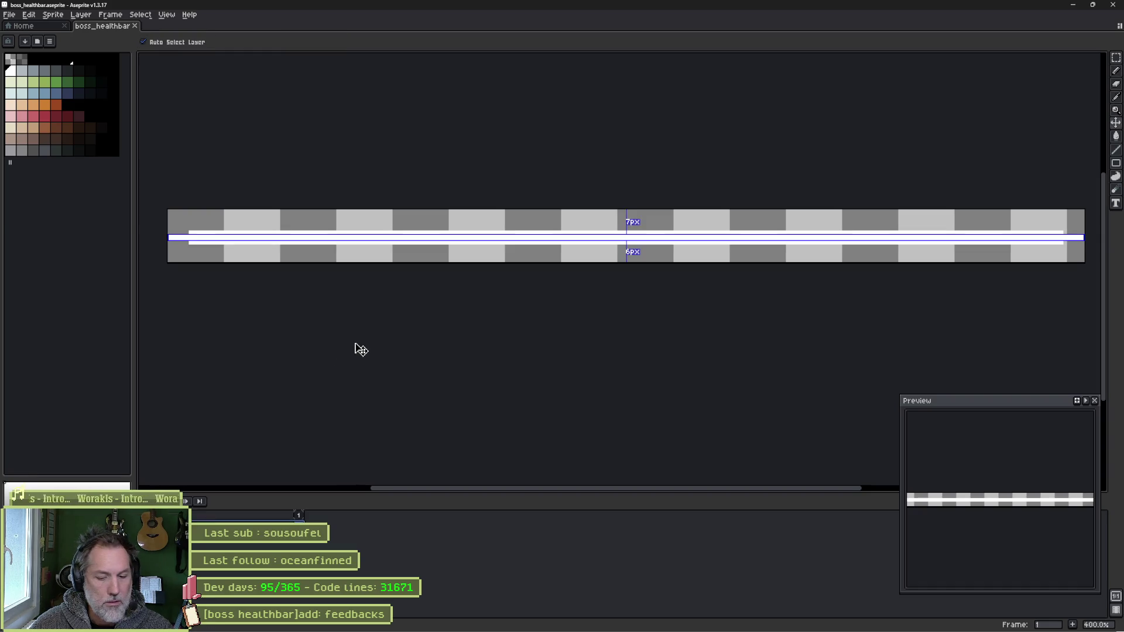
{"action": "left_click", "coordinate": [188, 238]}
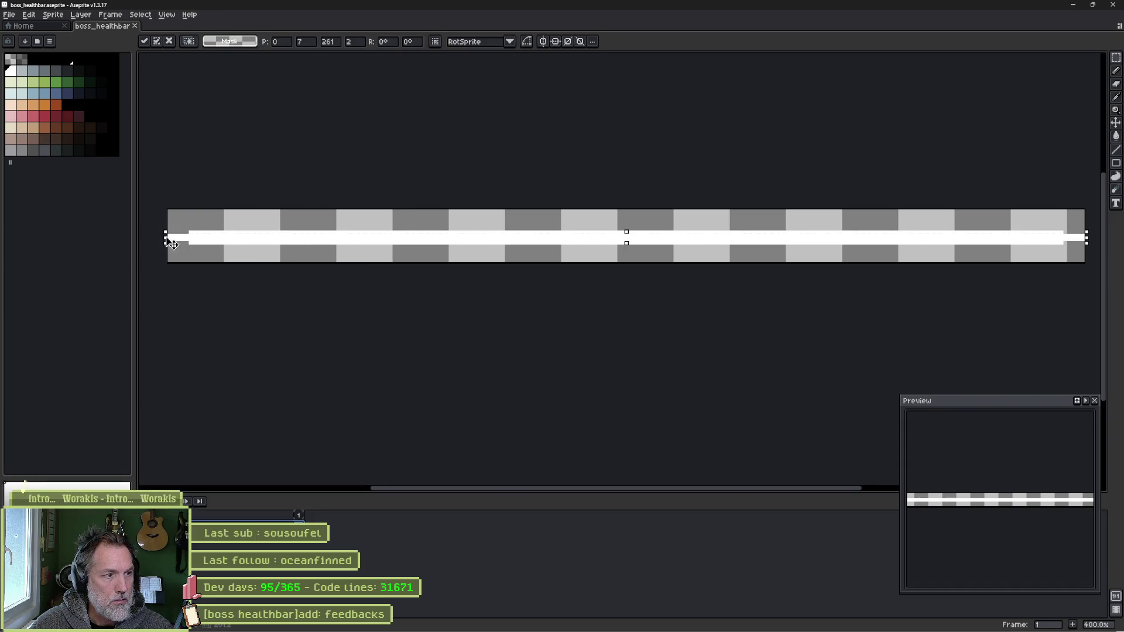
{"action": "left_click_drag", "start_coordinate": [194, 242], "coordinate": [201, 240]}
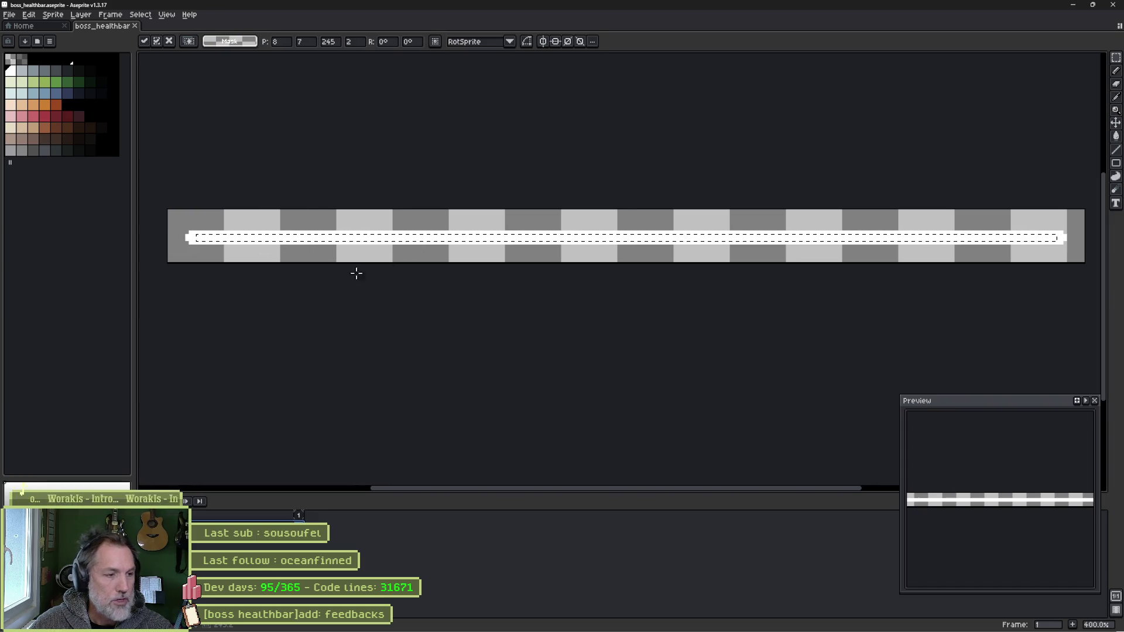
{"action": "left_click", "coordinate": [34, 105]}
{"action": "key", "text": "g"}
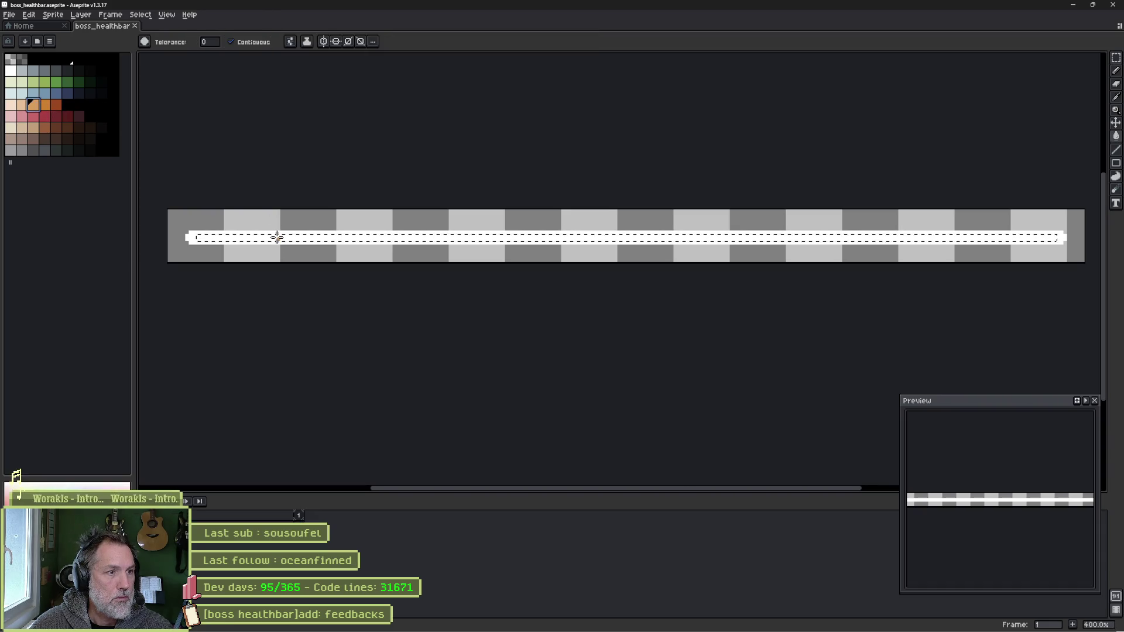
{"action": "left_click", "coordinate": [353, 240]}
{"action": "key", "text": "ctrl+d"}
- Save the sprite, leave the canvas size unchanged, and re-export it as a sprite sheet
{"action": "key", "text": "ctrl+s"}
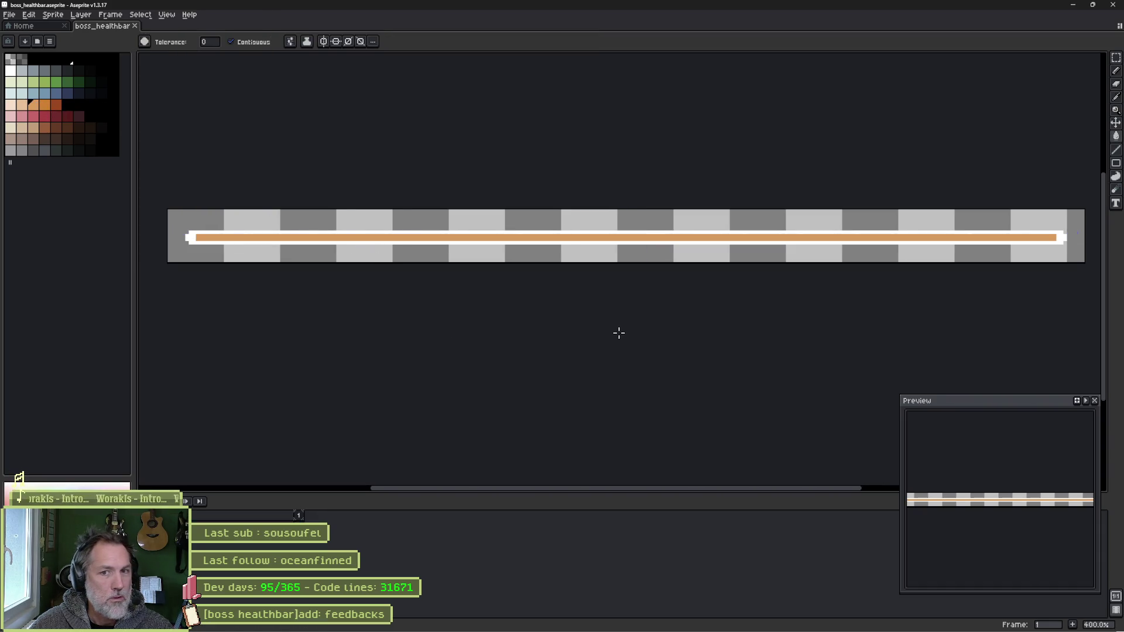
{"action": "key", "text": "ctrl+alt+c"}
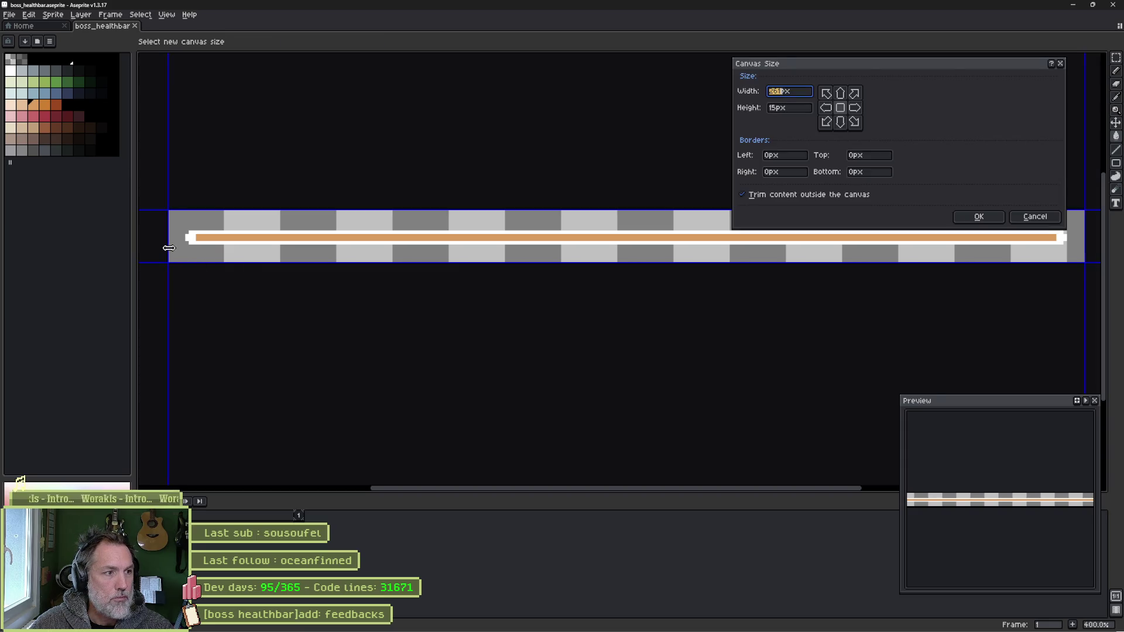
{"action": "mouse_move", "coordinate": [169, 248]}
{"action": "left_mouse_down"}
{"action": "mouse_move", "coordinate": [186, 251]}
{"action": "mouse_move", "coordinate": [170, 252]}
{"action": "left_mouse_up"}
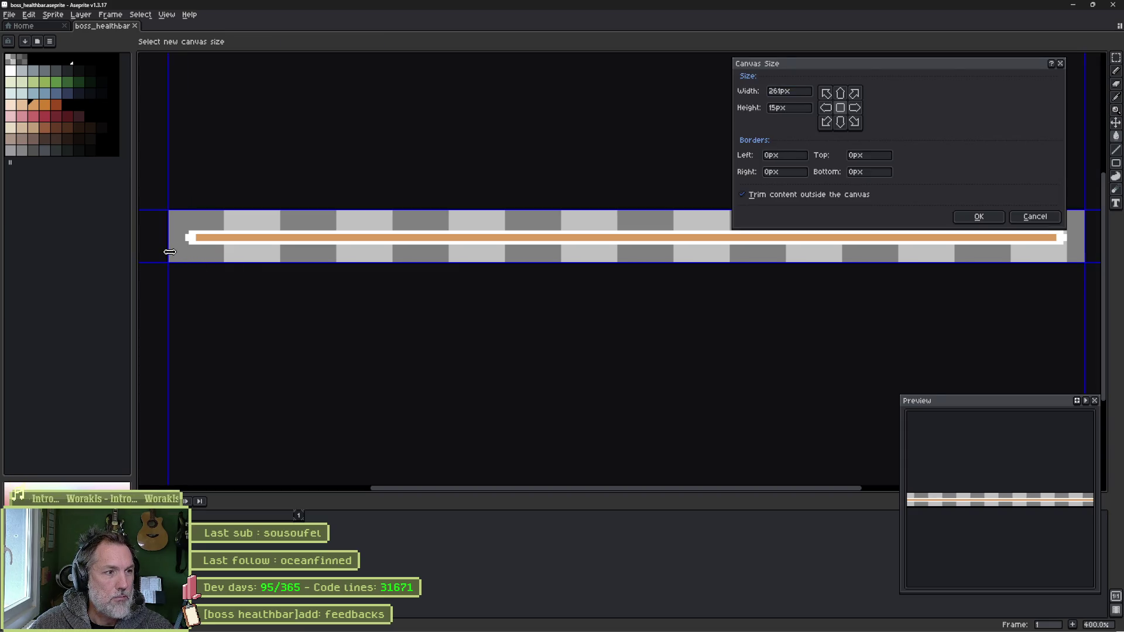
{"action": "left_click", "coordinate": [1022, 217]}
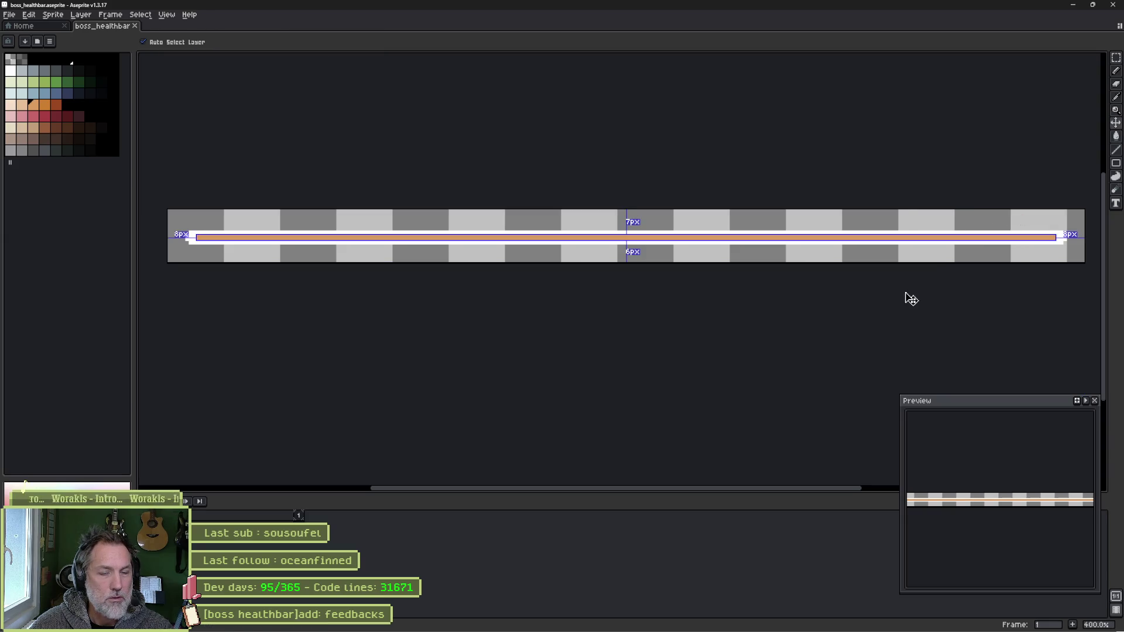
{"action": "key", "text": "ctrl+e"}
{"action": "left_click", "coordinate": [425, 141]}
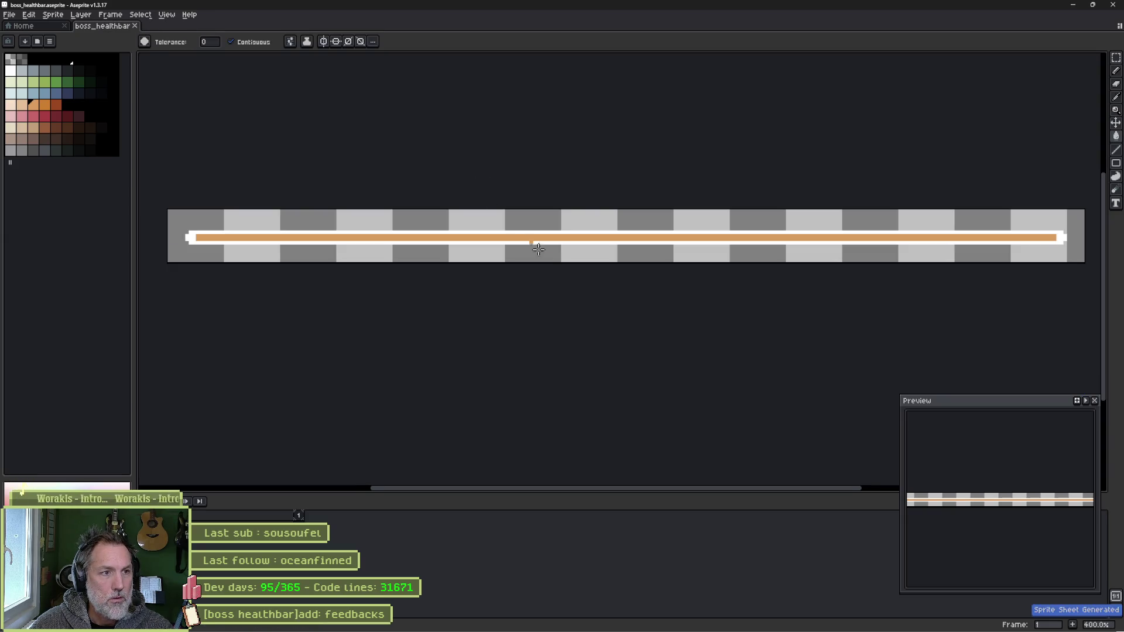
{"action": "left_click", "coordinate": [686, 623]}
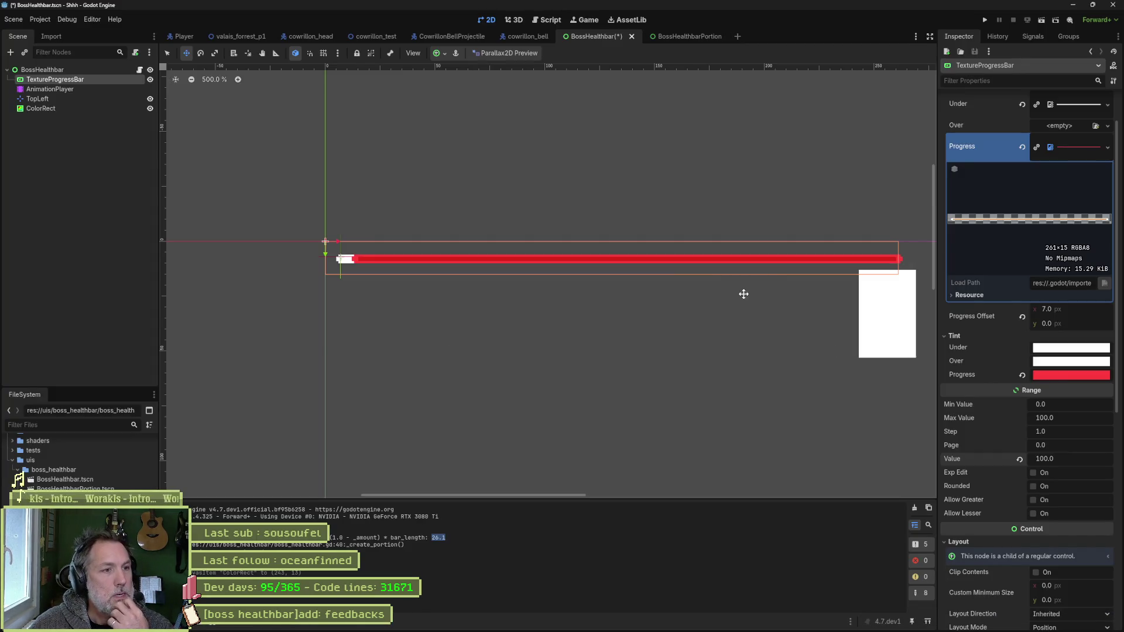
- Undo the white outline in Aseprite and re-export the fill sprite sheet
{"action": "key", "text": "alt+Tab"}
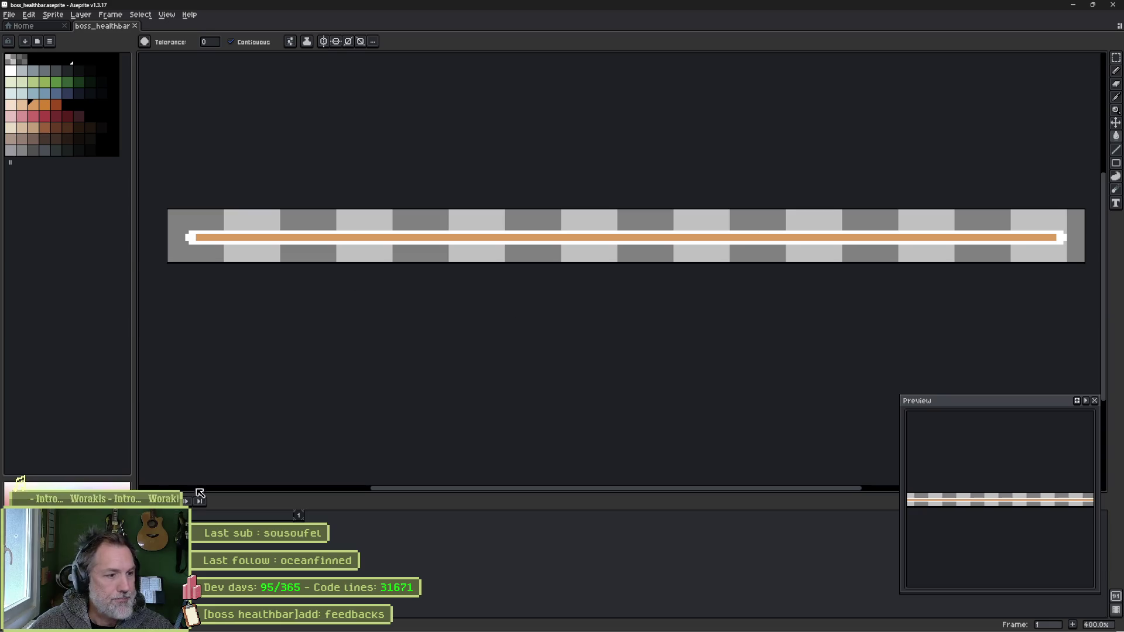
{"action": "key", "text": "ctrl+z"}
{"action": "key", "text": "ctrl+e"}
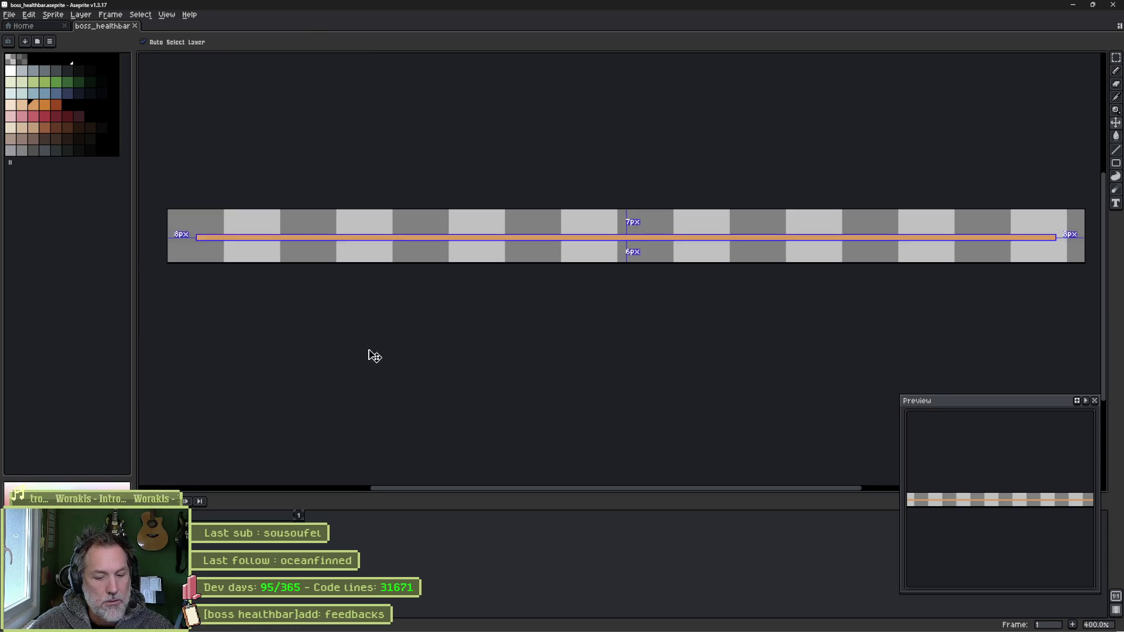
{"action": "left_click", "coordinate": [425, 143]}
{"action": "key", "text": "alt+Tab"}
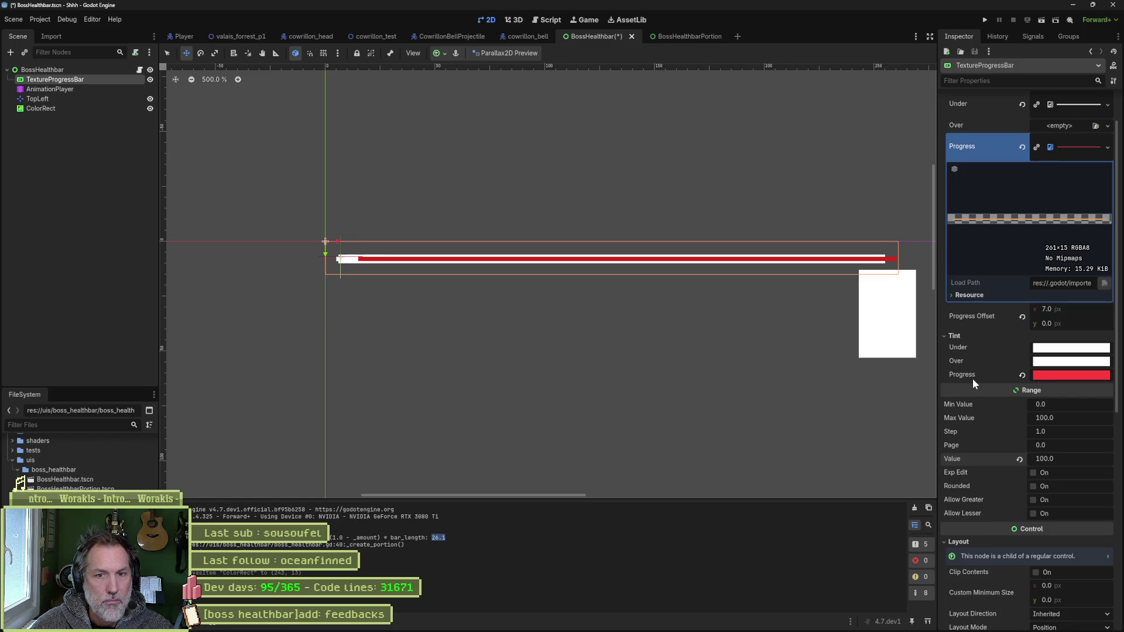
- Set the TextureProgressBar Progress Offset x to 0 and save the scene
{"action": "left_click_drag", "start_coordinate": [1085, 307], "coordinate": [1062, 307]}
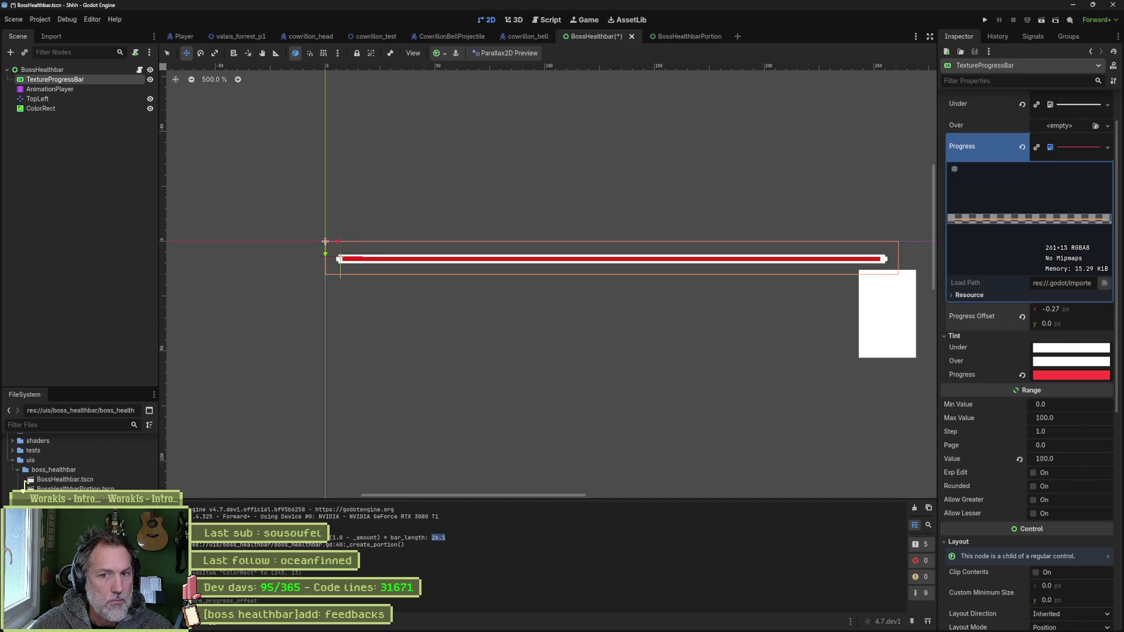
{"action": "type", "text": "0"}
{"action": "key", "text": "Return"}
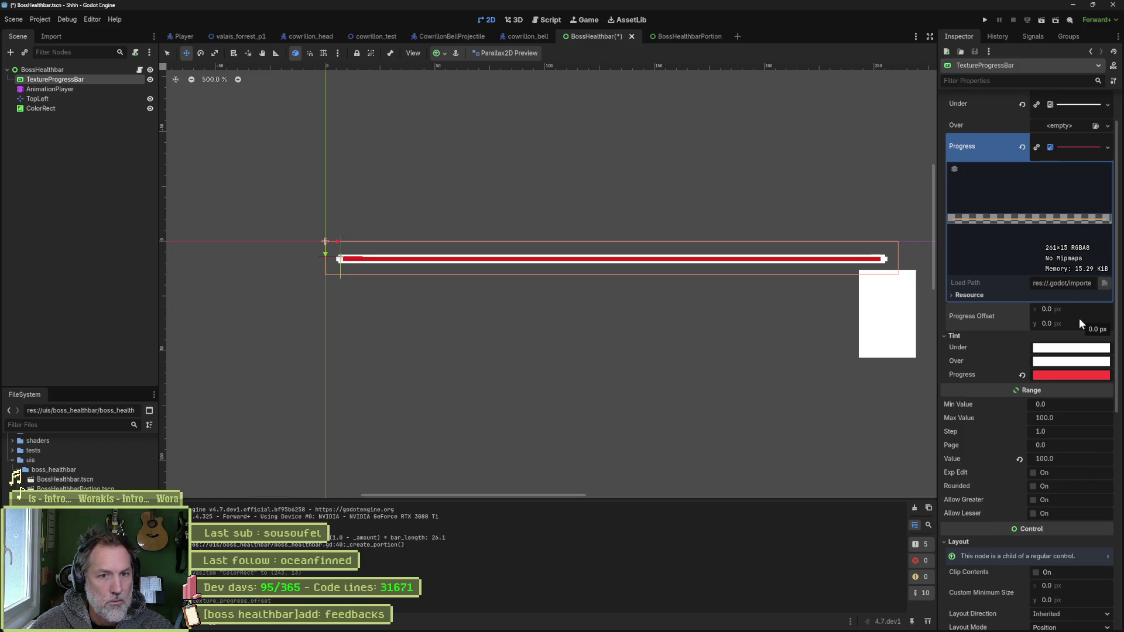
{"action": "key", "text": "ctrl+s"}
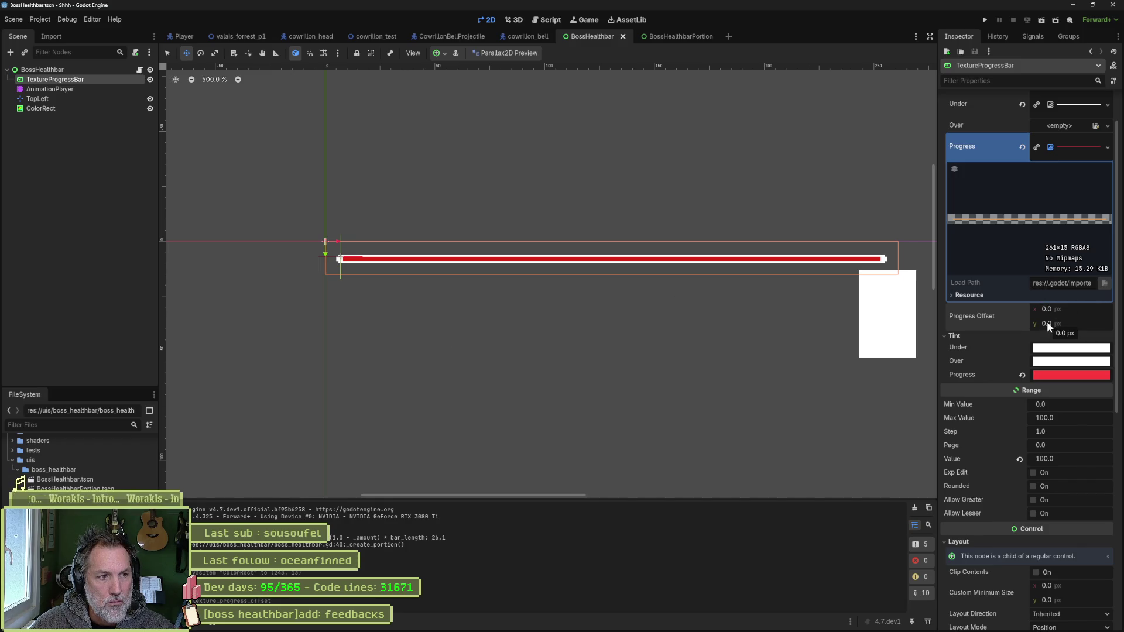
{"action": "scroll", "coordinate": [334, 268], "scroll_direction": "up", "scroll_amount": 4}
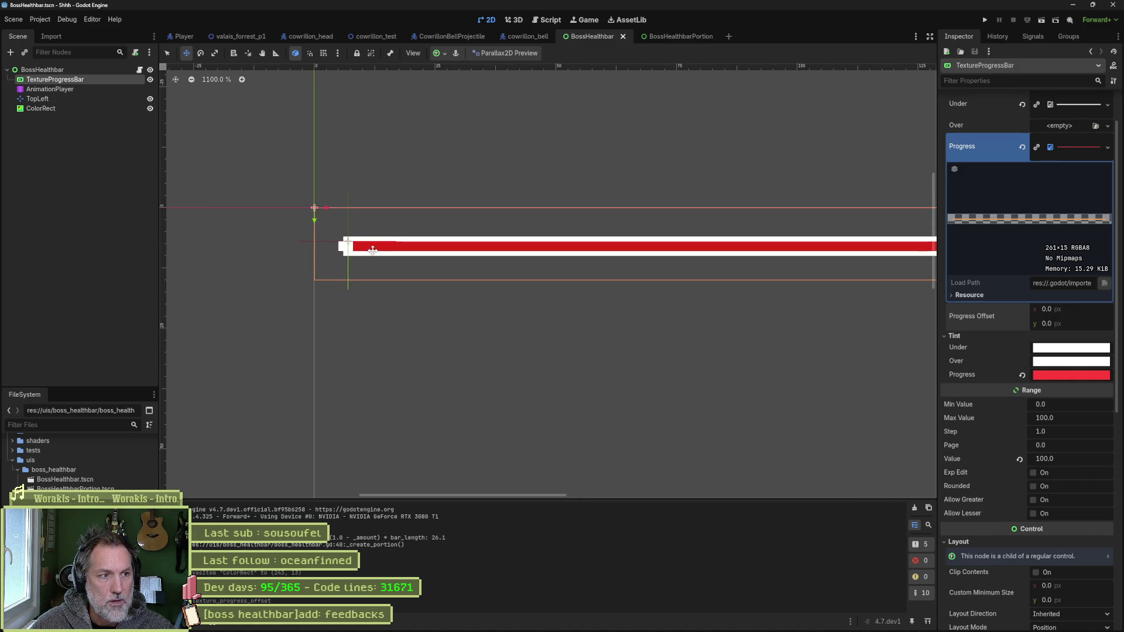
- Marquee-select the empty strip from the canvas left edge to the start of the orange fill
{"action": "key", "text": "alt+Tab"}
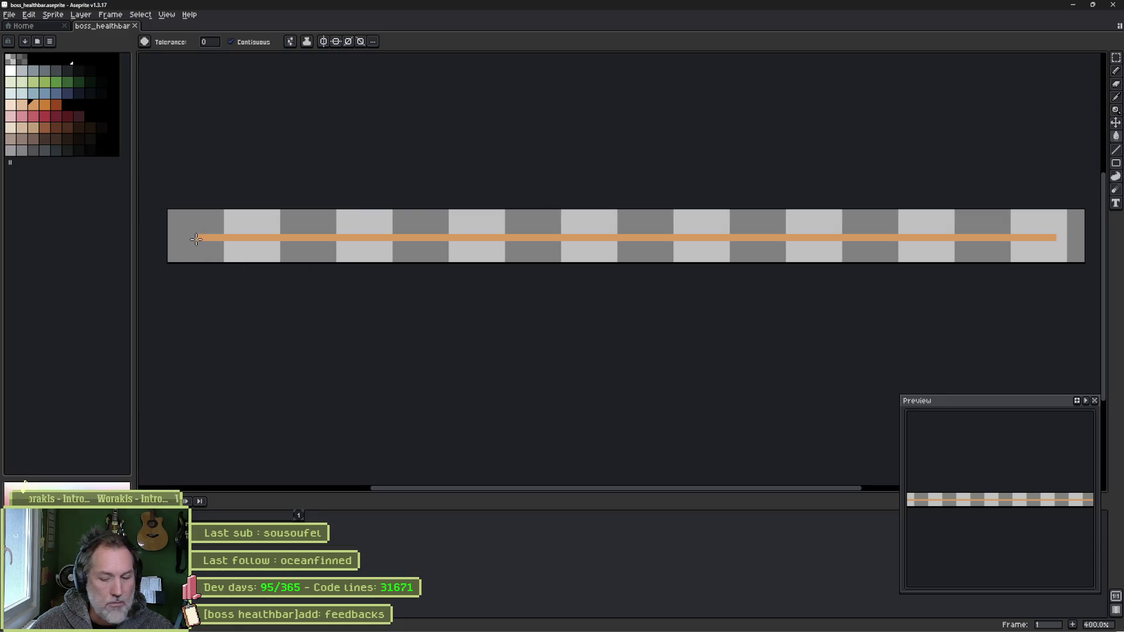
{"action": "key", "text": "m"}
{"action": "scroll", "coordinate": [196, 239], "scroll_direction": "up", "scroll_amount": 3}
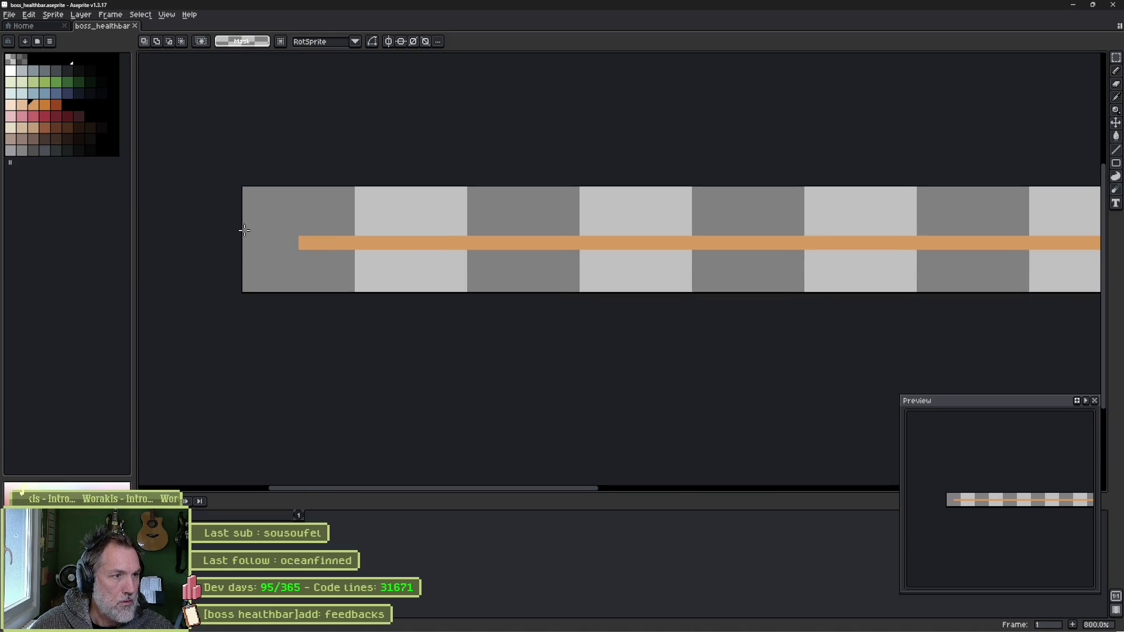
{"action": "left_click_drag", "start_coordinate": [245, 230], "coordinate": [294, 244]}
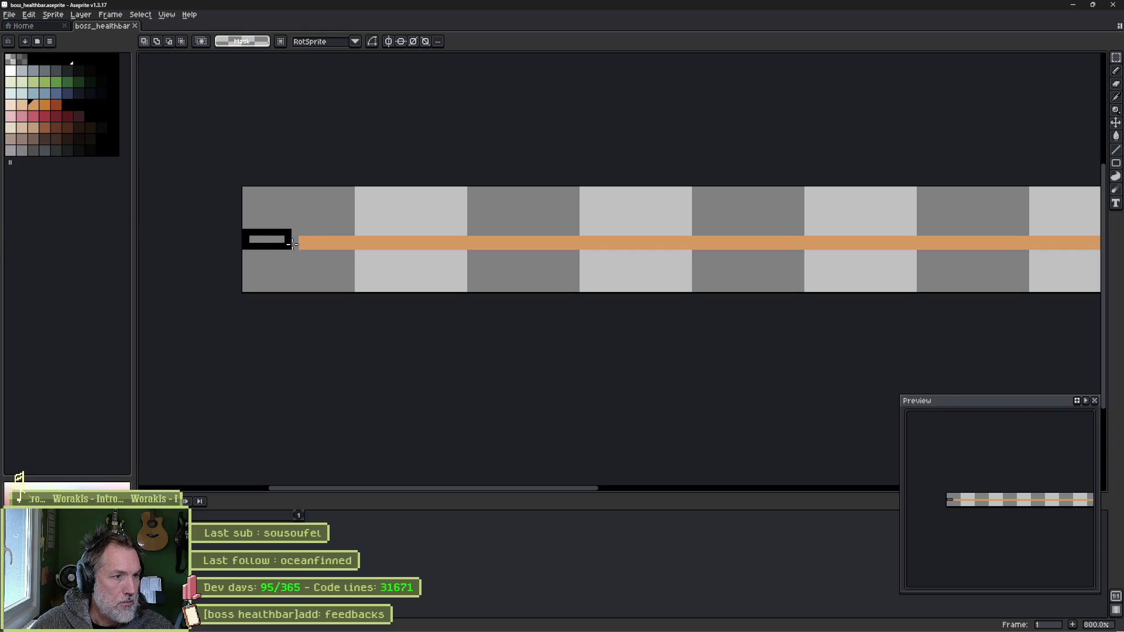
{"action": "left_click_drag", "start_coordinate": [294, 245], "coordinate": [296, 245]}
{"action": "key", "text": "alt+Tab"}
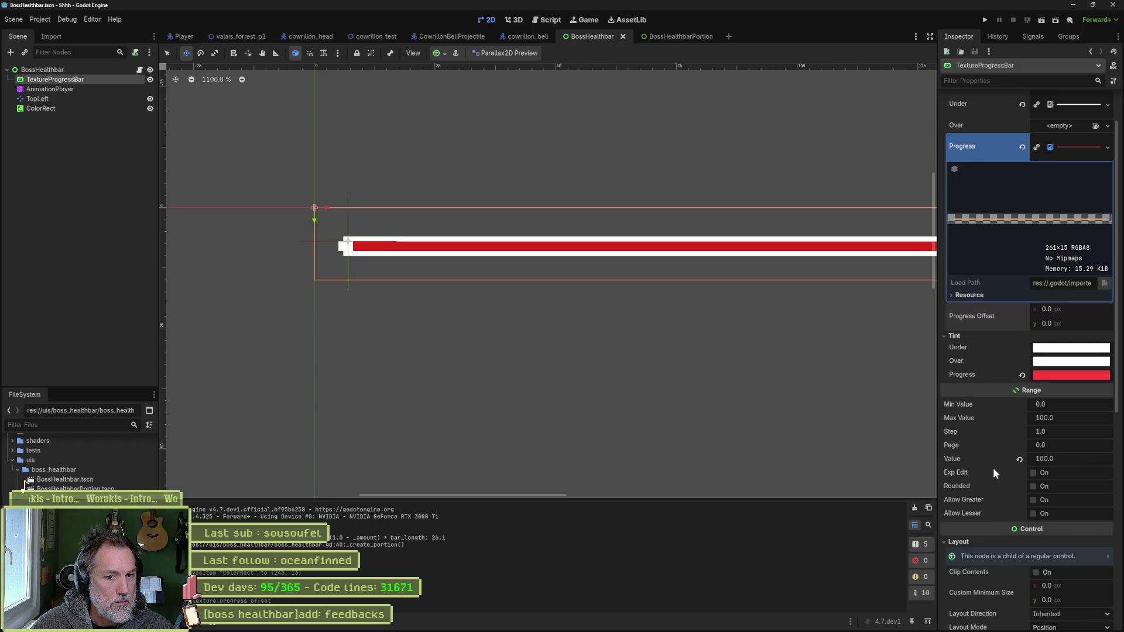
- Experiment with shifting the Pivot Offset x to the right
{"action": "scroll", "coordinate": [993, 468], "scroll_direction": "down", "scroll_amount": 4}
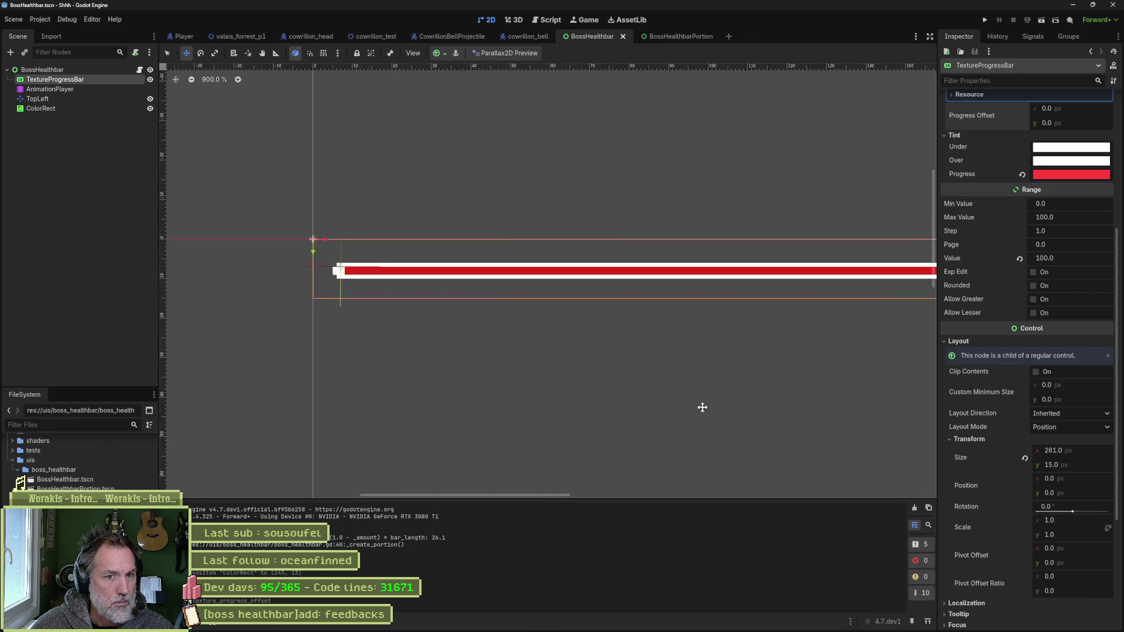
{"action": "scroll", "coordinate": [702, 406], "scroll_direction": "down", "scroll_amount": 4}
{"action": "scroll", "coordinate": [530, 393], "scroll_direction": "down", "scroll_amount": 1}
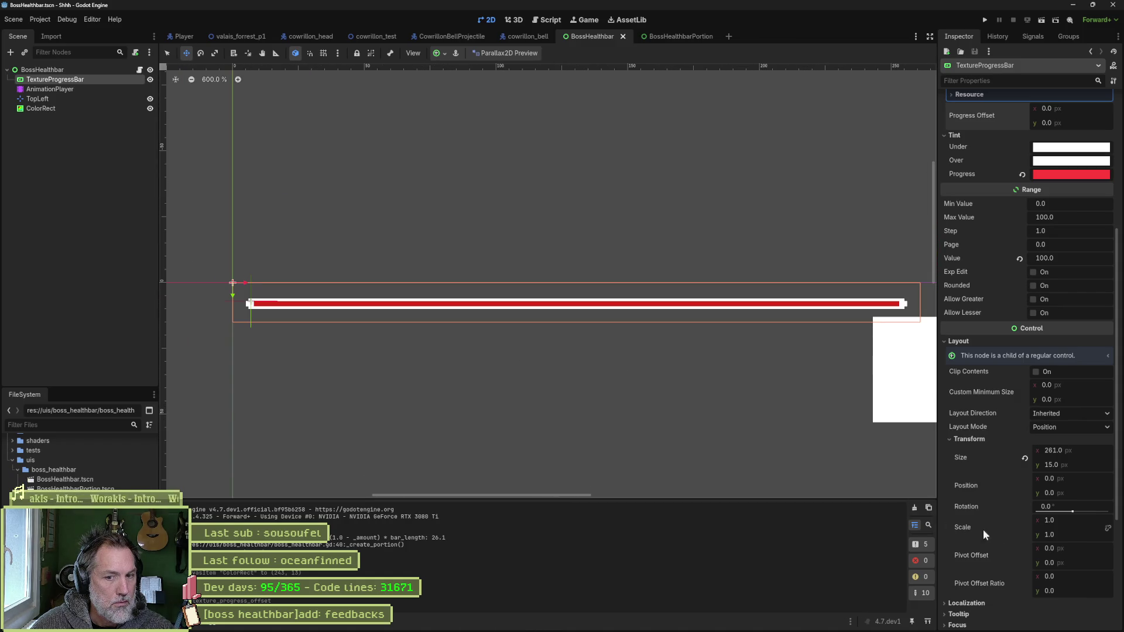
{"action": "left_click_drag", "start_coordinate": [1078, 548], "coordinate": [1095, 548]}
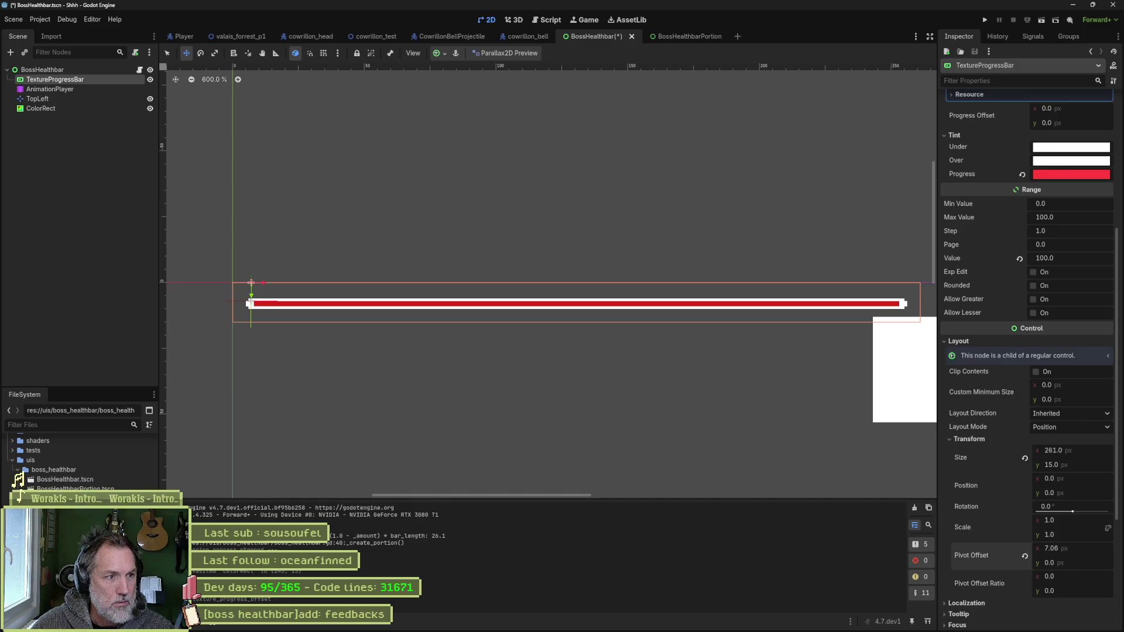
{"action": "left_click_drag", "start_coordinate": [1060, 548], "coordinate": [1077, 548]}
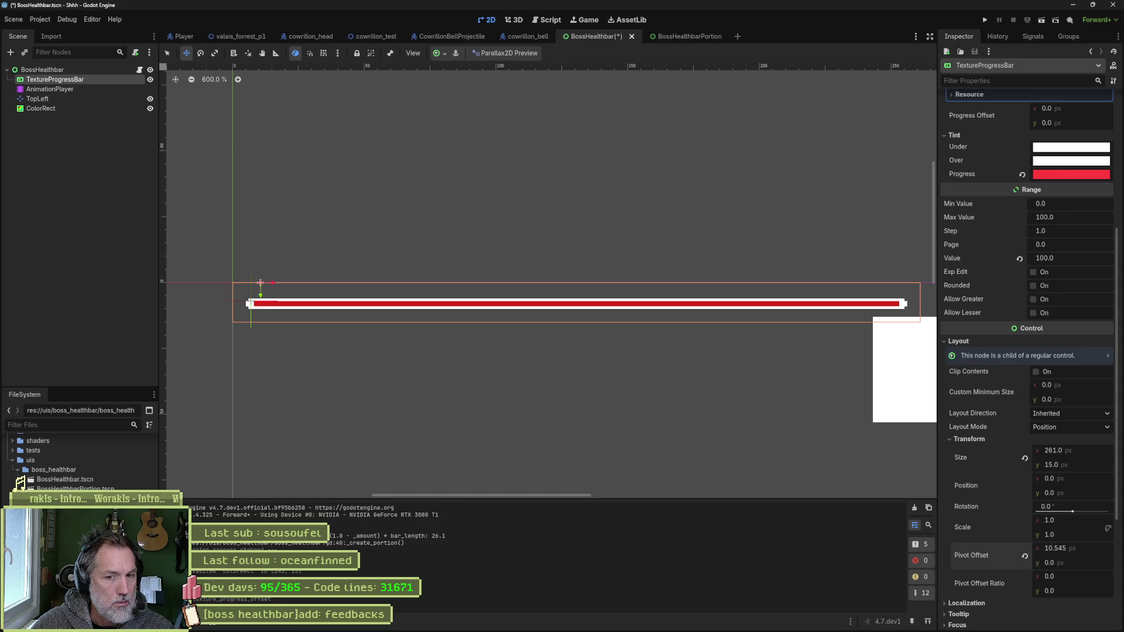
- Set the bar's Value to 1 and reset Pivot Offset and Pivot Offset Ratio to zero
{"action": "left_click", "coordinate": [1079, 258]}
{"action": "type", "text": "1"}
{"action": "key", "text": "Return"}
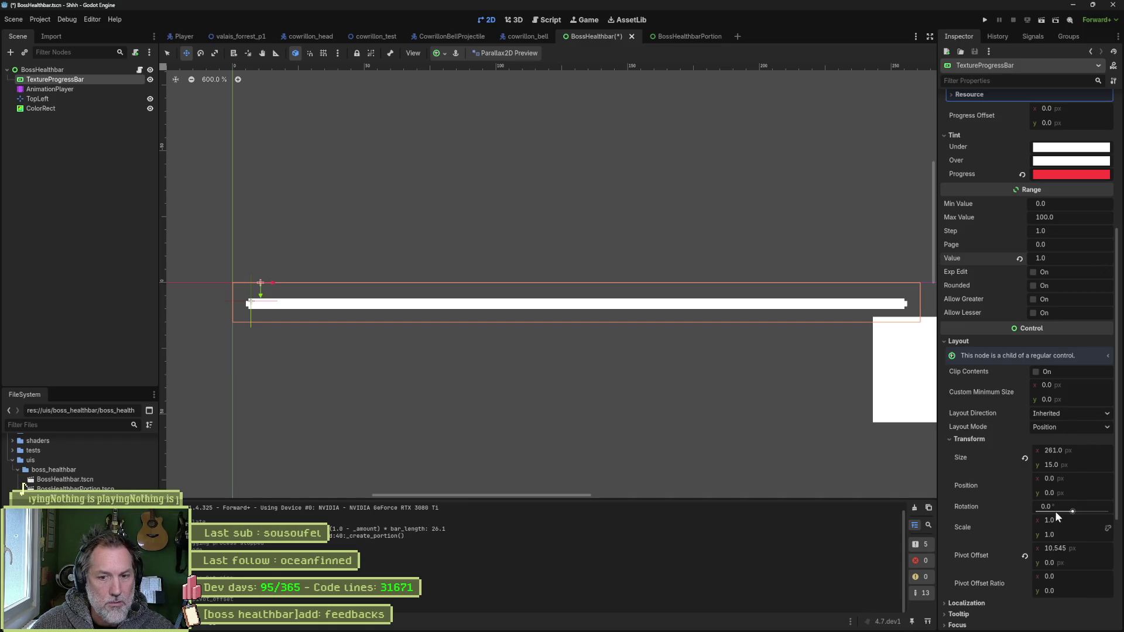
{"action": "mouse_move", "coordinate": [1082, 548]}
{"action": "left_mouse_down"}
{"action": "mouse_move", "coordinate": [1036, 549]}
{"action": "mouse_move", "coordinate": [1116, 548]}
{"action": "mouse_move", "coordinate": [1046, 575]}
{"action": "mouse_move", "coordinate": [1076, 568]}
{"action": "left_mouse_up"}
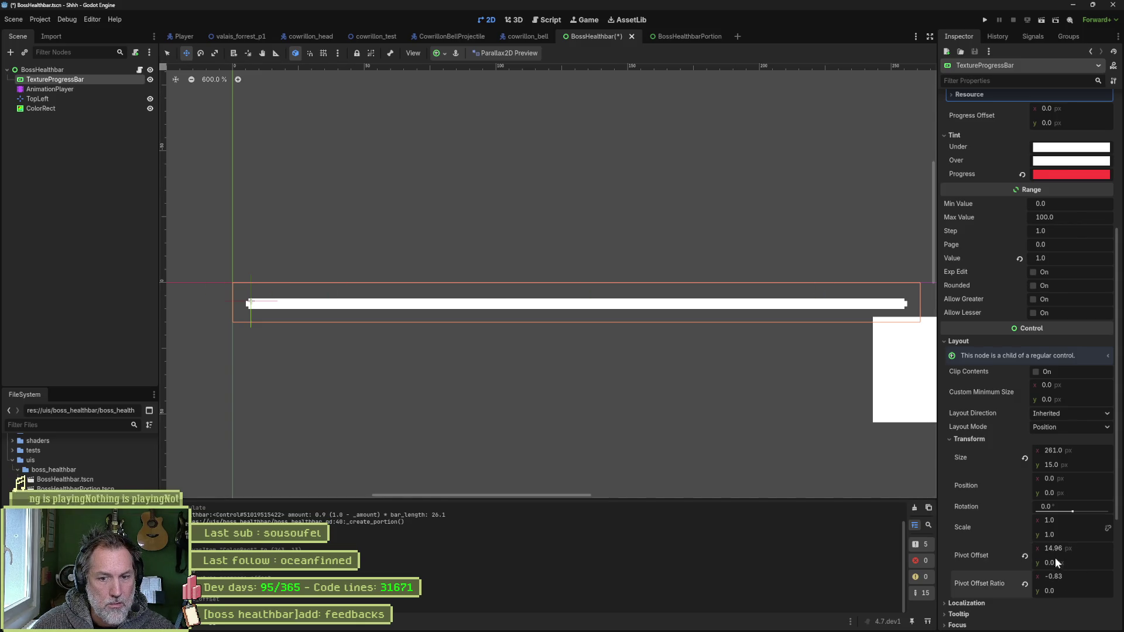
{"action": "left_click", "coordinate": [1025, 556]}
{"action": "left_click", "coordinate": [1024, 584]}
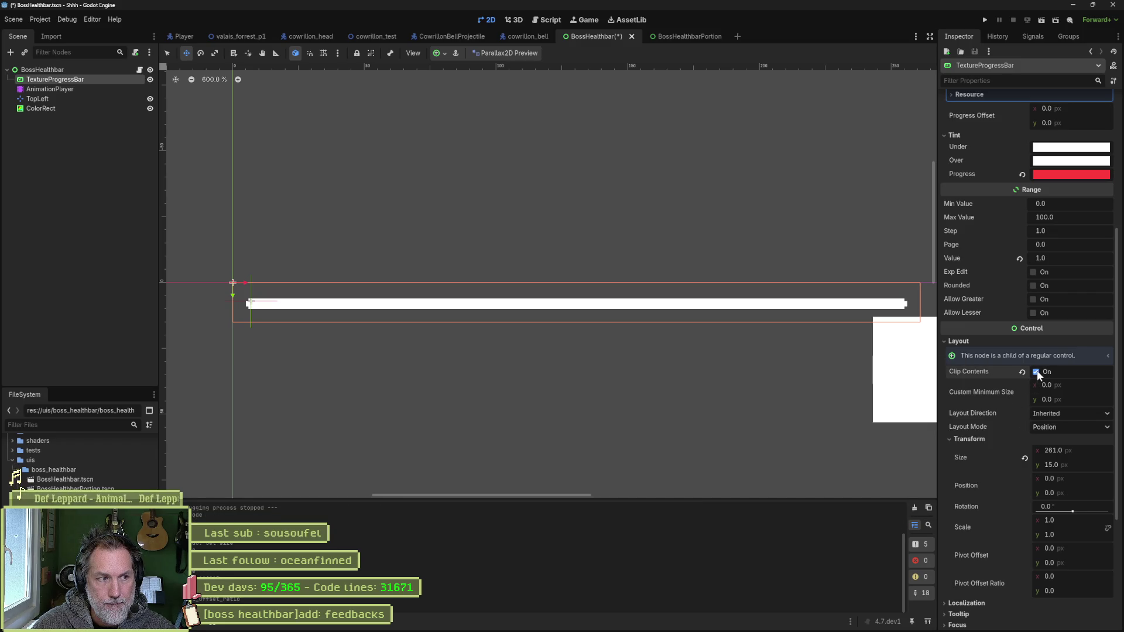
{"action": "left_click_drag", "start_coordinate": [1072, 385], "coordinate": [1083, 385]}
{"action": "left_click", "coordinate": [1021, 393]}
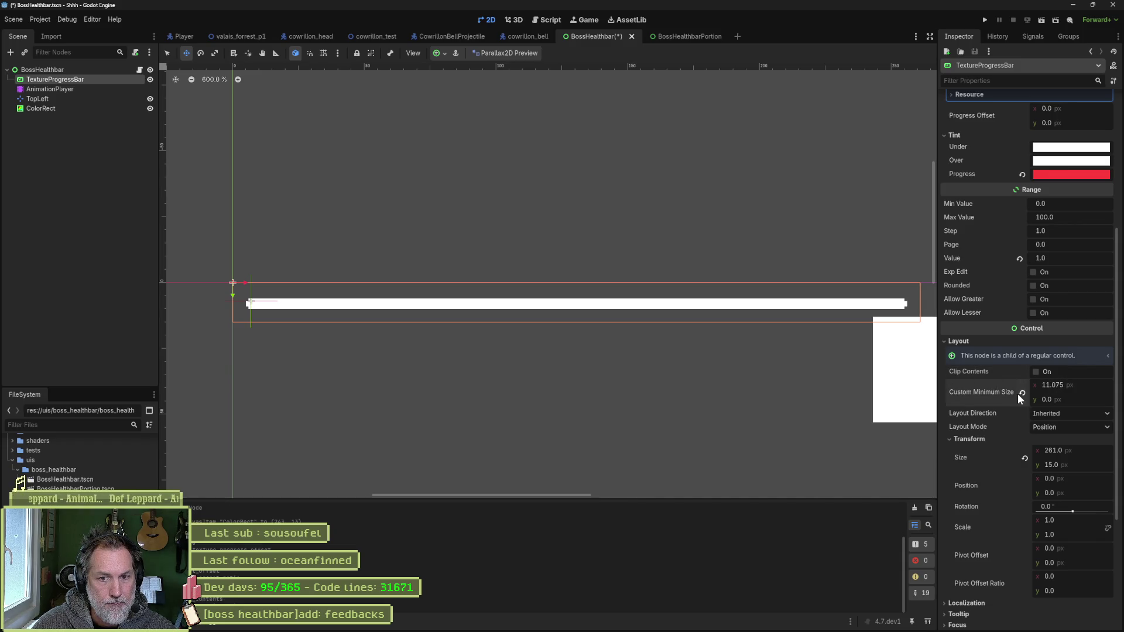
{"action": "scroll", "coordinate": [1016, 441], "scroll_direction": "down", "scroll_amount": 3}
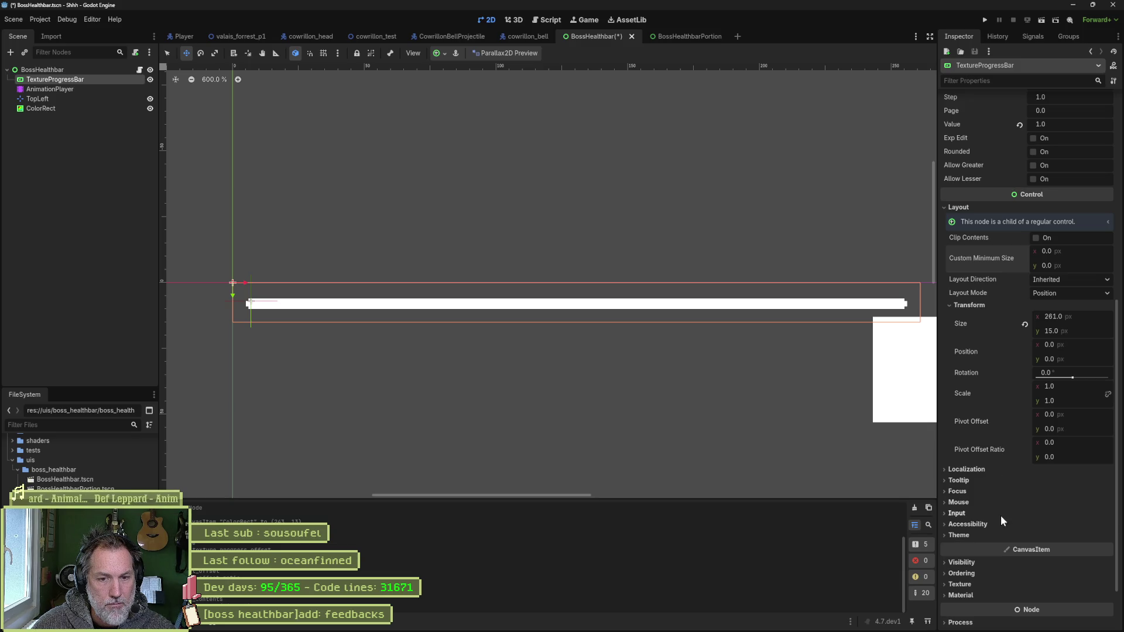
{"action": "scroll", "coordinate": [997, 556], "scroll_direction": "down", "scroll_amount": 2}
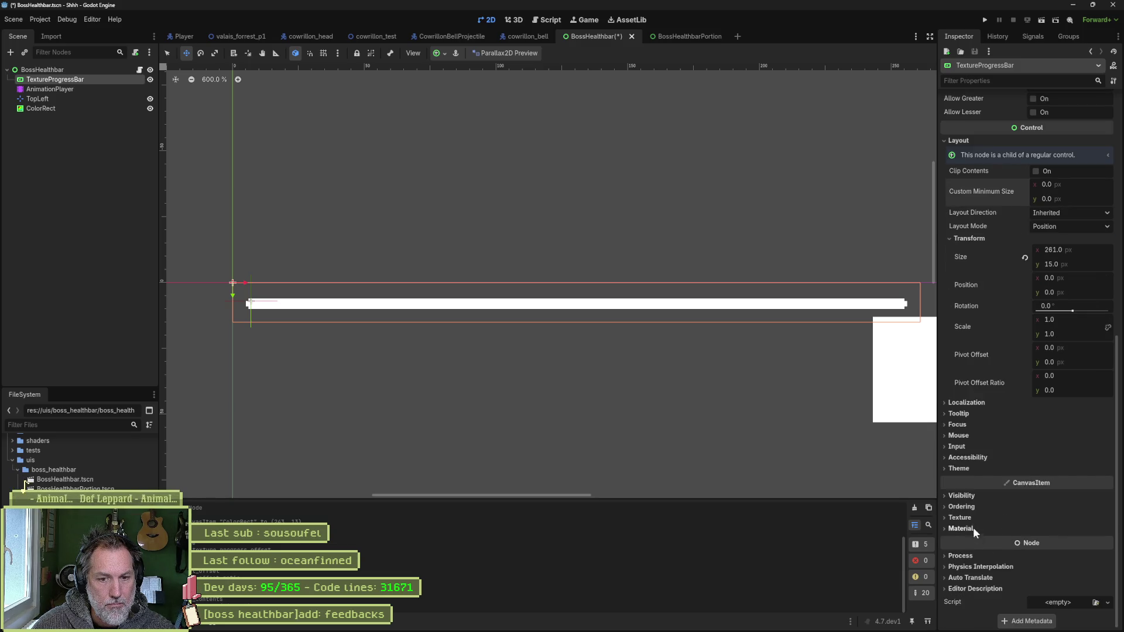
{"action": "scroll", "coordinate": [978, 557], "scroll_direction": "up", "scroll_amount": 7}
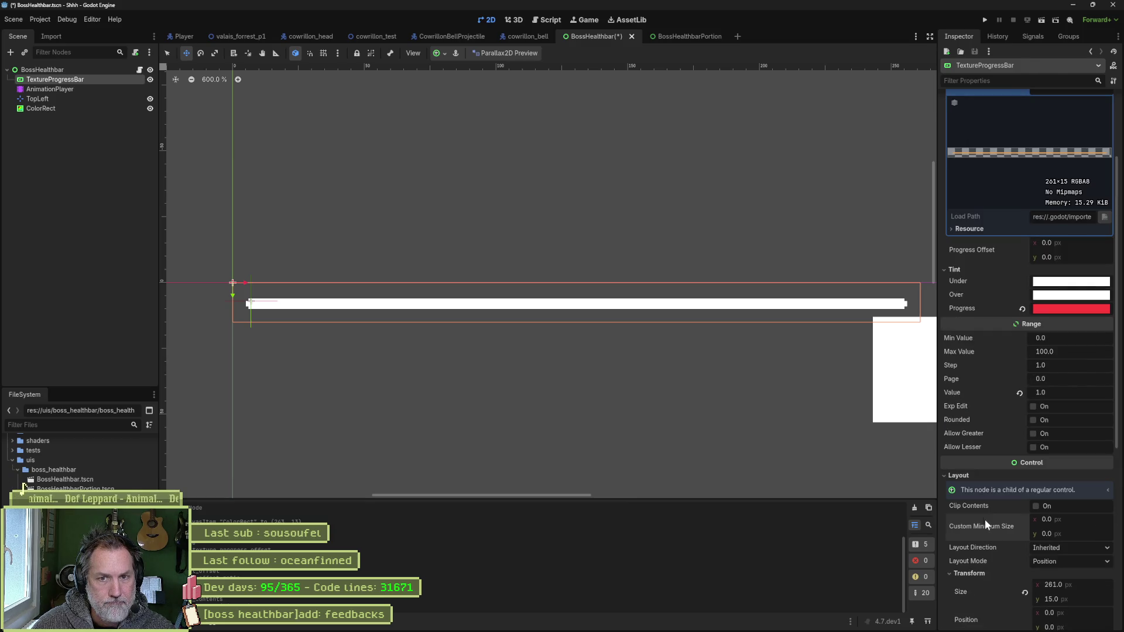
{"action": "scroll", "coordinate": [977, 511], "scroll_direction": "up", "scroll_amount": 2}
{"action": "mouse_move", "coordinate": [1084, 309]}
{"action": "left_mouse_down"}
{"action": "mouse_move", "coordinate": [1096, 309]}
{"action": "mouse_move", "coordinate": [1048, 309]}
{"action": "mouse_move", "coordinate": [1115, 309]}
{"action": "mouse_move", "coordinate": [1075, 312]}
{"action": "left_mouse_up"}
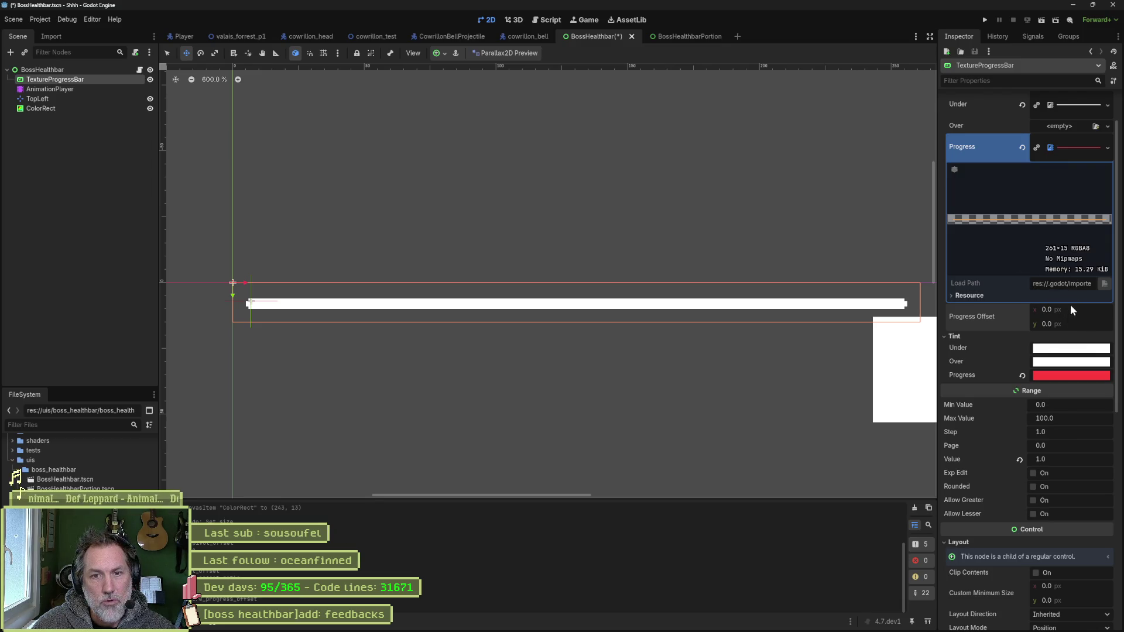
{"action": "left_click_drag", "start_coordinate": [1081, 314], "coordinate": [1101, 313]}
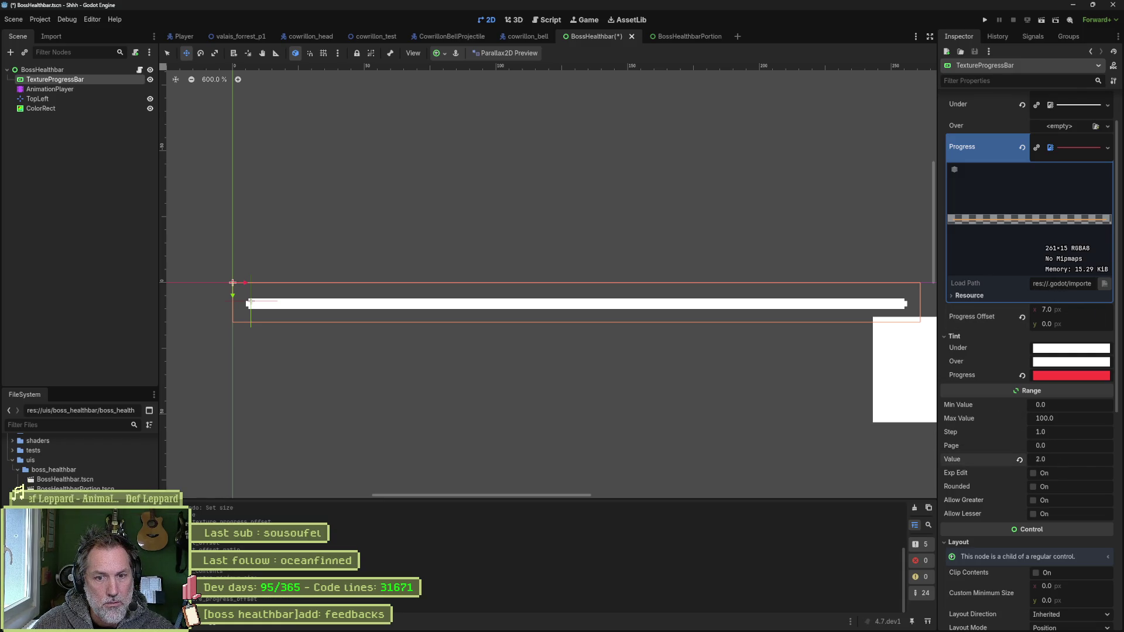
- Drag the Progress Offset x leftward to test it, then revert it to 0
{"action": "scroll", "coordinate": [1061, 461], "scroll_direction": "up", "scroll_amount": 4}
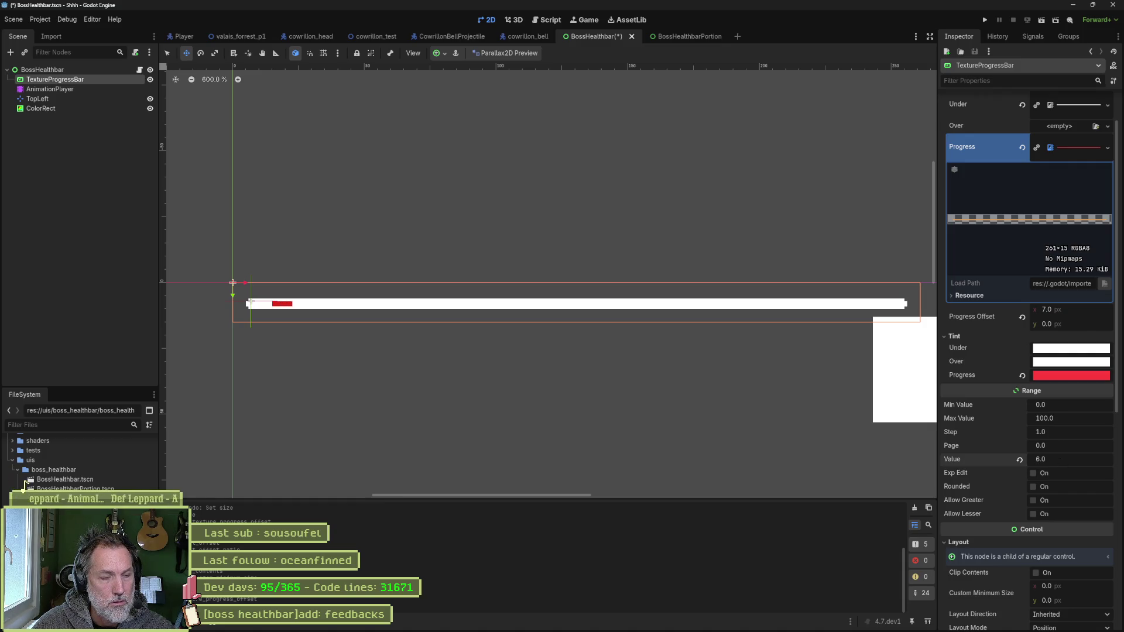
{"action": "left_click_drag", "start_coordinate": [1081, 308], "coordinate": [1054, 307]}
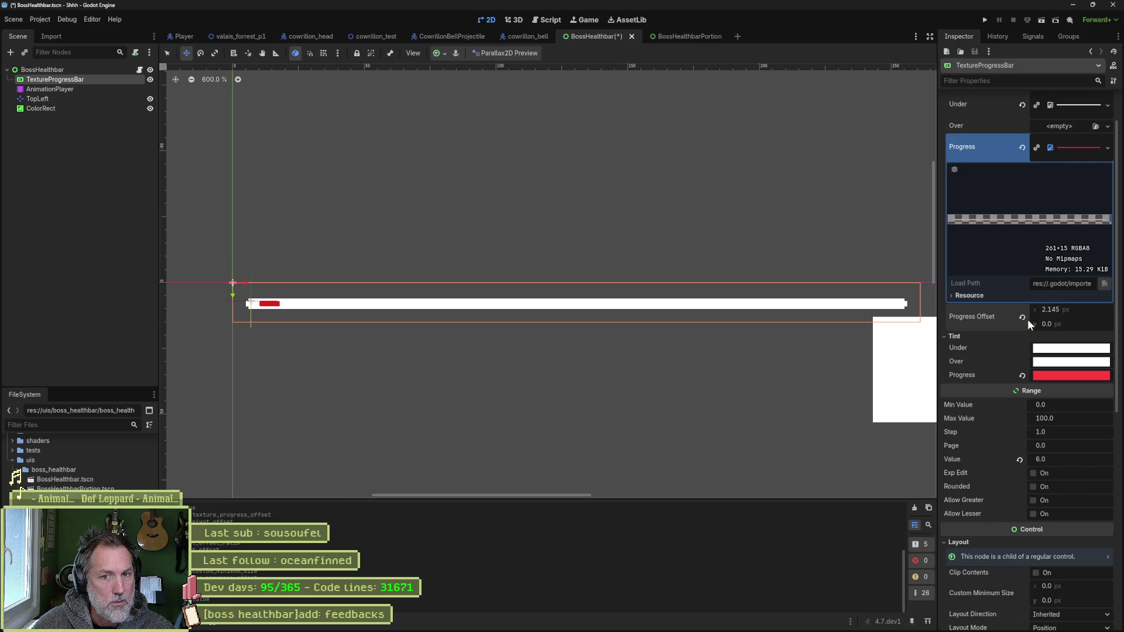
{"action": "left_click", "coordinate": [1026, 318]}
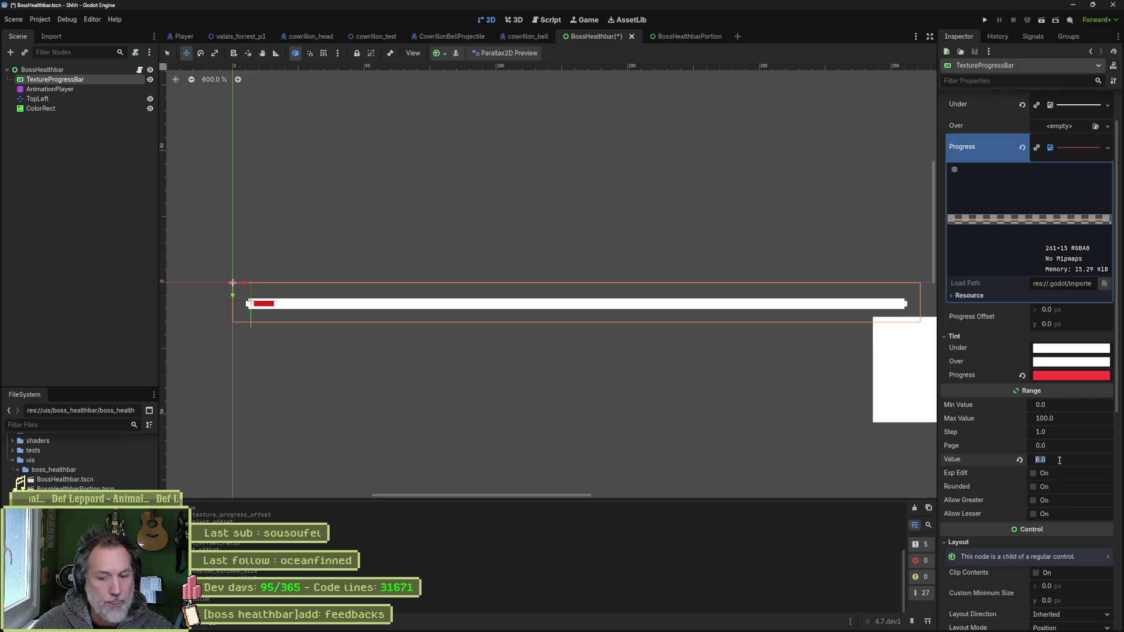
- Set Value to 2 and toggle the Rounded and Allow Lesser range options
{"action": "type", "text": "2"}
{"action": "key", "text": "Return"}
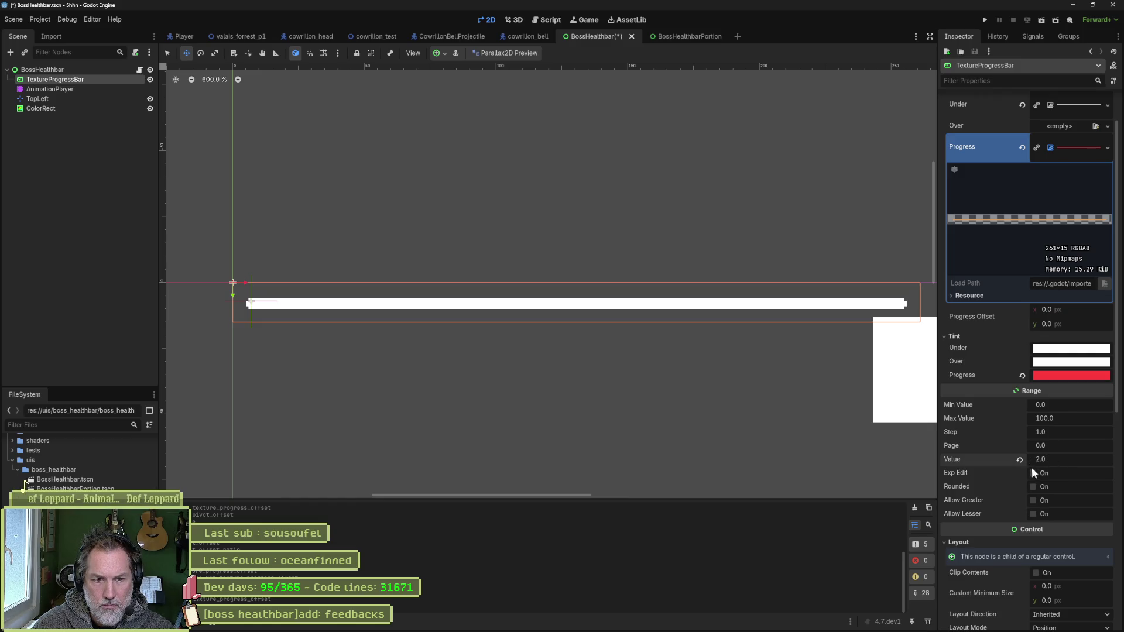
{"action": "left_click", "coordinate": [1034, 487]}
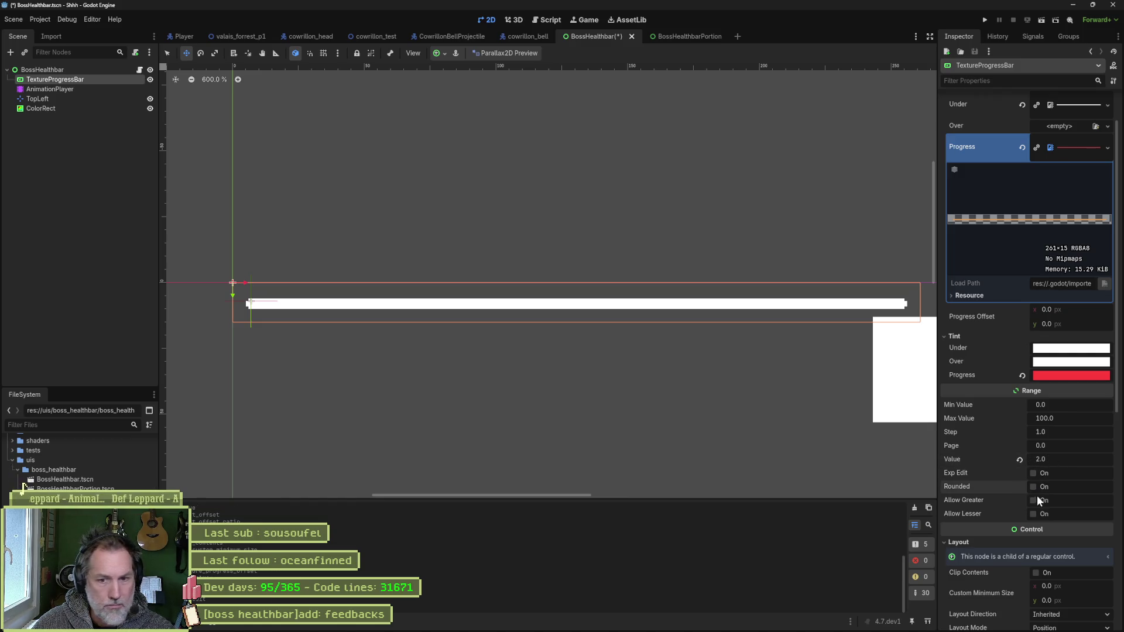
{"action": "left_click", "coordinate": [1034, 515]}
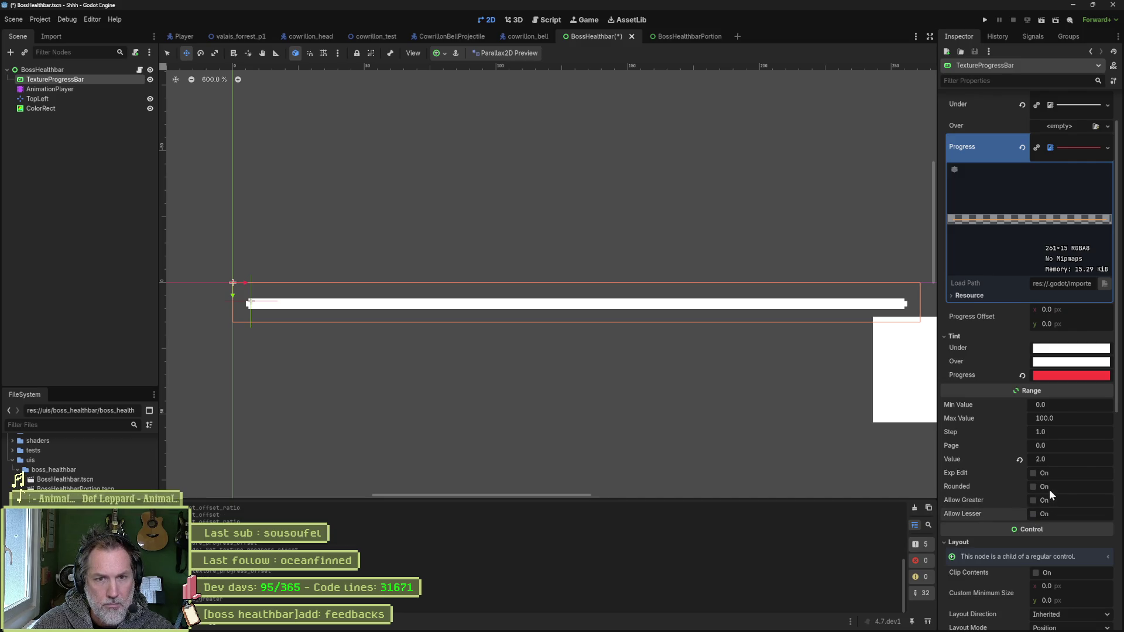
{"action": "scroll", "coordinate": [1042, 476], "scroll_direction": "up", "scroll_amount": 2}
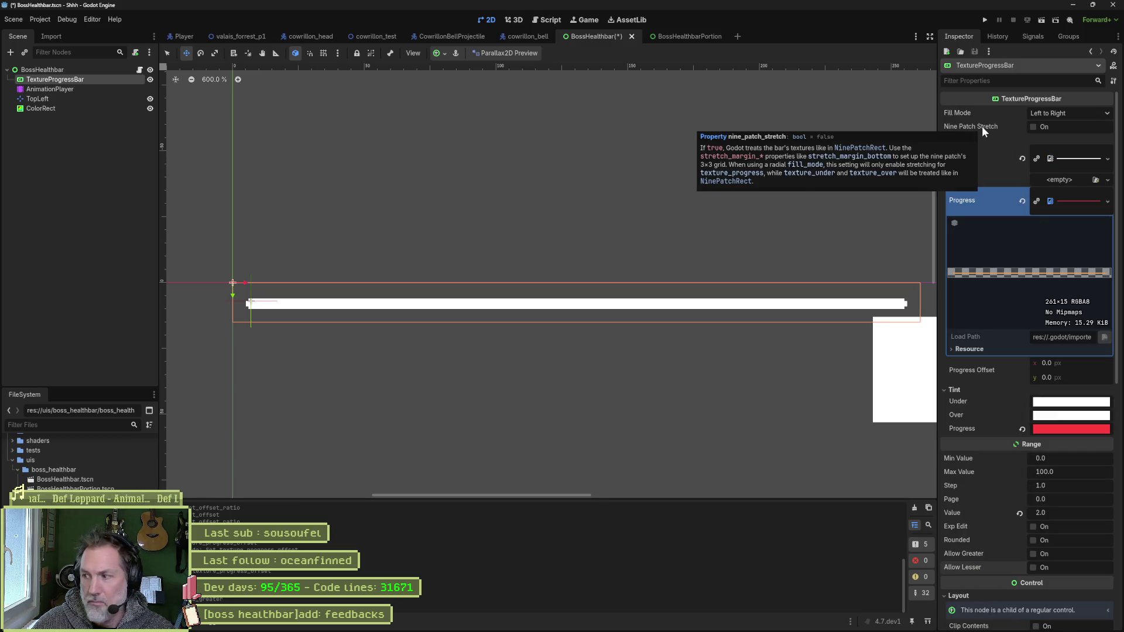
- Try Nine Patch Stretch with different stretch margins, then switch it back off
{"action": "left_click", "coordinate": [1034, 127]}
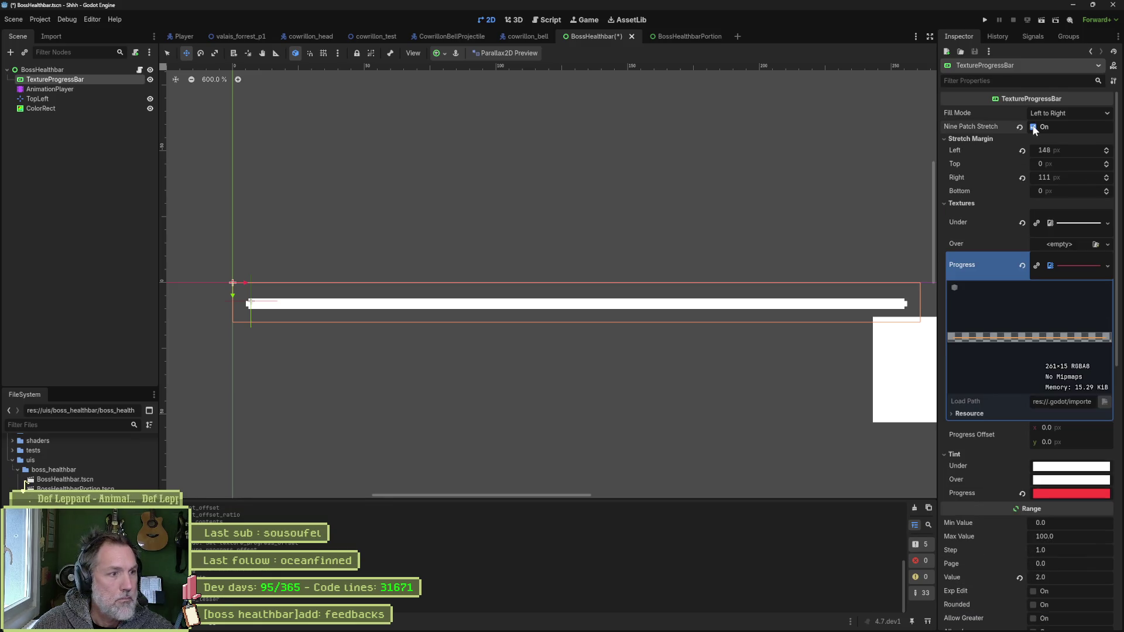
{"action": "left_click", "coordinate": [1022, 150]}
{"action": "left_click", "coordinate": [1022, 178]}
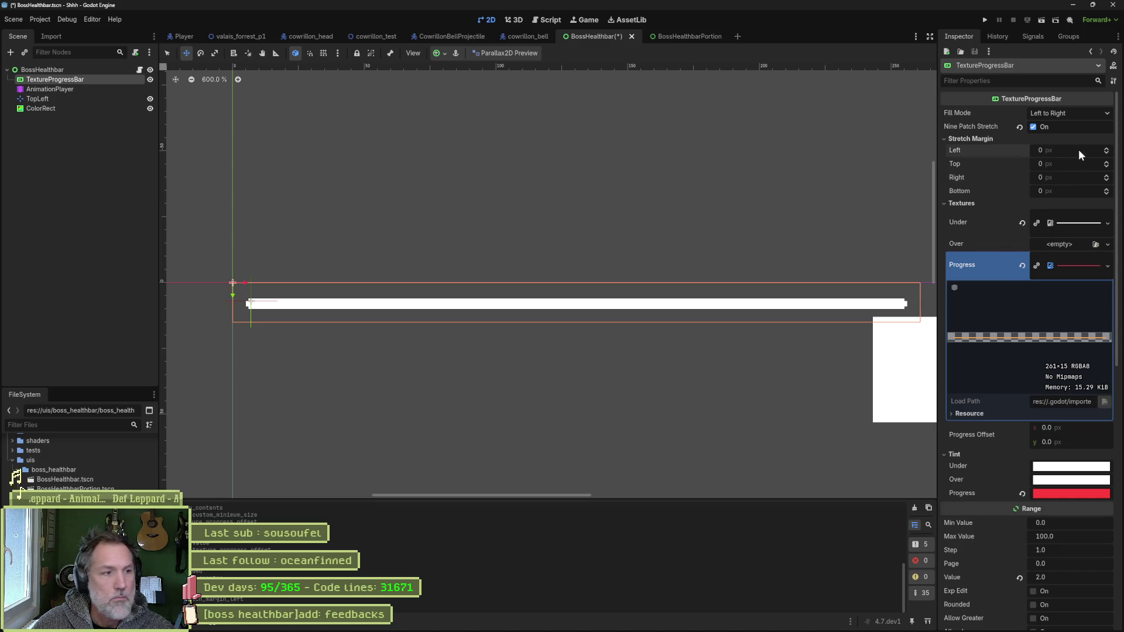
{"action": "mouse_move", "coordinate": [1078, 149]}
{"action": "left_mouse_down"}
{"action": "mouse_move", "coordinate": [1119, 149]}
{"action": "mouse_move", "coordinate": [1079, 149]}
{"action": "mouse_move", "coordinate": [1083, 163]}
{"action": "mouse_move", "coordinate": [1056, 175]}
{"action": "mouse_move", "coordinate": [1042, 163]}
{"action": "left_mouse_up"}
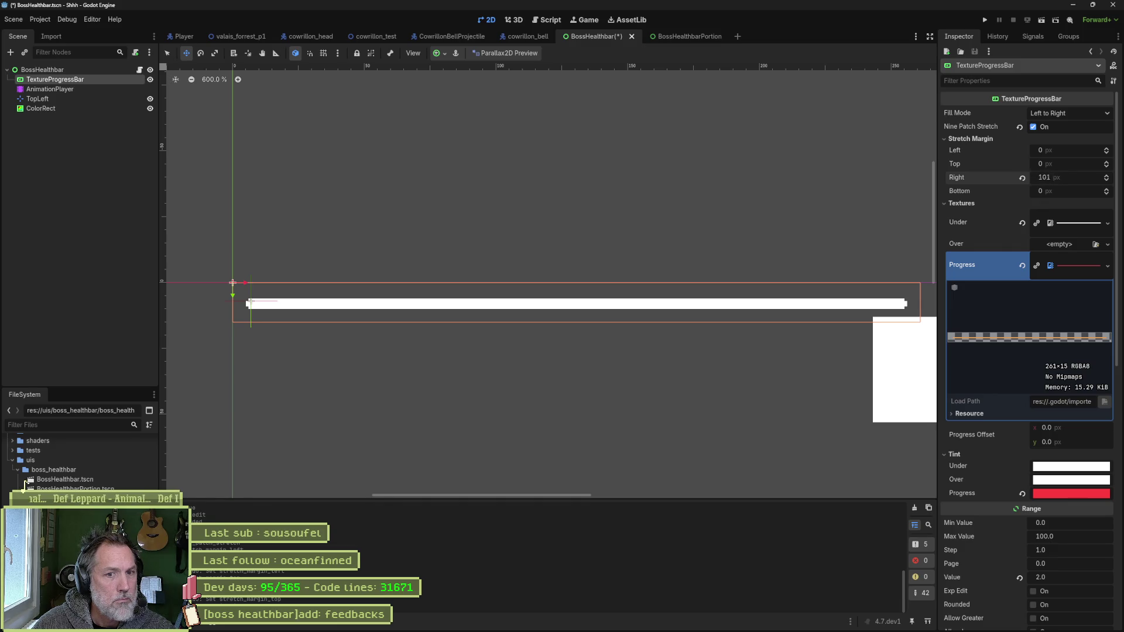
{"action": "mouse_move", "coordinate": [1089, 191]}
{"action": "left_mouse_down"}
{"action": "mouse_move", "coordinate": [1112, 191]}
{"action": "mouse_move", "coordinate": [1074, 198]}
{"action": "left_mouse_up"}
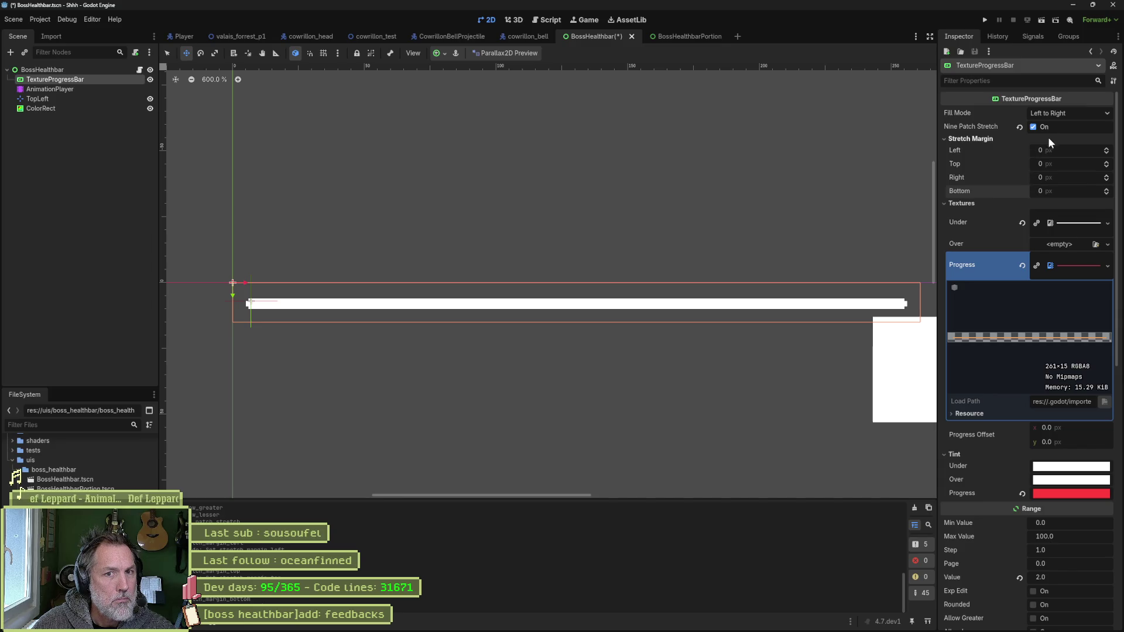
{"action": "left_click", "coordinate": [1033, 127]}
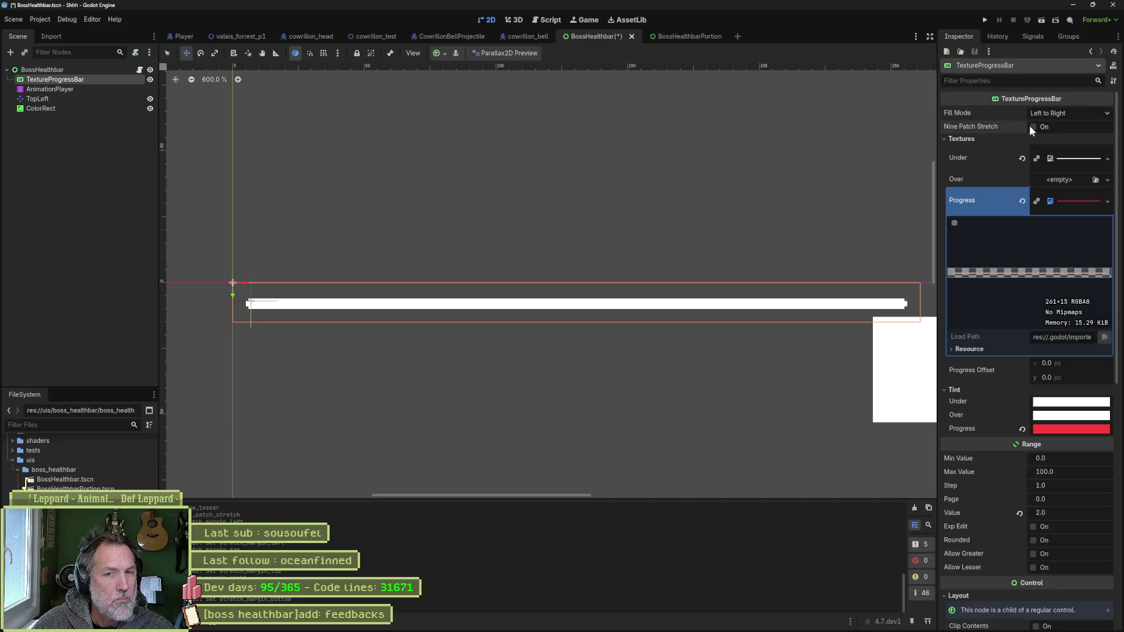
- Keep the Left to Right fill mode, collapse the Progress texture, and save the BossHealthbar scene
{"action": "left_click", "coordinate": [1069, 113]}
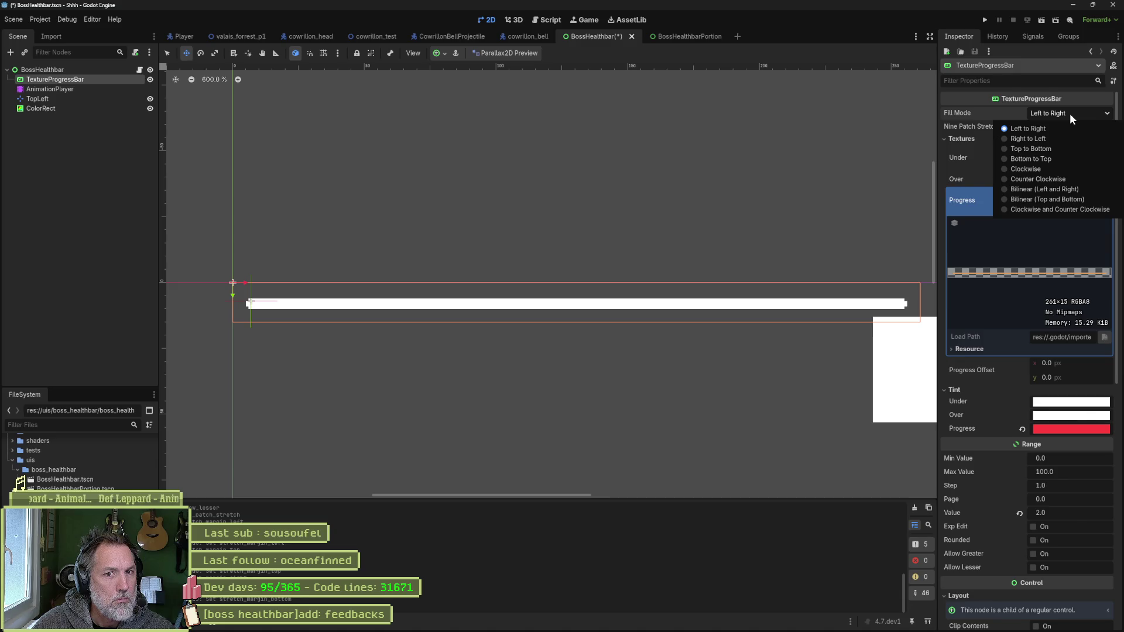
{"action": "left_click", "coordinate": [1063, 116]}
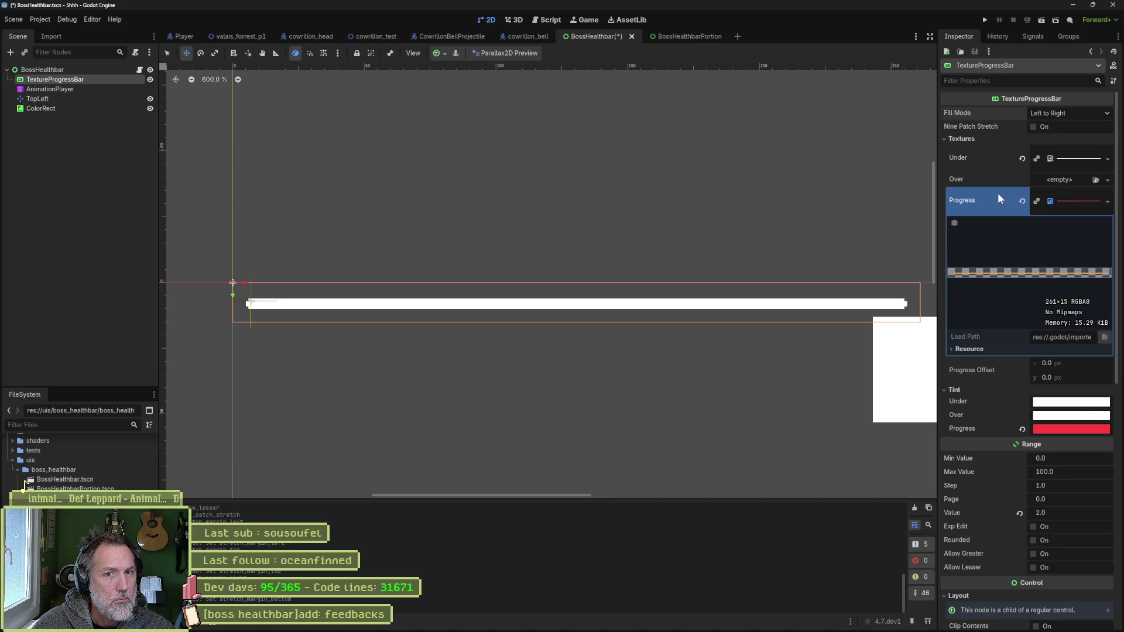
{"action": "scroll", "coordinate": [998, 195], "scroll_direction": "down", "scroll_amount": 2}
{"action": "left_click", "coordinate": [1087, 139]}
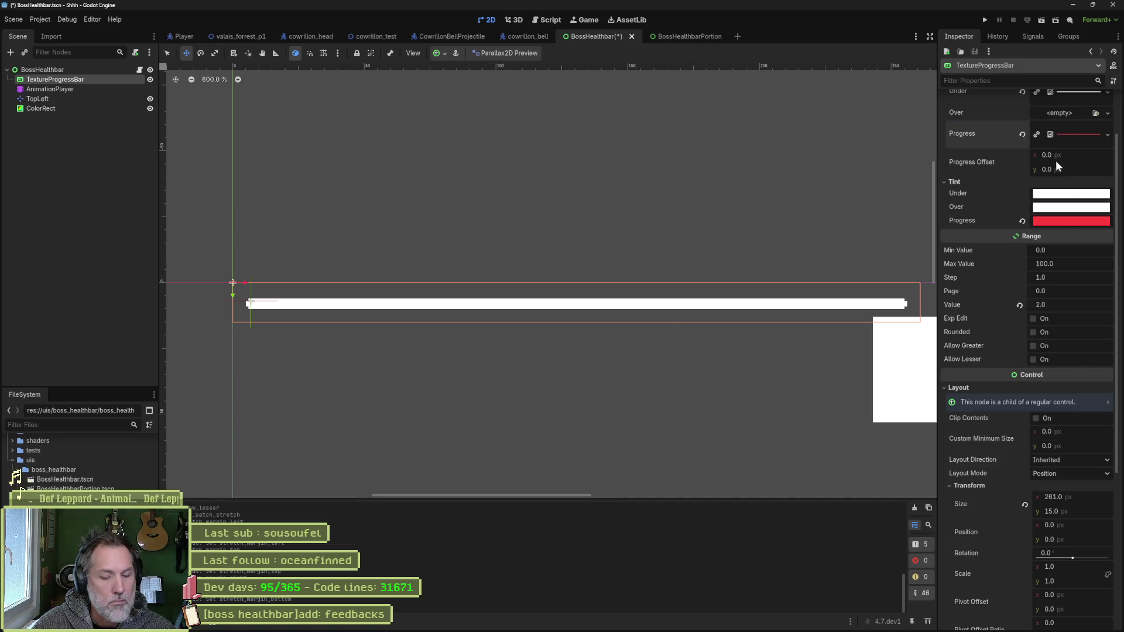
{"action": "key", "text": "ctrl+s"}
- Review the Progress Offset field and the Tint settings
{"action": "left_click", "coordinate": [1079, 154]}
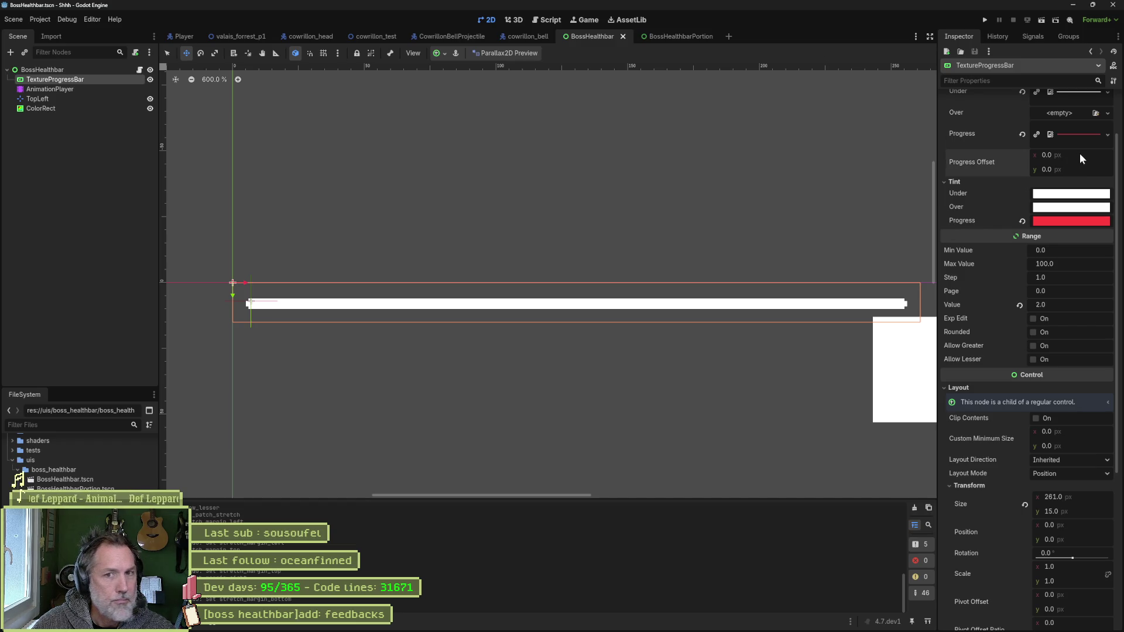
{"action": "left_click", "coordinate": [987, 183]}
{"action": "left_click", "coordinate": [987, 184]}
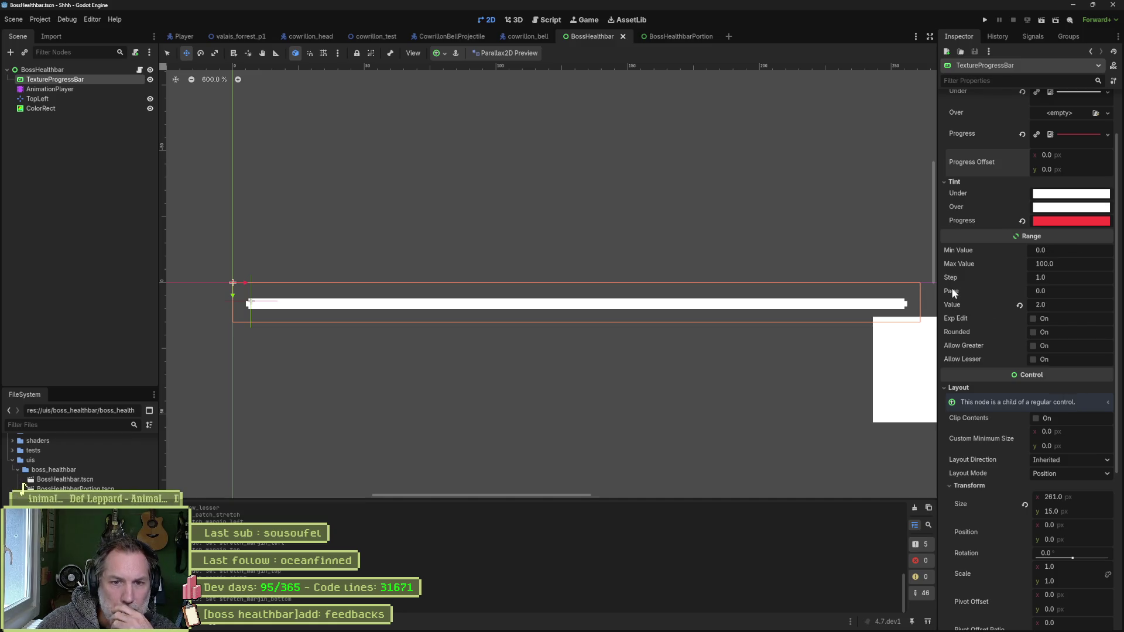
{"action": "mouse_move", "coordinate": [951, 290]}
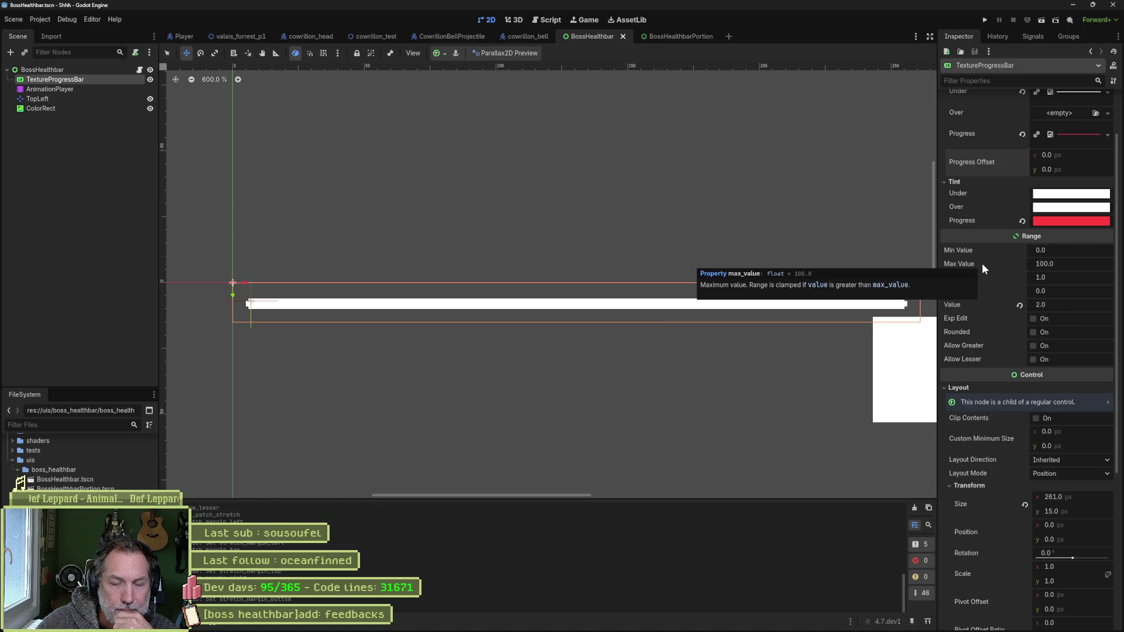
{"action": "scroll", "coordinate": [991, 288], "scroll_direction": "down", "scroll_amount": 5}
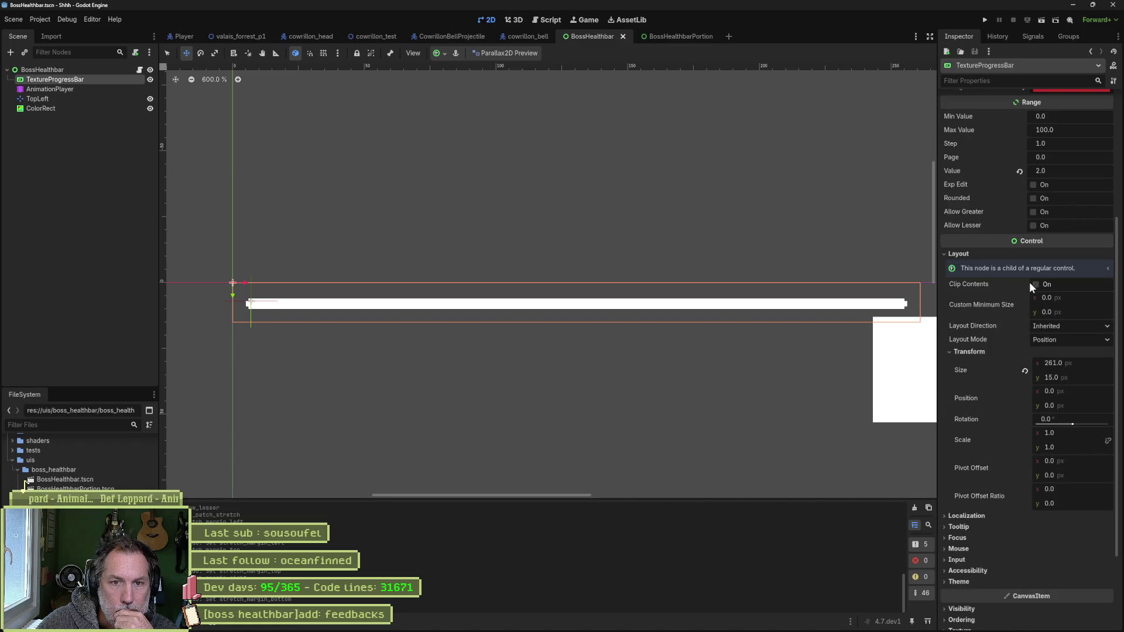
- Try a minimum width change and each Layout Direction option, settling on Inherited
{"action": "left_click_drag", "start_coordinate": [1072, 296], "coordinate": [1069, 297]}
{"action": "key", "text": "ctrl+z"}
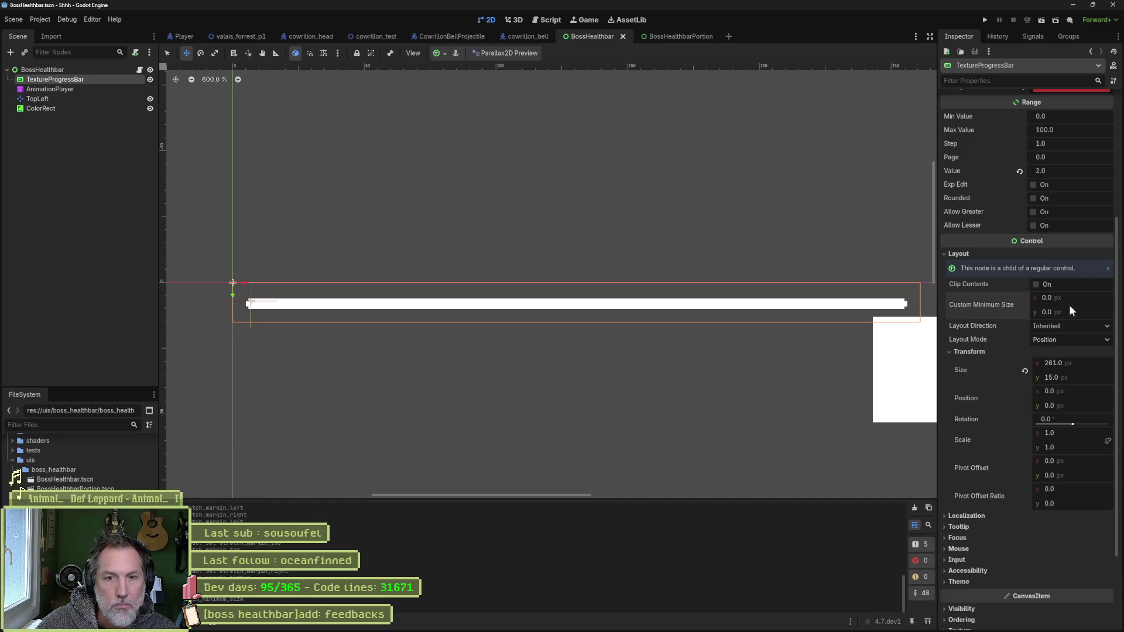
{"action": "left_click", "coordinate": [1074, 324]}
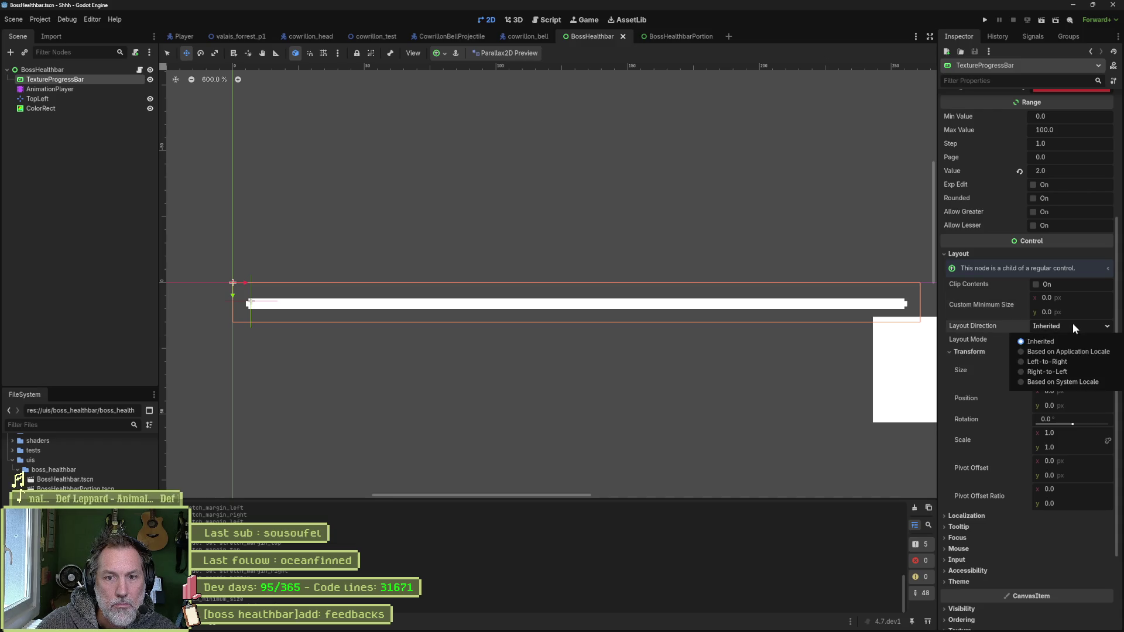
{"action": "left_click", "coordinate": [1075, 350]}
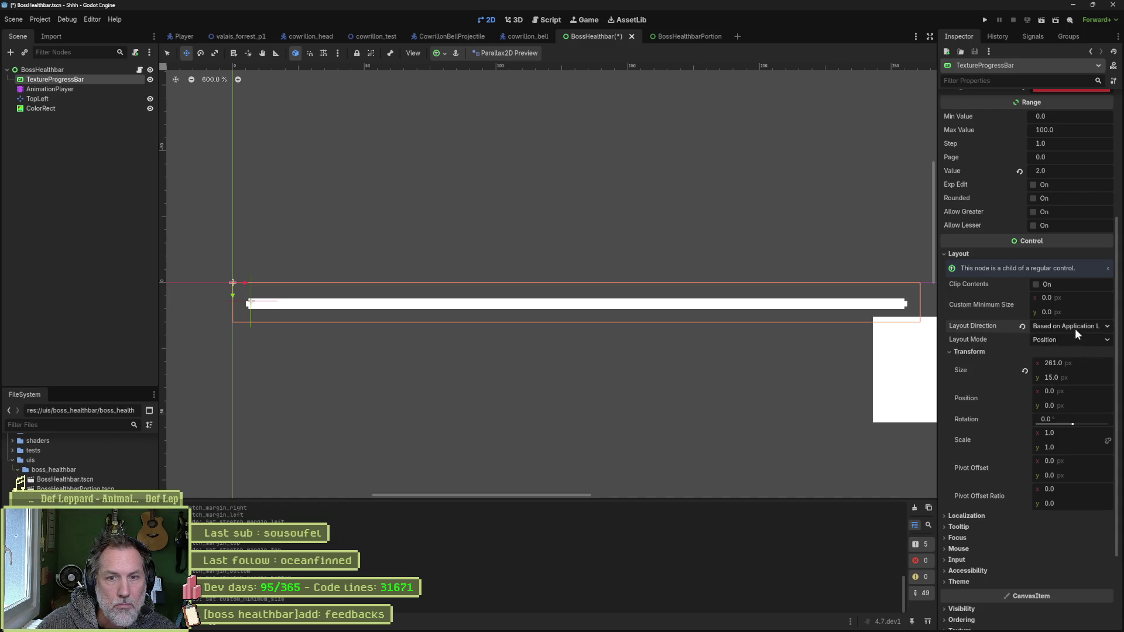
{"action": "left_click", "coordinate": [1075, 327]}
{"action": "left_click", "coordinate": [1066, 361]}
{"action": "left_click", "coordinate": [1067, 326]}
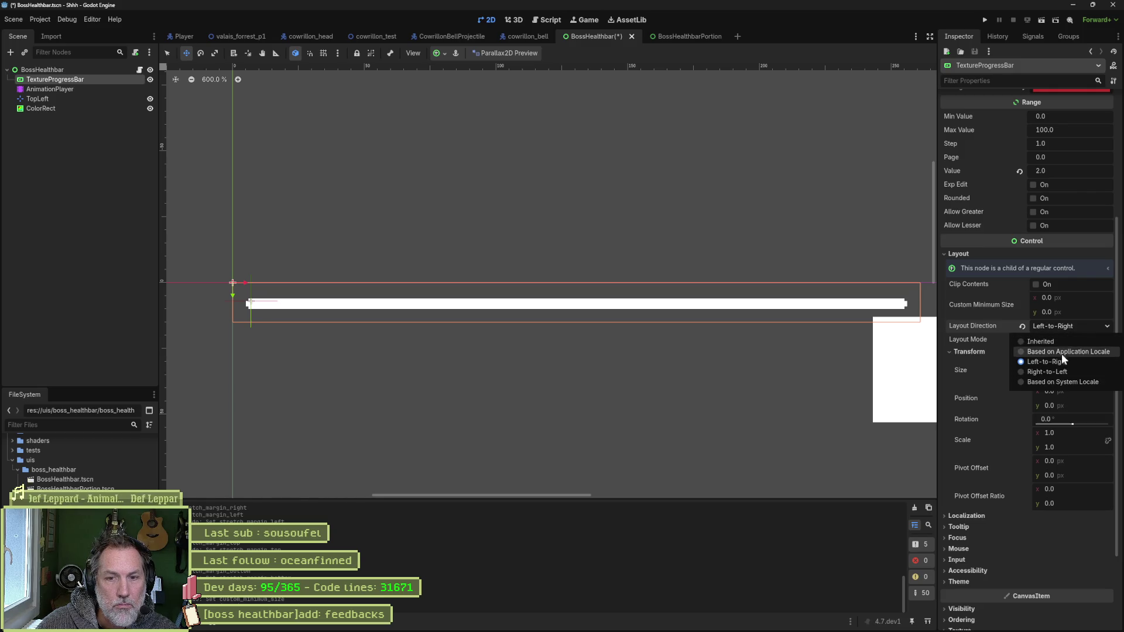
{"action": "left_click", "coordinate": [1047, 372]}
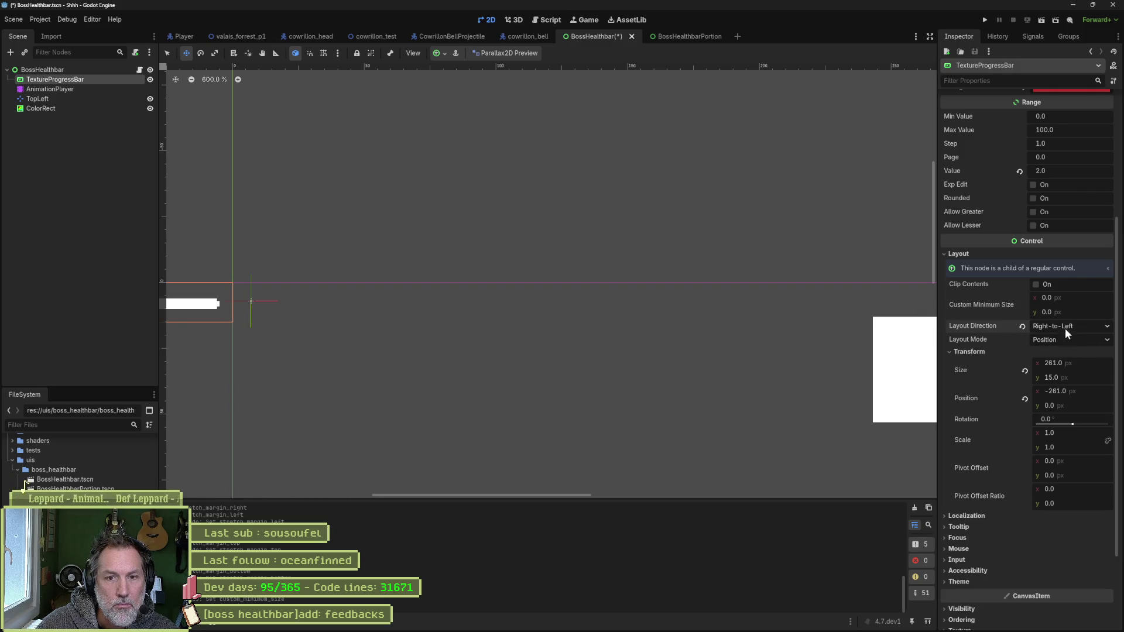
{"action": "left_click", "coordinate": [1066, 328]}
{"action": "left_click", "coordinate": [1061, 383]}
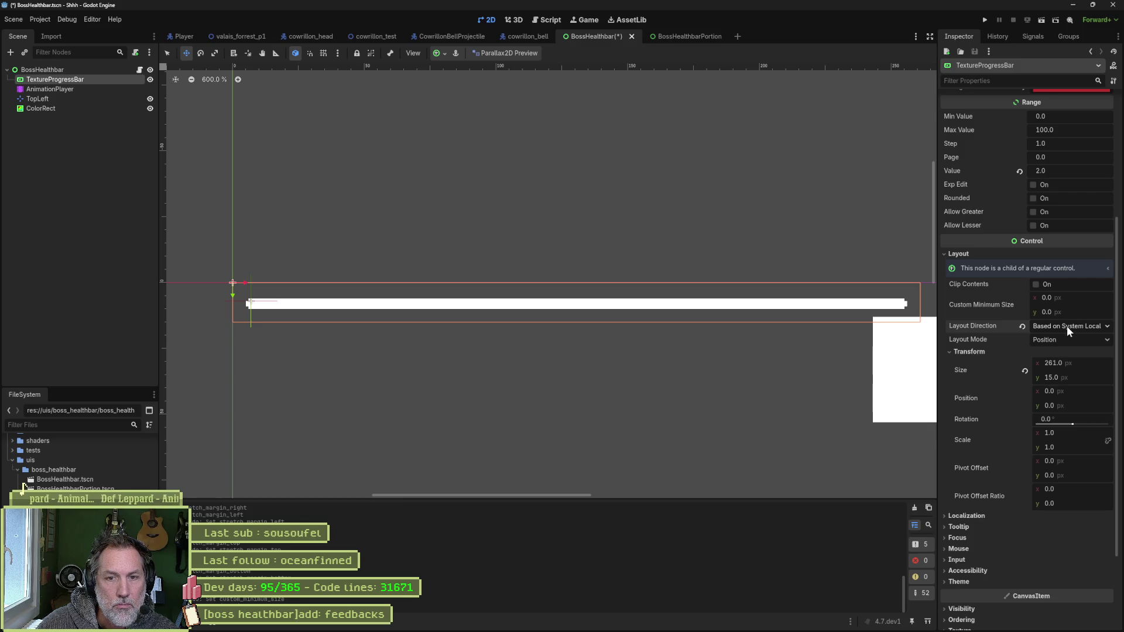
{"action": "left_click", "coordinate": [1024, 326]}
- Switch Layout Mode to Anchors and try the Full Rect, Top Left and Center presets
{"action": "left_click", "coordinate": [1052, 338]}
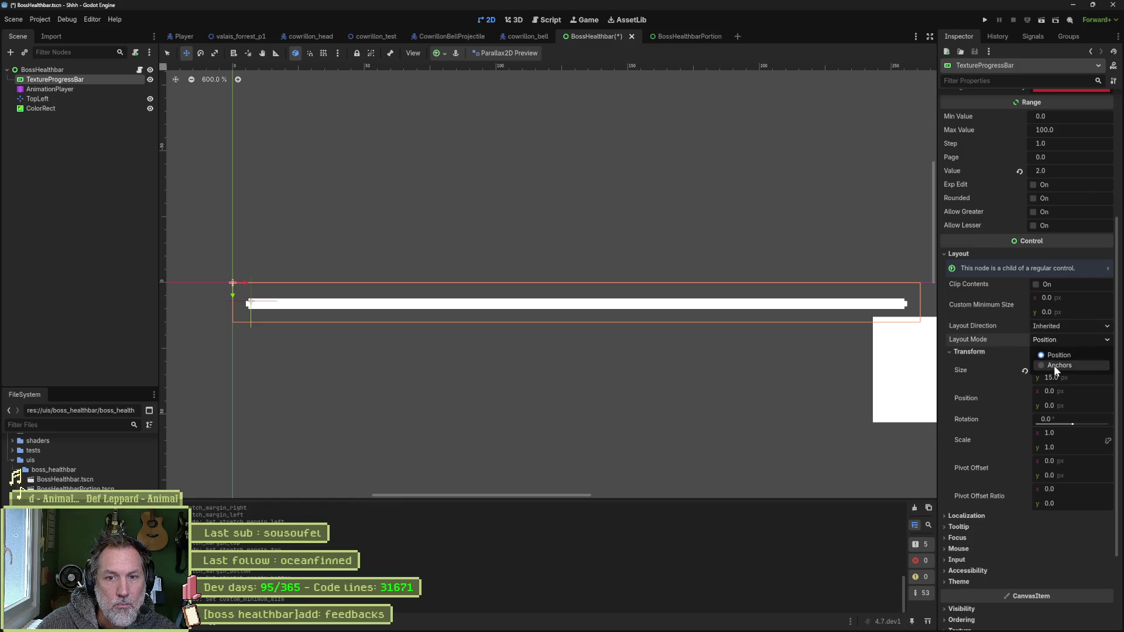
{"action": "left_click", "coordinate": [1054, 366]}
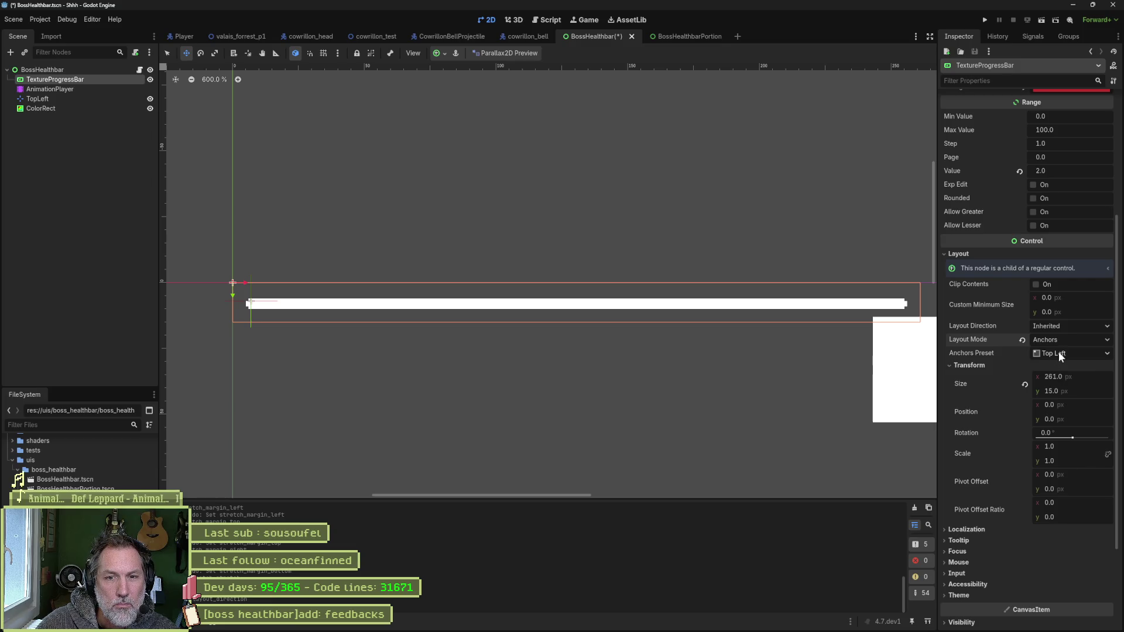
{"action": "left_click", "coordinate": [1058, 351]}
{"action": "left_click", "coordinate": [1063, 381]}
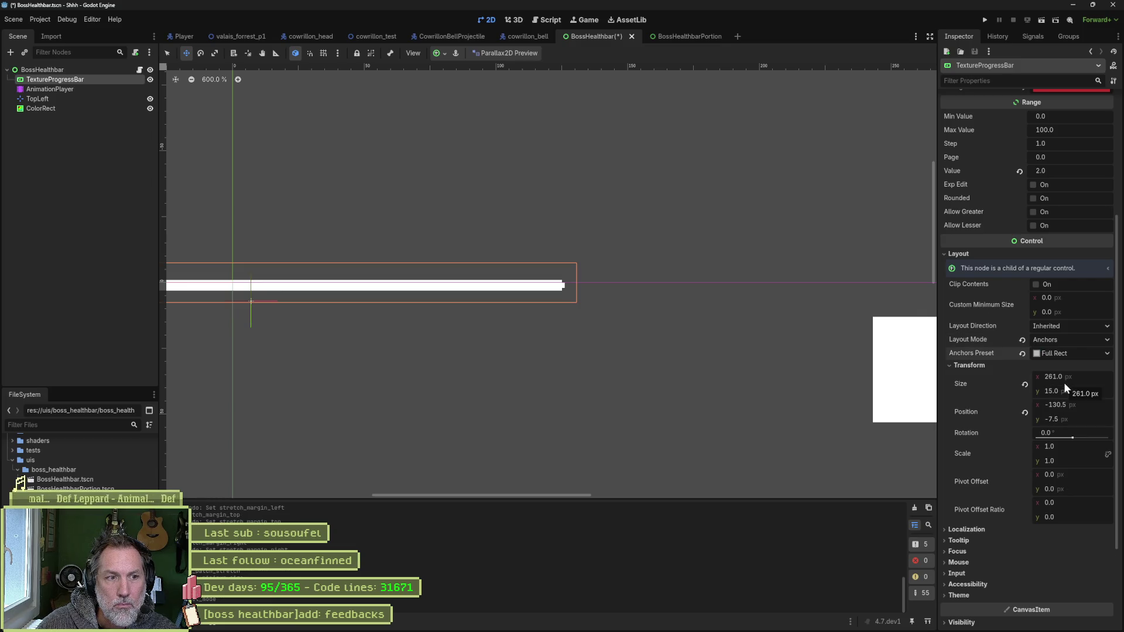
{"action": "scroll", "coordinate": [598, 263], "scroll_direction": "down", "scroll_amount": 5}
{"action": "scroll", "coordinate": [571, 293], "scroll_direction": "up", "scroll_amount": 3}
{"action": "scroll", "coordinate": [571, 292], "scroll_direction": "up", "scroll_amount": 1}
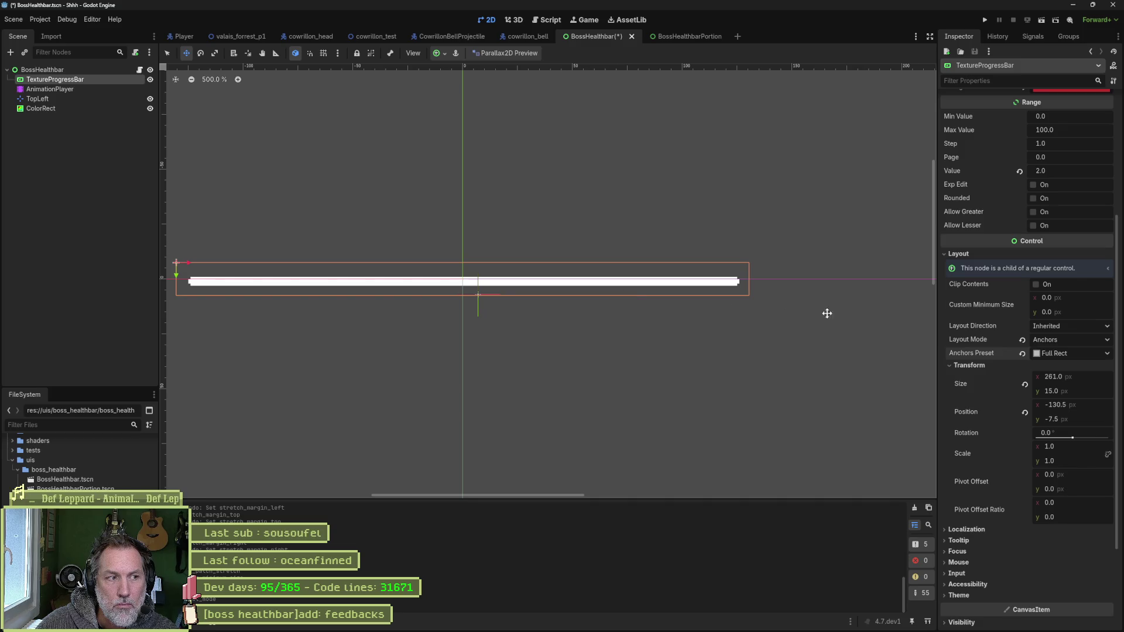
{"action": "left_click", "coordinate": [1060, 352]}
{"action": "left_click", "coordinate": [1061, 396]}
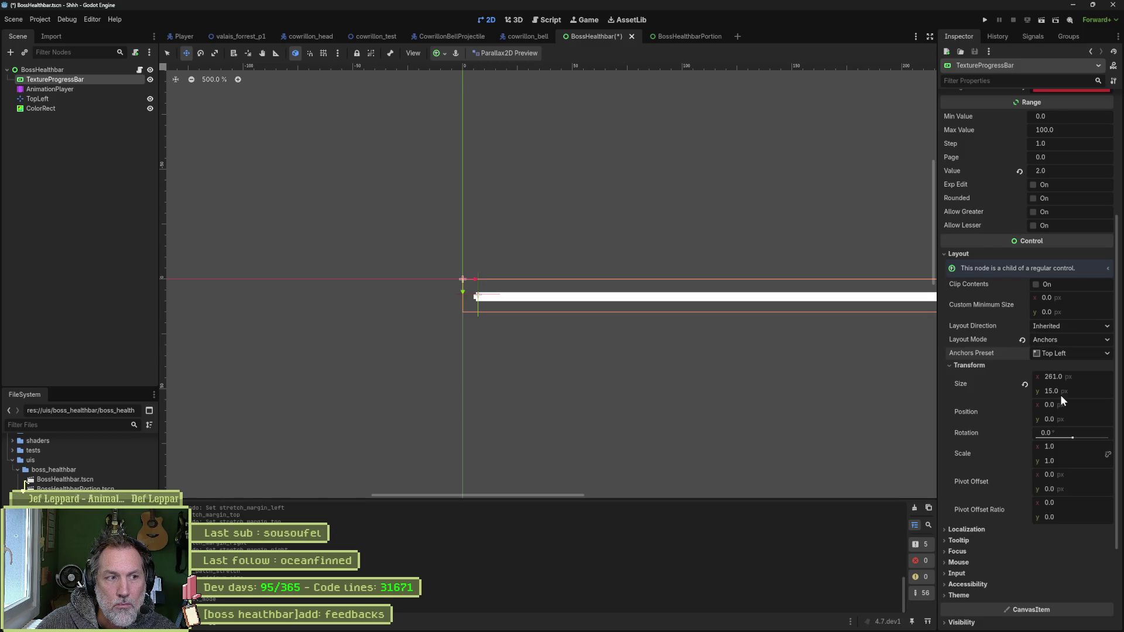
{"action": "left_click", "coordinate": [1071, 355]}
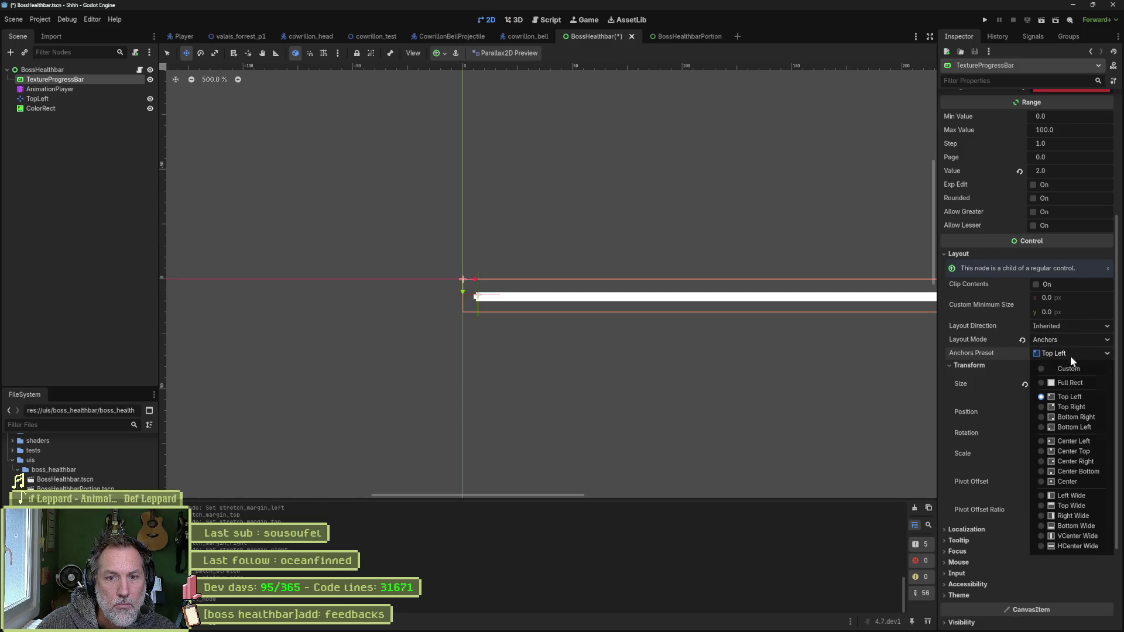
{"action": "left_click", "coordinate": [1074, 482]}
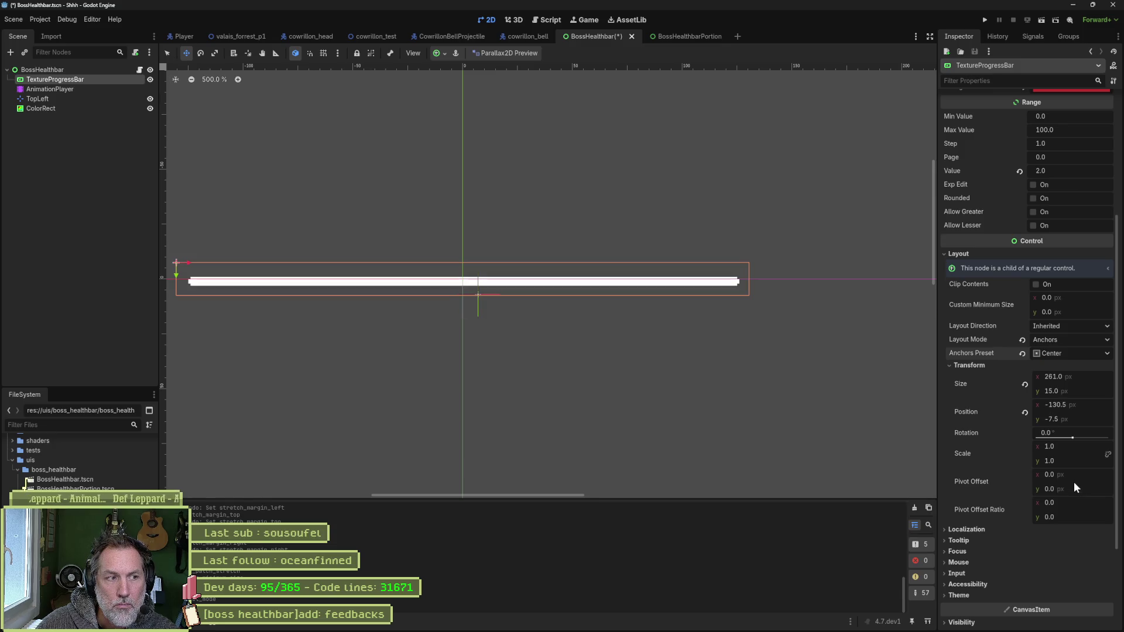
- Revert Layout Mode to Position and bring the white ColorRect into view
{"action": "left_click", "coordinate": [1022, 340]}
{"action": "left_click", "coordinate": [1070, 338]}
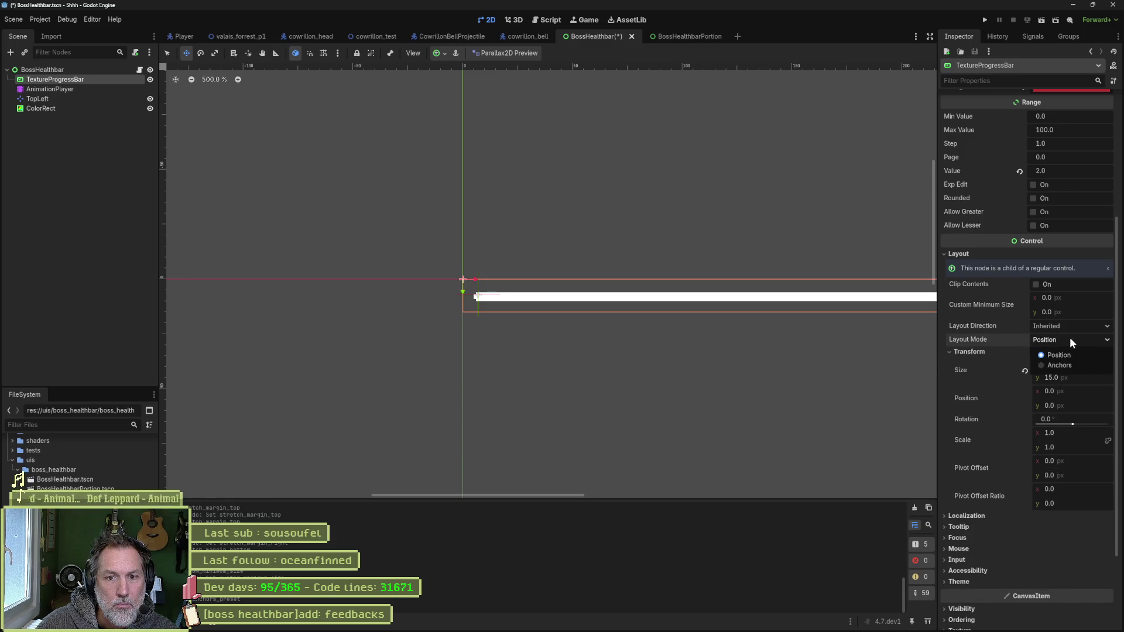
{"action": "left_click", "coordinate": [1070, 337]}
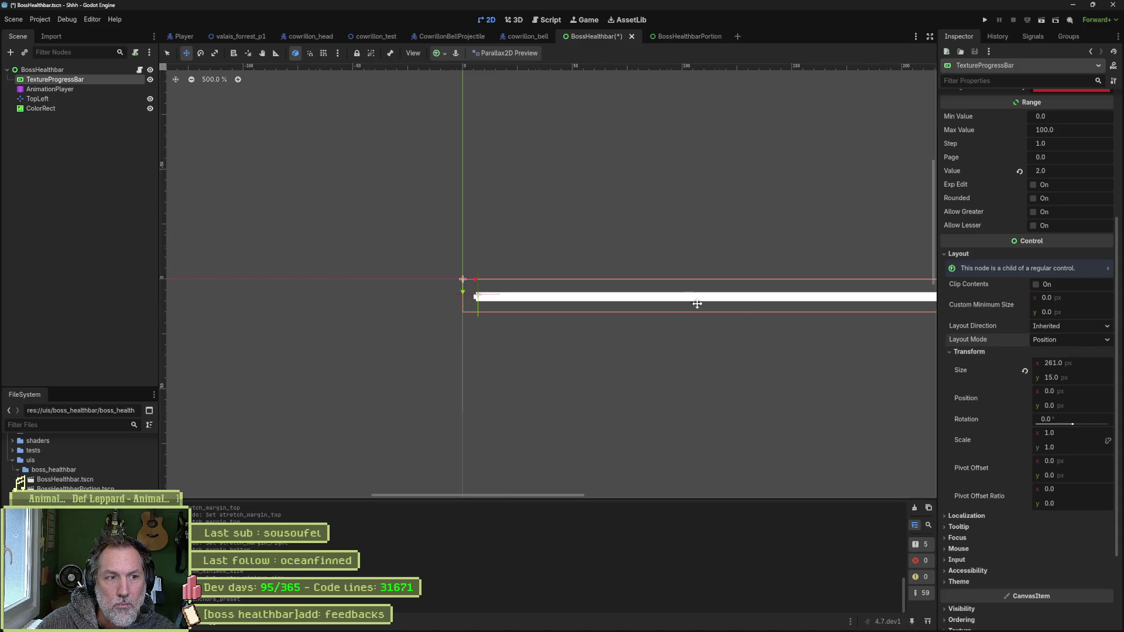
{"action": "scroll", "coordinate": [519, 320], "scroll_direction": "down", "scroll_amount": 1}
{"action": "left_click_drag", "start_coordinate": [519, 319], "coordinate": [544, 319]}
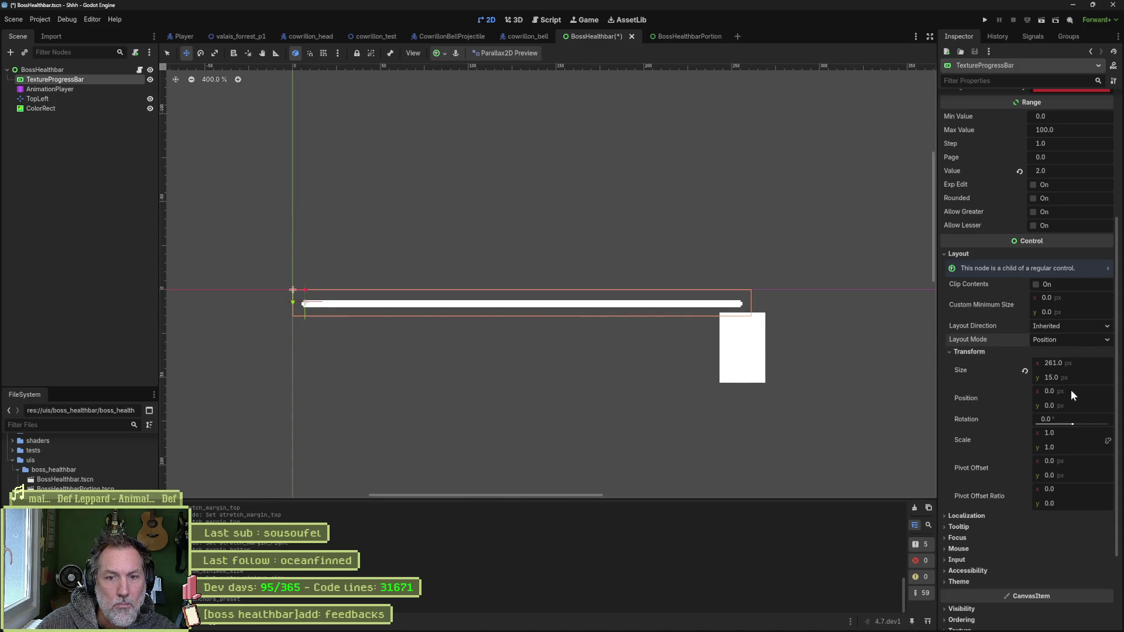
- Experiment with dragging the bar's Position x, Pivot Offset and Pivot Offset Ratio values
{"action": "left_click_drag", "start_coordinate": [1070, 391], "coordinate": [1087, 389]}
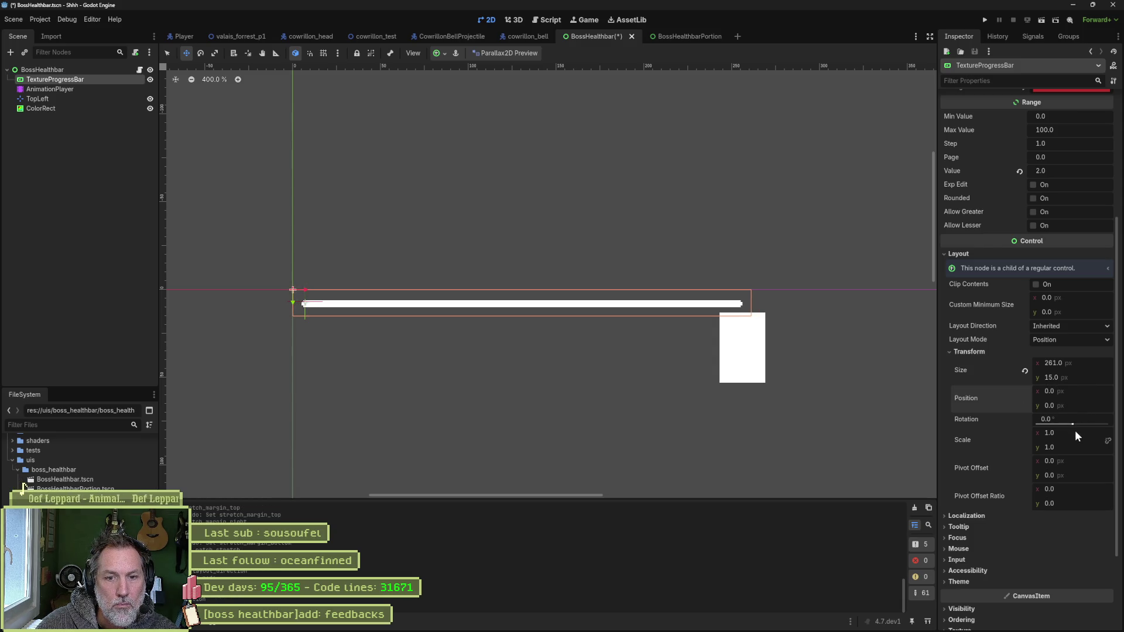
{"action": "left_click_drag", "start_coordinate": [1077, 462], "coordinate": [1070, 461]}
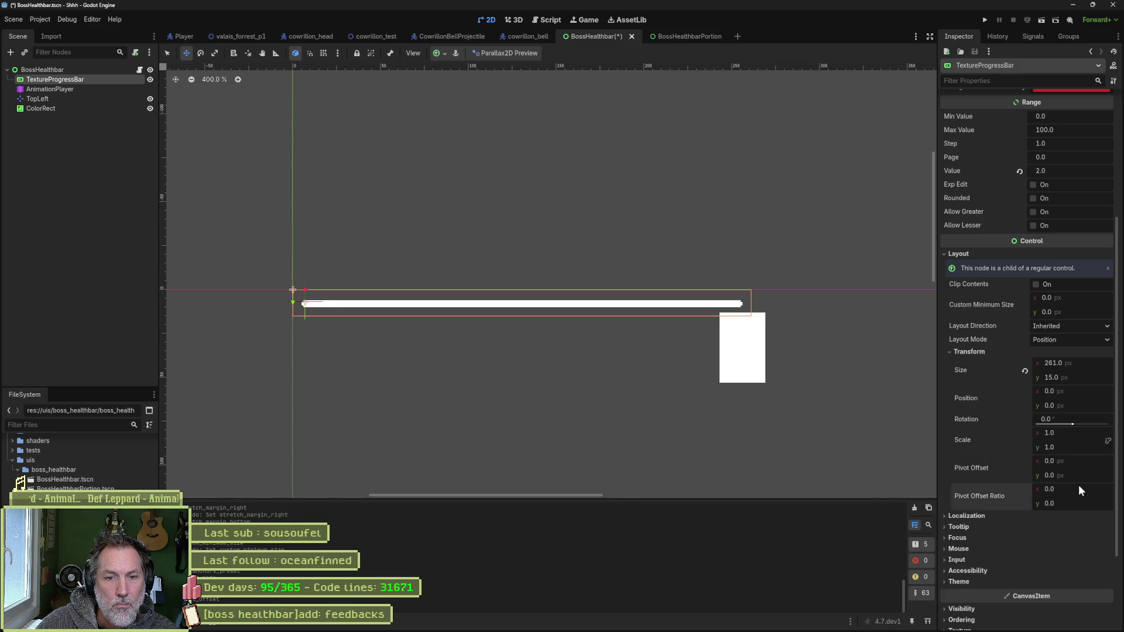
{"action": "left_click_drag", "start_coordinate": [1079, 485], "coordinate": [1048, 484]}
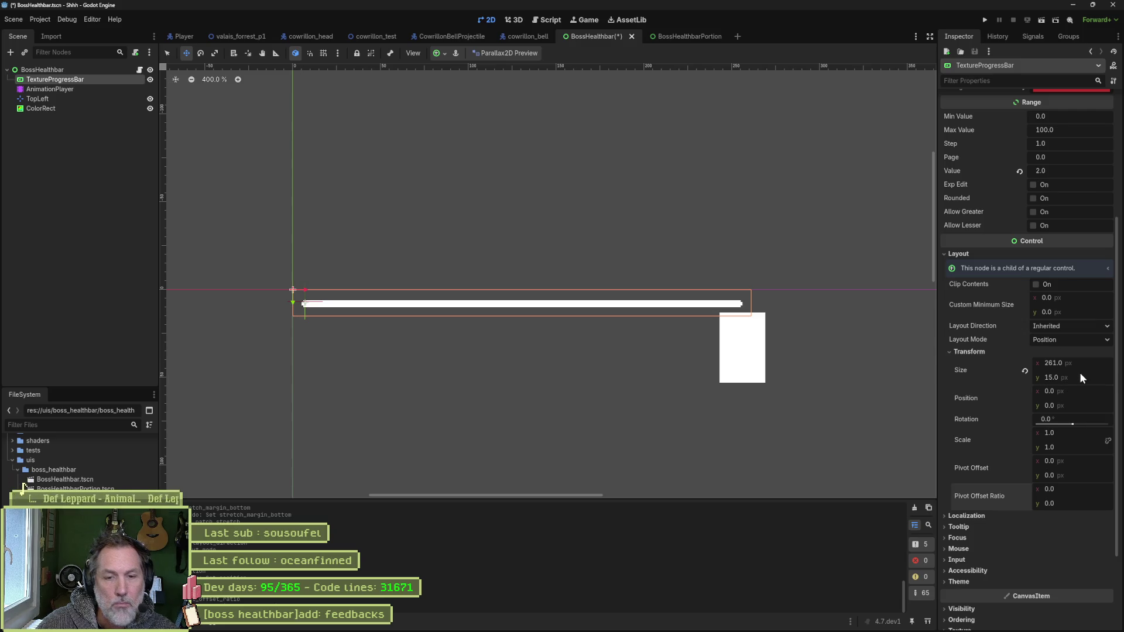
- Drag Progress Offset x to about 1.67 px, nudging the red fill right
{"action": "scroll", "coordinate": [991, 433], "scroll_direction": "down", "scroll_amount": 2}
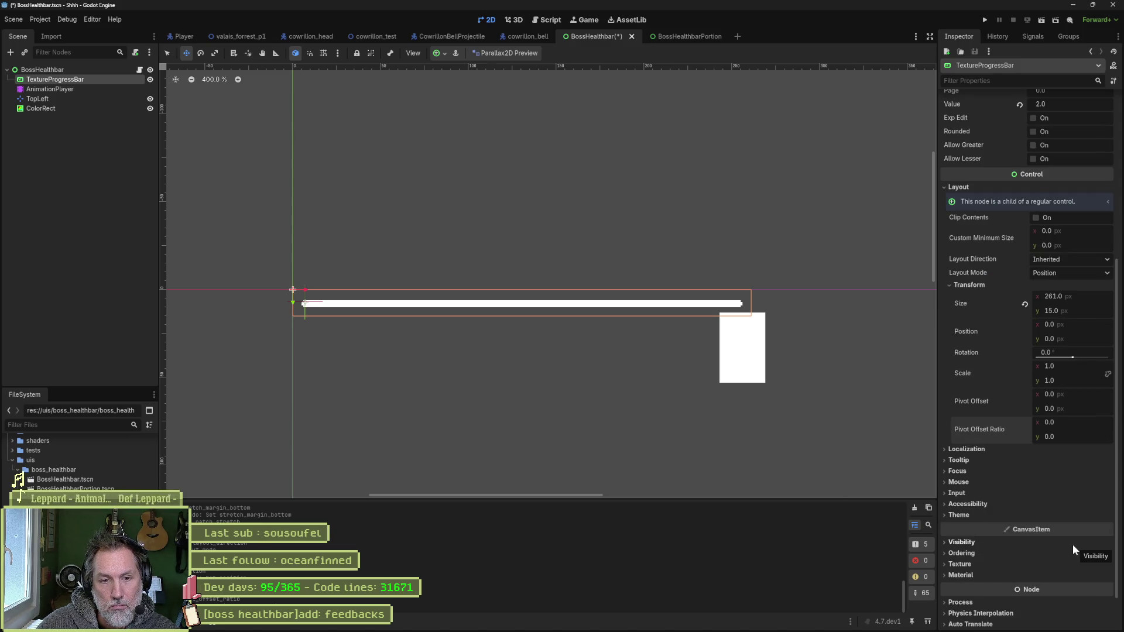
{"action": "scroll", "coordinate": [1036, 529], "scroll_direction": "up", "scroll_amount": 2}
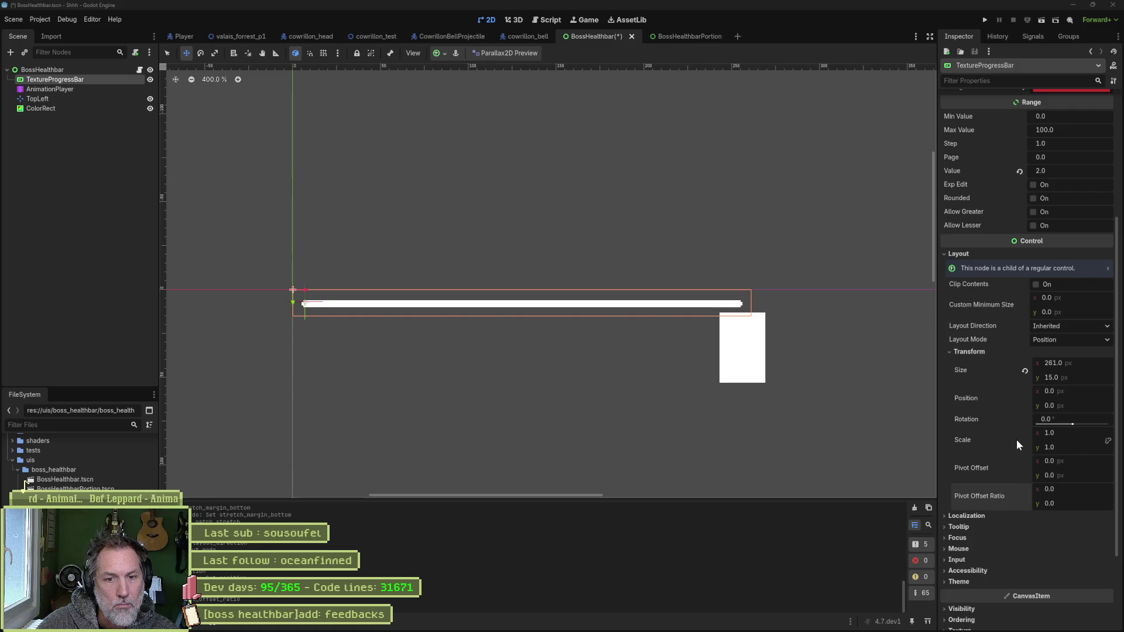
{"action": "scroll", "coordinate": [1013, 444], "scroll_direction": "up", "scroll_amount": 4}
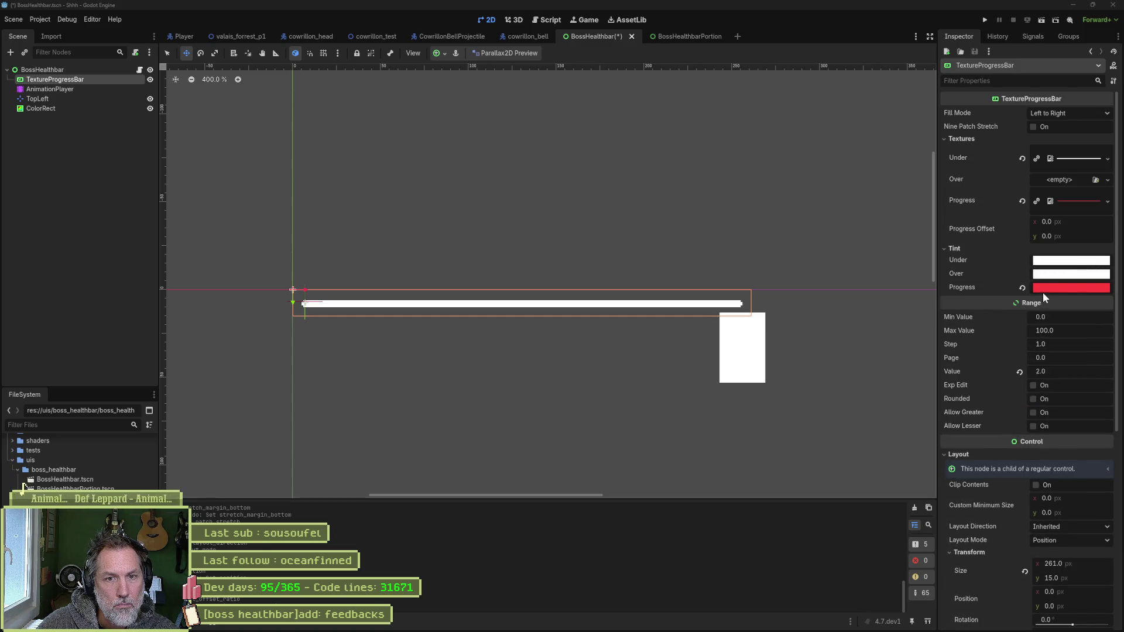
{"action": "mouse_move", "coordinate": [1083, 220]}
{"action": "left_mouse_down"}
{"action": "mouse_move", "coordinate": [1123, 219]}
{"action": "mouse_move", "coordinate": [1084, 219]}
{"action": "left_mouse_up"}
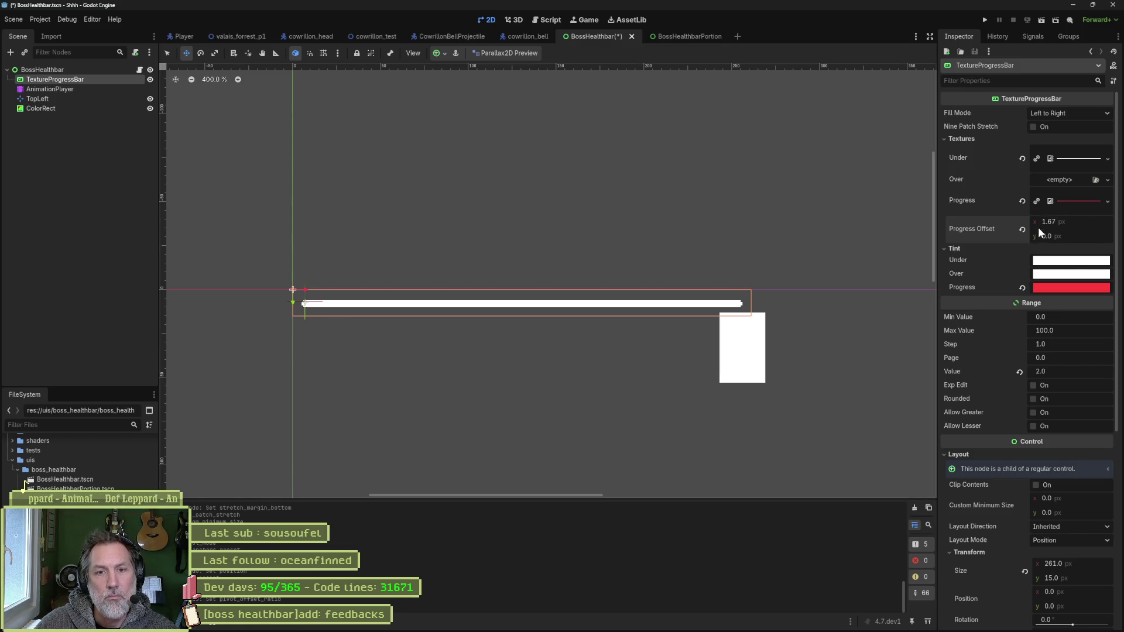
- Open the documentation for the Progress Offset property
{"action": "right_click", "coordinate": [989, 226]}
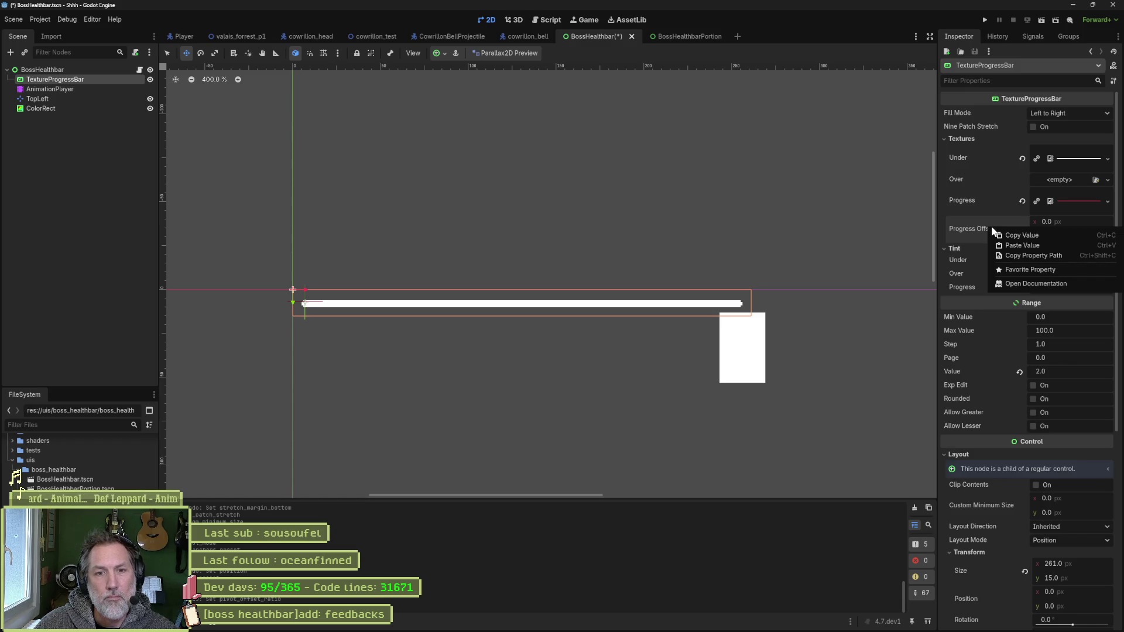
{"action": "left_click", "coordinate": [1027, 283]}
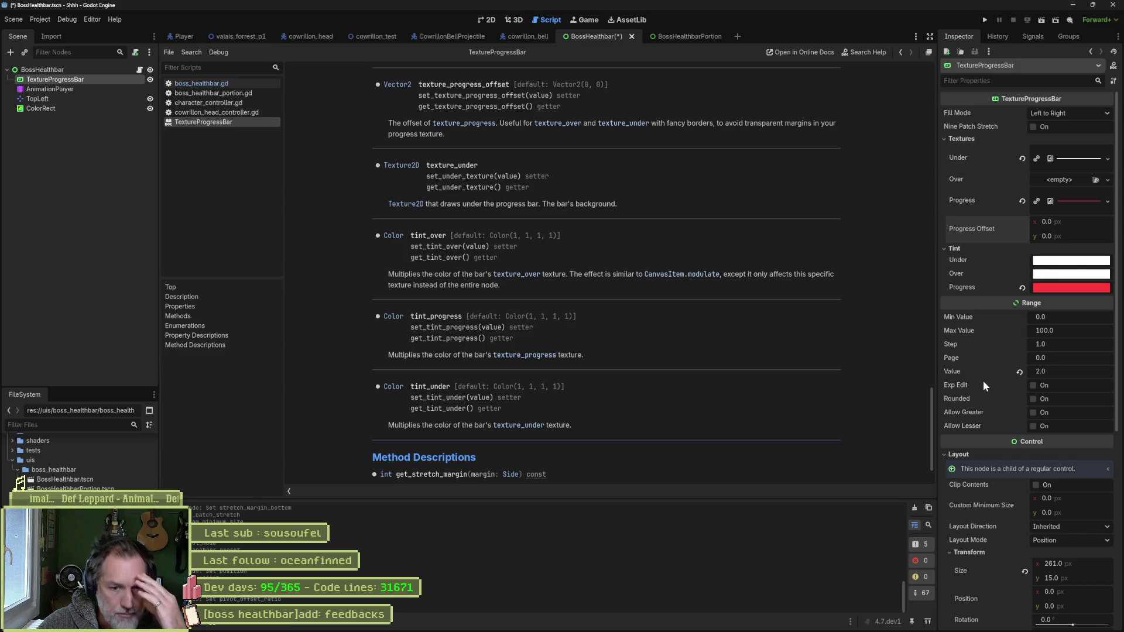
{"action": "scroll", "coordinate": [982, 384], "scroll_direction": "down", "scroll_amount": 5}
- Open the Pivot Offset documentation, then return to the Progress Offset x field at 0
{"action": "right_click", "coordinate": [984, 469]}
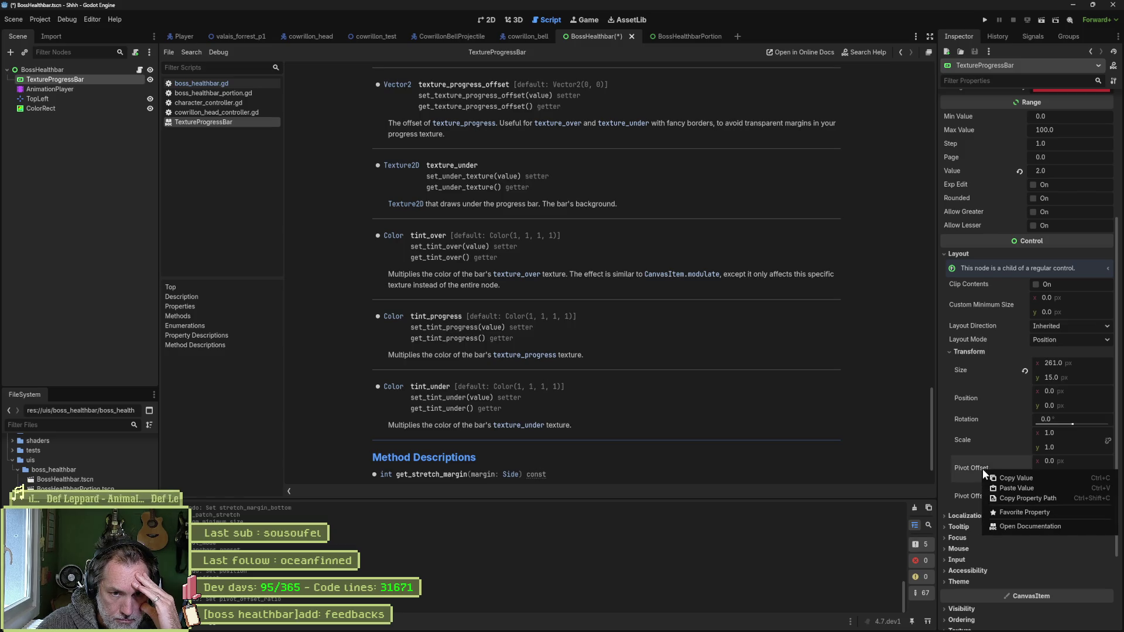
{"action": "left_click", "coordinate": [1020, 526]}
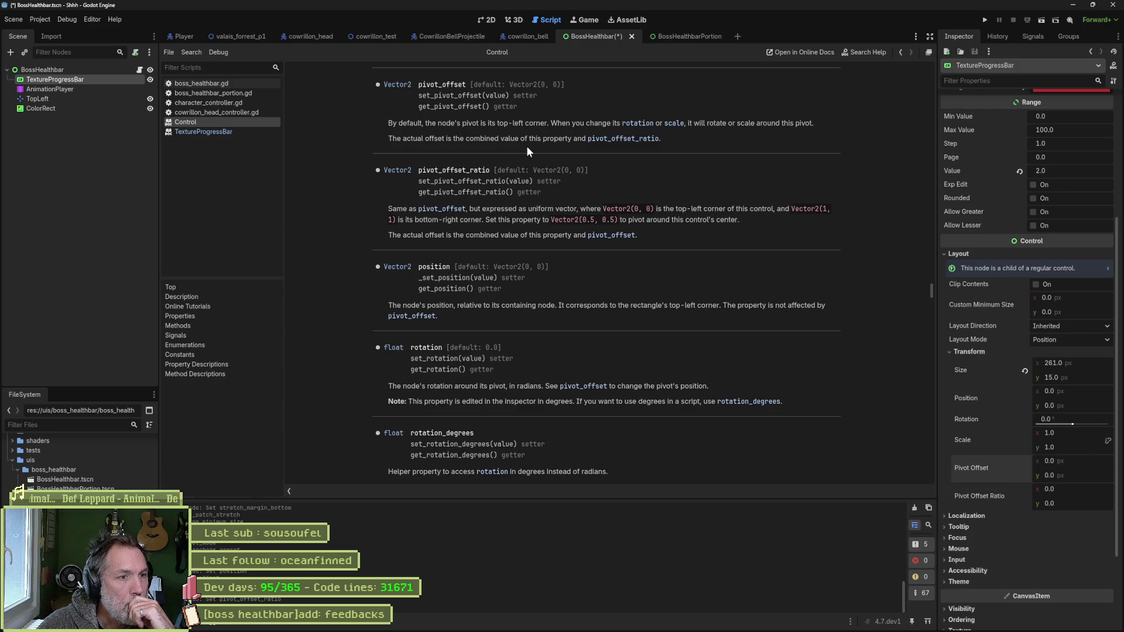
{"action": "scroll", "coordinate": [989, 297], "scroll_direction": "up", "scroll_amount": 3}
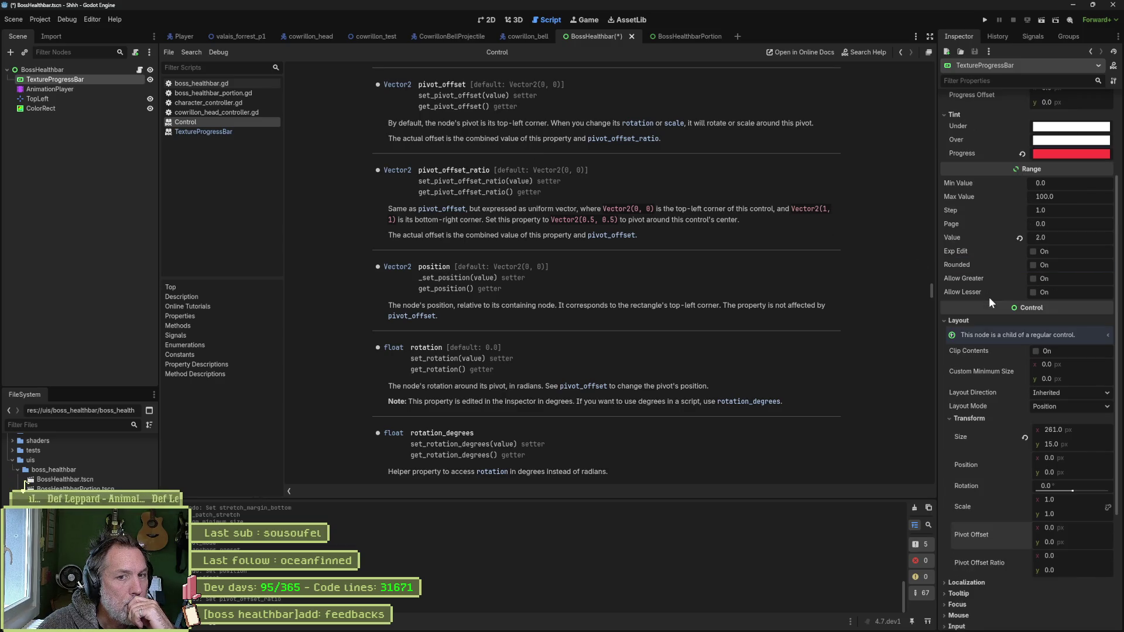
{"action": "scroll", "coordinate": [989, 297], "scroll_direction": "up", "scroll_amount": 3}
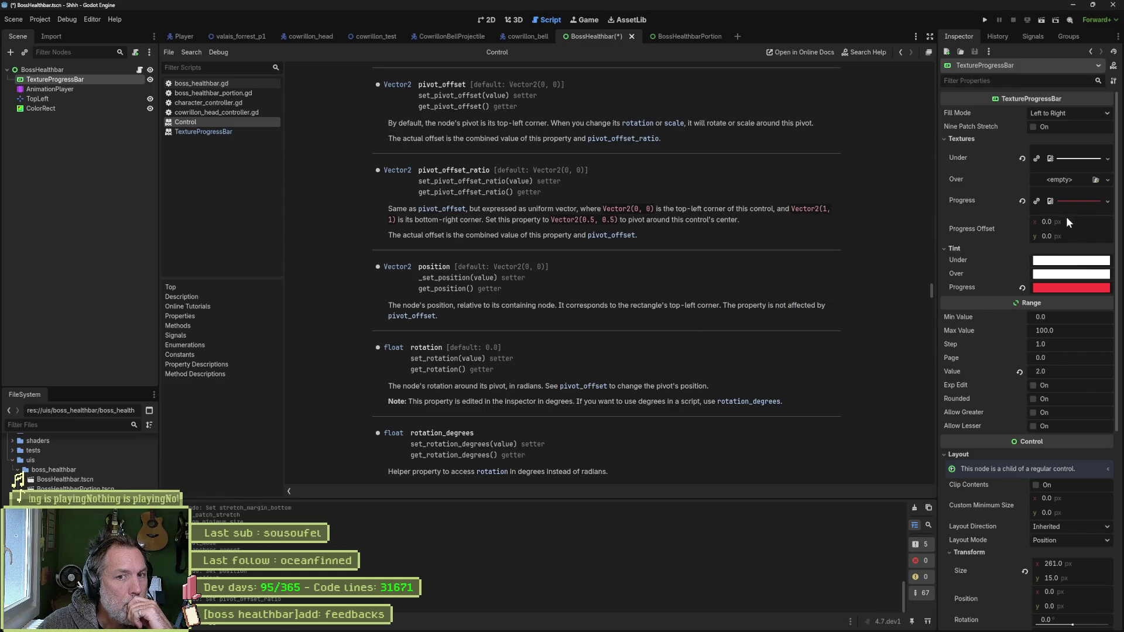
{"action": "mouse_move", "coordinate": [989, 231]}
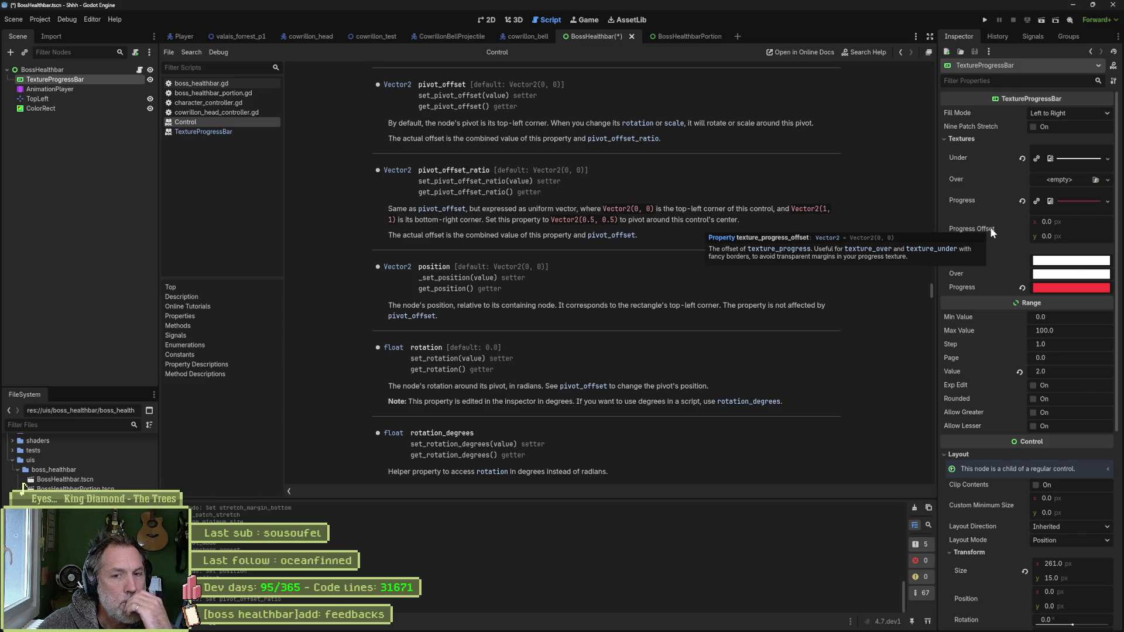
{"action": "left_click", "coordinate": [1085, 221]}
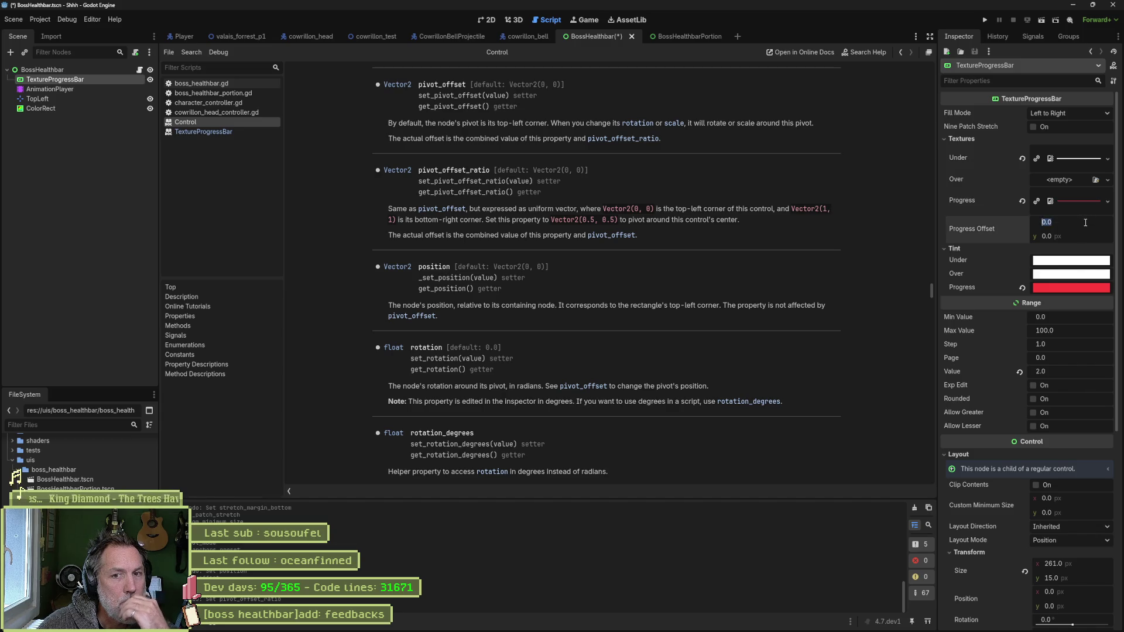
- Set the red fill's Progress Offset x to 7 px
{"action": "type", "text": "7"}
{"action": "key", "text": "Return"}
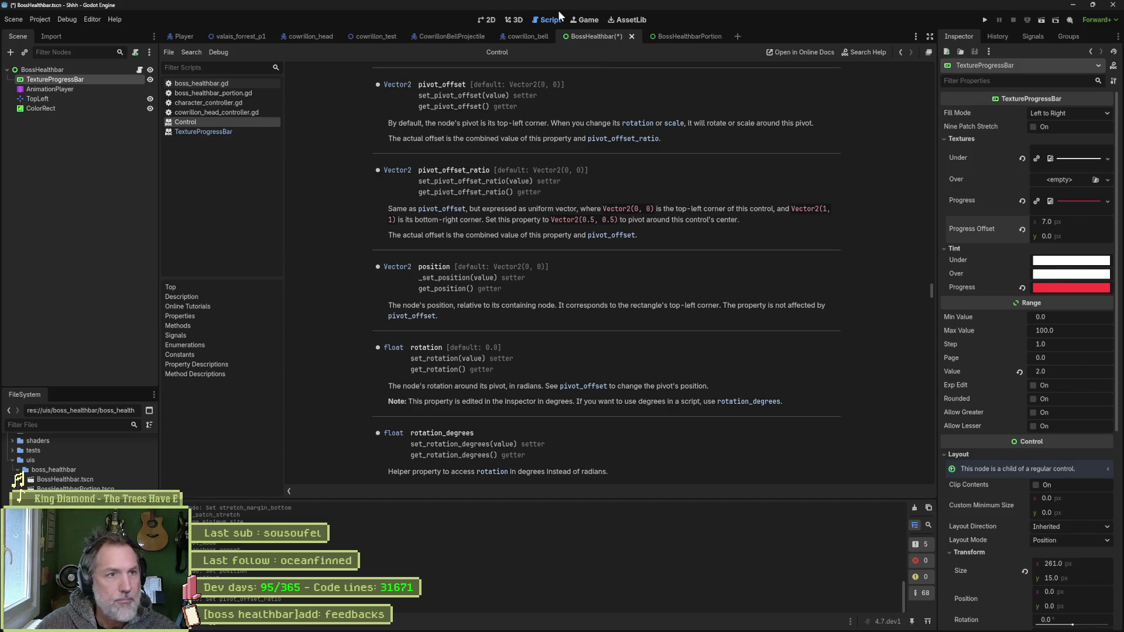
{"action": "key", "text": "ctrl+w"}
{"action": "key", "text": "ctrl+w"}
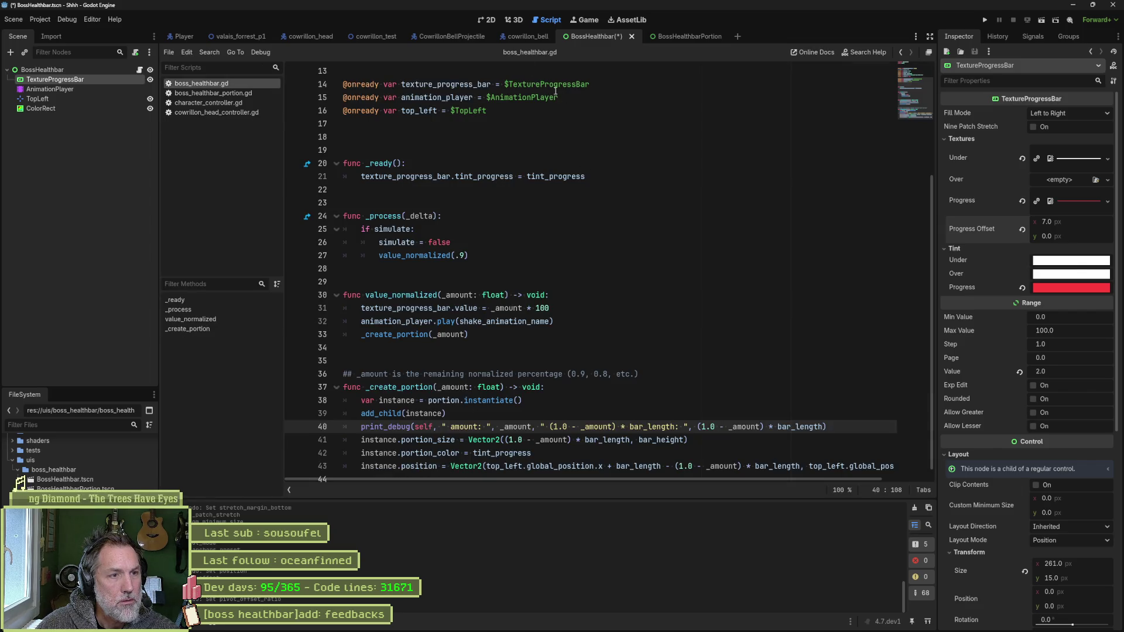
- Save the boss health bar scene in the 2D view, then undo the last two changes
{"action": "left_click", "coordinate": [489, 19]}
{"action": "key", "text": "ctrl+s"}
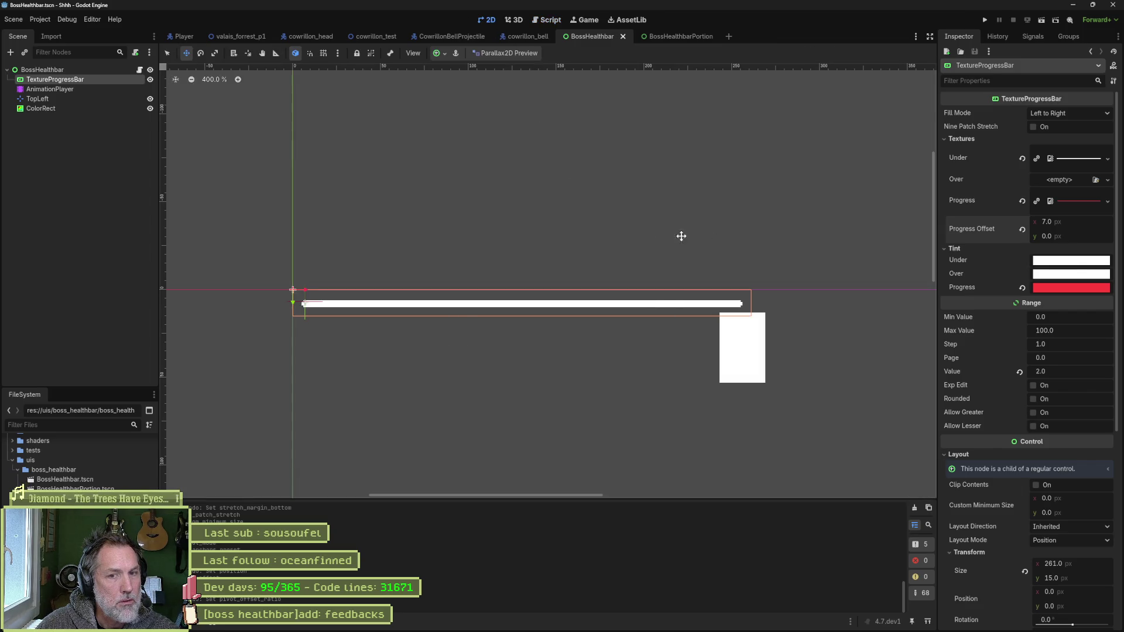
{"action": "key", "text": "ctrl+z"}
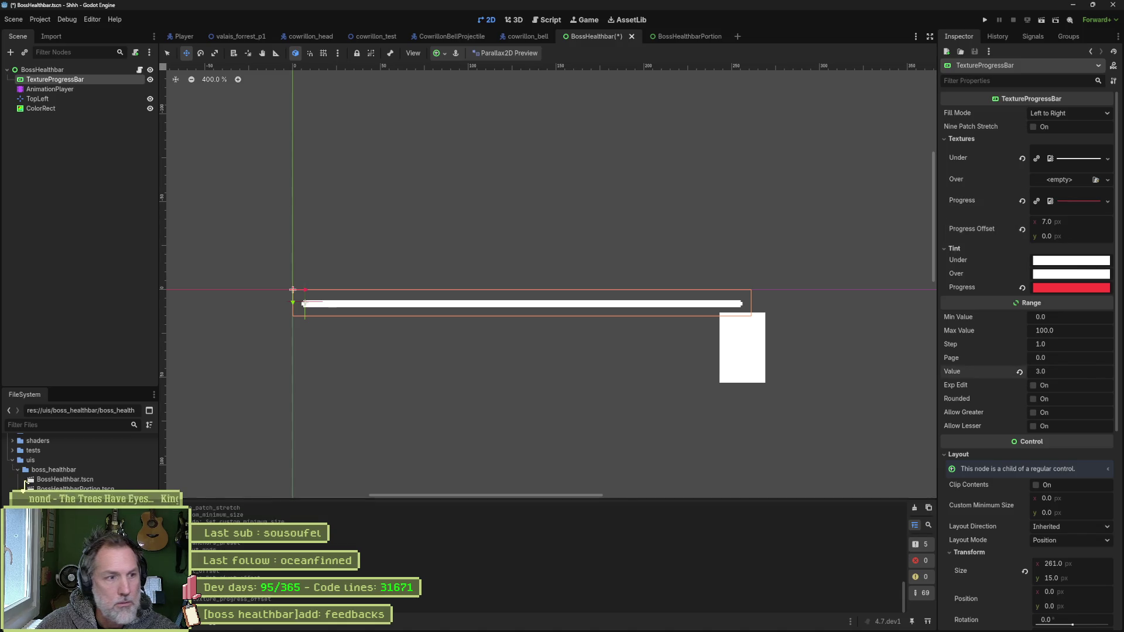
{"action": "key", "text": "ctrl+z"}
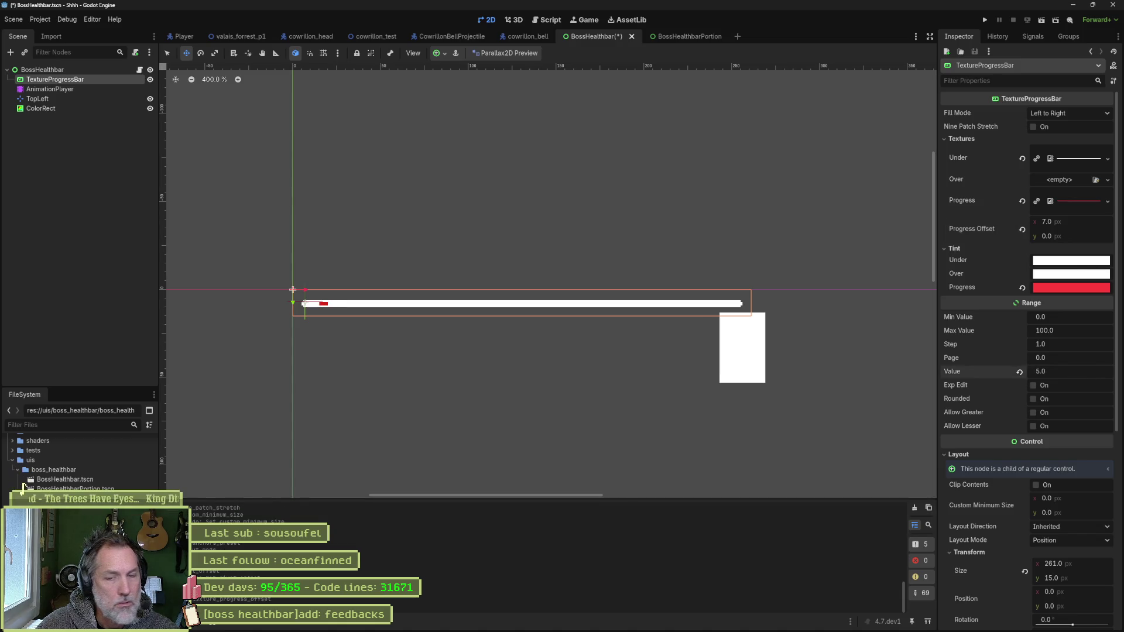